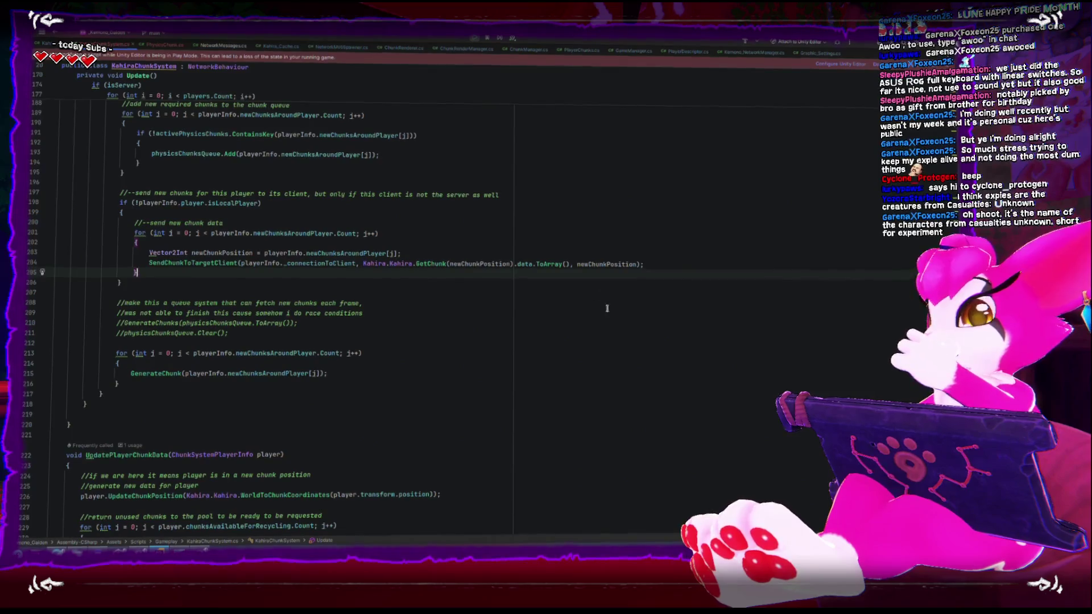
Highlight the uses of chunkToRecycle and isInsideAnotherPlayerGrid, and pick out the SetChunkAsAvailable call.
scroll(205, 323, down, 4)
scroll(204, 323, down, 8)
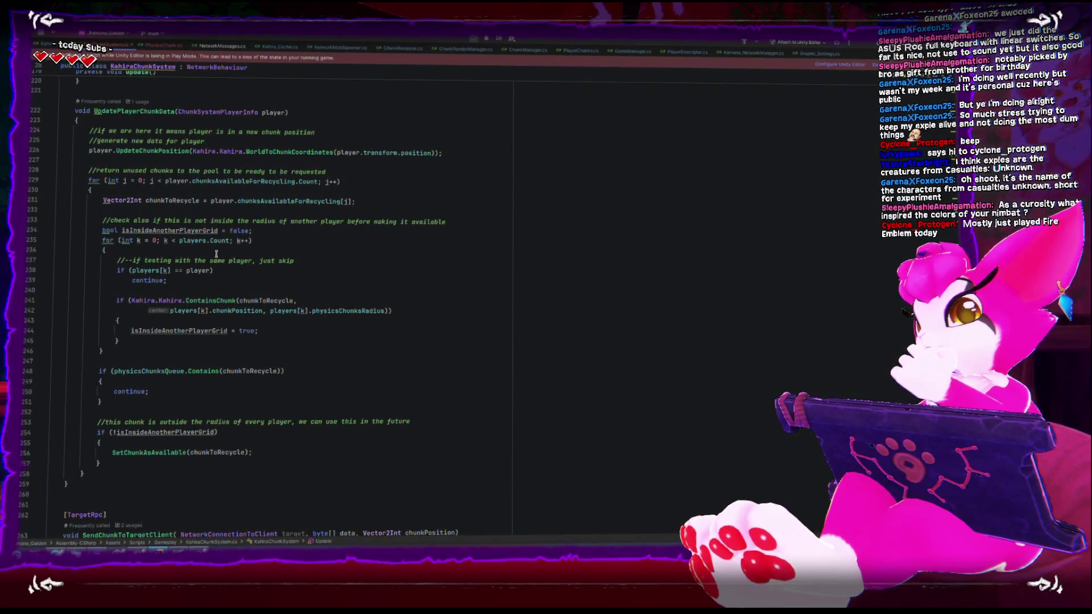
click(188, 199)
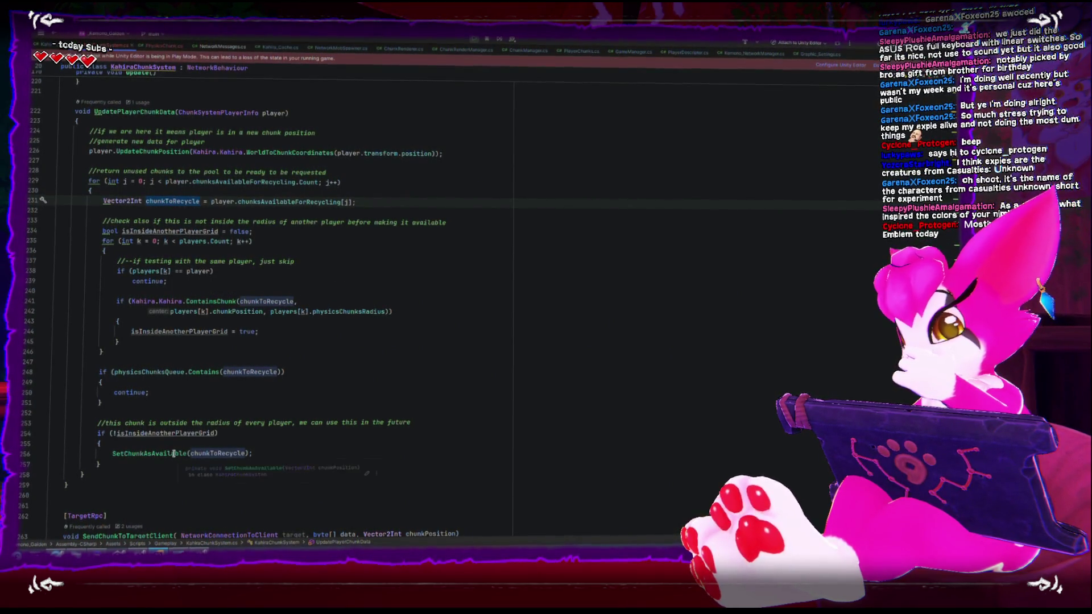
double_click(156, 432)
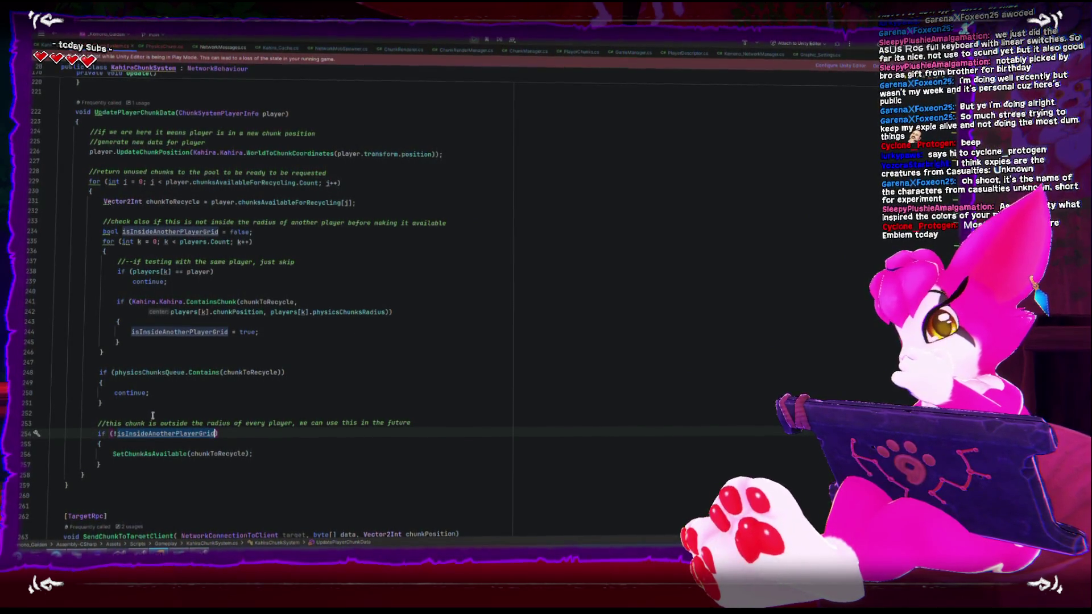
double_click(134, 453)
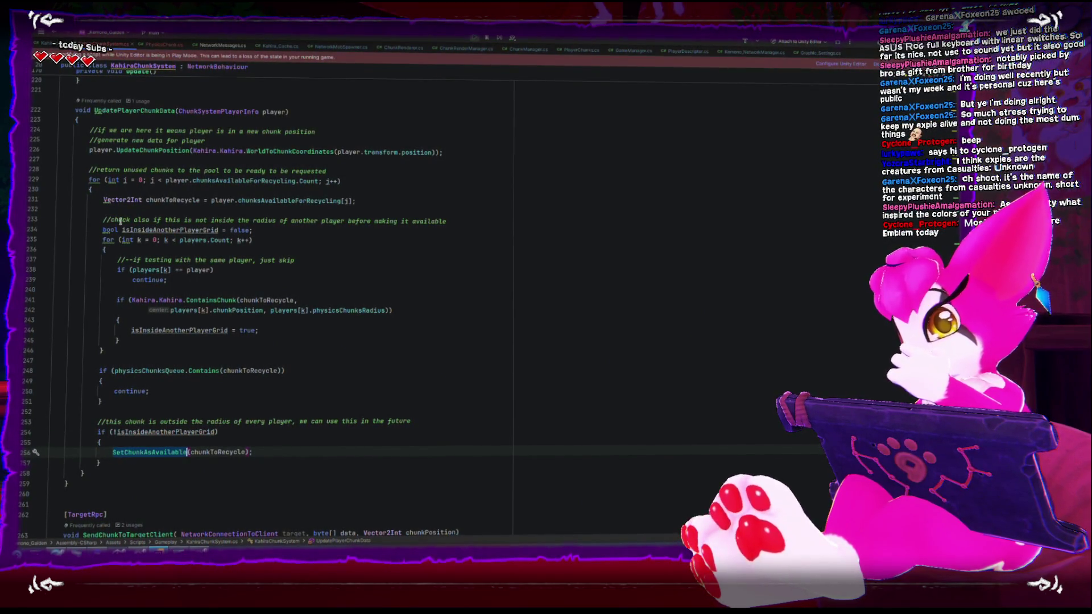
Select the UpdatePlayerChunkData method name and put the caret on blank line 219.
scroll(136, 220, up, 3)
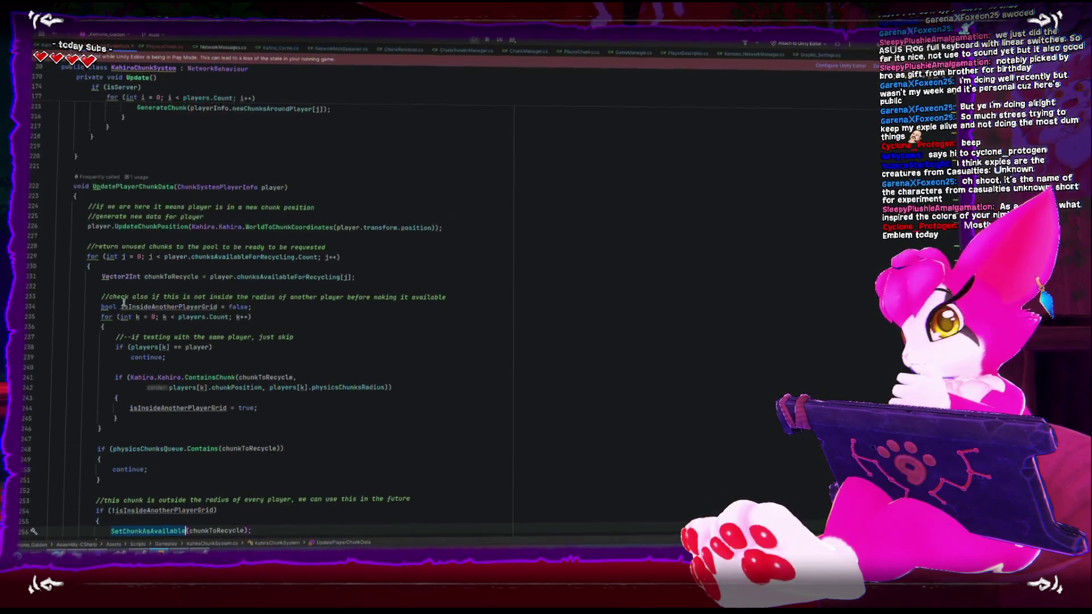
double_click(134, 187)
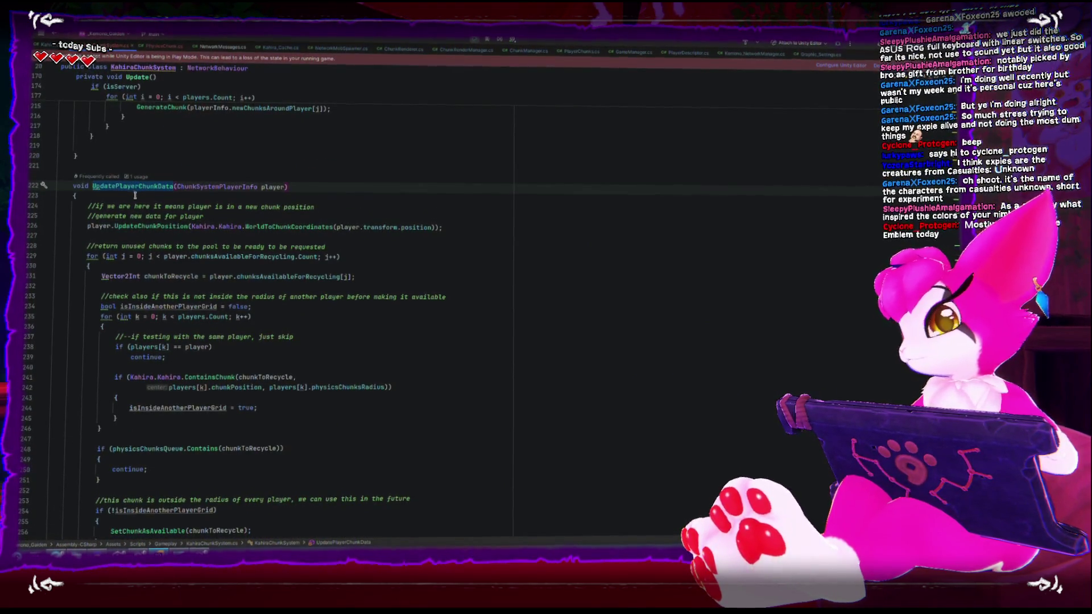
scroll(160, 238, up, 15)
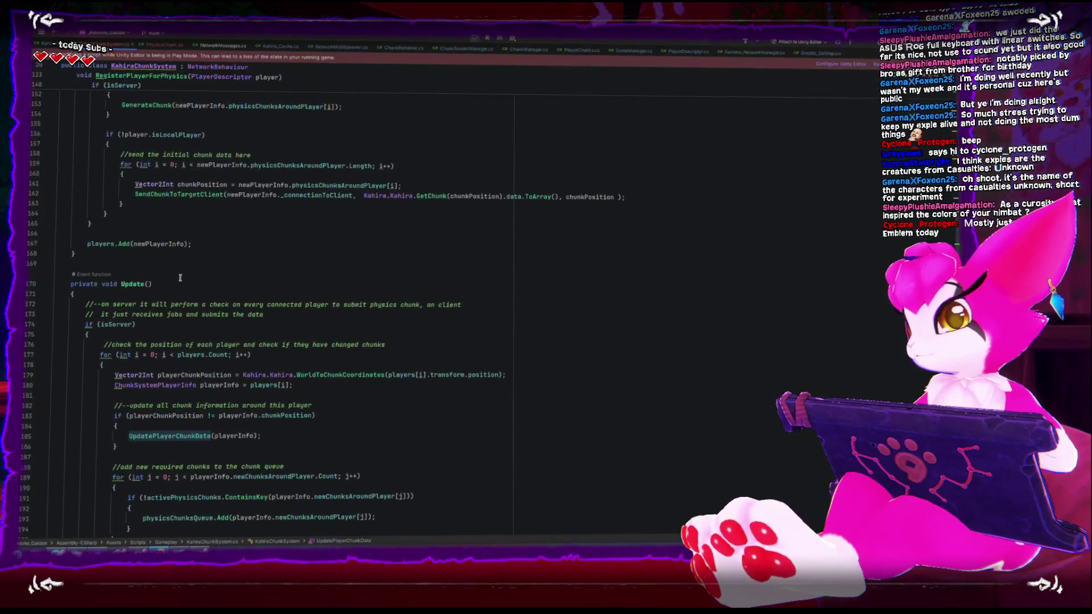
scroll(181, 278, down, 5)
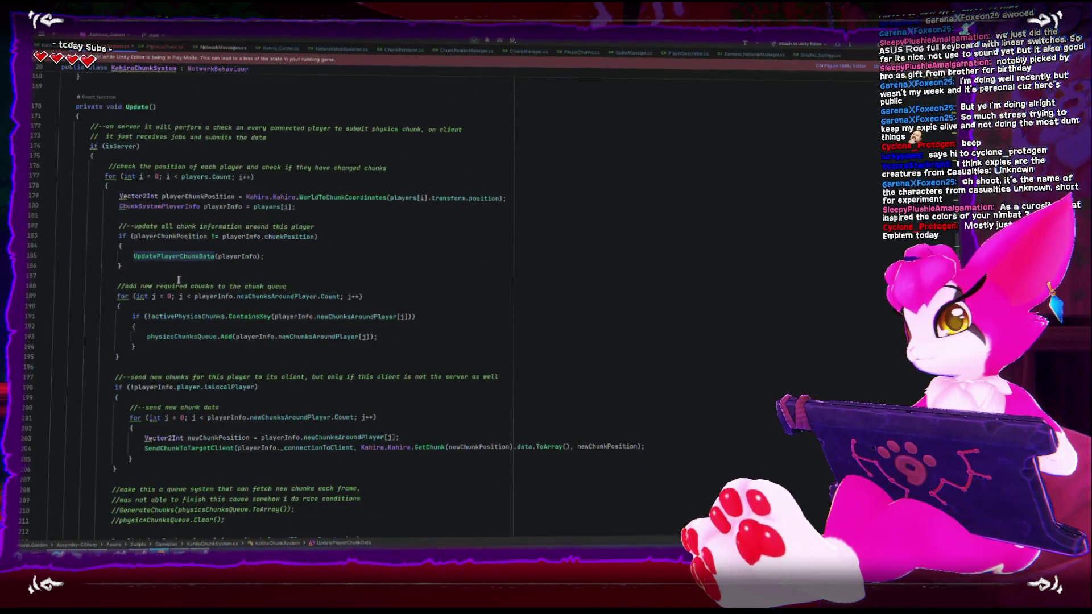
scroll(178, 279, down, 2)
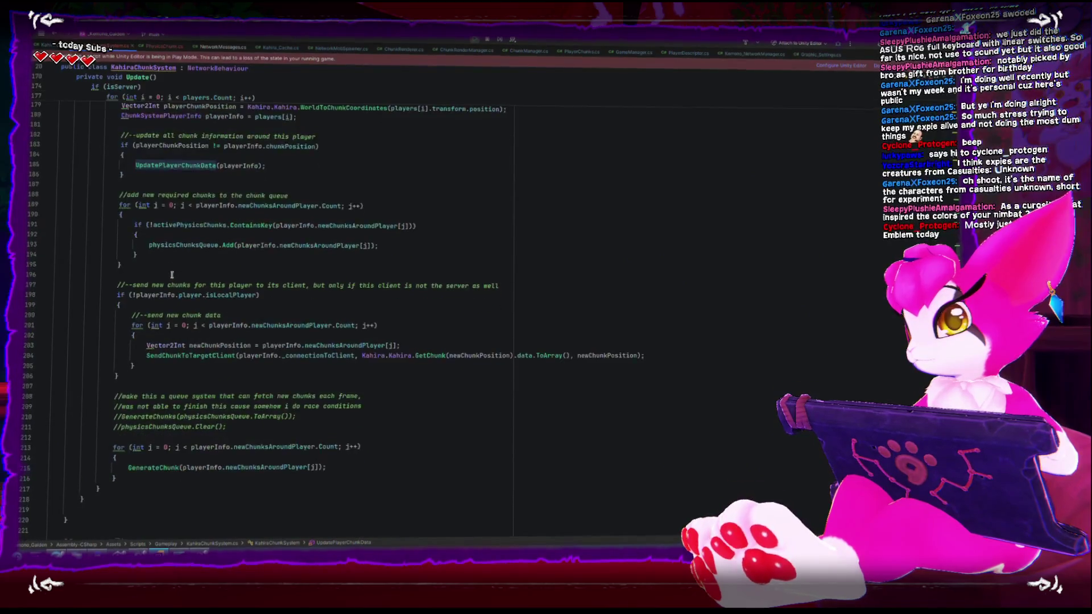
scroll(179, 267, up, 1)
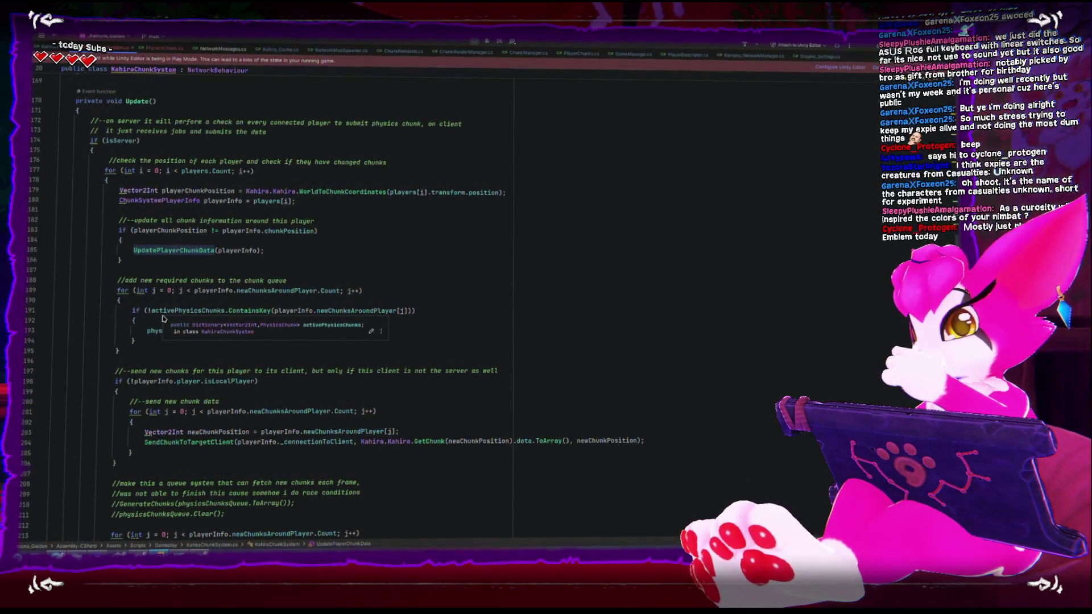
scroll(296, 426, down, 5)
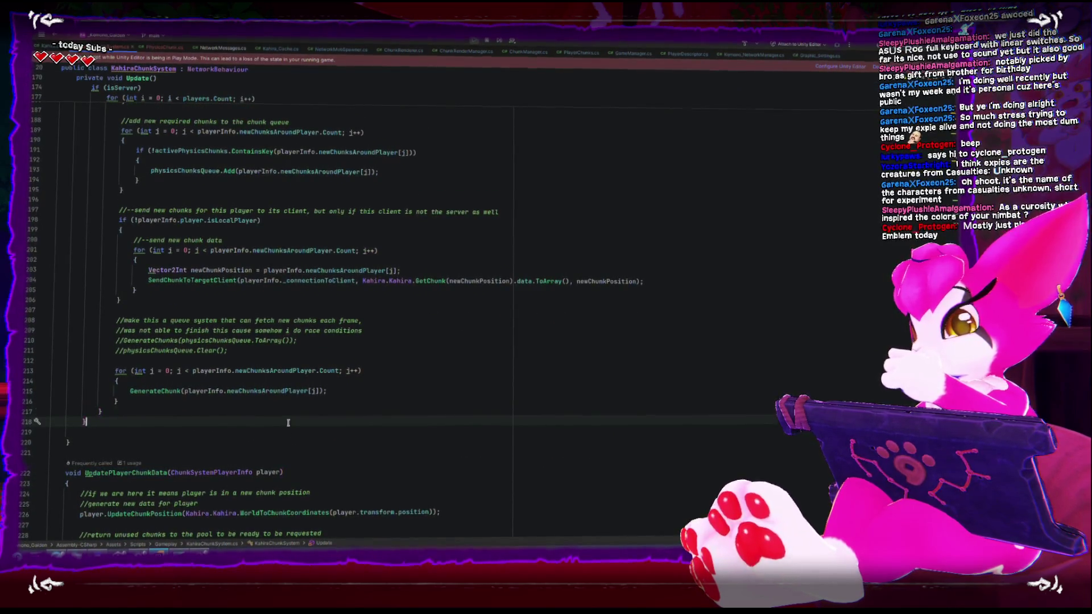
click(288, 428)
scroll(238, 169, up, 3)
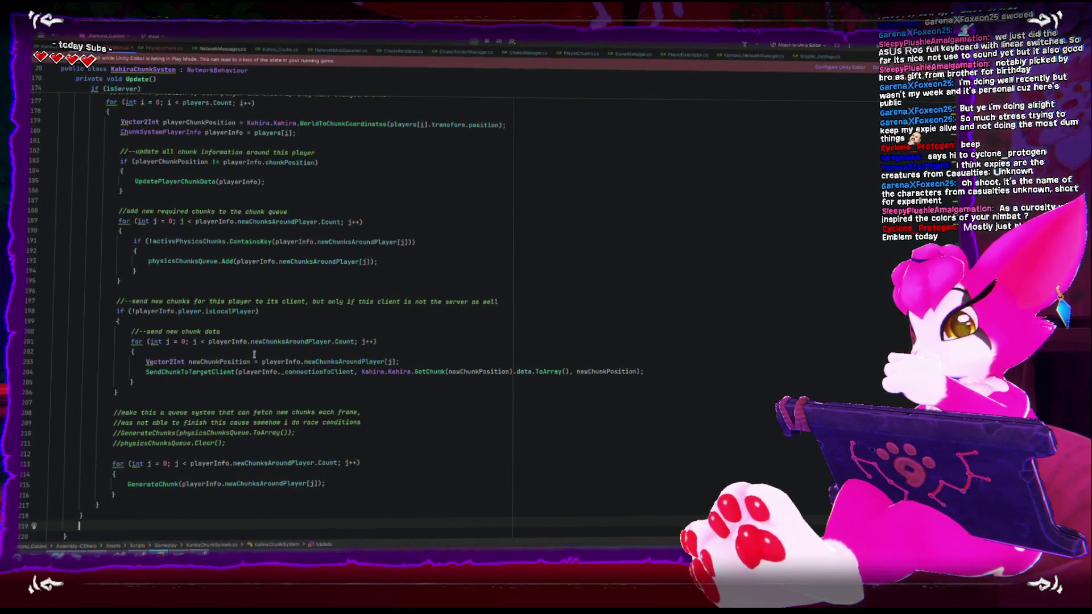
scroll(254, 354, down, 1)
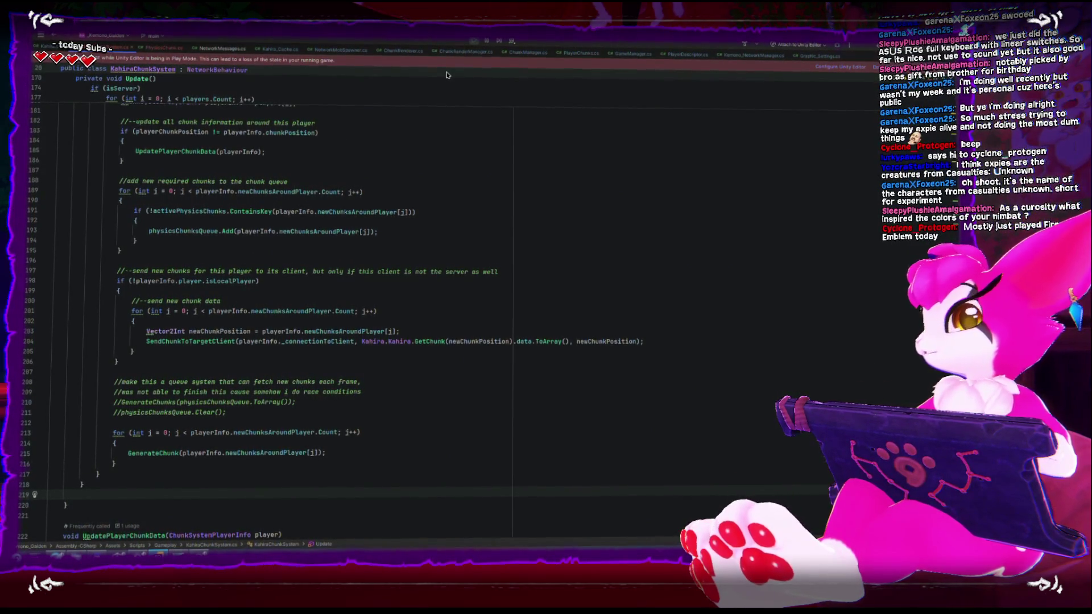
Look through PlayerChunks.cs, then return to KahiraChunkSystem.cs.
click(579, 52)
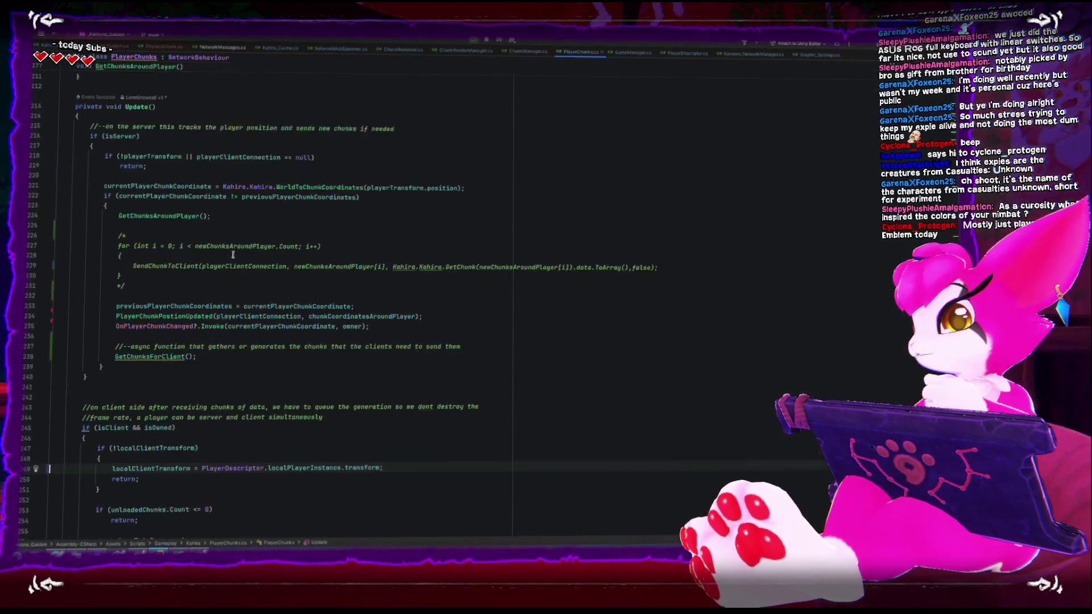
scroll(372, 331, down, 8)
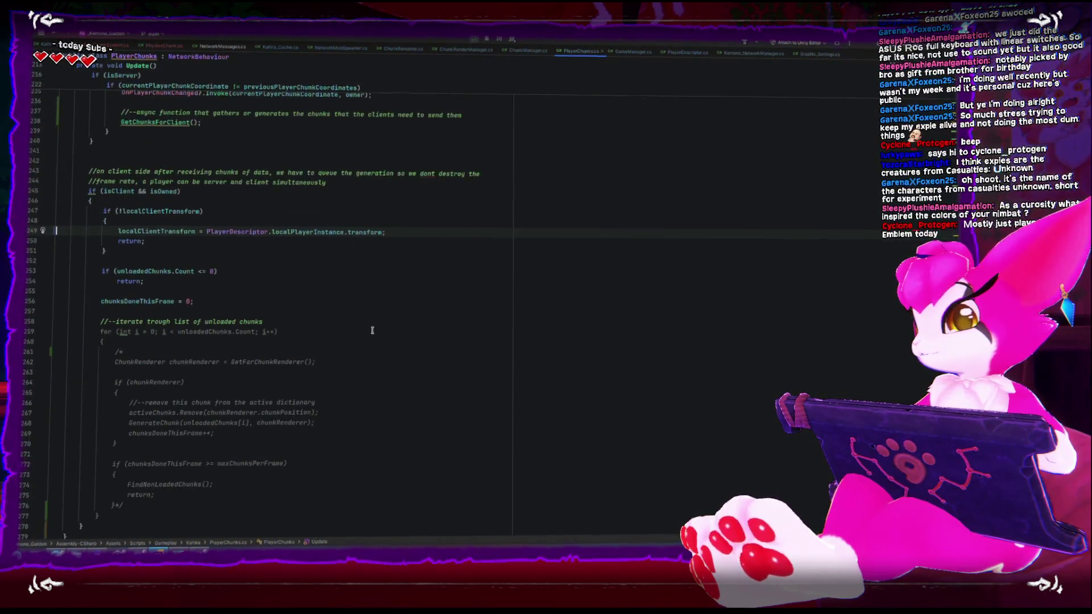
scroll(372, 330, down, 9)
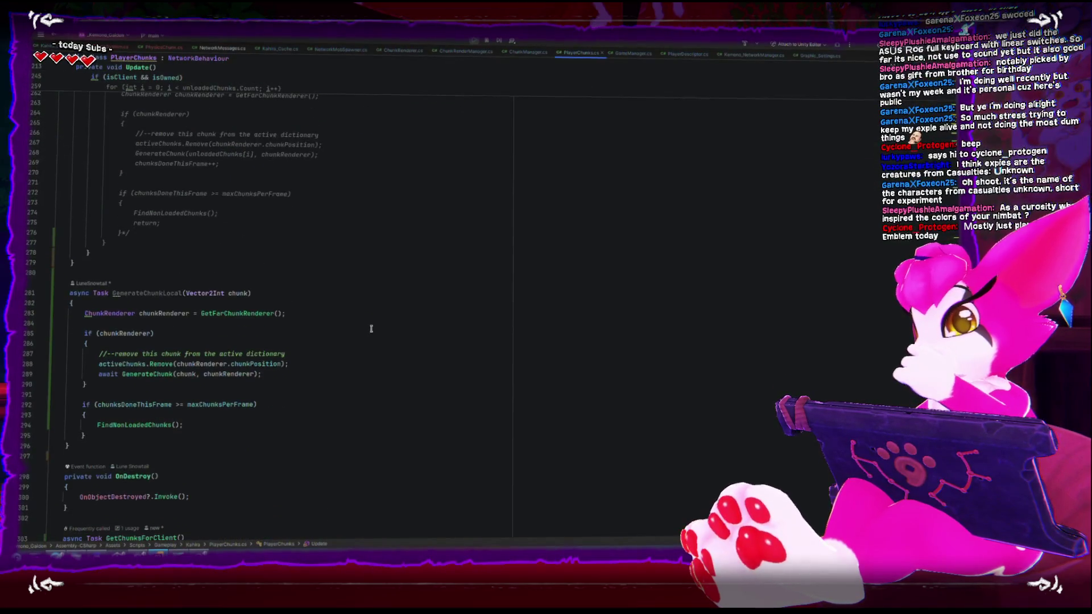
scroll(371, 329, down, 13)
scroll(371, 327, down, 12)
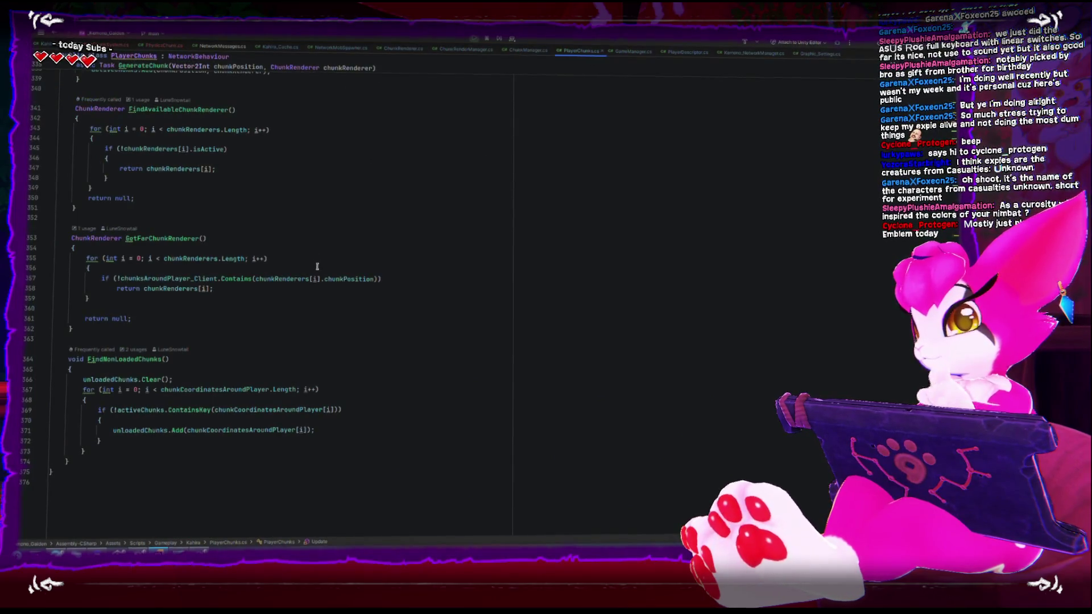
scroll(317, 266, up, 20)
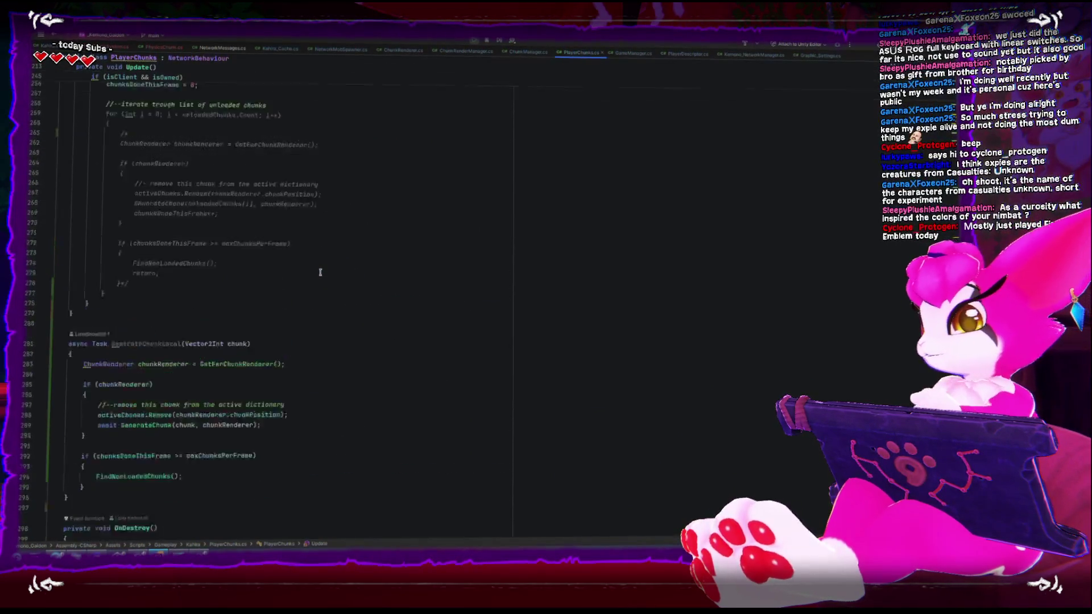
scroll(320, 272, up, 15)
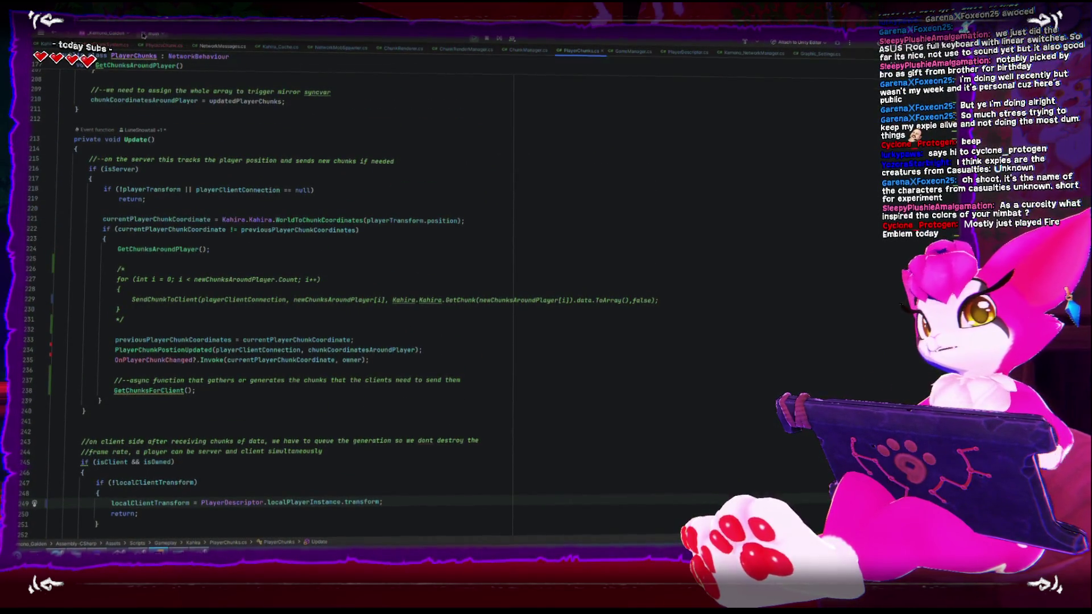
click(117, 46)
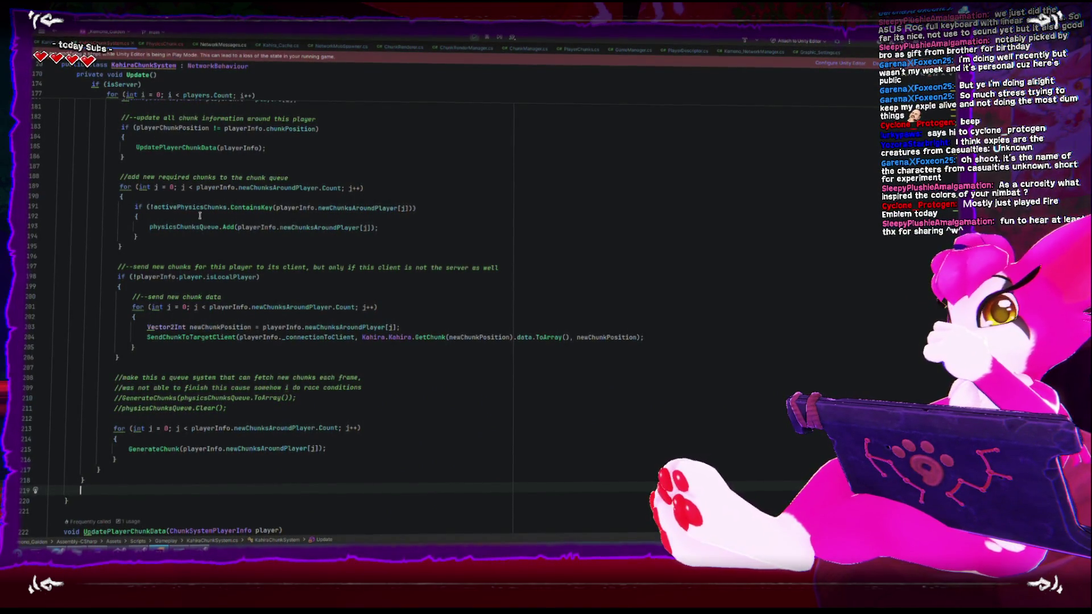
Unfold the commented-out GenerateChunks method at line 284 and select its activePhysicsChunks.Add line.
scroll(199, 215, up, 3)
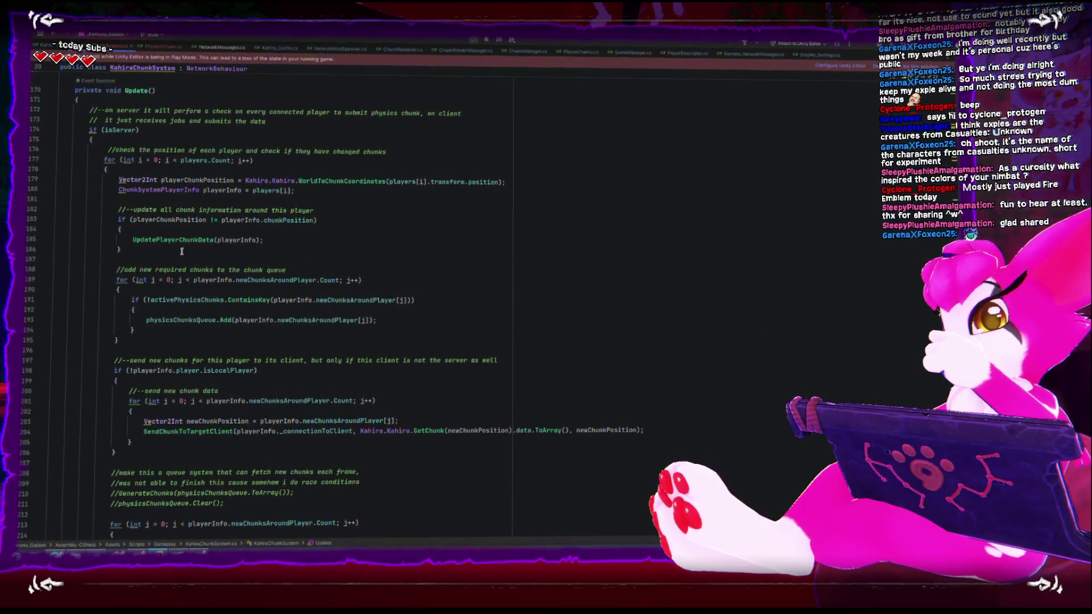
scroll(182, 251, down, 15)
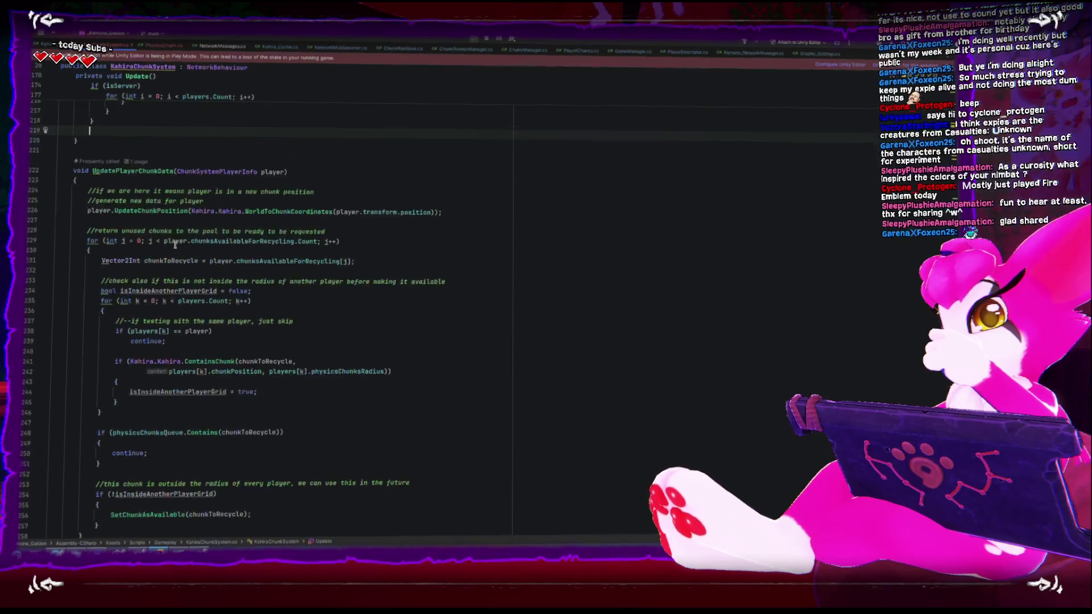
scroll(176, 244, down, 20)
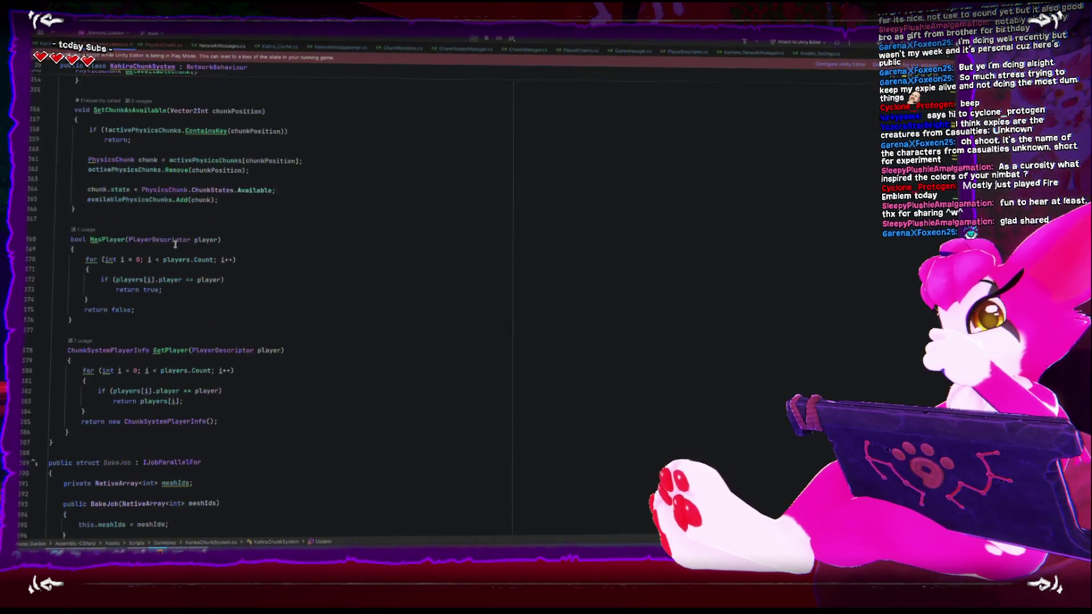
scroll(175, 245, up, 9)
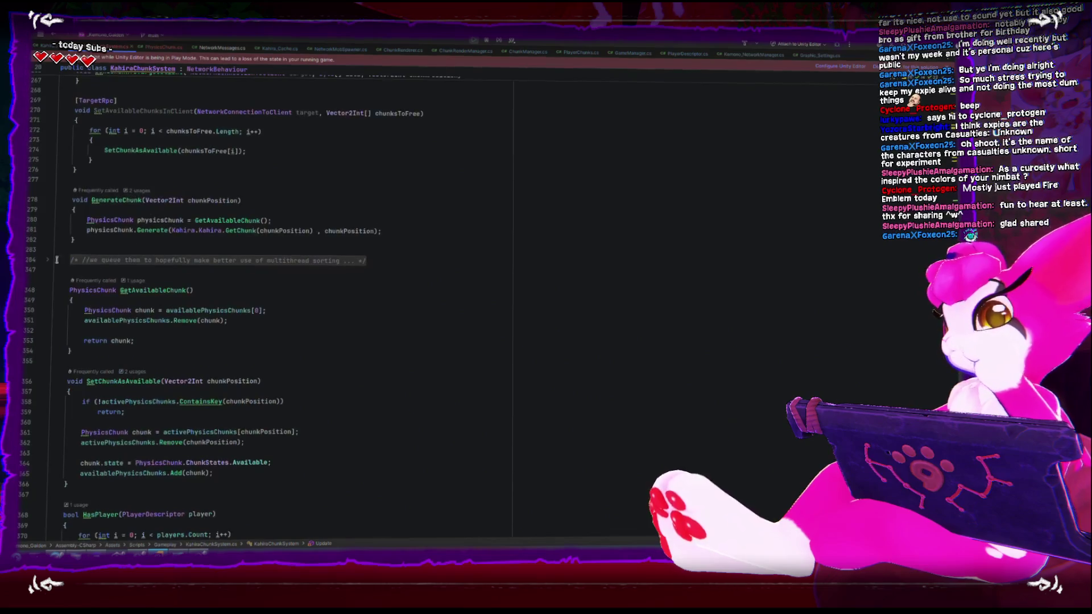
click(52, 261)
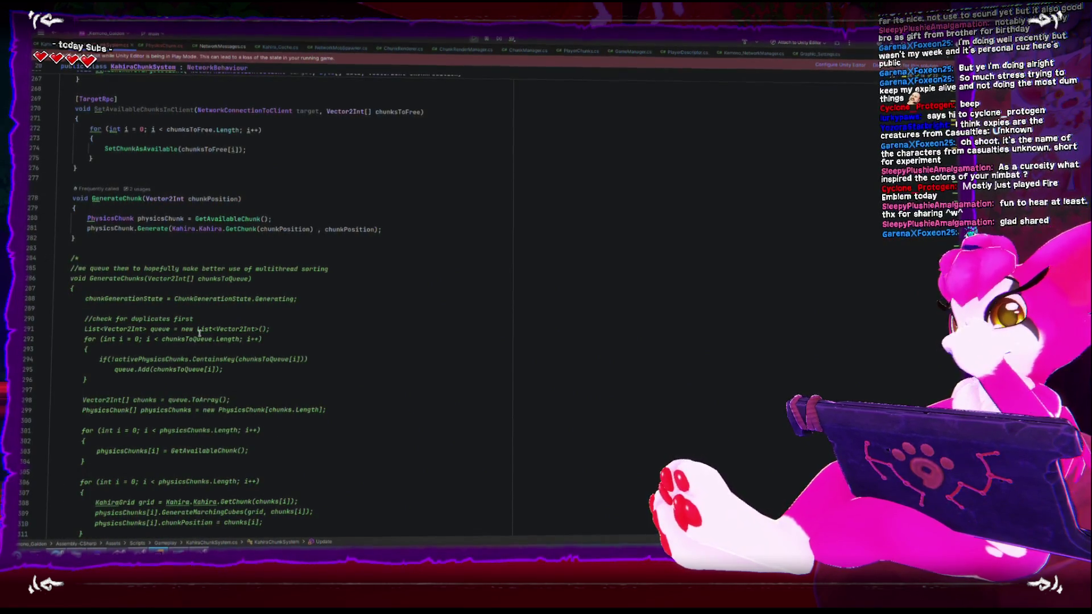
scroll(165, 338, down, 10)
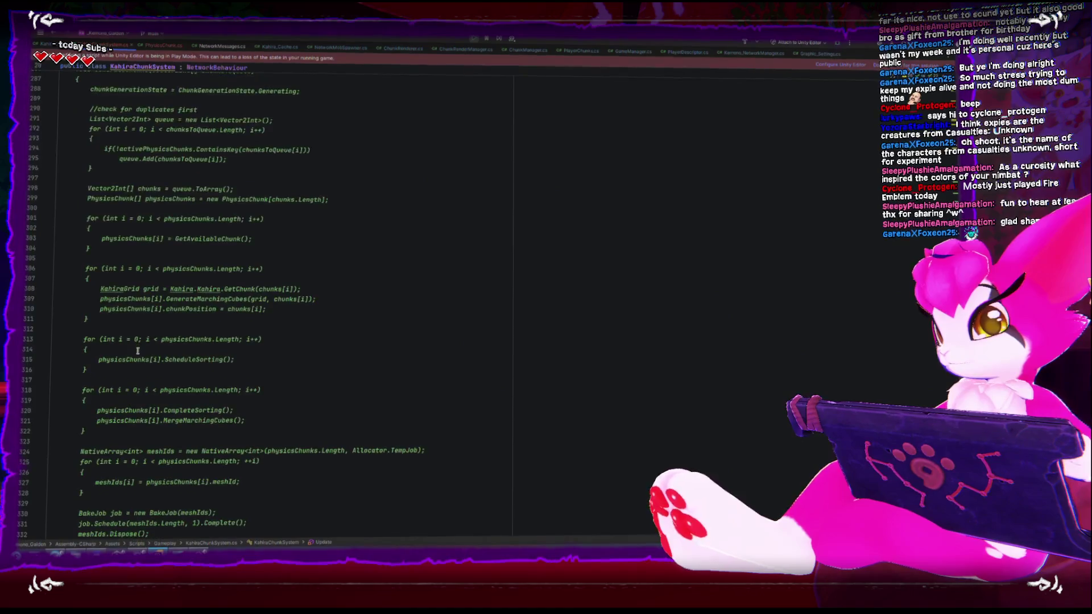
scroll(130, 401, down, 1)
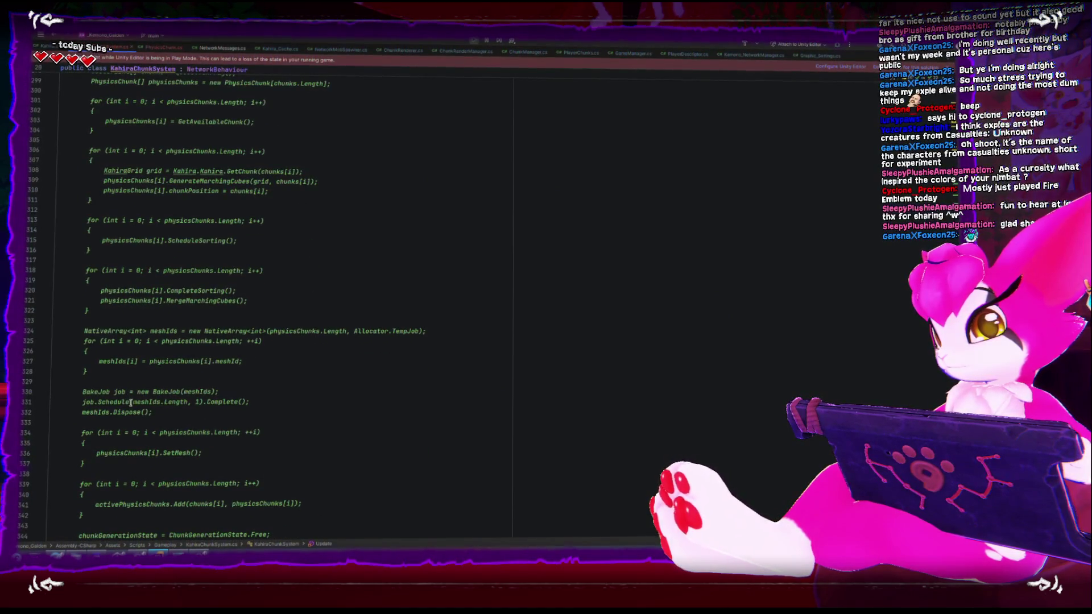
scroll(131, 402, down, 3)
drag(97, 411, 304, 410)
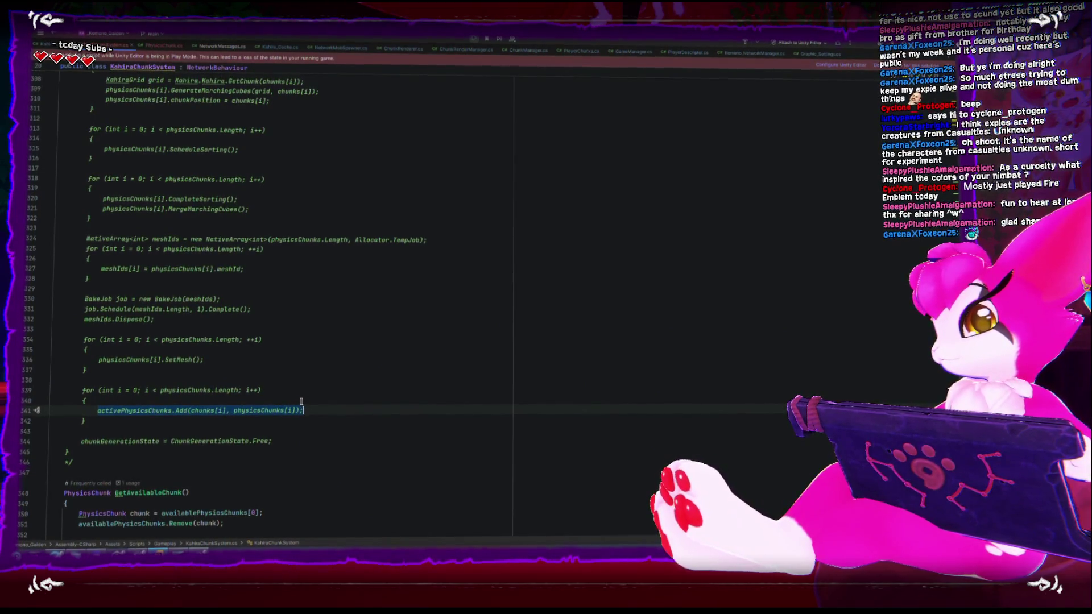
Open a new line below the Generate call in GenerateChunk.
scroll(248, 371, up, 15)
scroll(248, 371, up, 4)
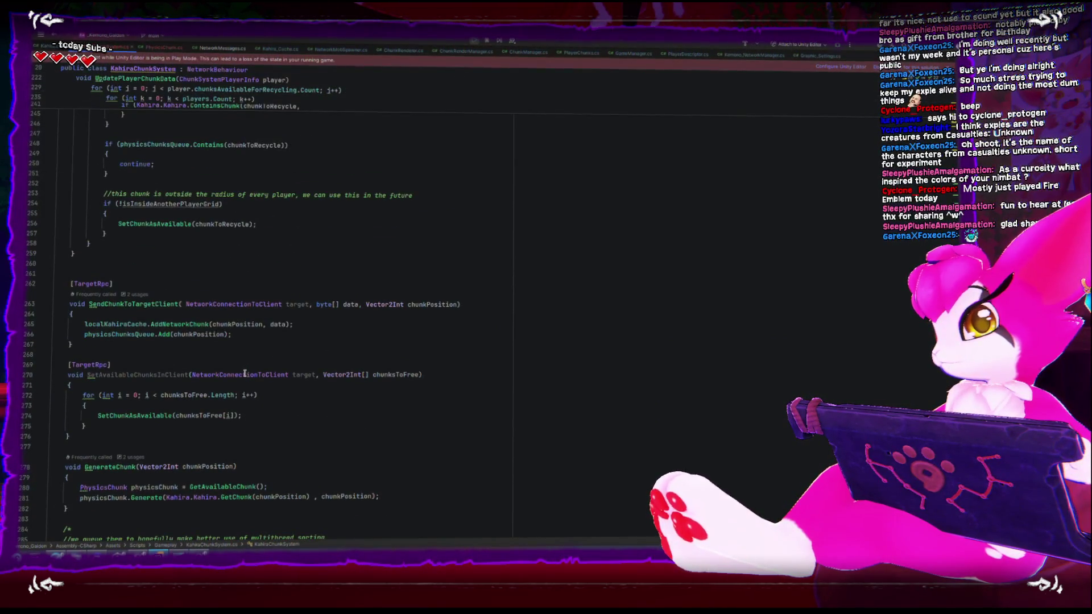
click(397, 495)
key(Return)
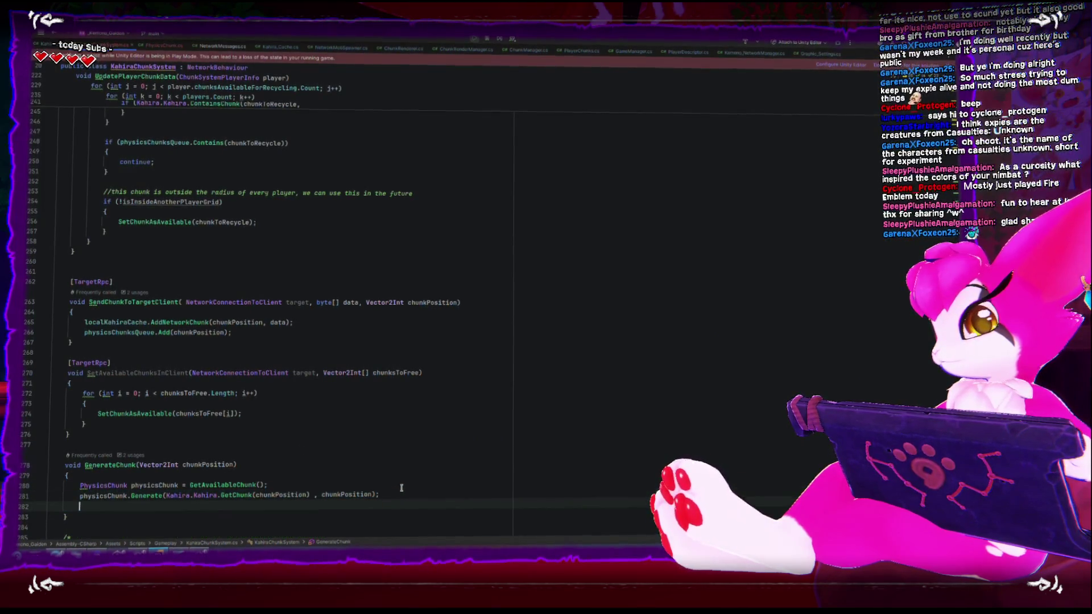
text(activePhysicsChunks.Add(chunks[i], physicsChunks[i]);)
Make the new line activePhysicsChunks.Add(chunkPosition, physicsChunk), replacing the chunks[i] key.
click(227, 466)
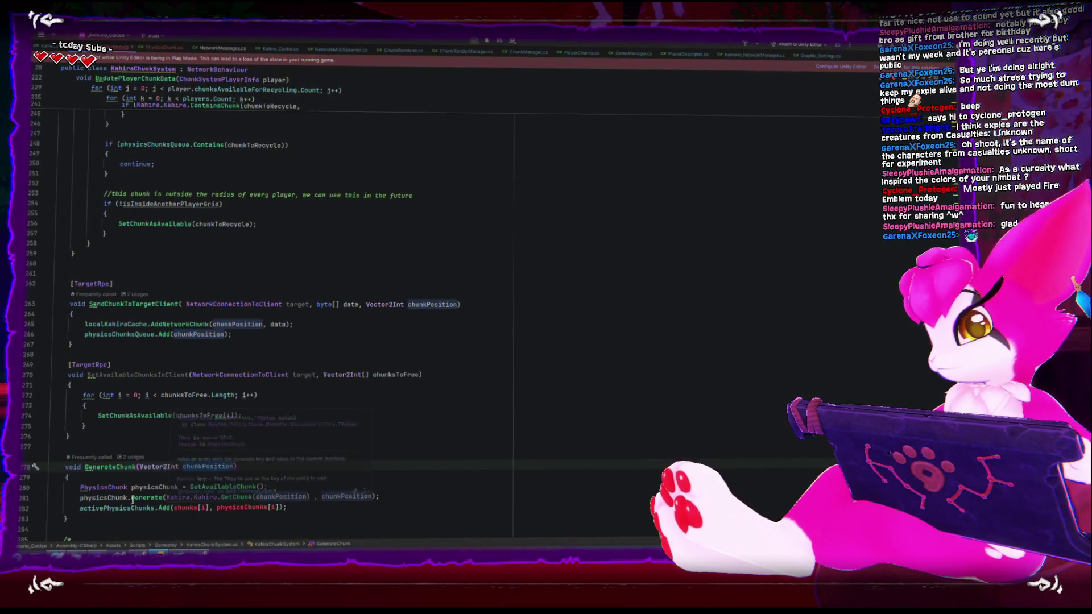
double_click(136, 488)
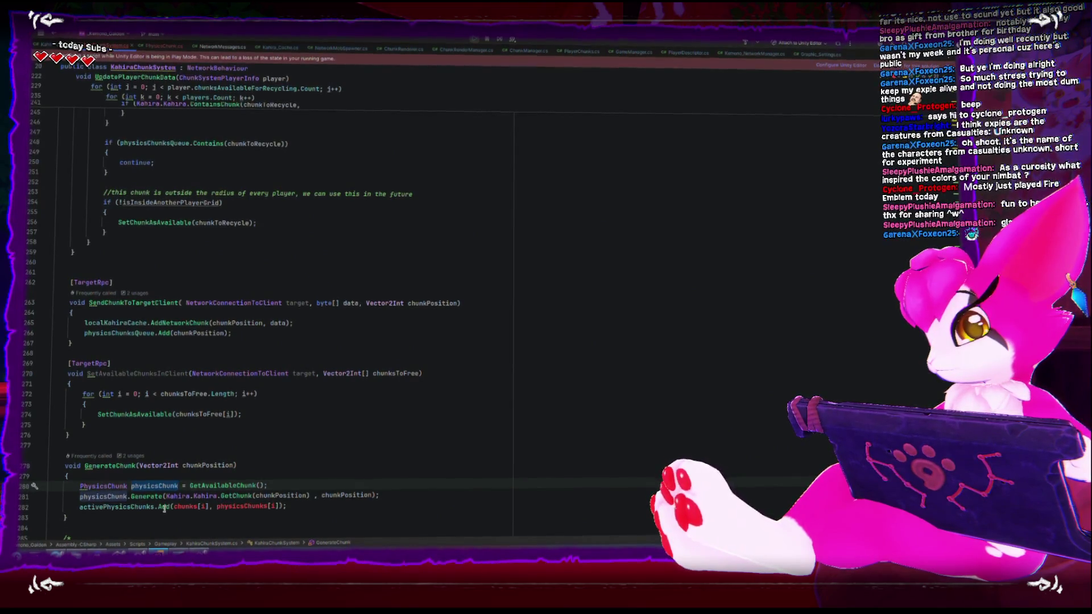
mouse_move(165, 509)
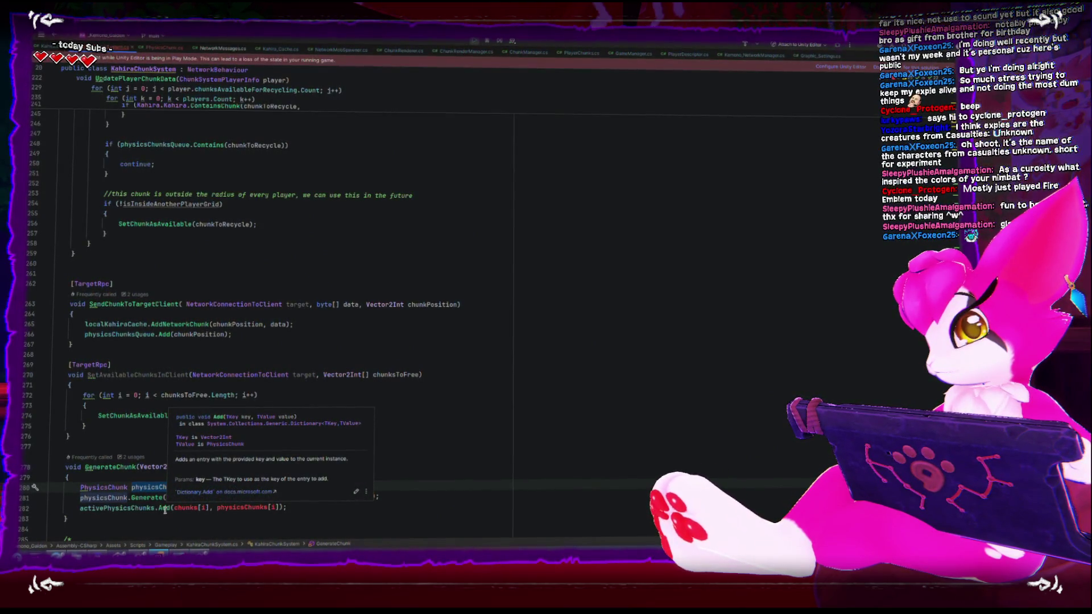
click(267, 506)
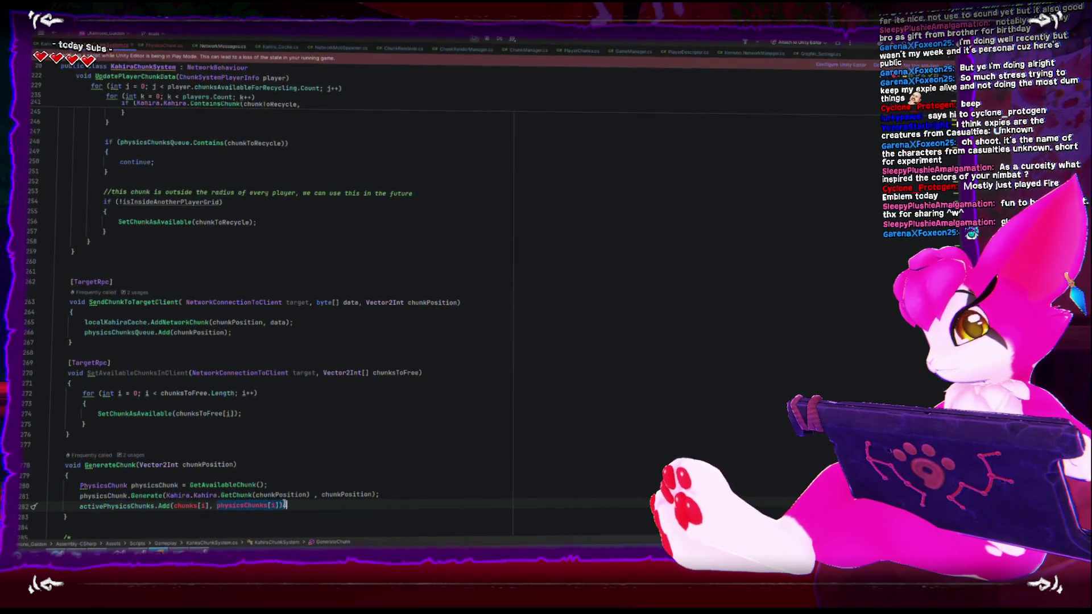
click(233, 466)
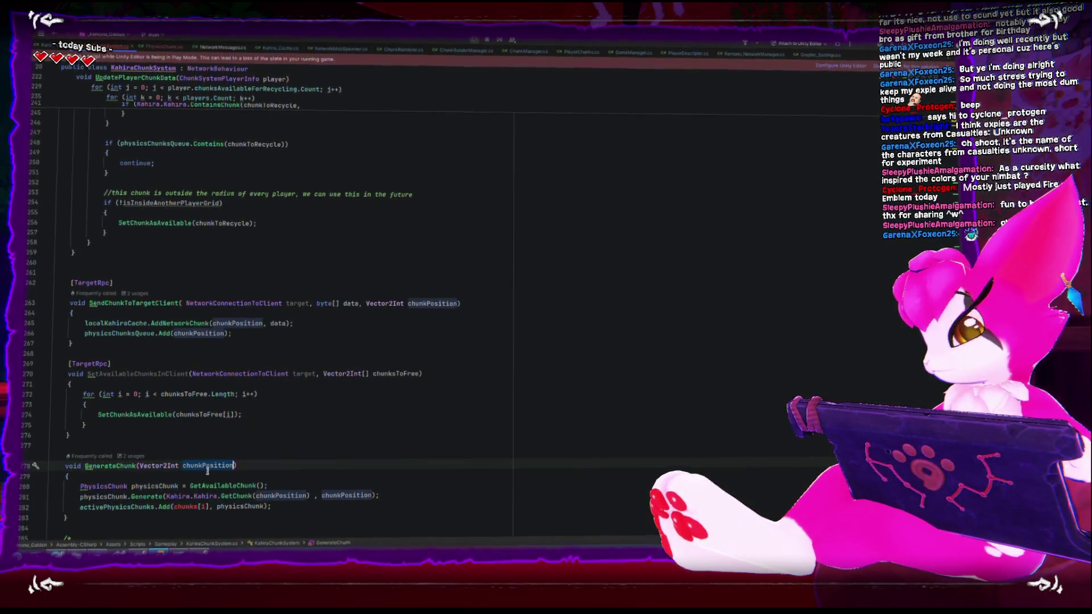
click(190, 508)
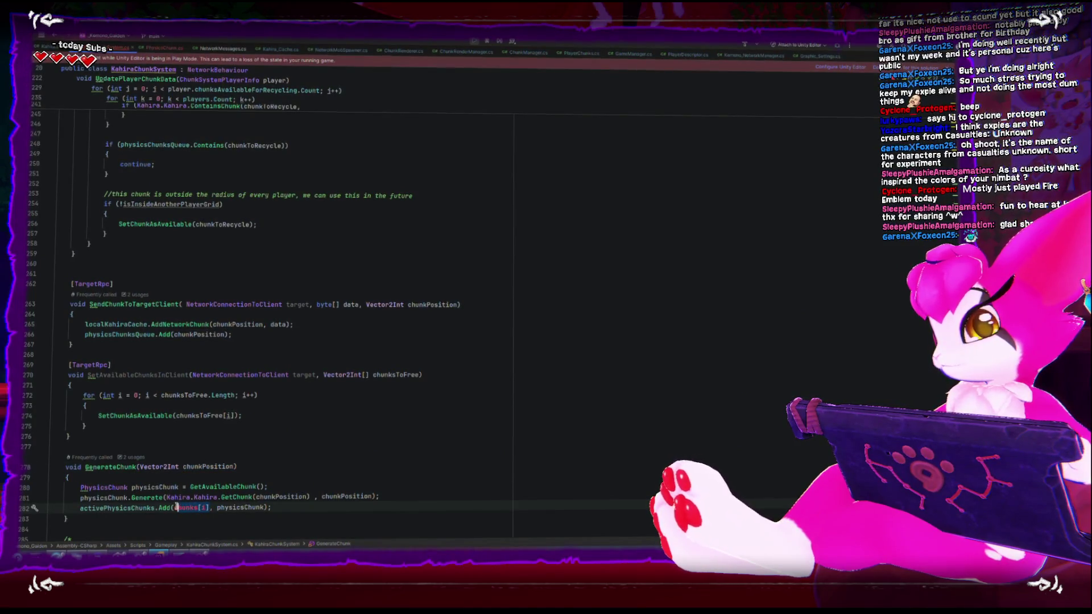
text(chunkPosition)
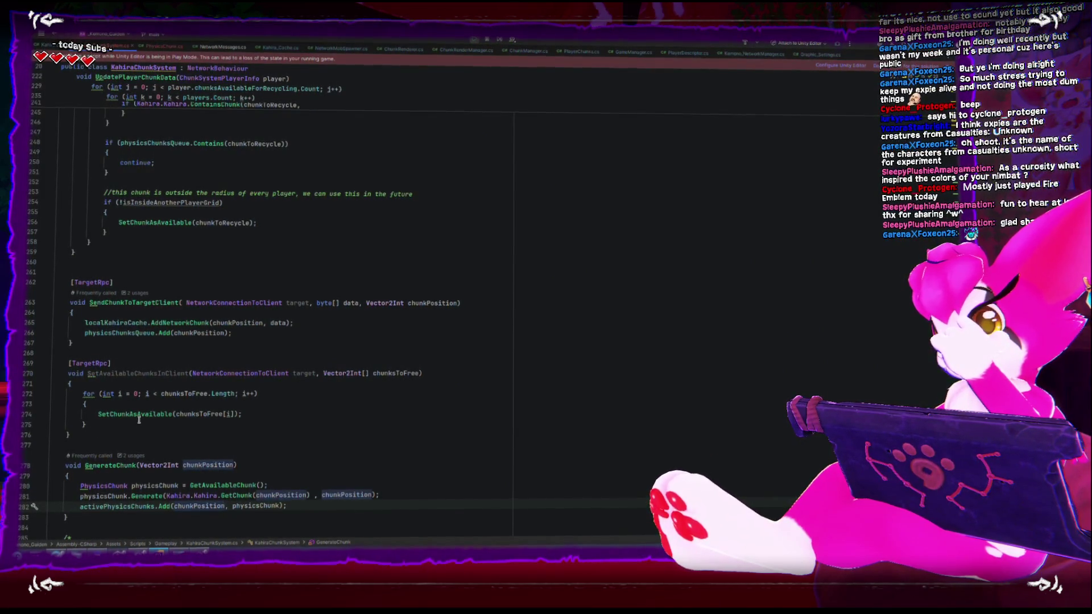
scroll(139, 419, up, 10)
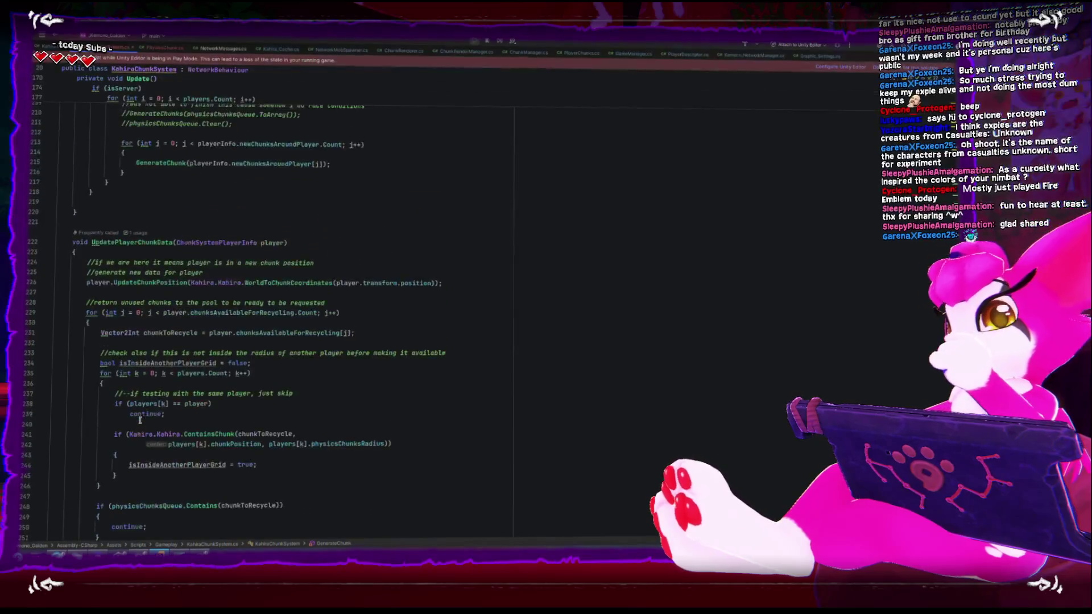
scroll(139, 421, up, 7)
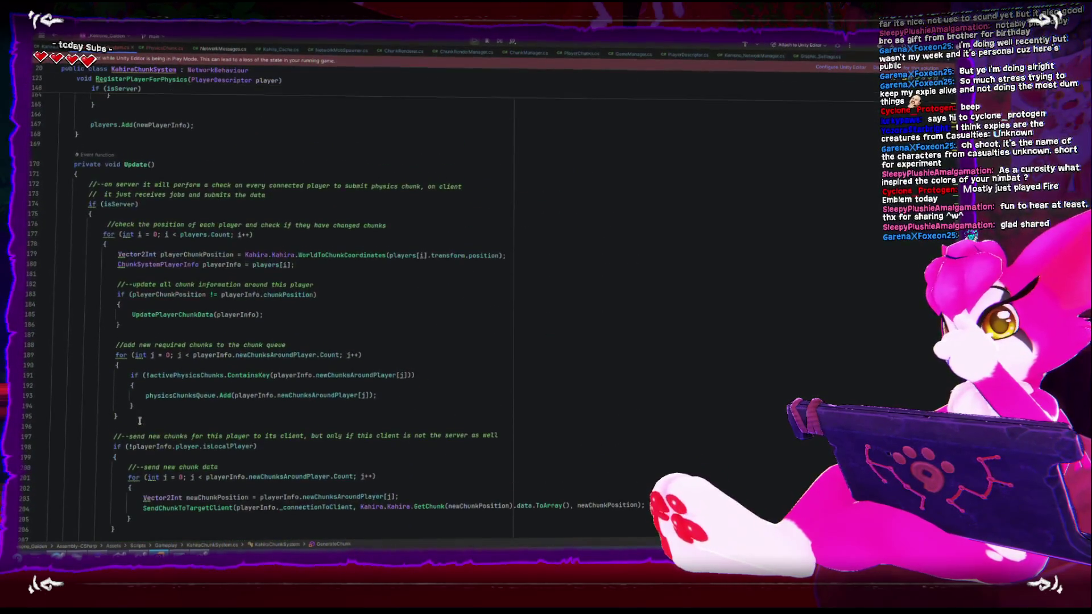
scroll(139, 419, up, 4)
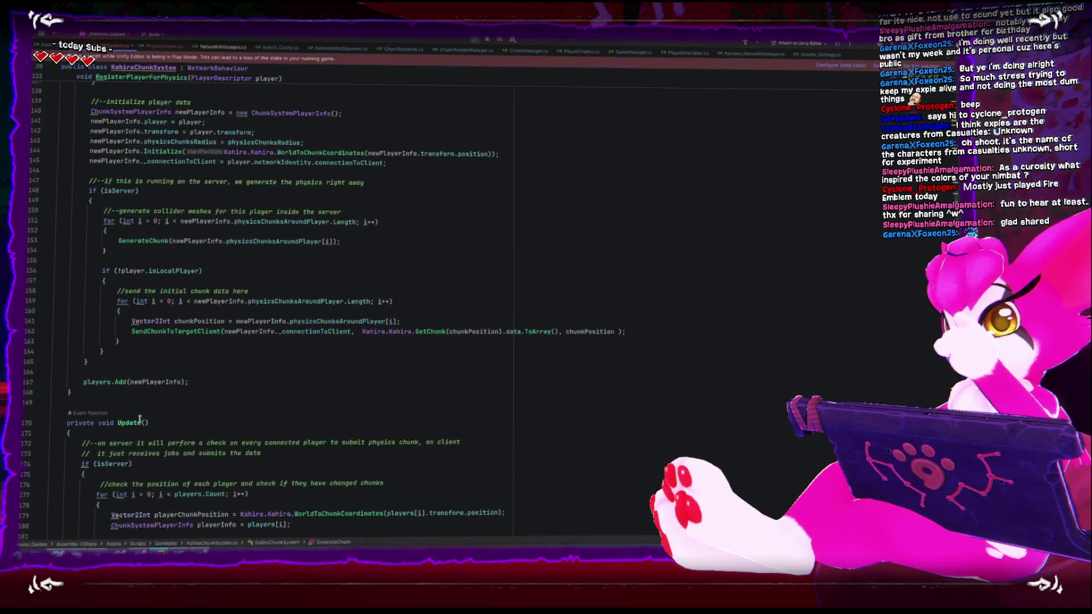
scroll(140, 399, down, 5)
scroll(140, 400, down, 3)
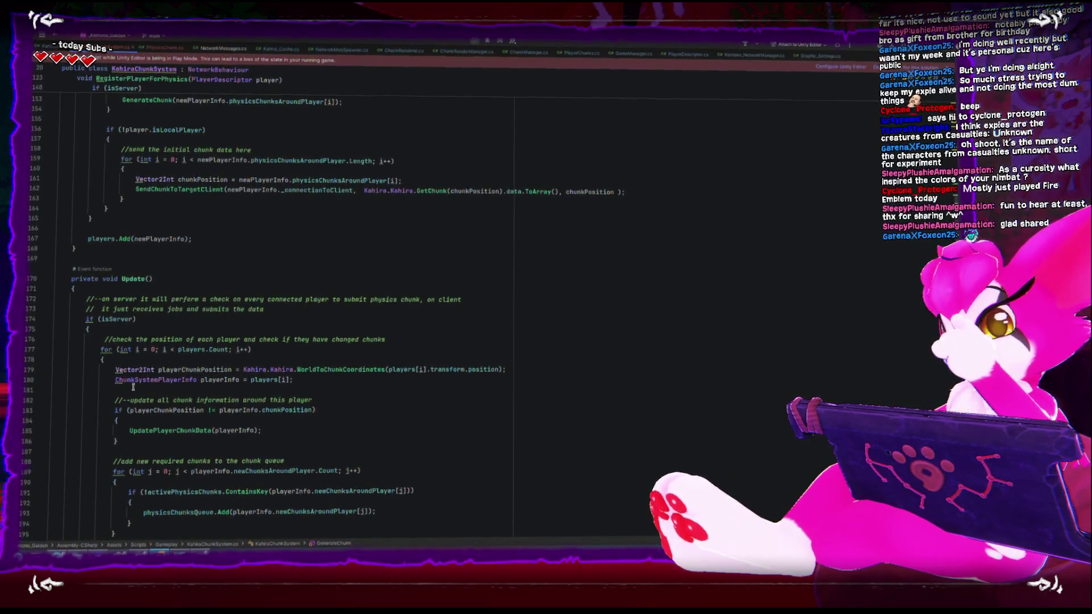
scroll(133, 387, down, 5)
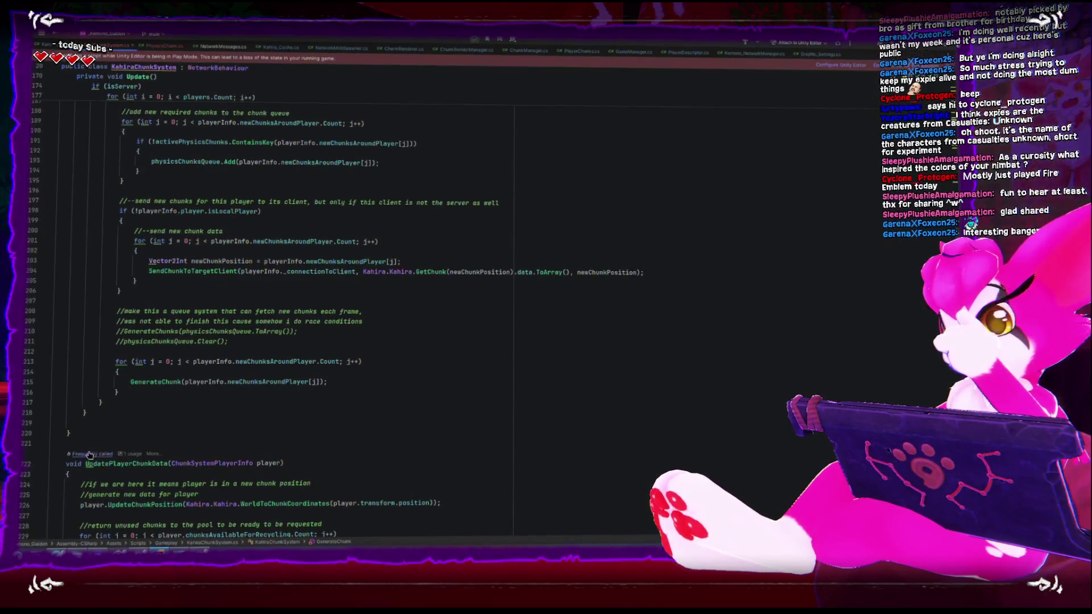
click(102, 464)
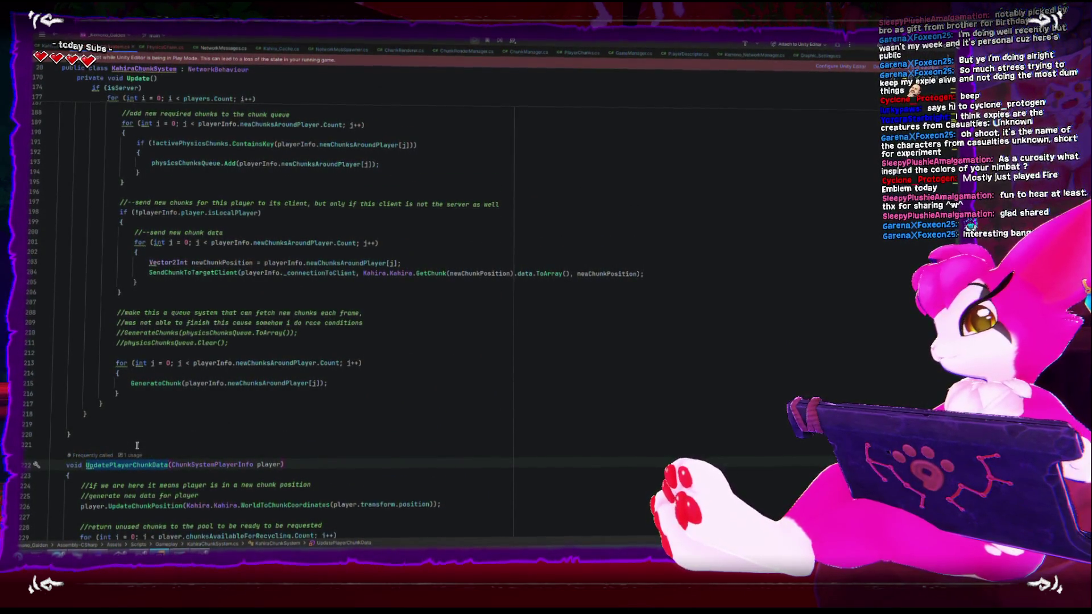
scroll(136, 446, down, 8)
scroll(136, 446, down, 6)
click(310, 261)
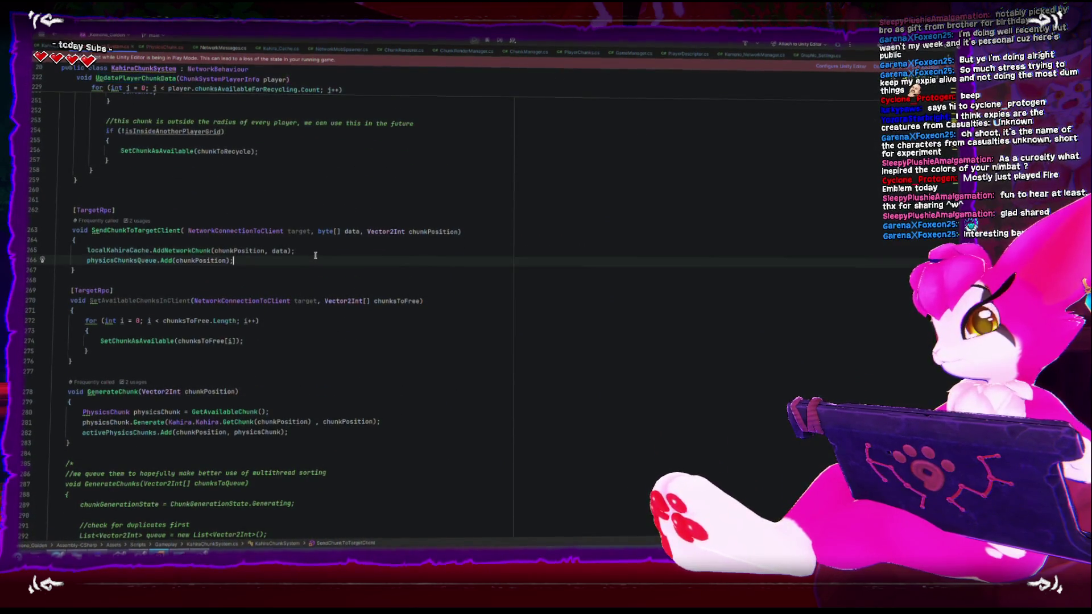
Add UpdatePlayerChunkData(players[0]); after physicsChunksQueue.Add, separated by a blank line.
key(Return)
text(UpdatePlayerChunkData)
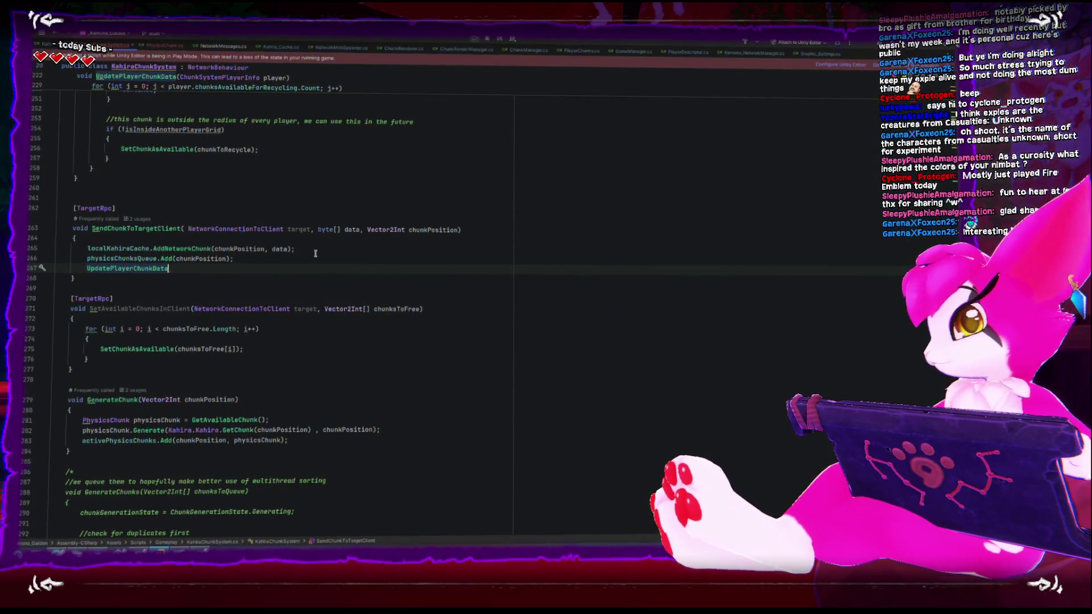
text((players)
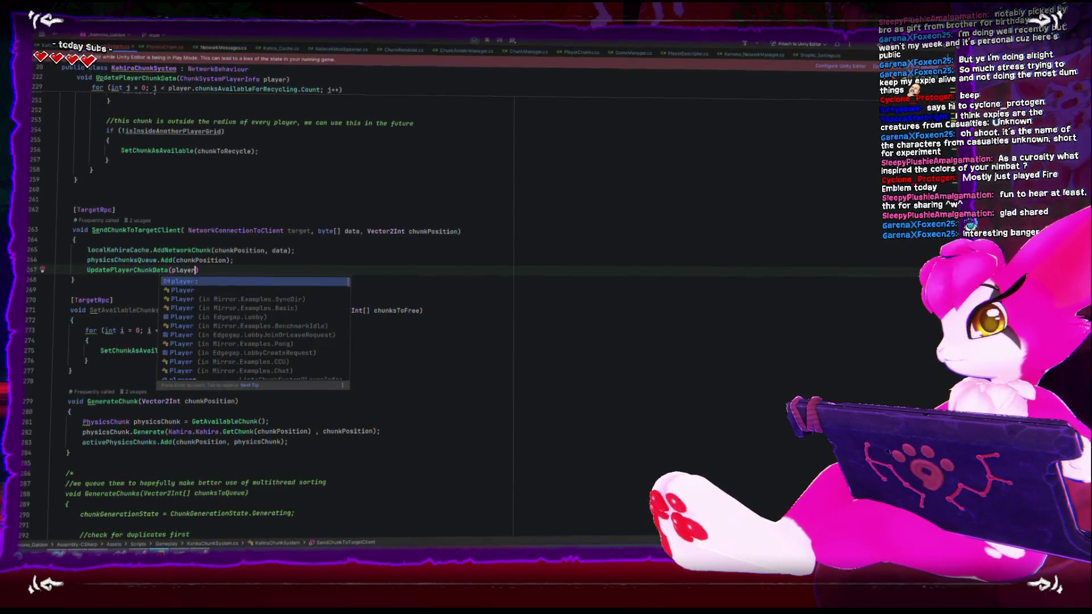
text([0]);)
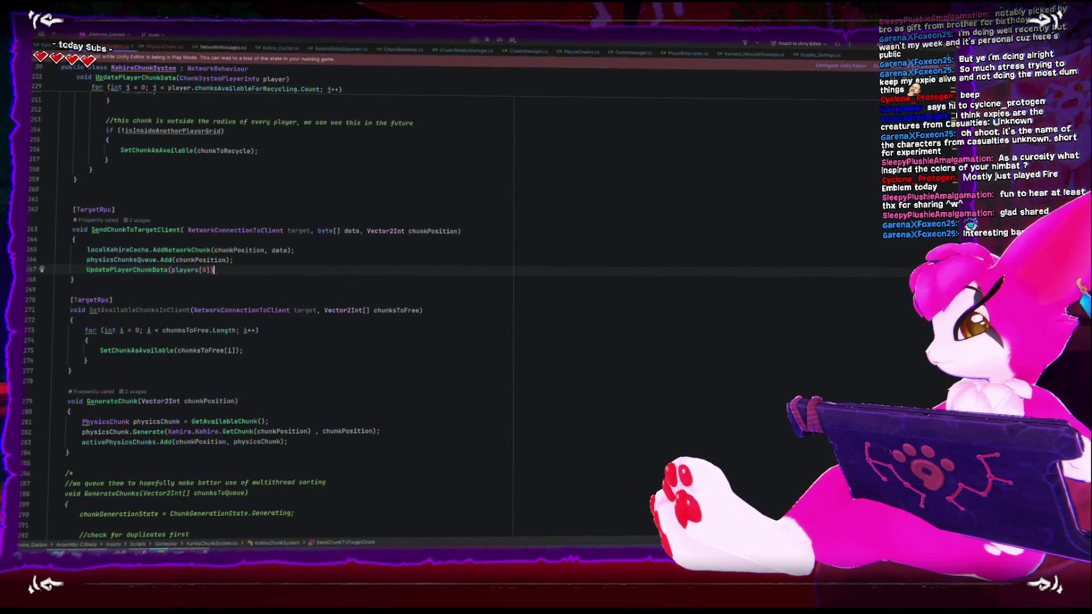
key(Up)
key(End)
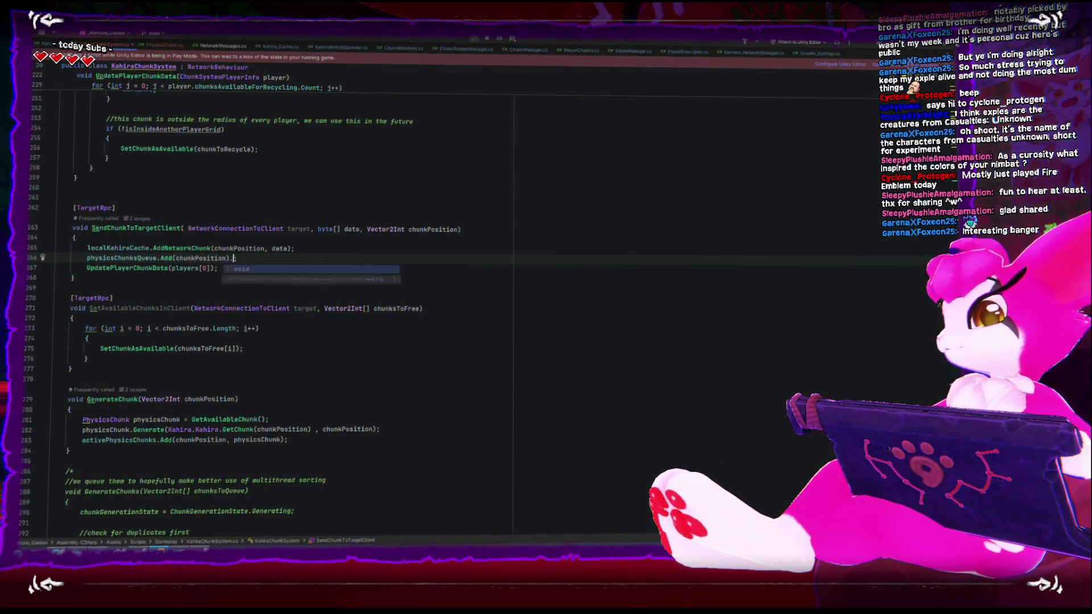
key(Return)
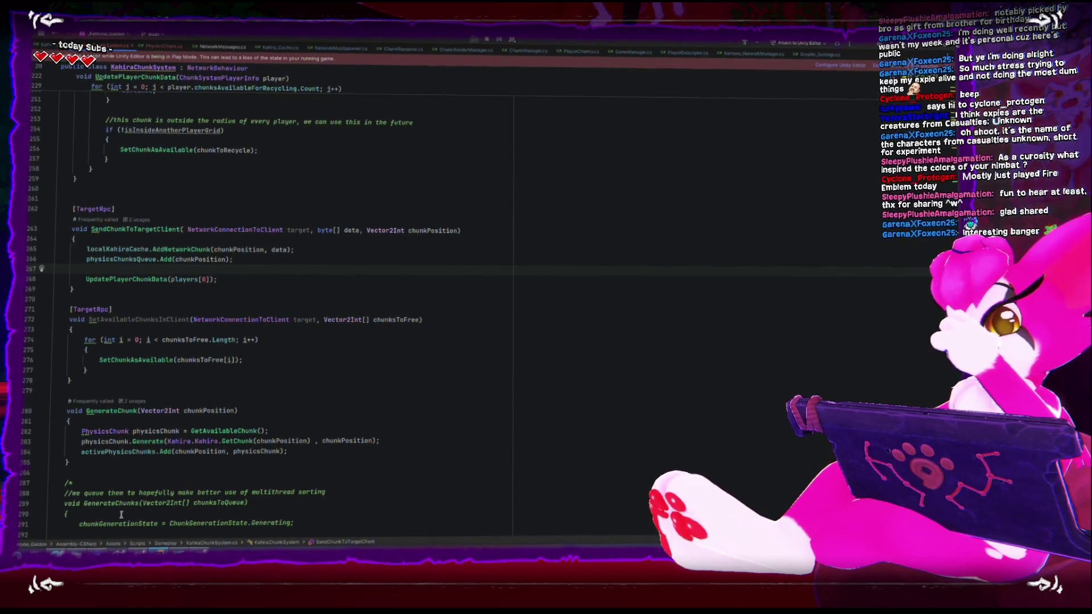
double_click(98, 277)
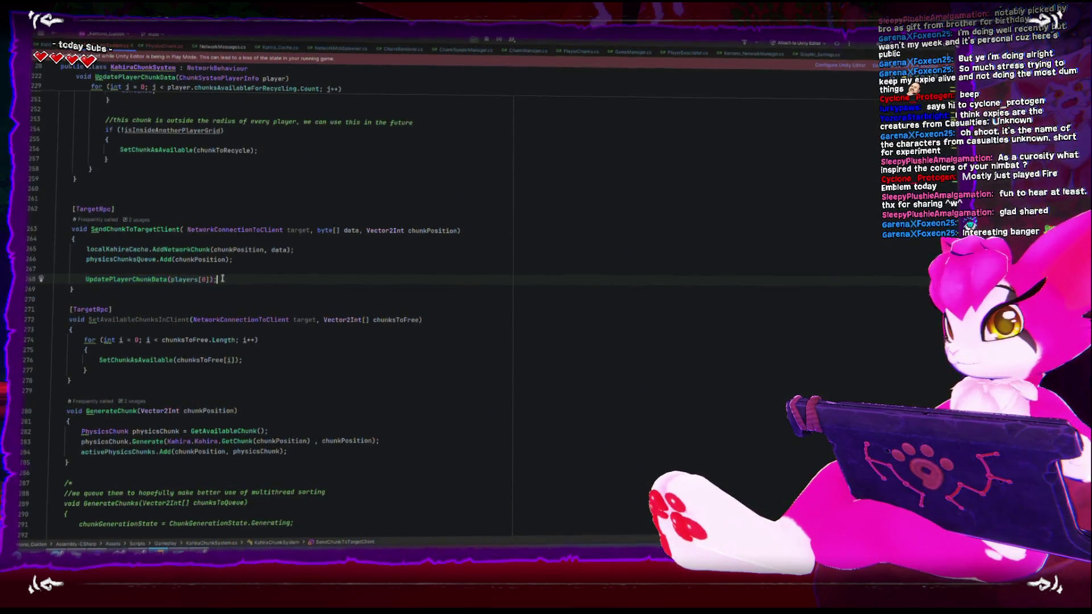
key(shift+End)
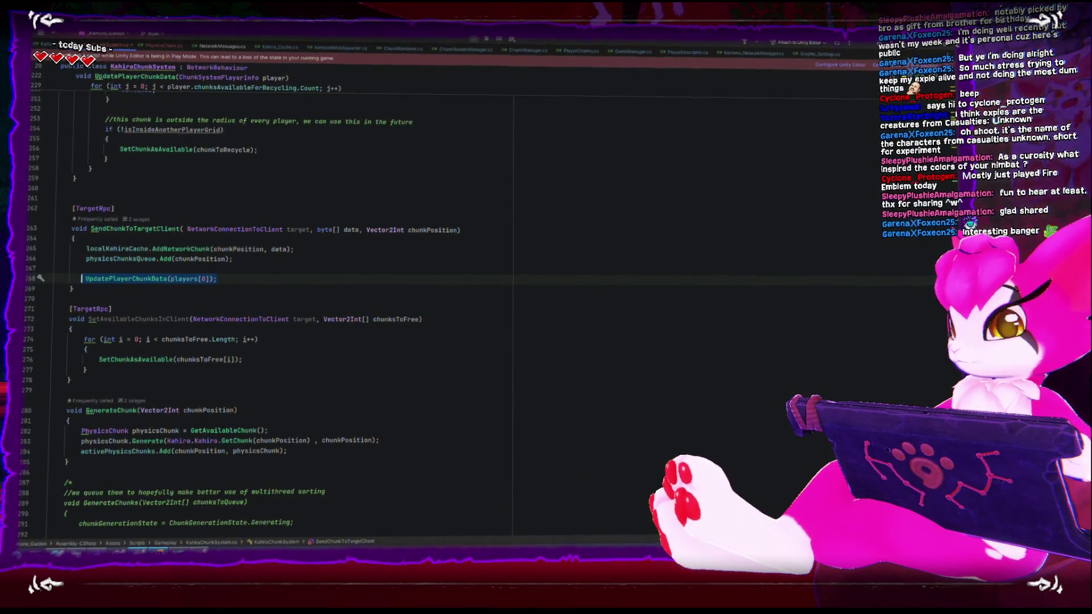
key(alt+Tab)
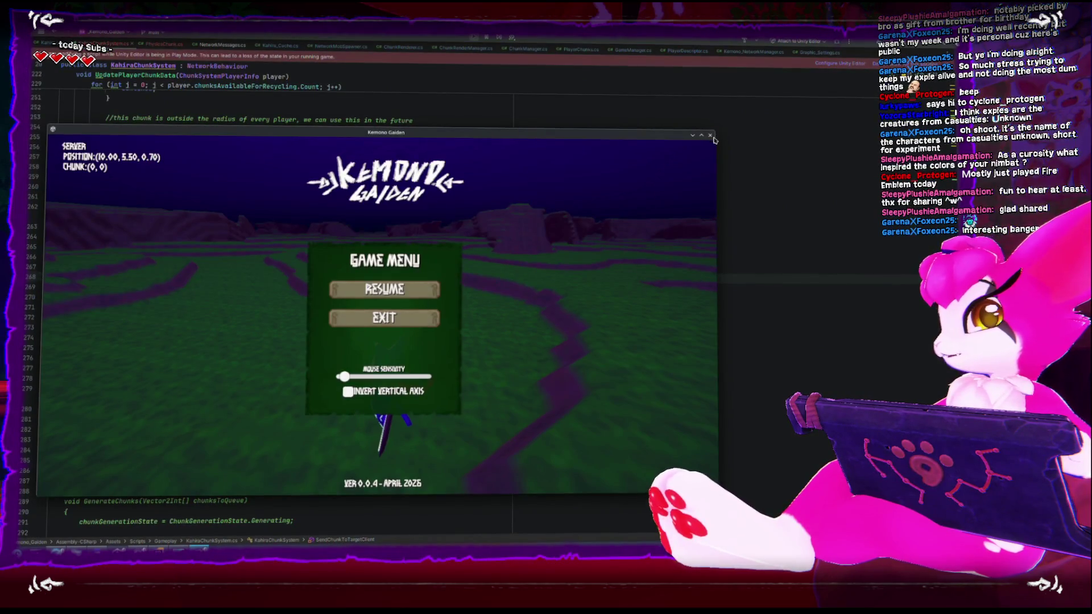
Close the game build and restart play mode in the Unity Editor.
click(710, 135)
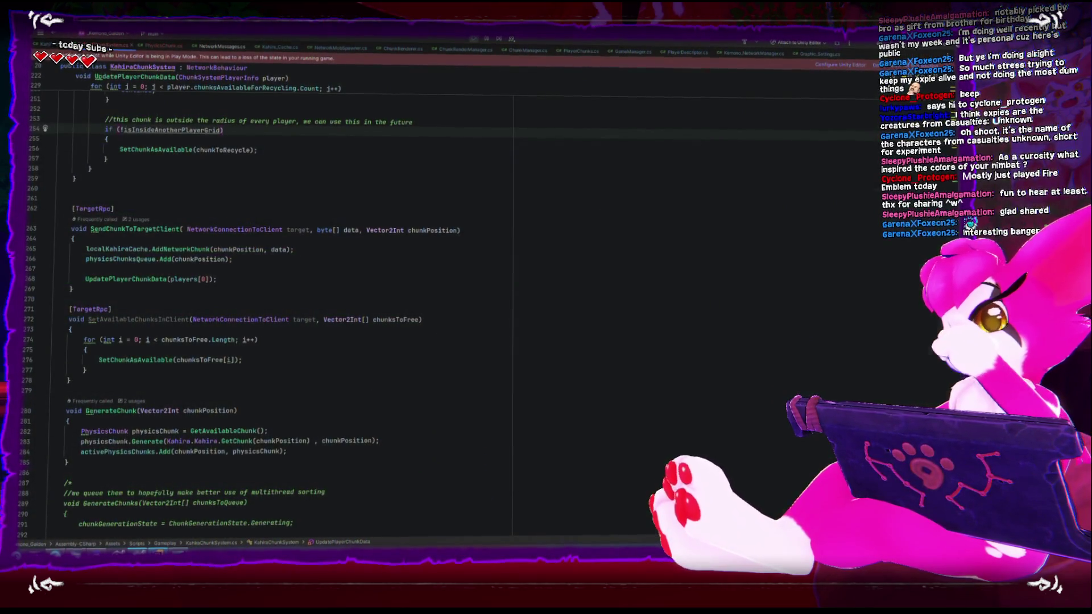
key(alt+Tab)
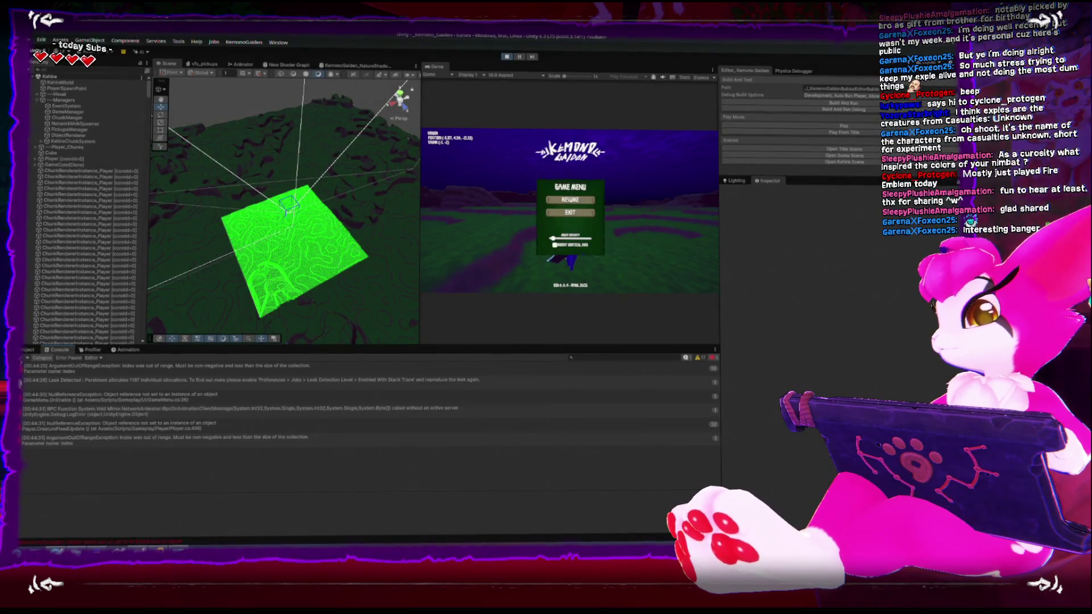
click(507, 59)
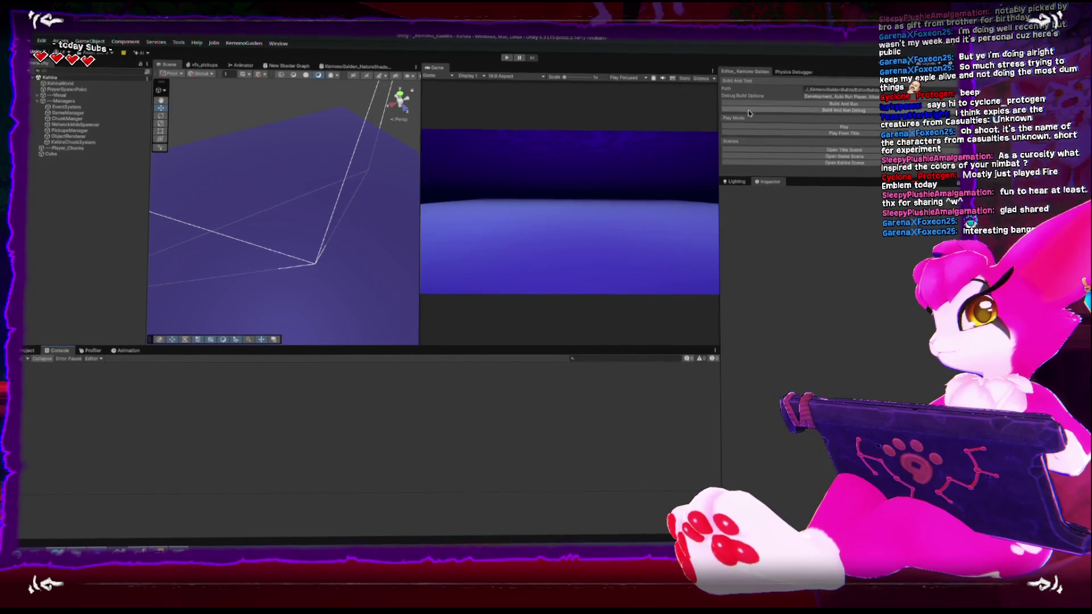
click(767, 128)
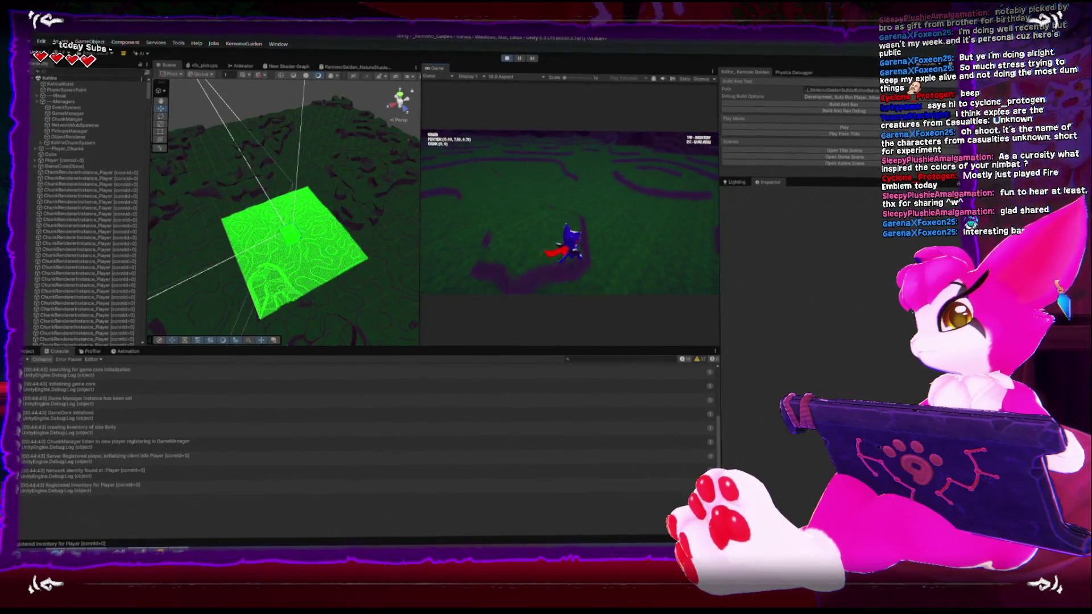
Walk the character across chunks, then open the ArgumentOutOfRangeException's KahiraChunkSystem.cs line in Rider.
key(w)
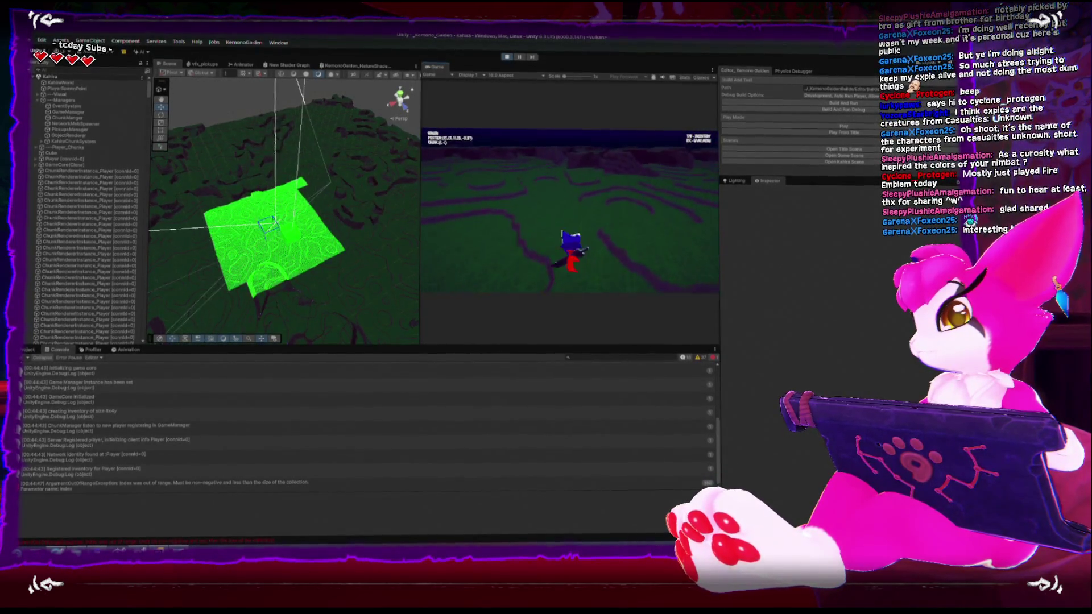
key(w)
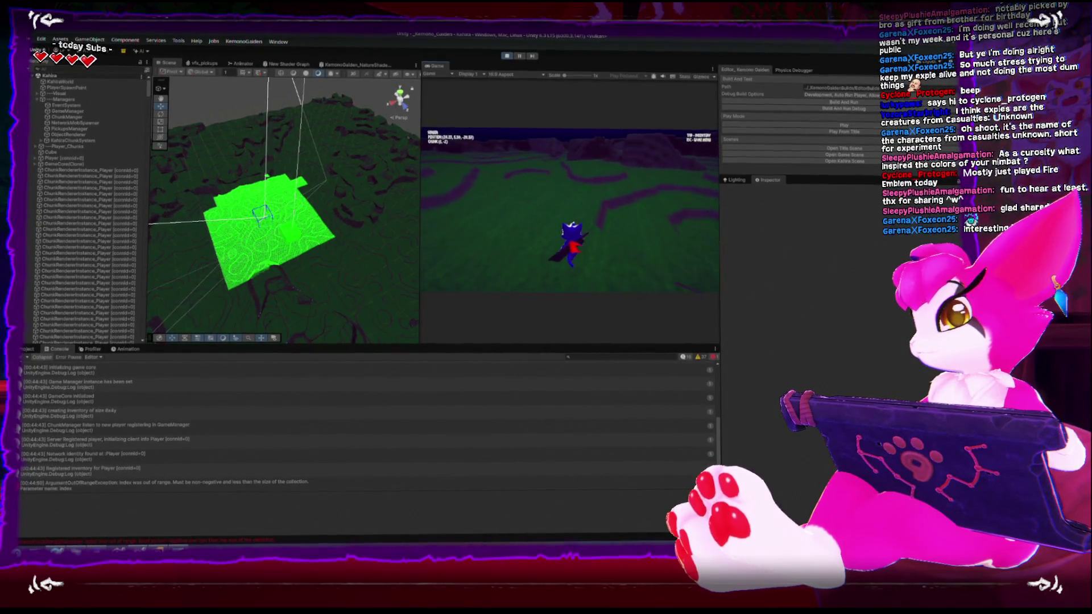
key(w)
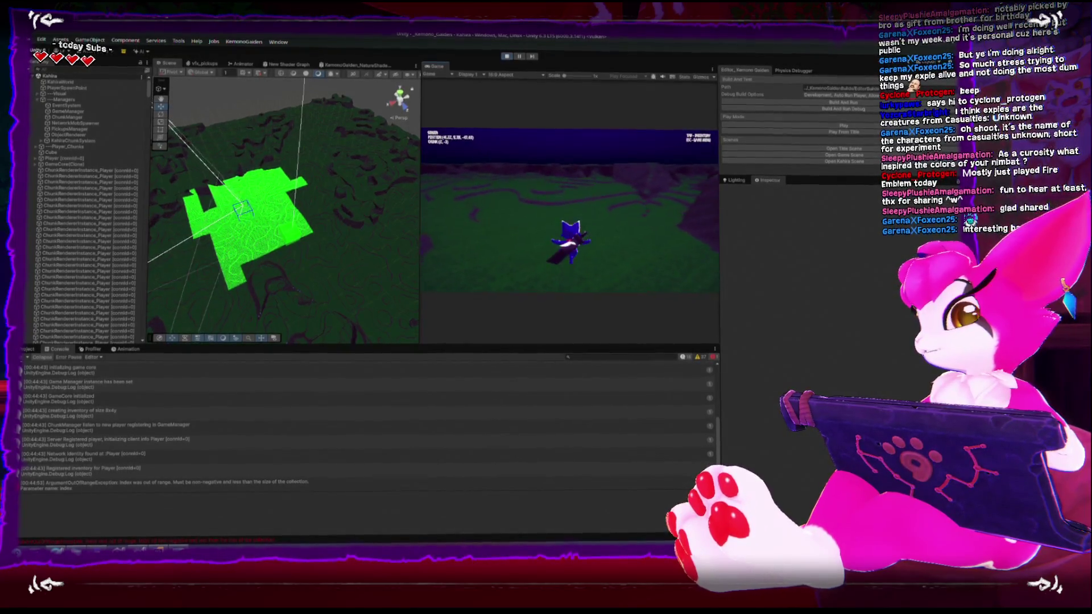
key(Escape)
click(327, 484)
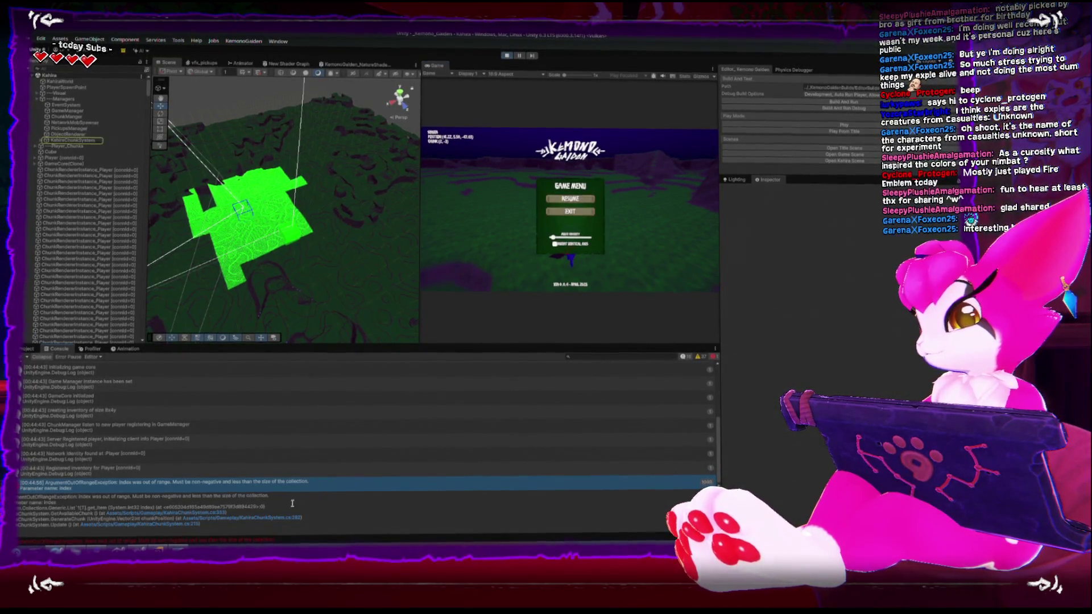
click(201, 515)
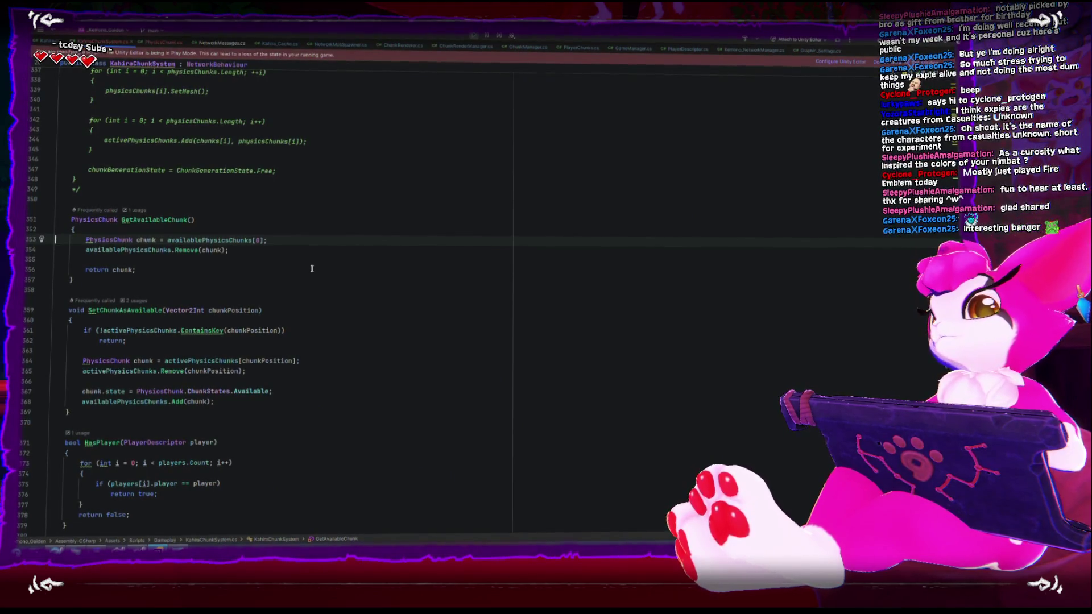
scroll(319, 291, up, 3)
scroll(316, 304, up, 10)
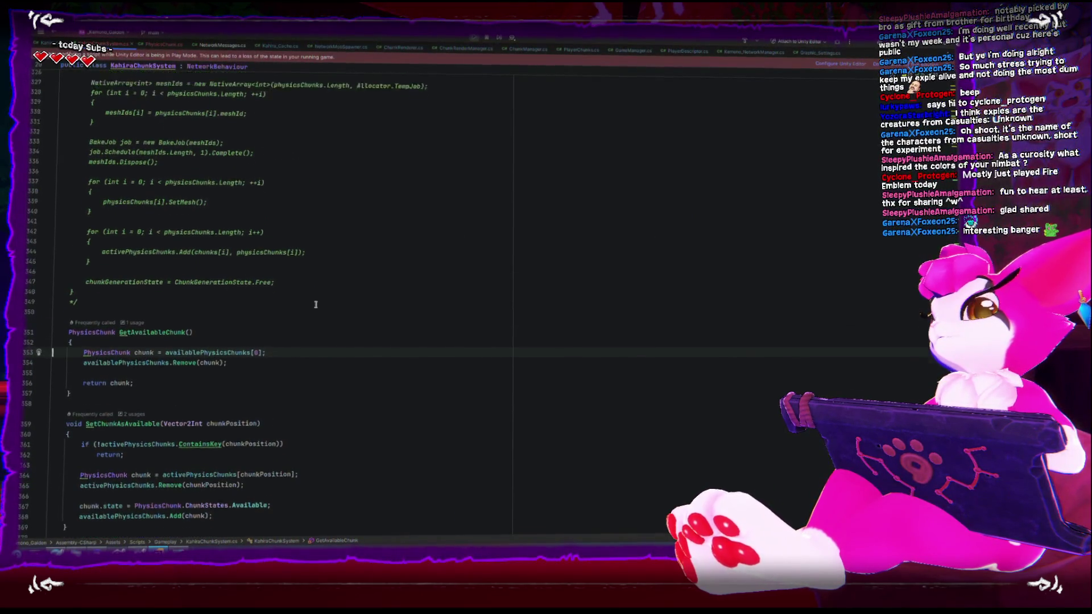
scroll(316, 303, up, 6)
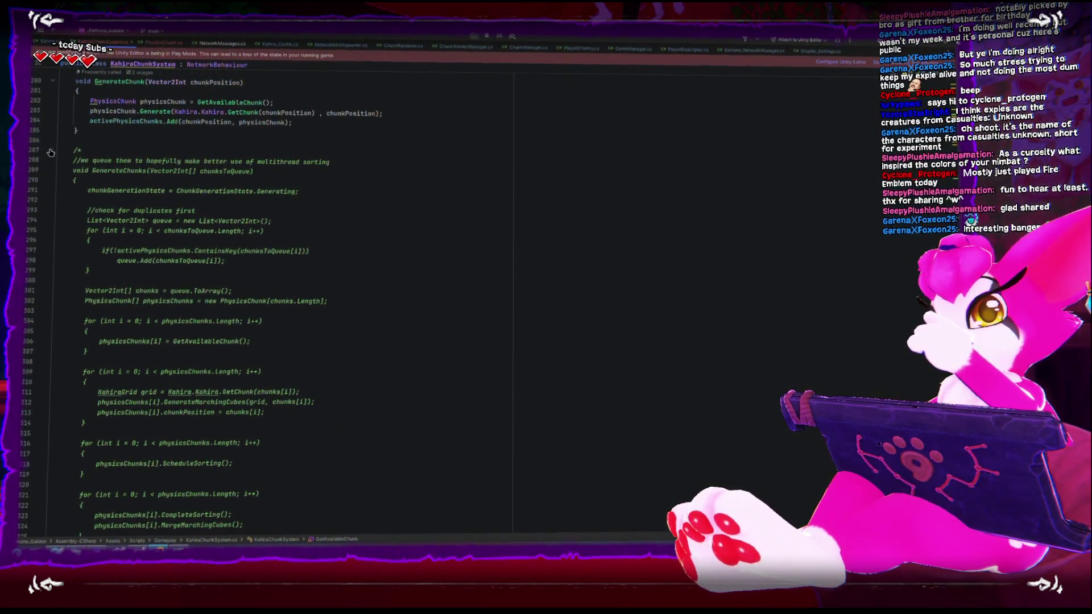
scroll(123, 221, up, 19)
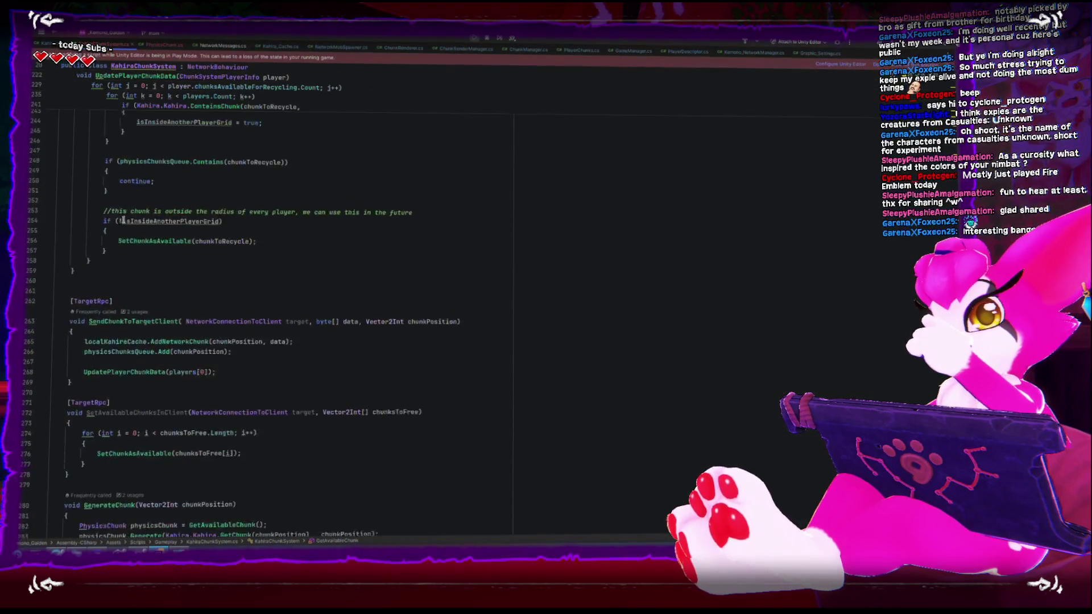
scroll(123, 220, up, 9)
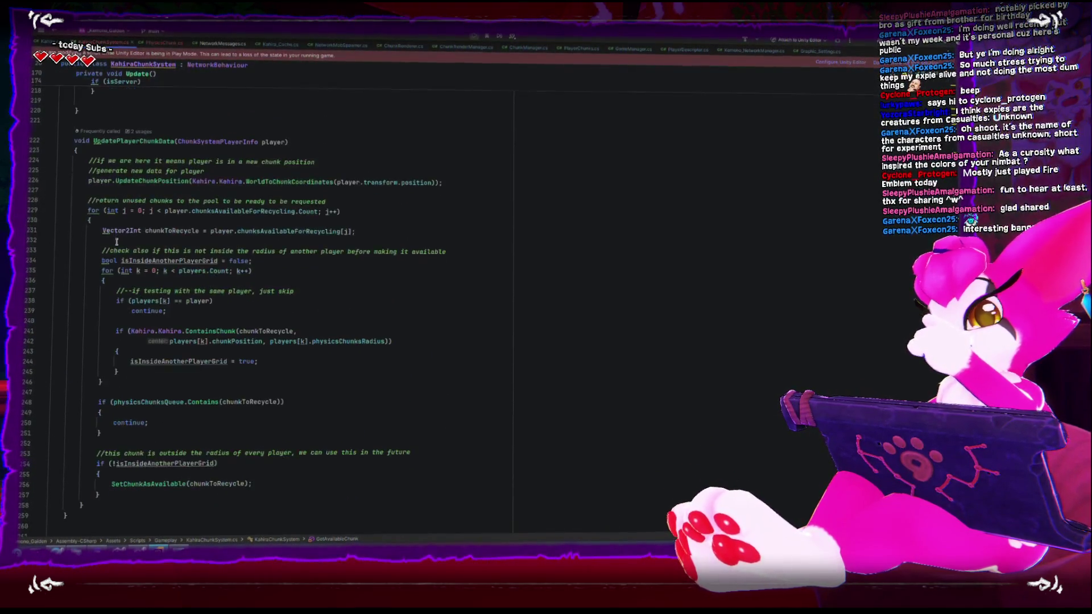
scroll(116, 241, down, 3)
scroll(116, 243, up, 3)
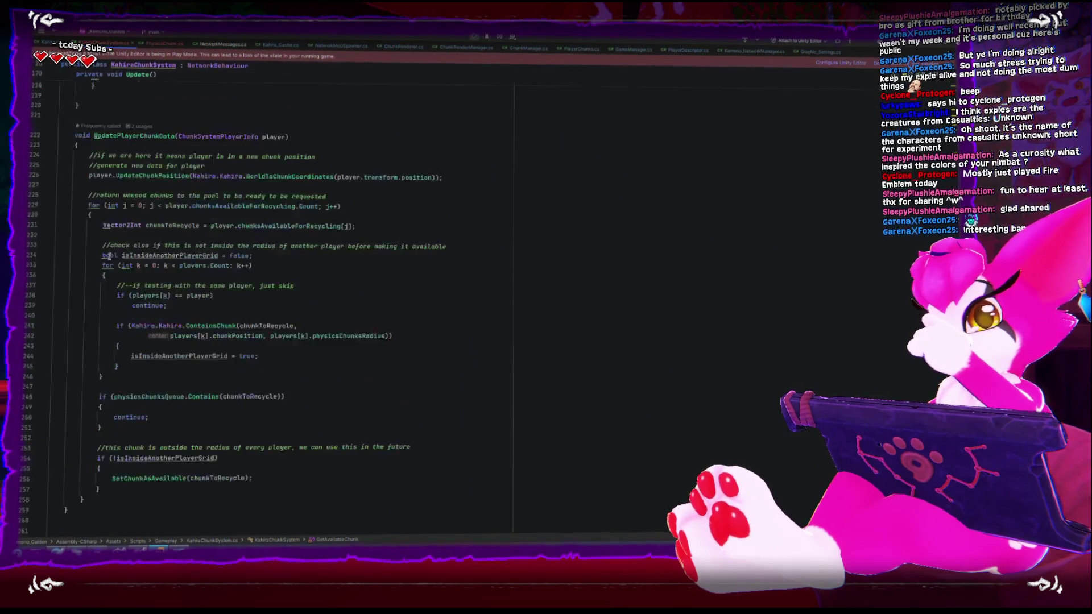
scroll(108, 256, down, 3)
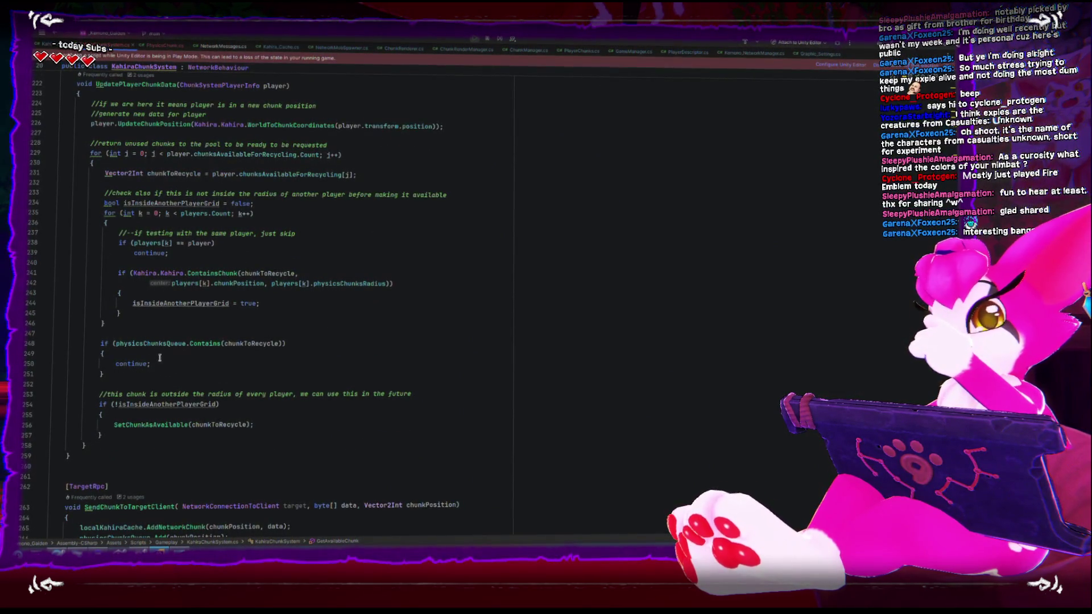
scroll(147, 377, down, 18)
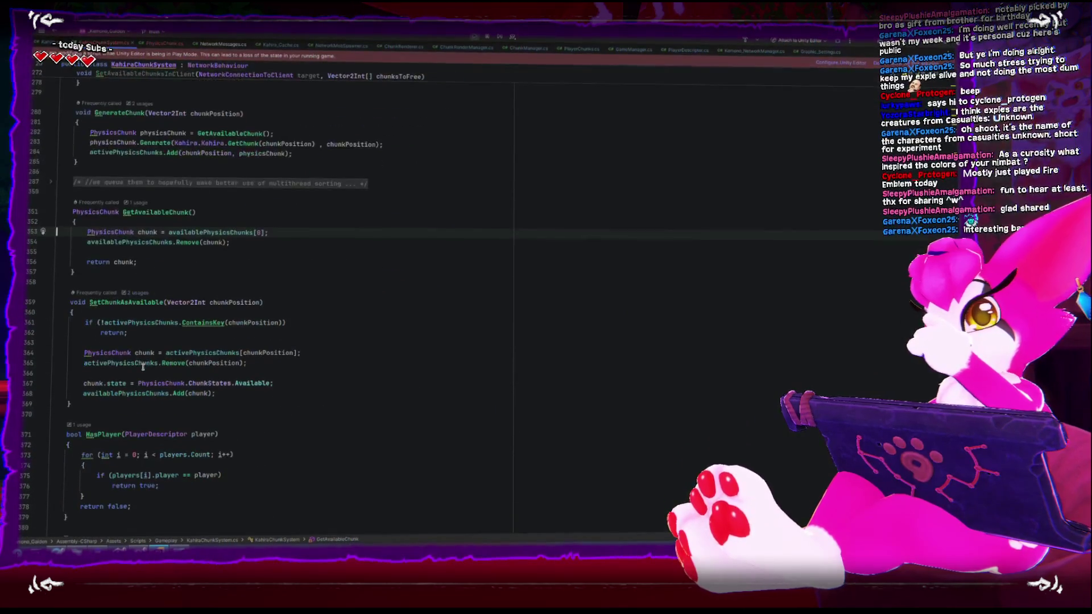
scroll(143, 364, up, 4)
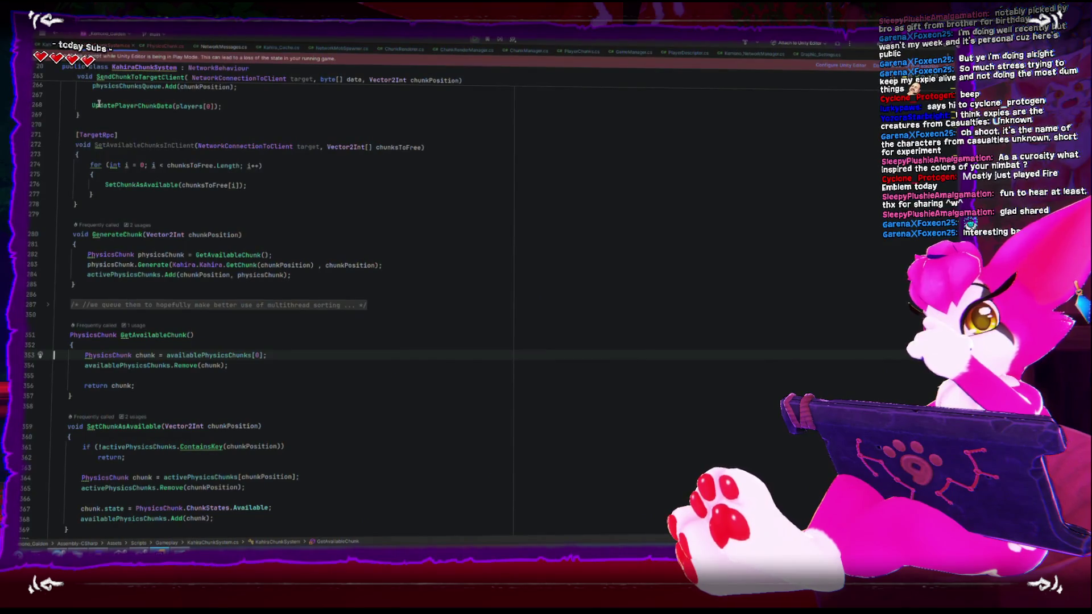
mouse_move(101, 103)
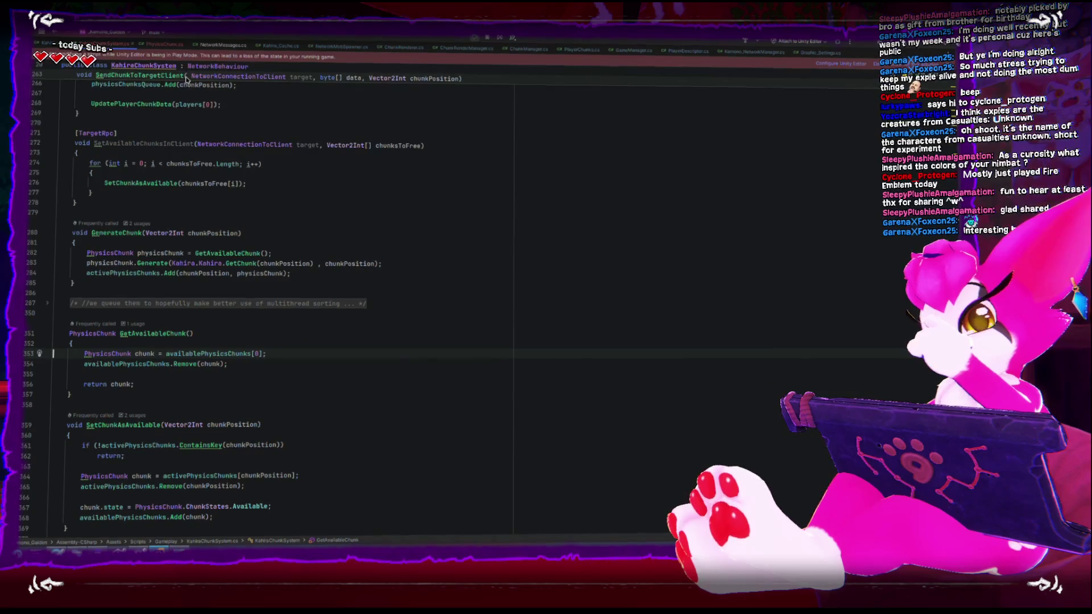
mouse_move(250, 251)
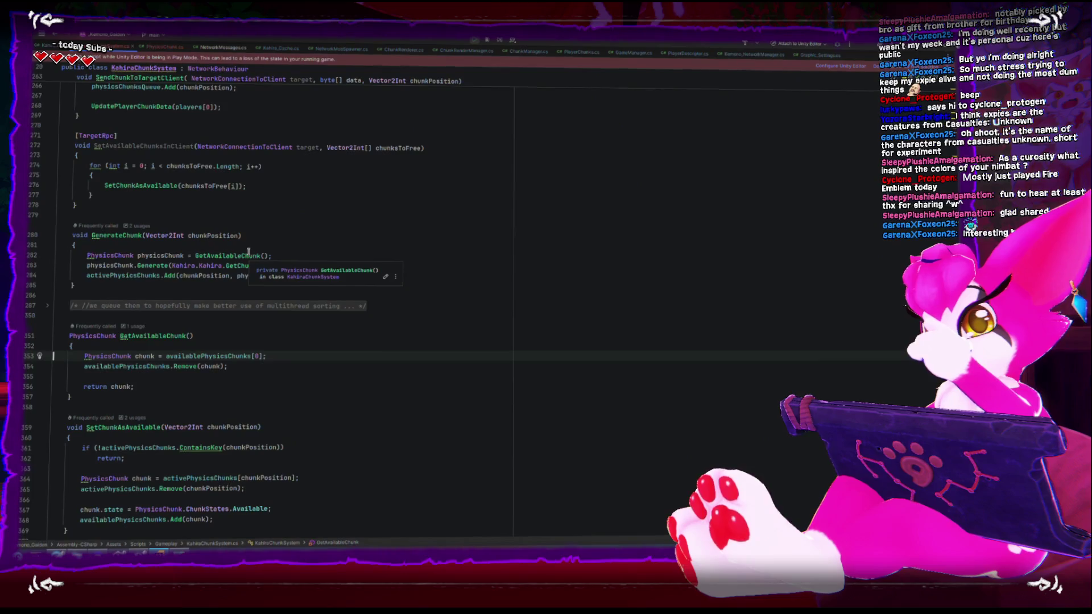
scroll(247, 251, up, 10)
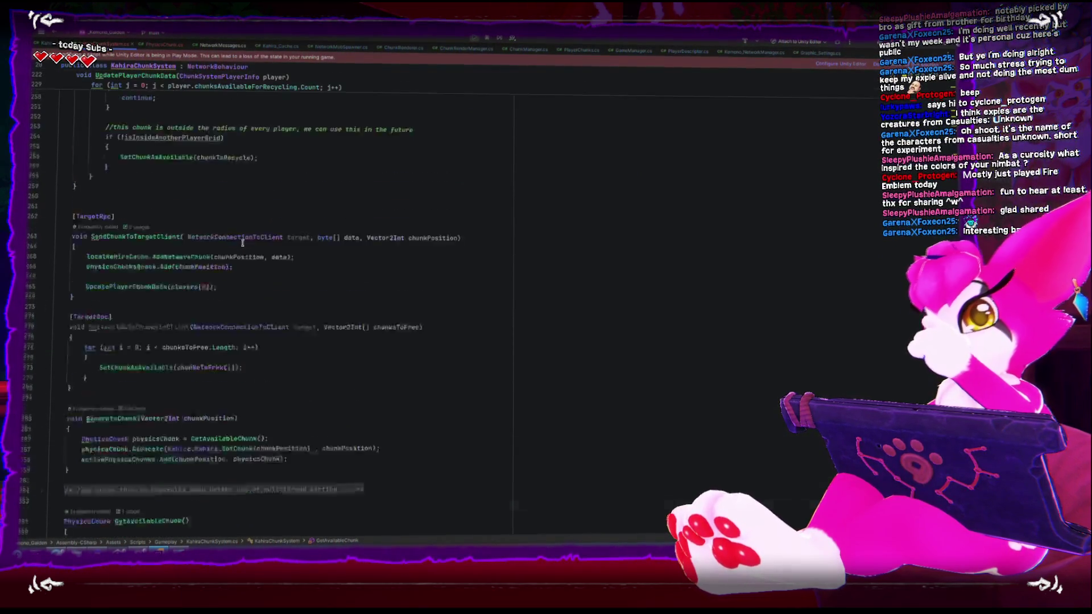
Scroll to Update() and jump from its call to the UpdatePlayerChunkData declaration at line 222.
scroll(164, 456, up, 2)
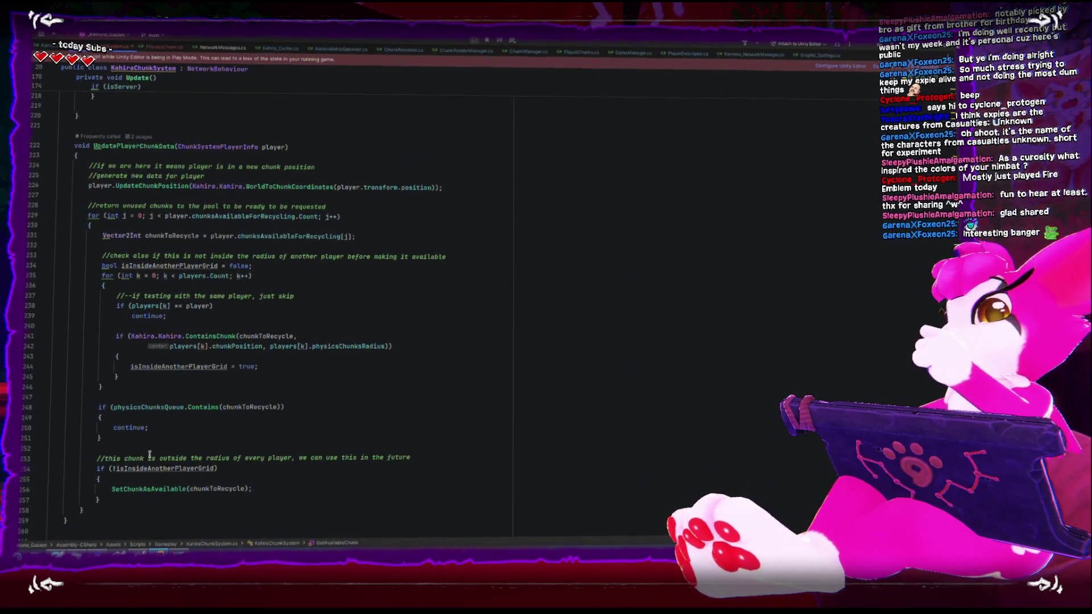
scroll(56, 416, up, 3)
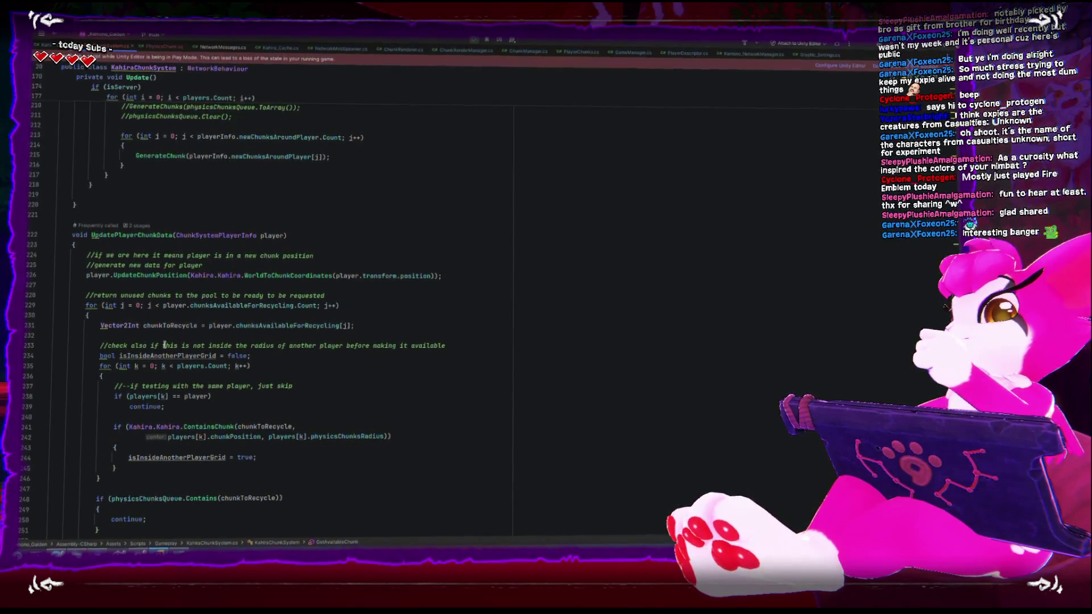
scroll(165, 345, up, 20)
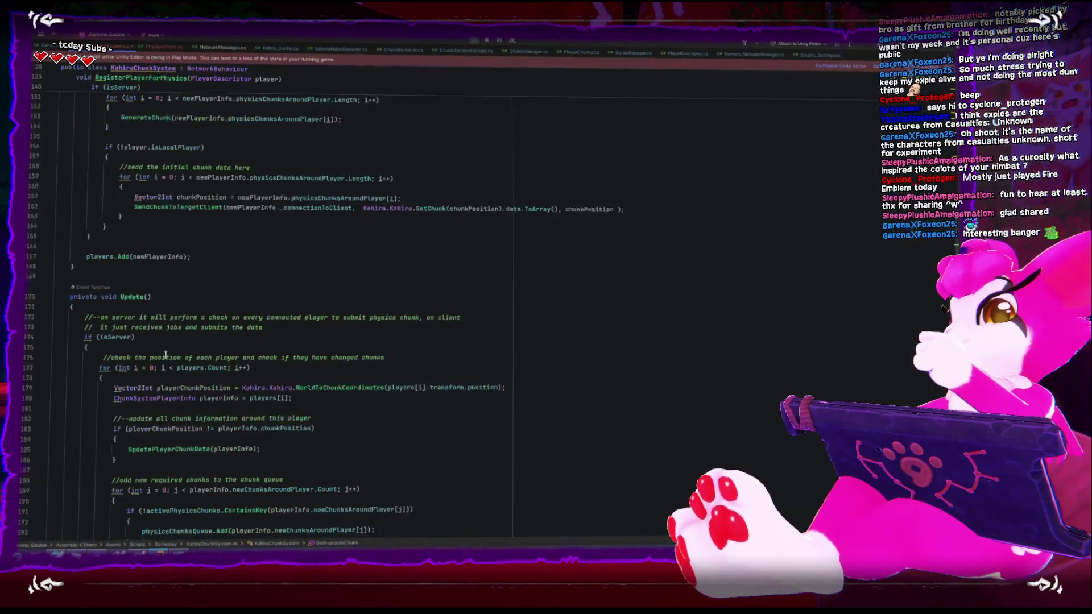
scroll(164, 355, up, 15)
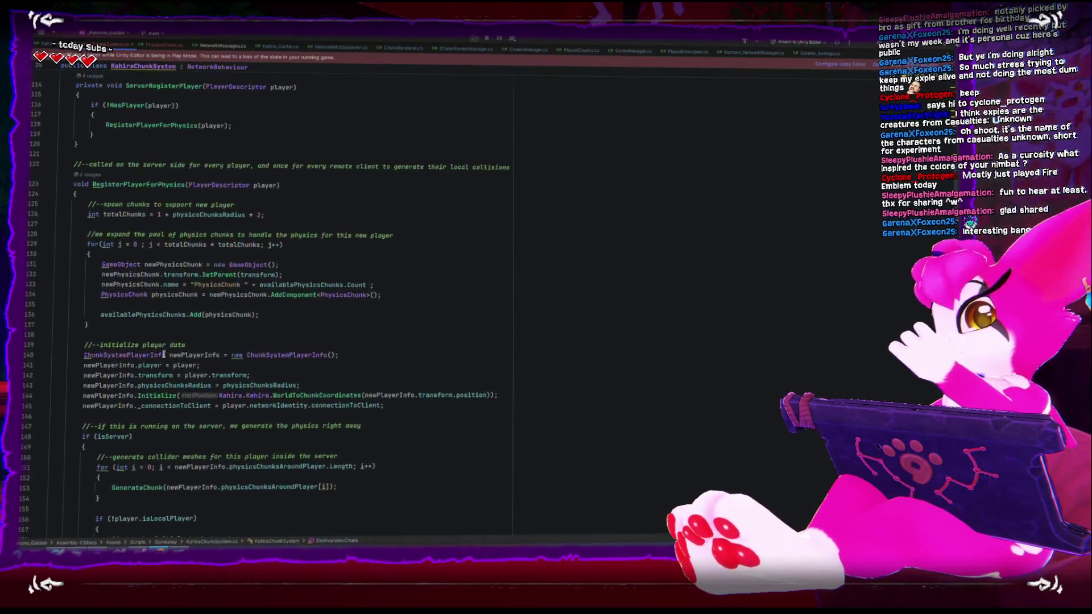
scroll(164, 355, up, 10)
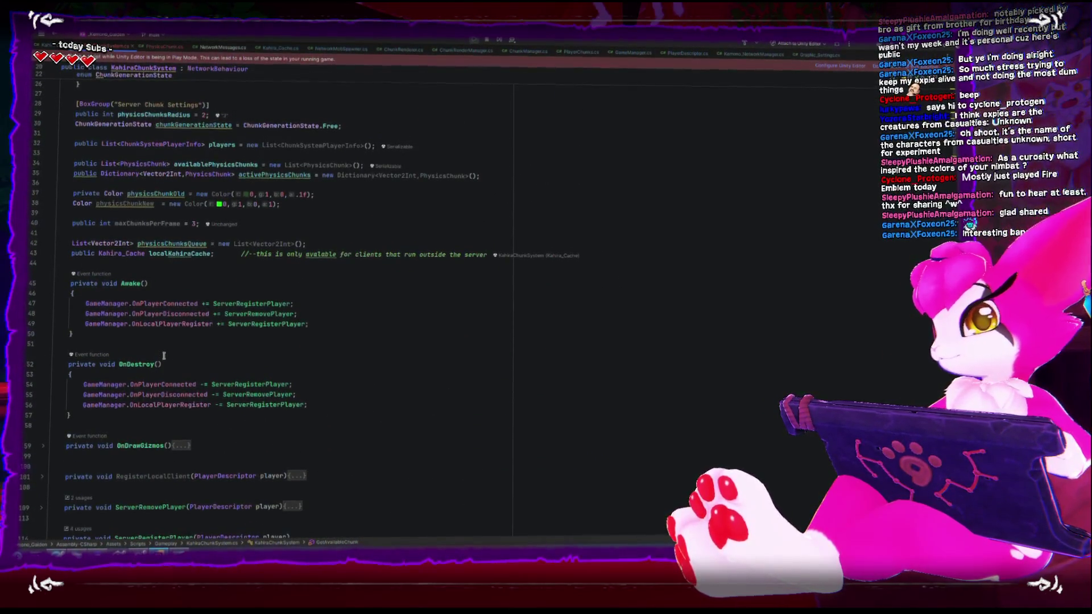
scroll(156, 389, down, 3)
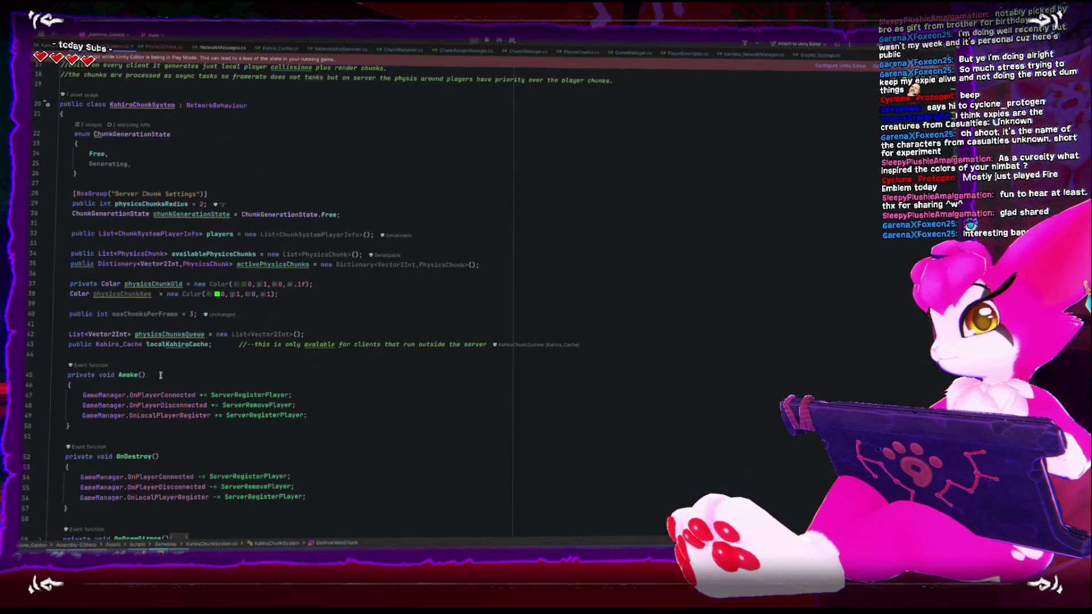
scroll(115, 179, down, 5)
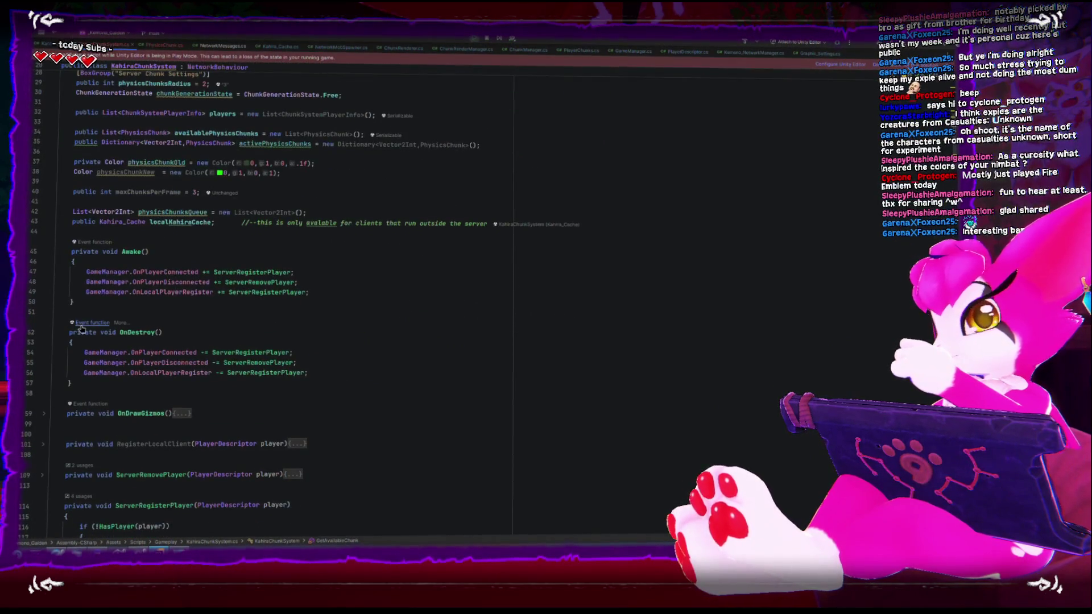
scroll(118, 184, up, 5)
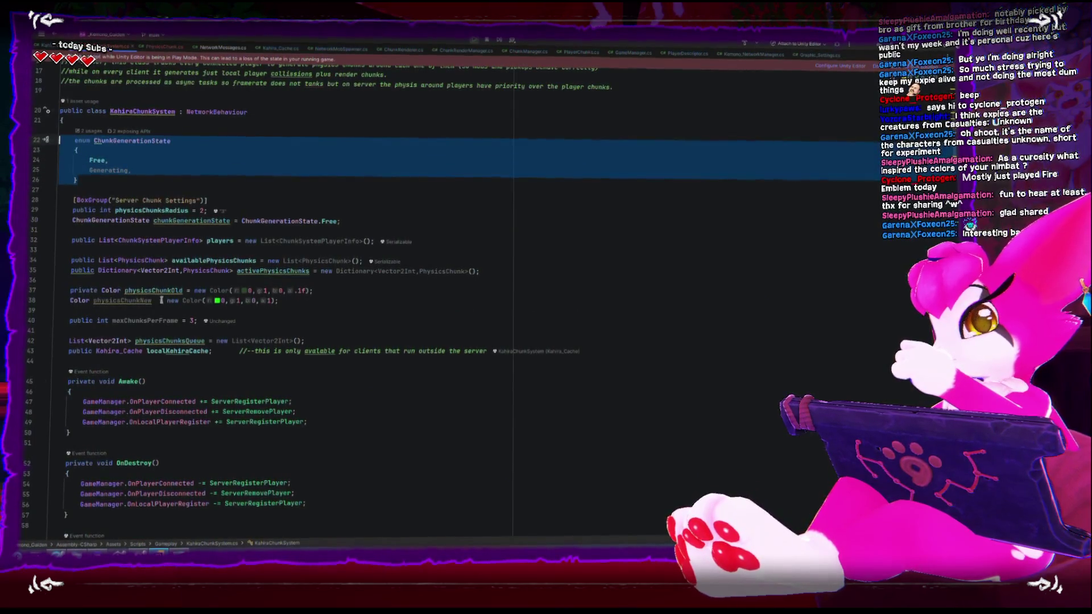
scroll(164, 350, down, 4)
scroll(162, 351, down, 12)
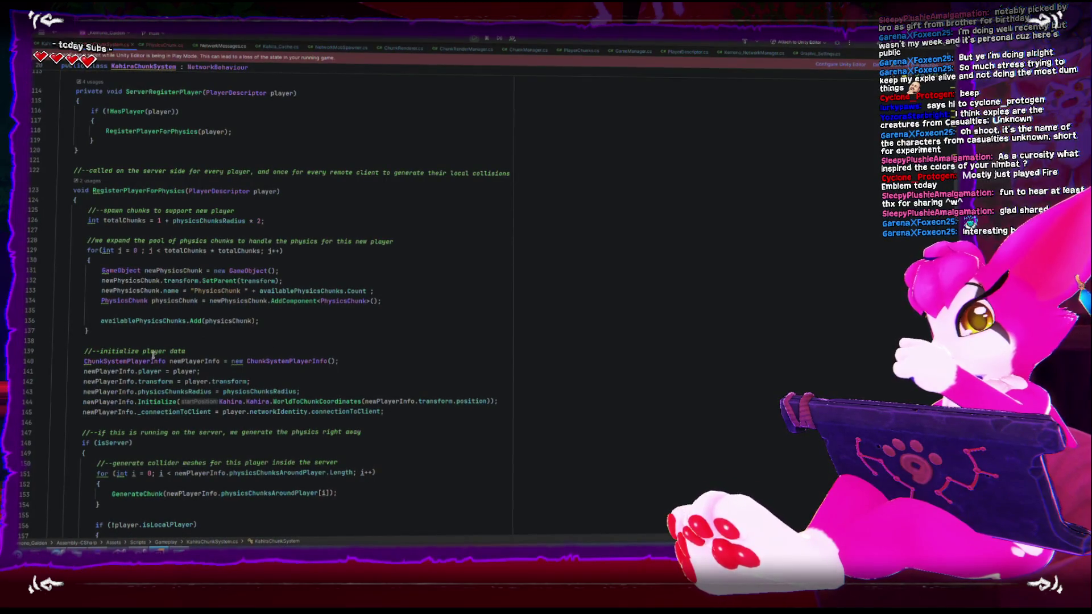
scroll(153, 354, down, 15)
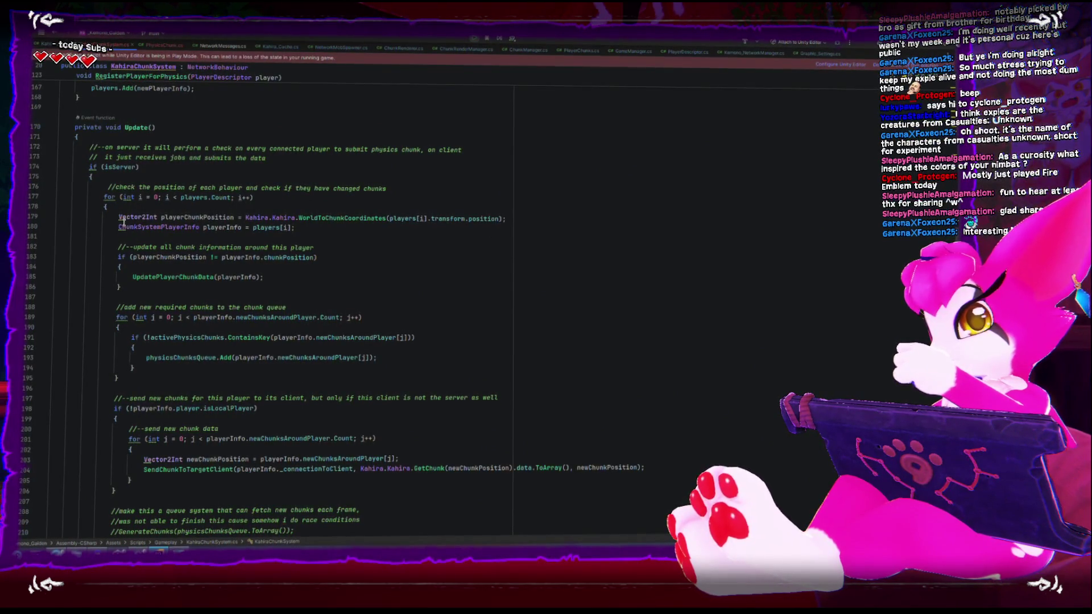
click(205, 218)
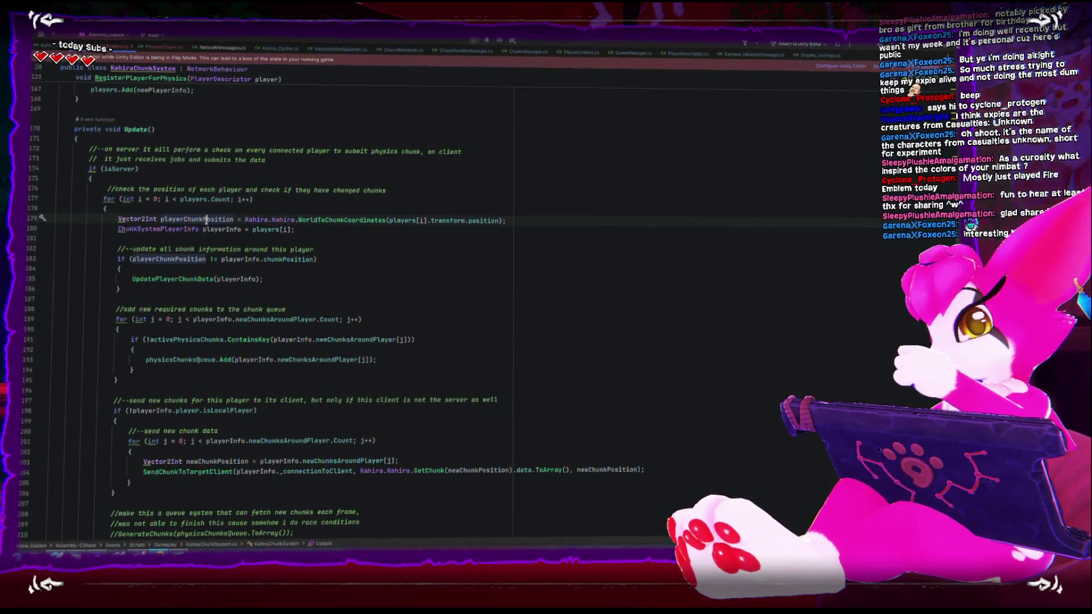
ctrl+click(188, 279)
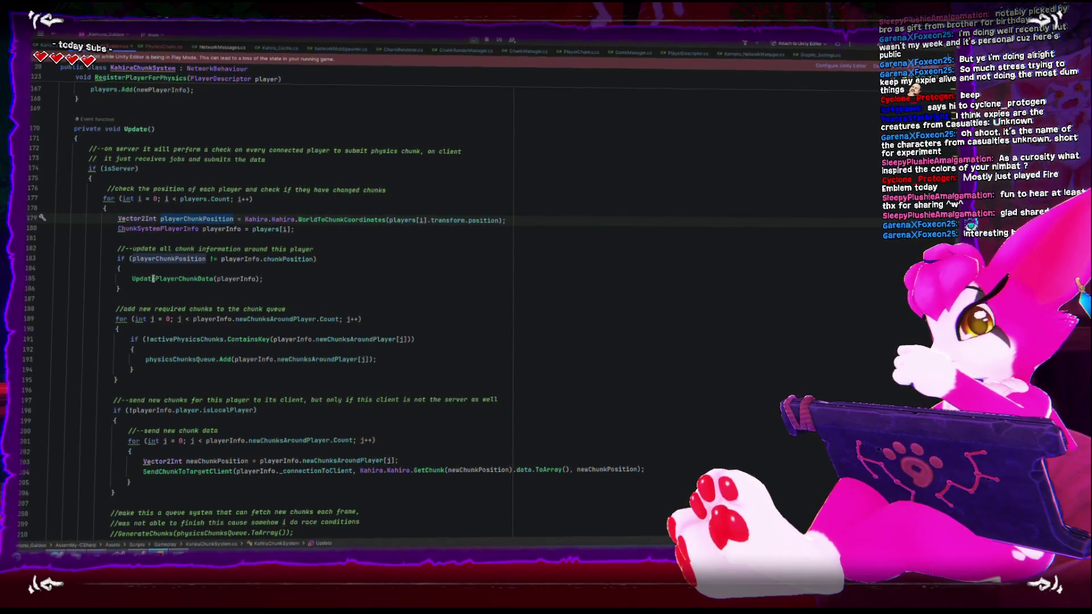
scroll(116, 407, down, 2)
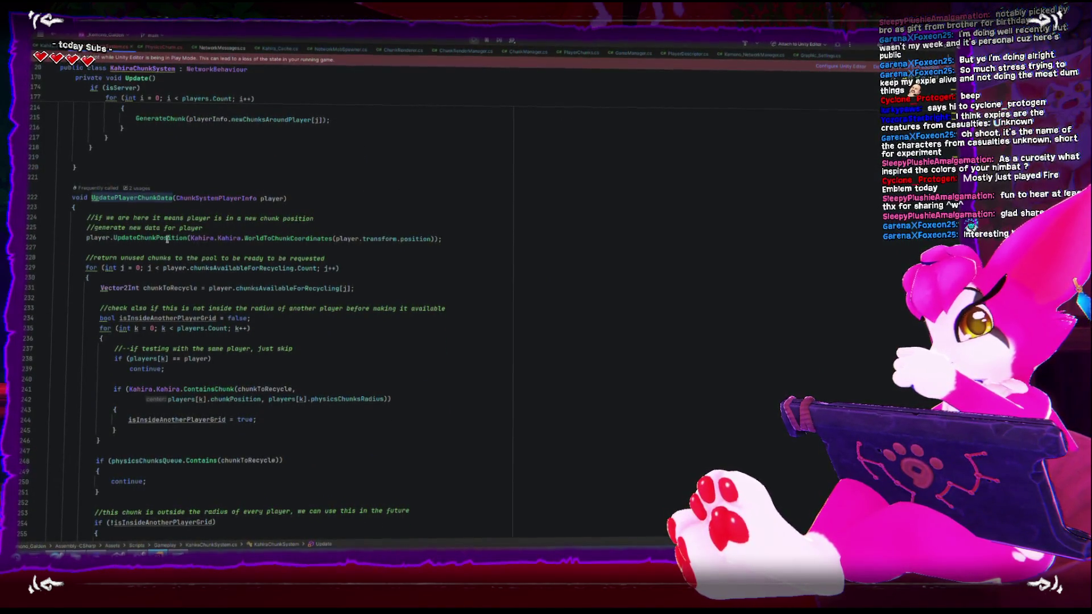
Add an if (players.Count < 1) block below the line-233 comment and move the radius loop into it.
double_click(153, 288)
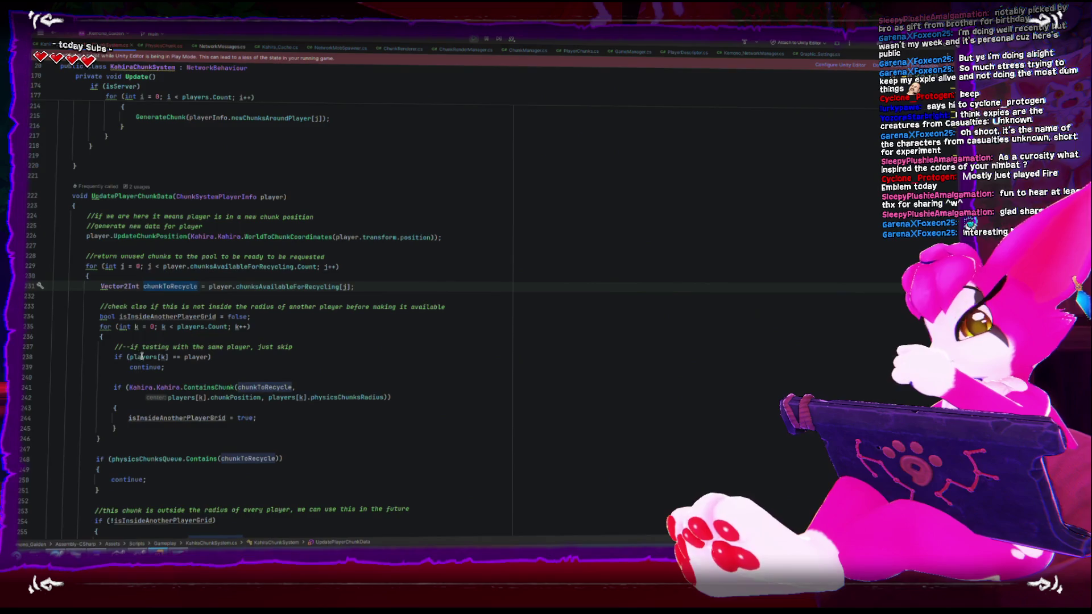
click(477, 307)
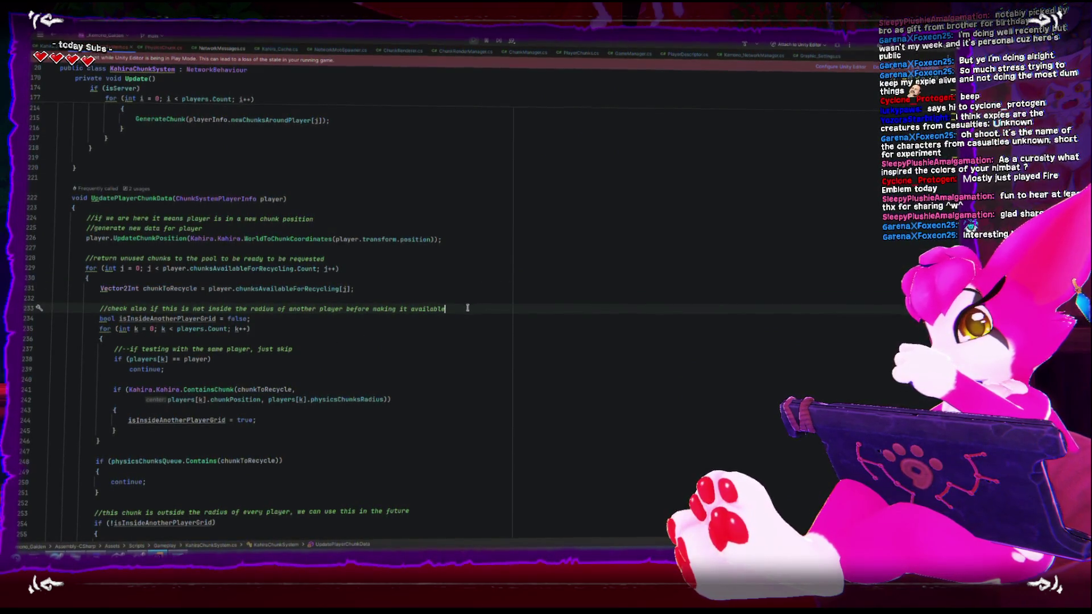
key(Return)
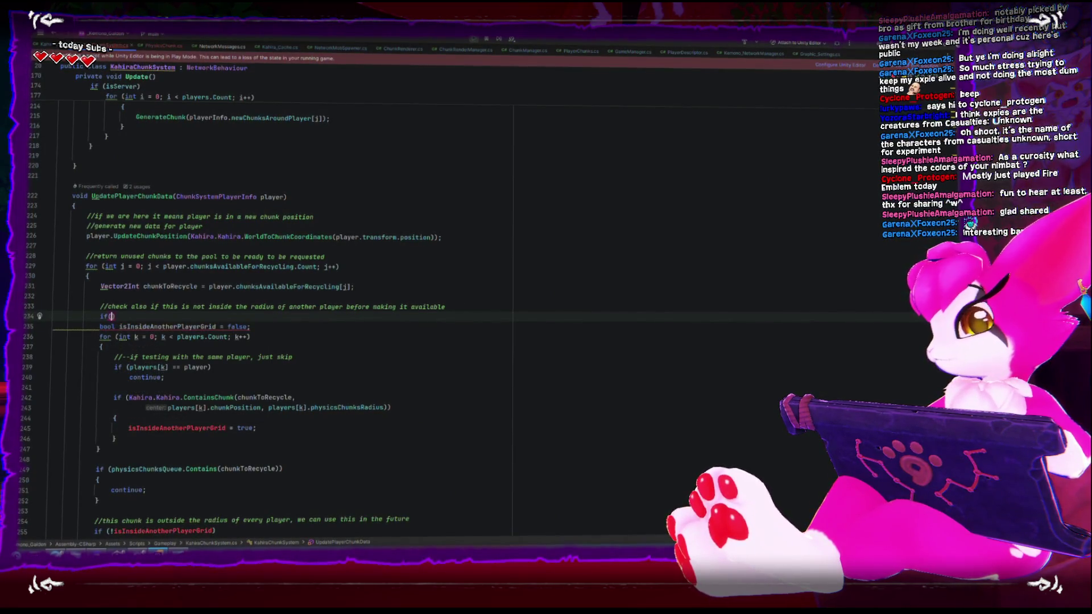
text(layers.Count)
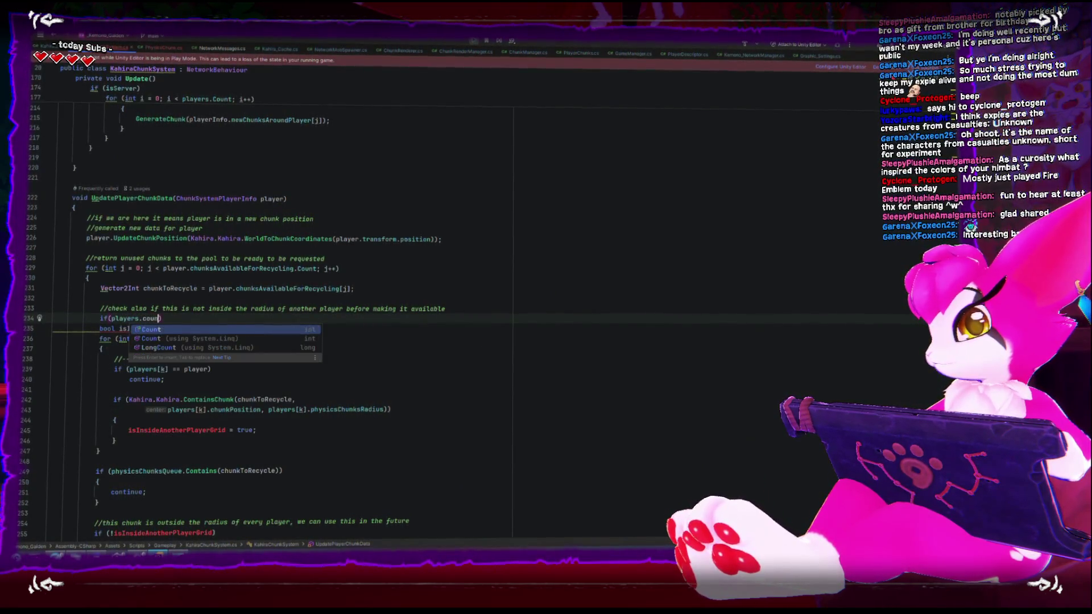
text(< 1)
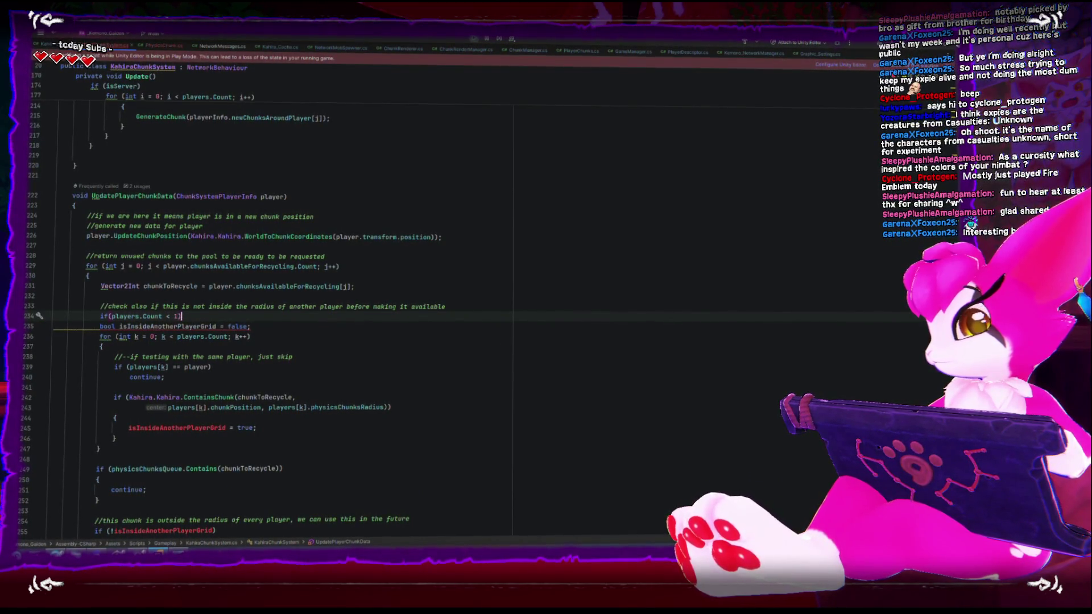
text({)
key(Return)
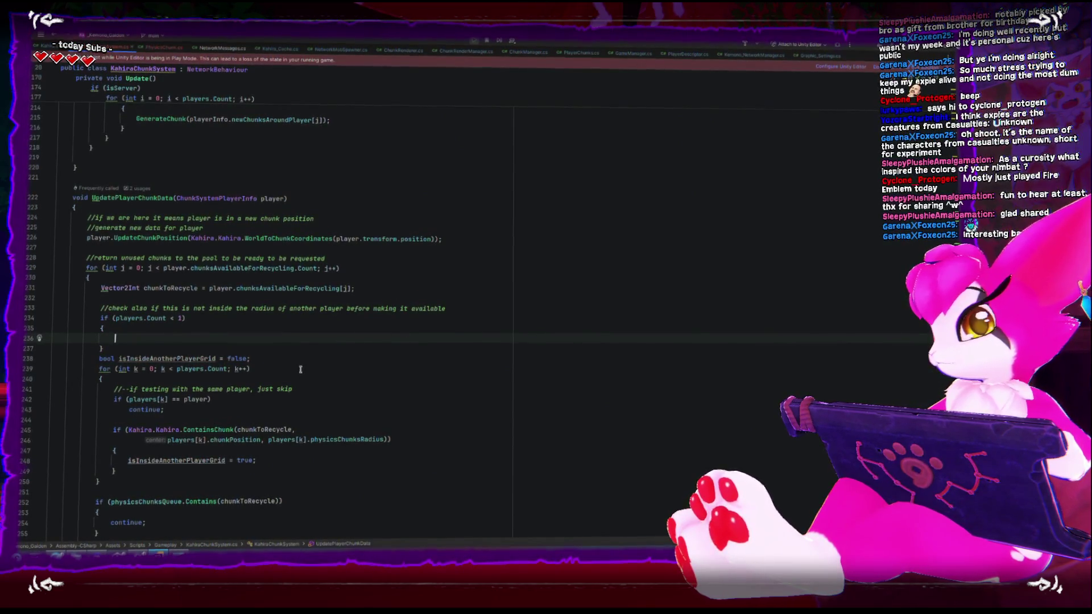
scroll(301, 369, down, 2)
drag(105, 419, 31, 294)
key(ctrl+shift+Up)
key(ctrl+shift+Up)
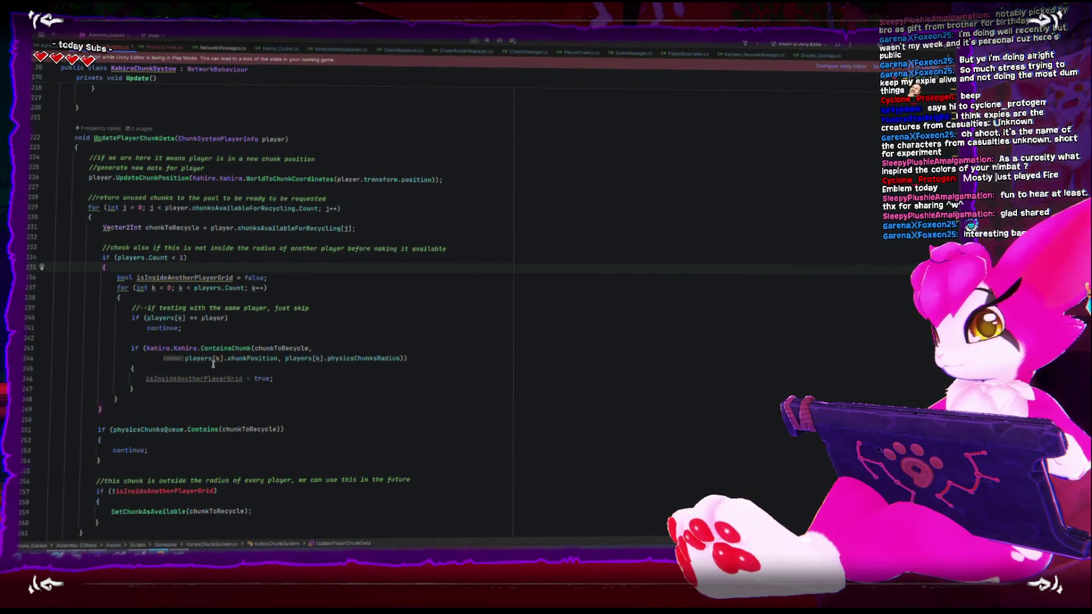
Move the isInsideAnotherPlayerGrid = false declaration above the if, followed by a blank line.
click(200, 377)
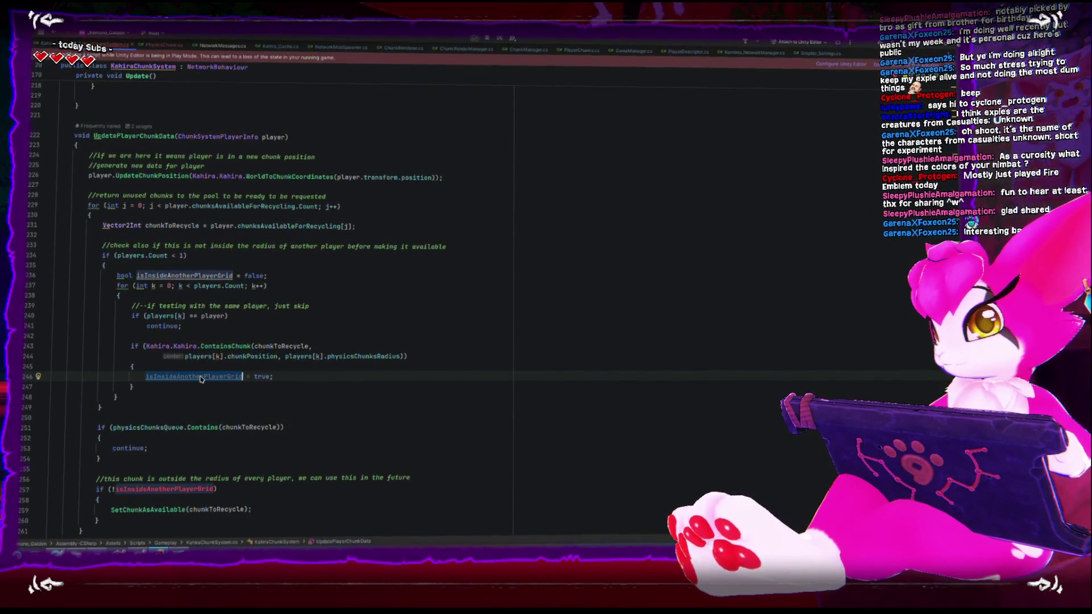
click(206, 276)
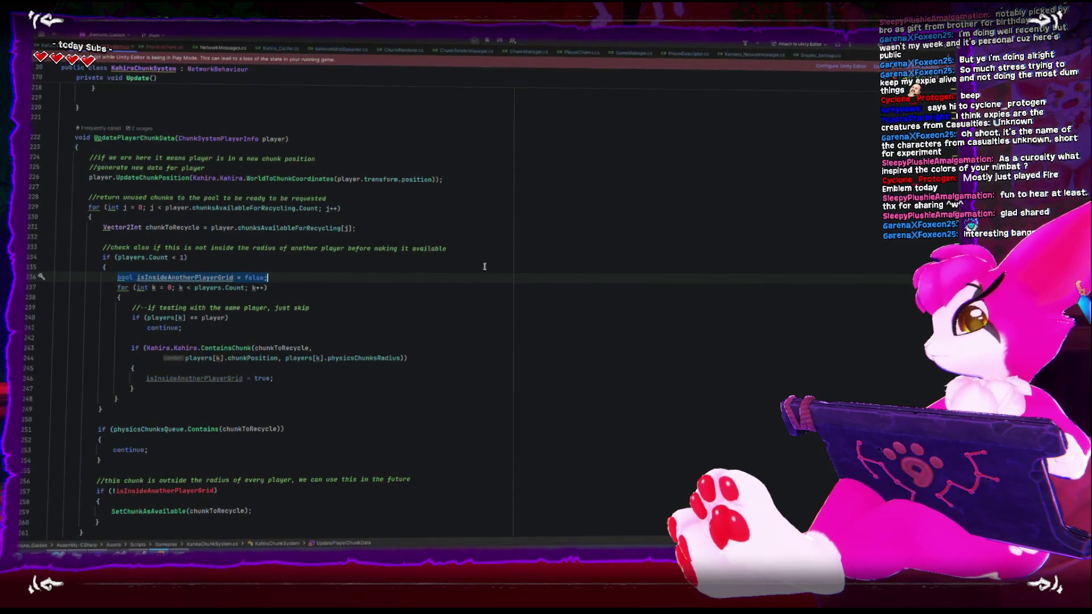
key(shift+Home)
key(ctrl+x)
key(Up)
key(Up)
key(ctrl+v)
key(Return)
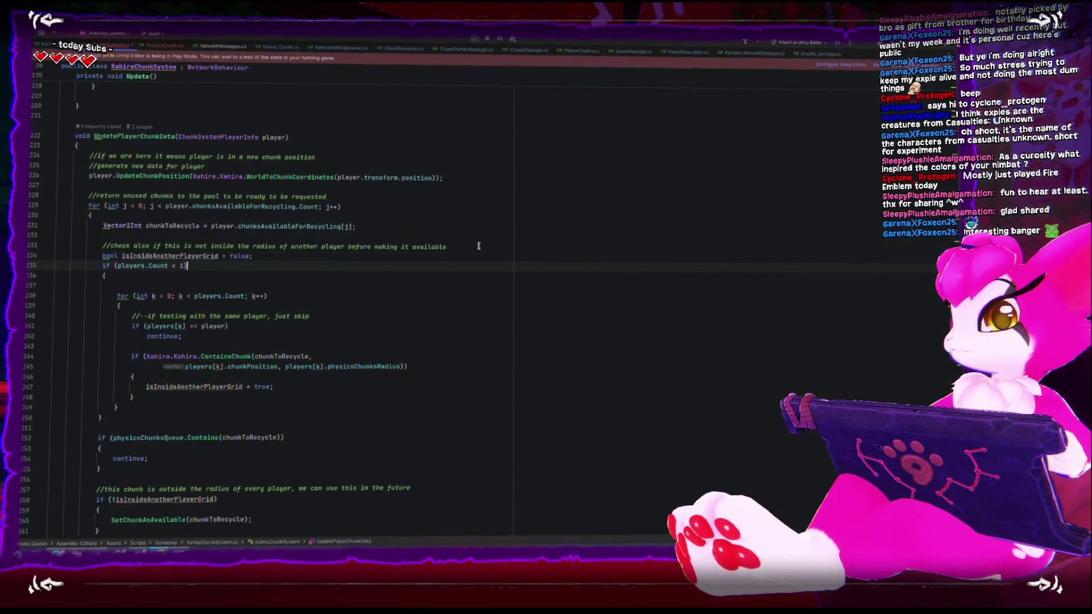
key(Down)
key(Down)
key(BackSpace)
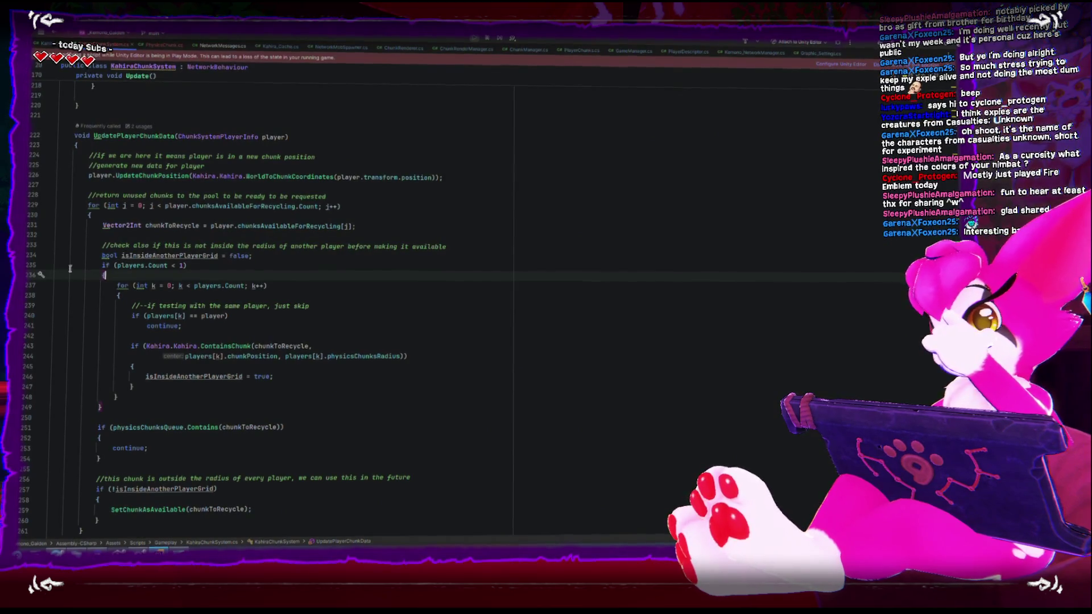
click(263, 257)
key(Return)
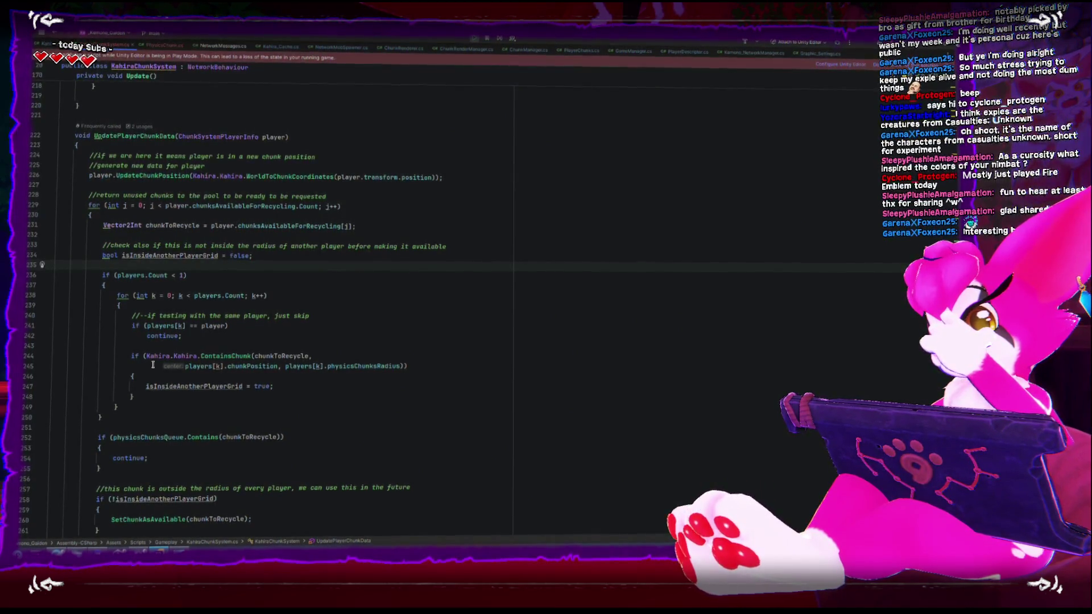
Delete the if (physicsChunksQueue.Contains(chunkToRecycle)) continue block from UpdatePlayerChunkData.
scroll(153, 363, down, 1)
click(163, 406)
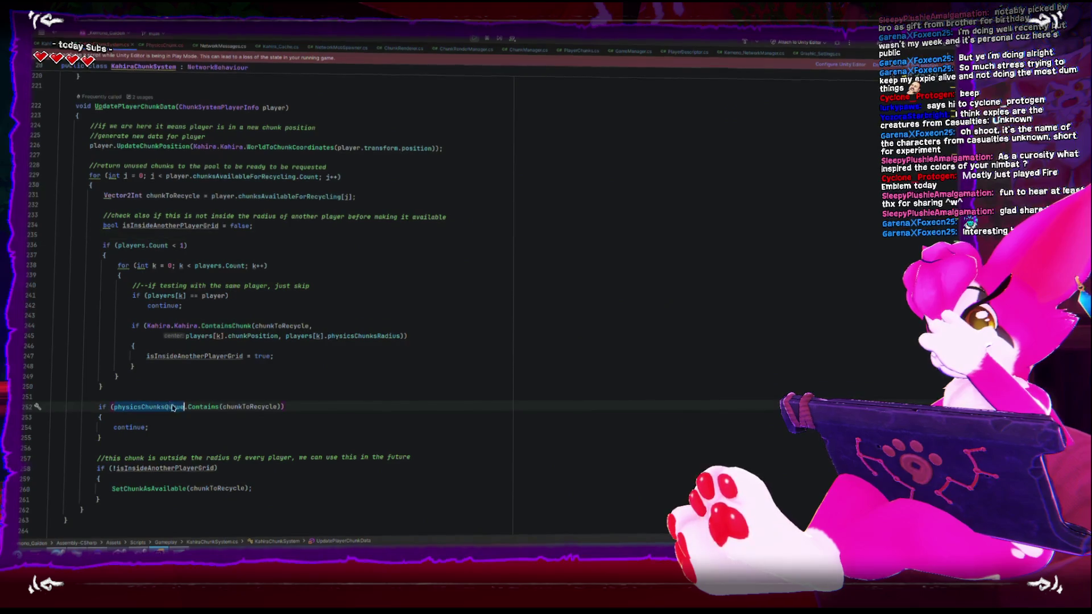
double_click(243, 408)
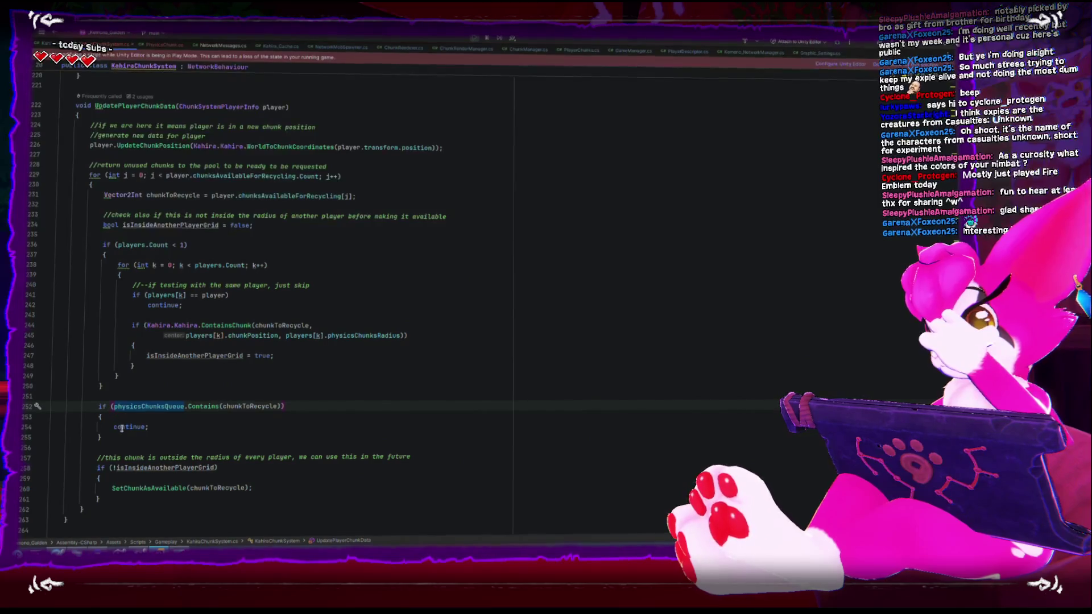
double_click(234, 406)
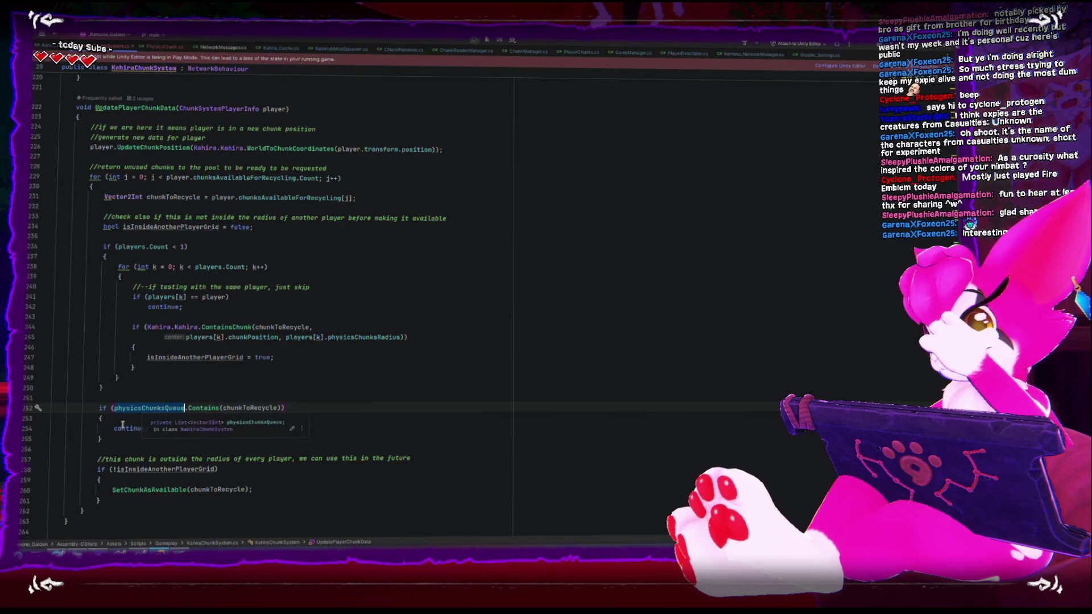
drag(105, 438, 23, 407)
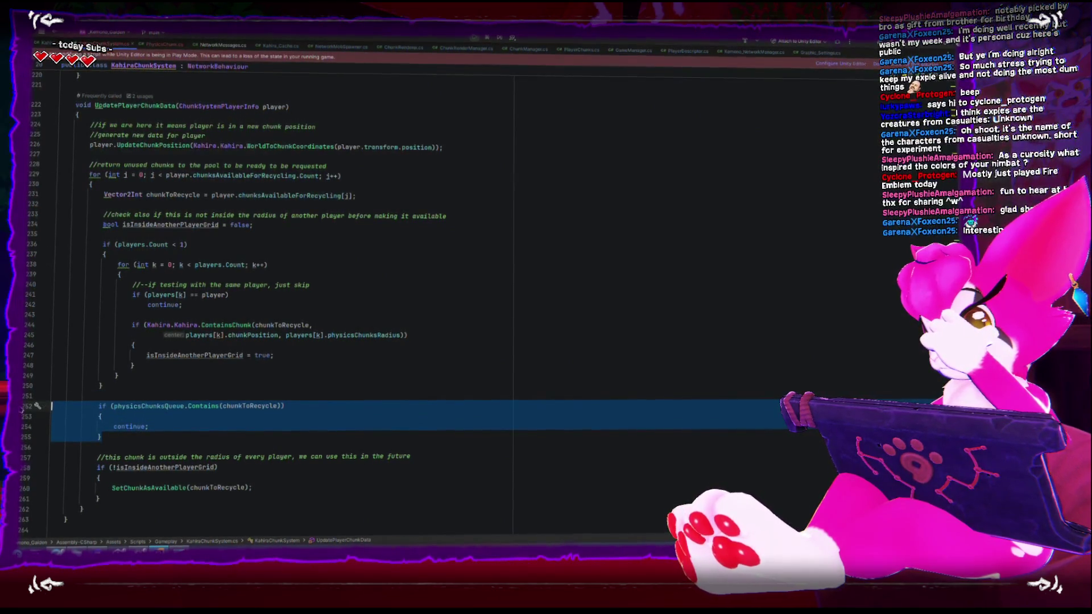
key(BackSpace)
key(BackSpace)
key(BackSpace)
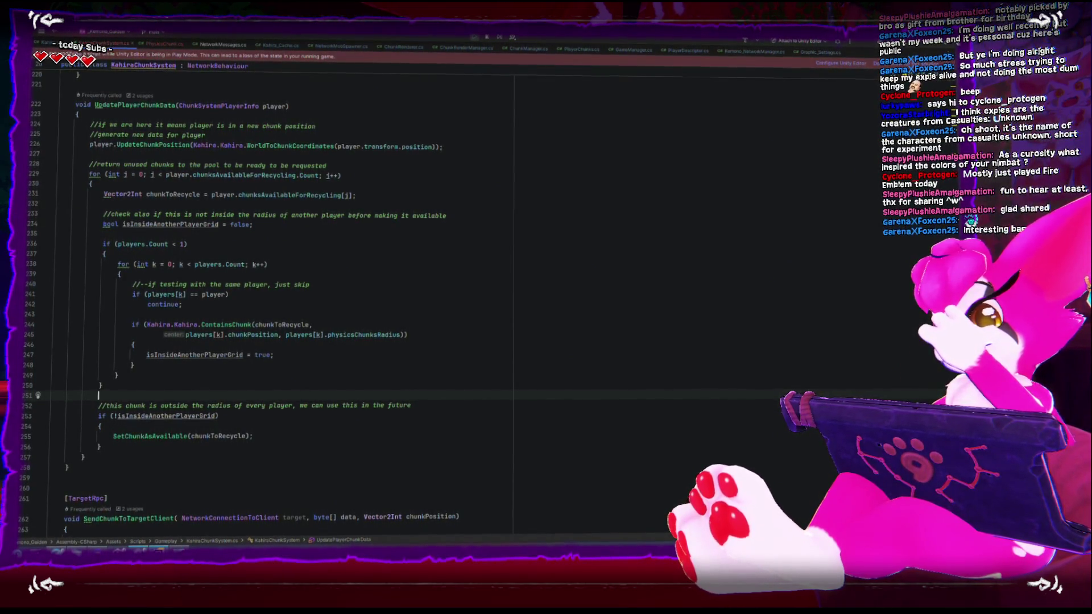
key(alt+Tab)
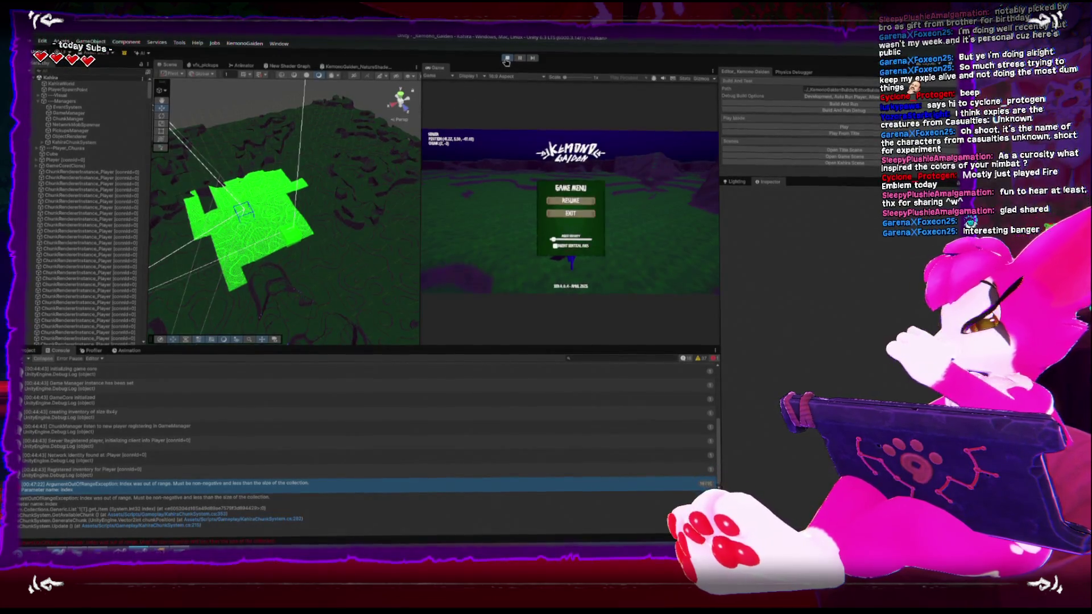
Restart play mode with the updated script, open the game menu, then stop play mode.
click(506, 61)
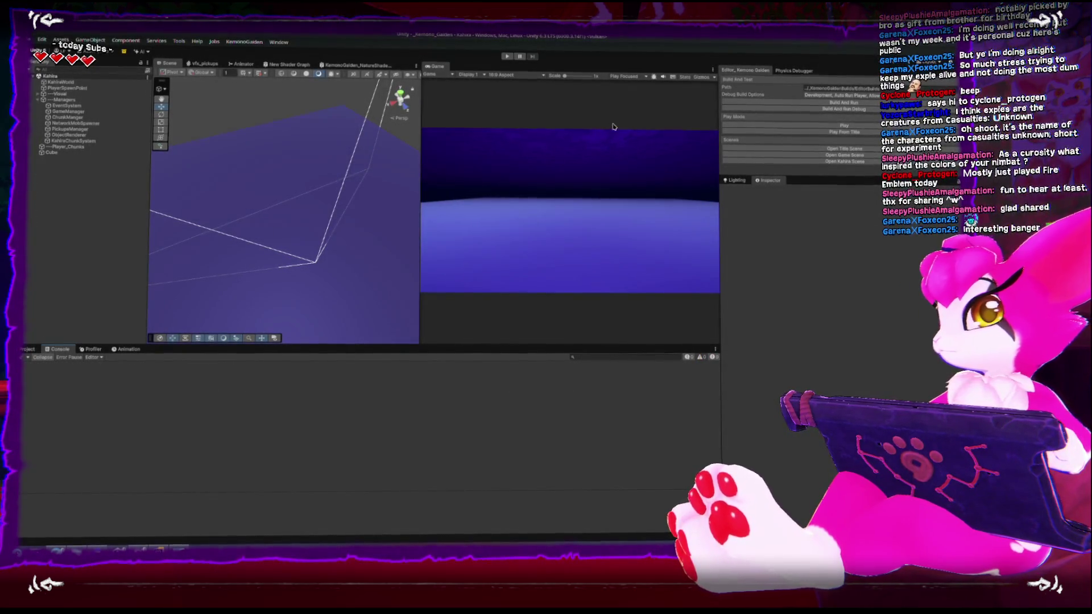
click(779, 129)
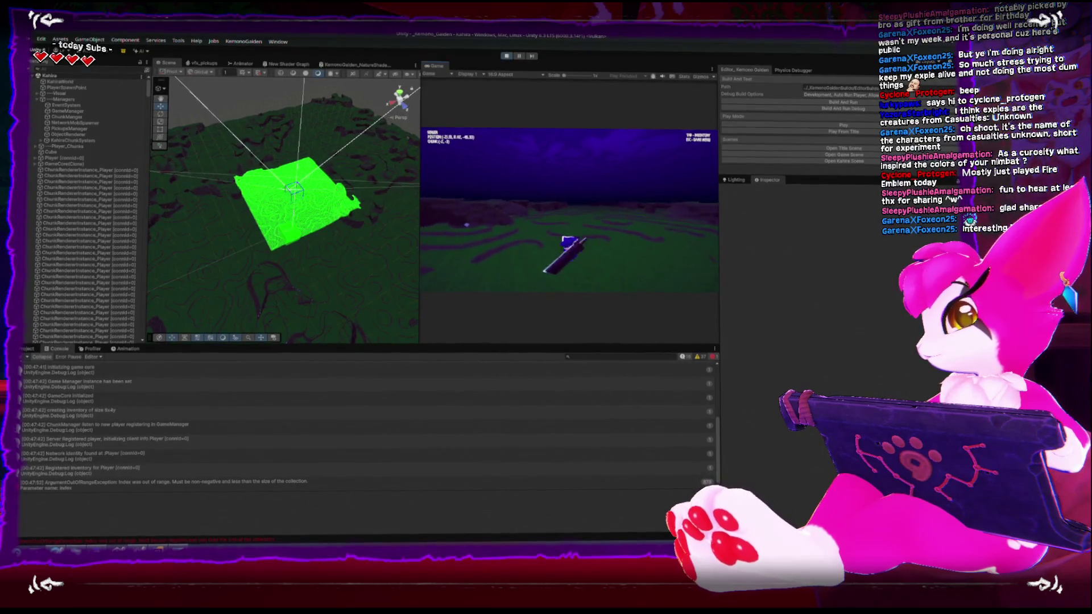
key(Escape)
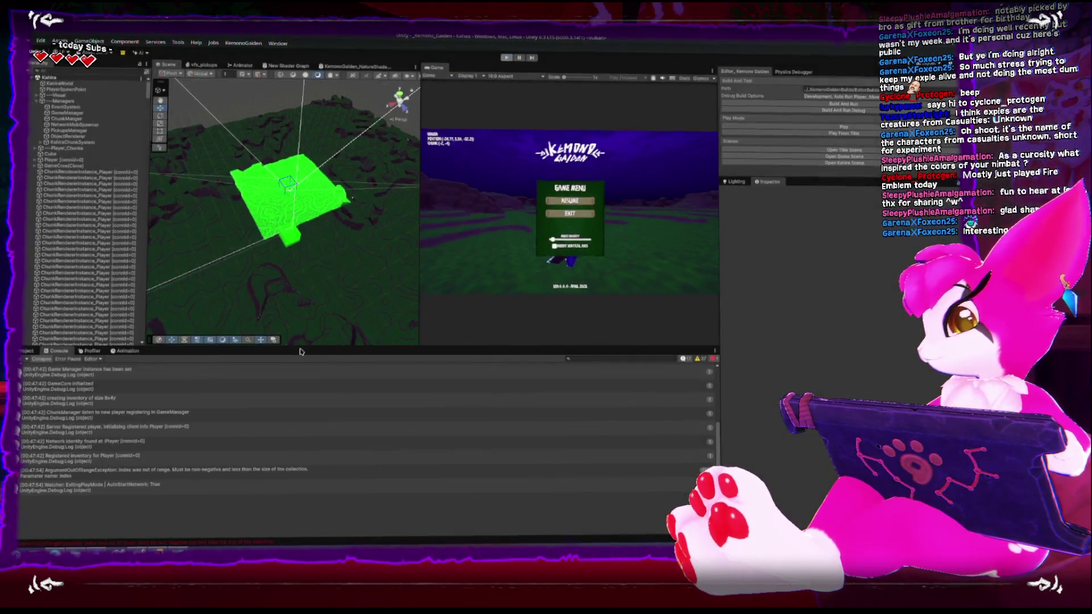
click(506, 57)
mouse_move(137, 550)
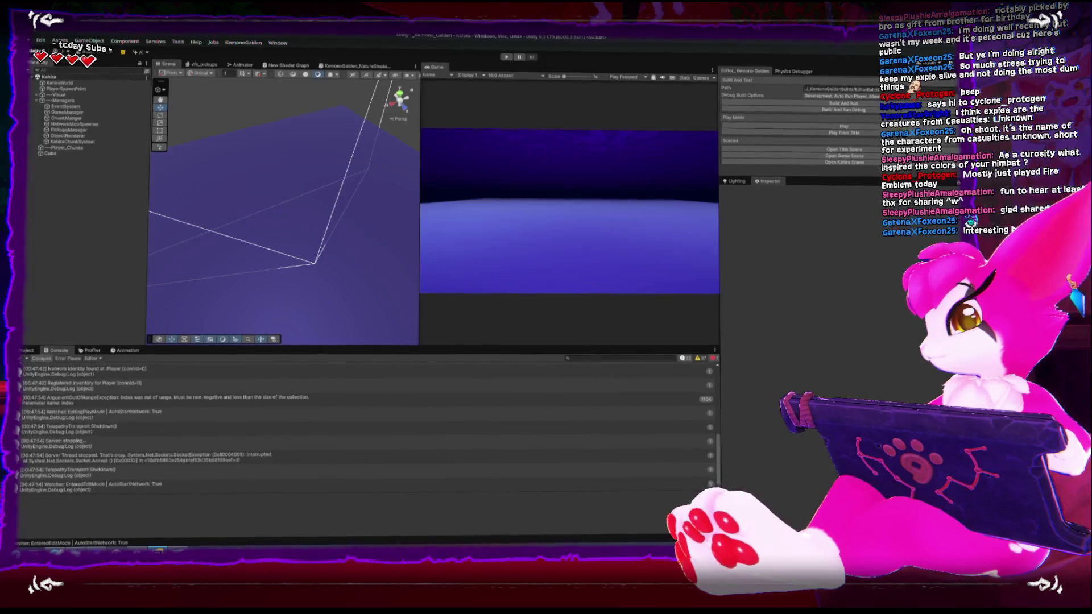
key(alt+Tab)
key(alt+Tab)
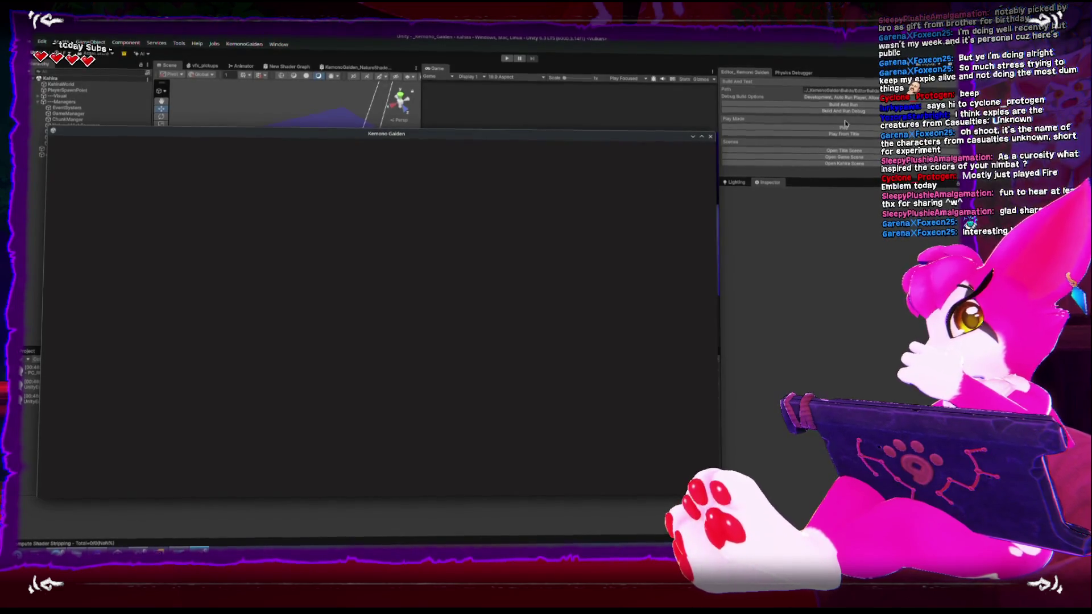
In the built game, choose START then Game Start (Host), and close the window from the Esc menu.
click(405, 401)
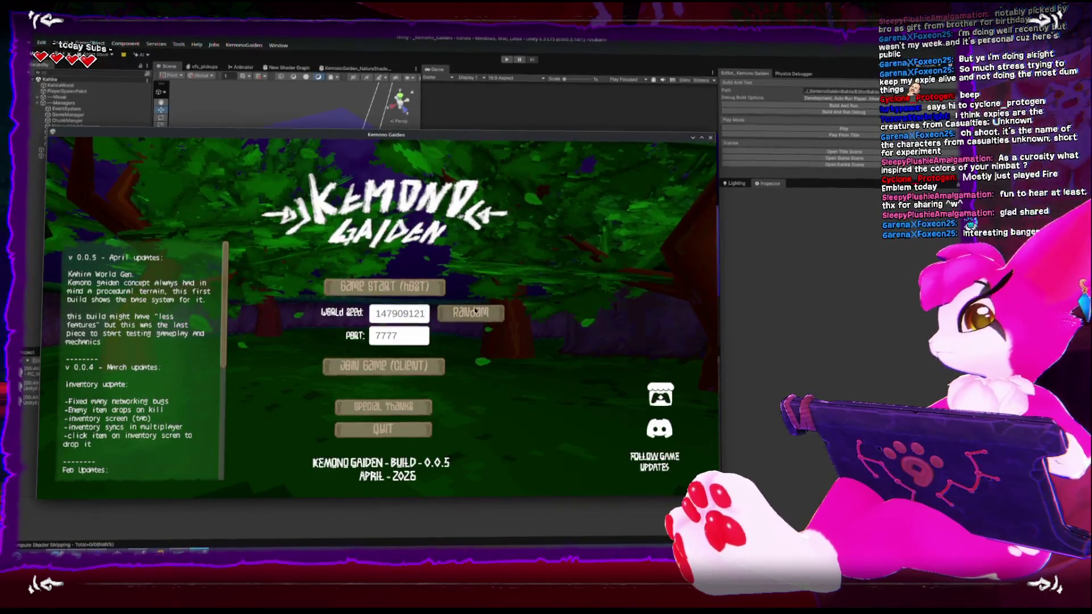
click(385, 286)
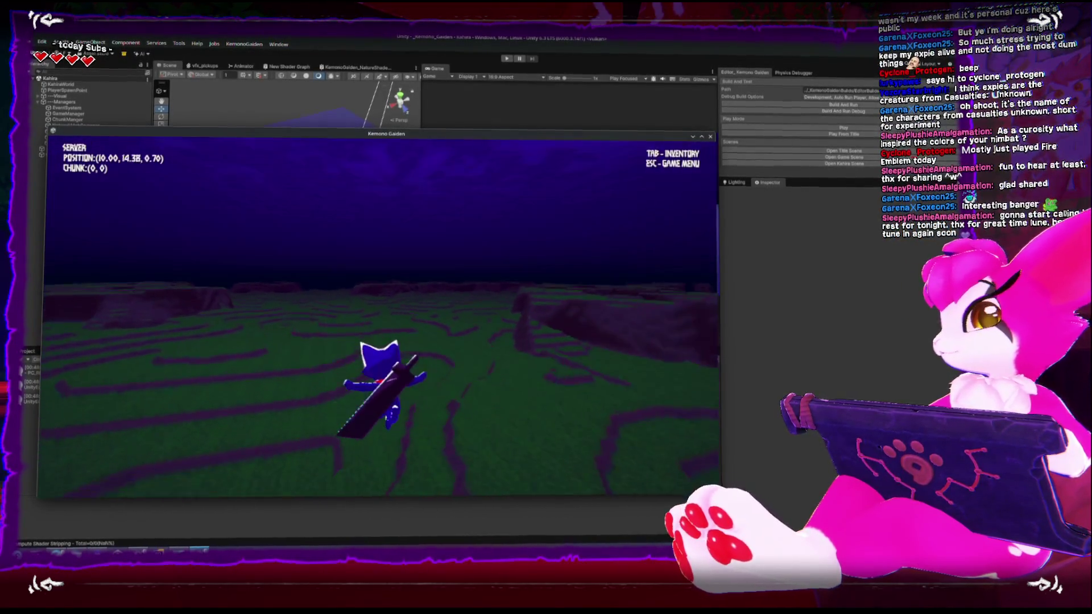
key(Escape)
click(383, 264)
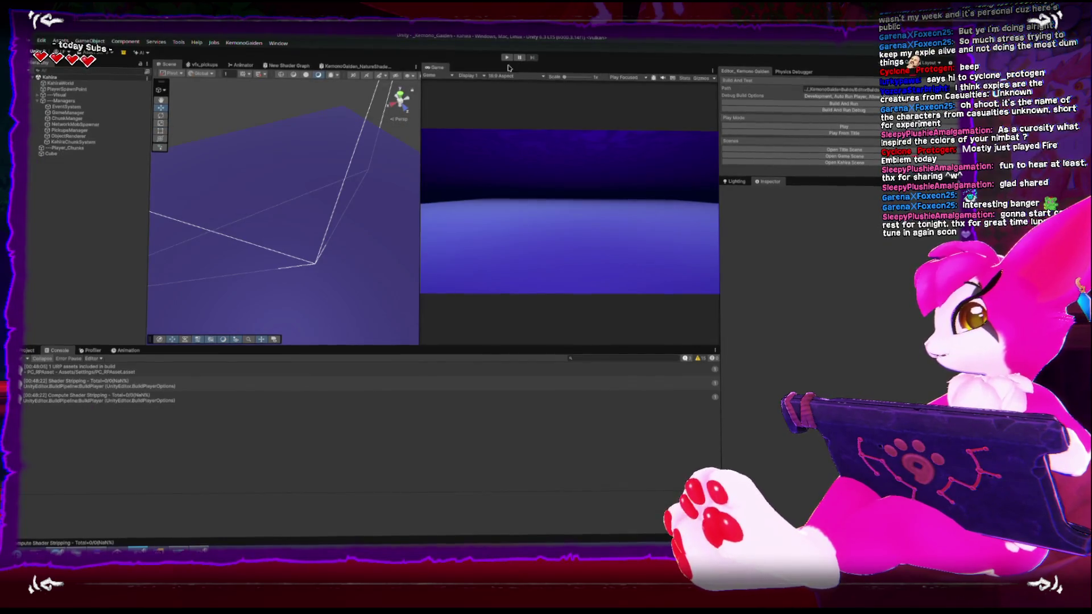
Host the Kahira world in play mode, inspect the KahiraChunkSystem object, then stop play mode.
click(792, 134)
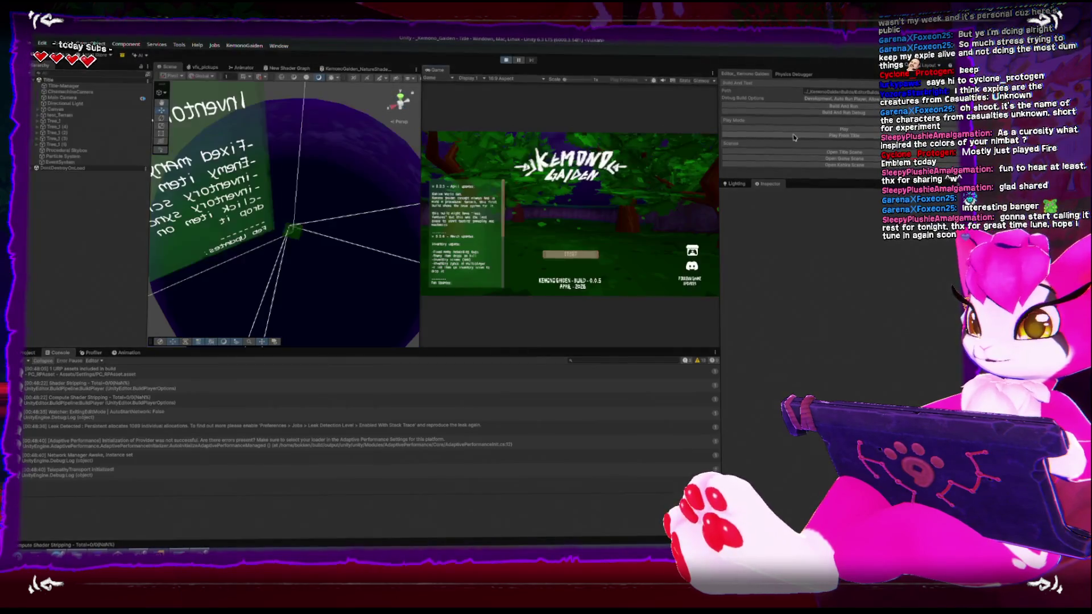
click(568, 256)
click(596, 236)
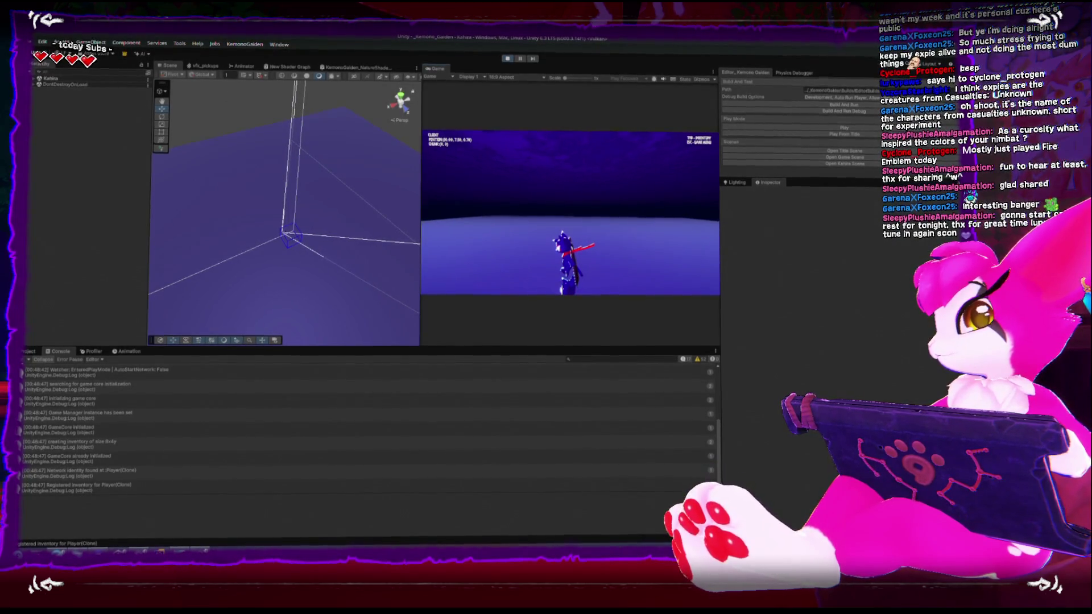
key(Escape)
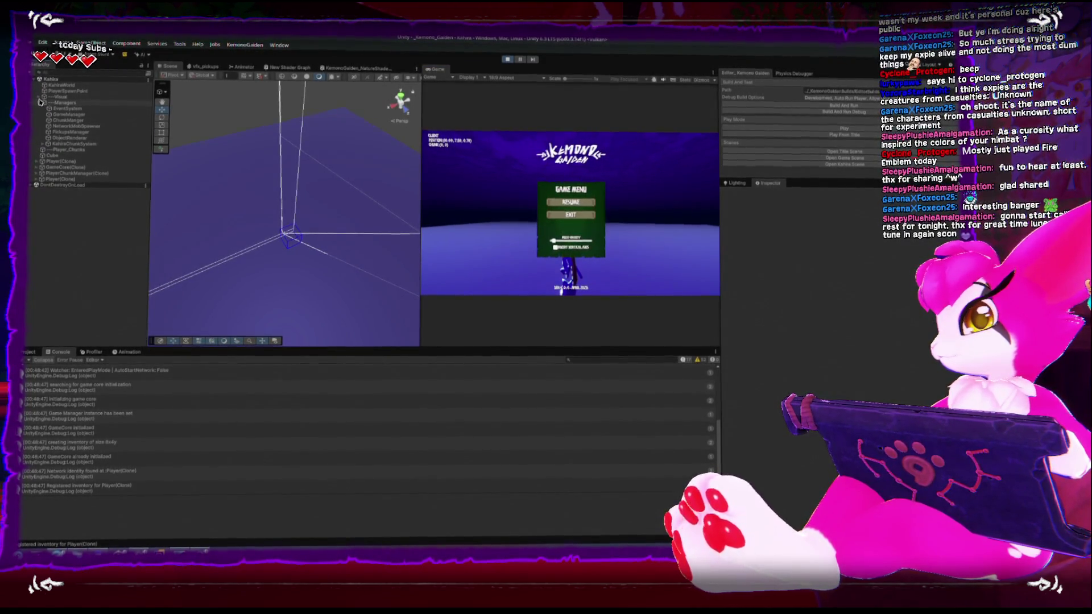
click(62, 146)
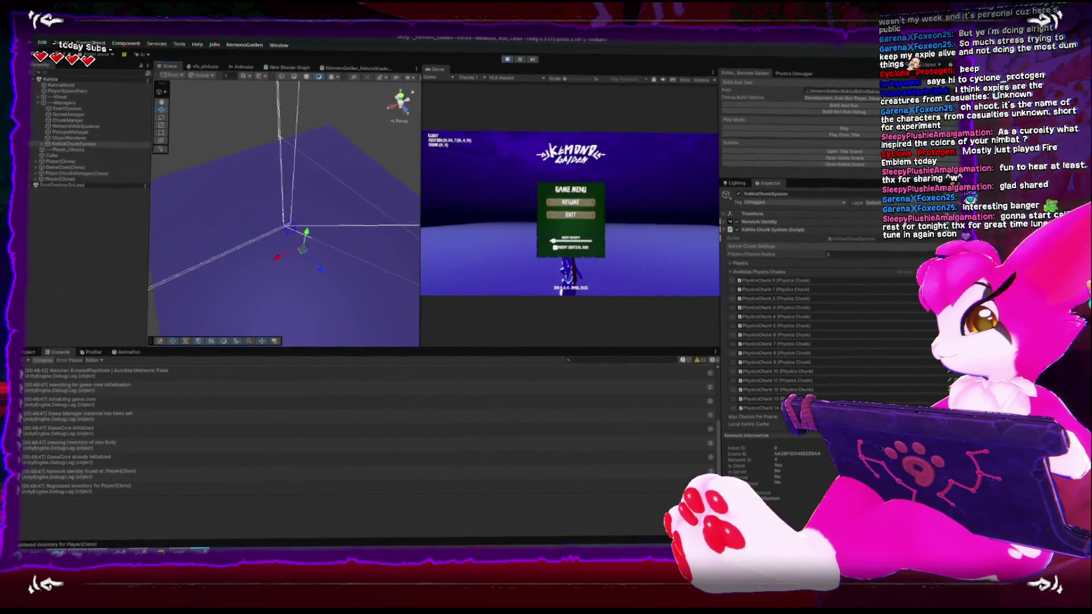
key(Escape)
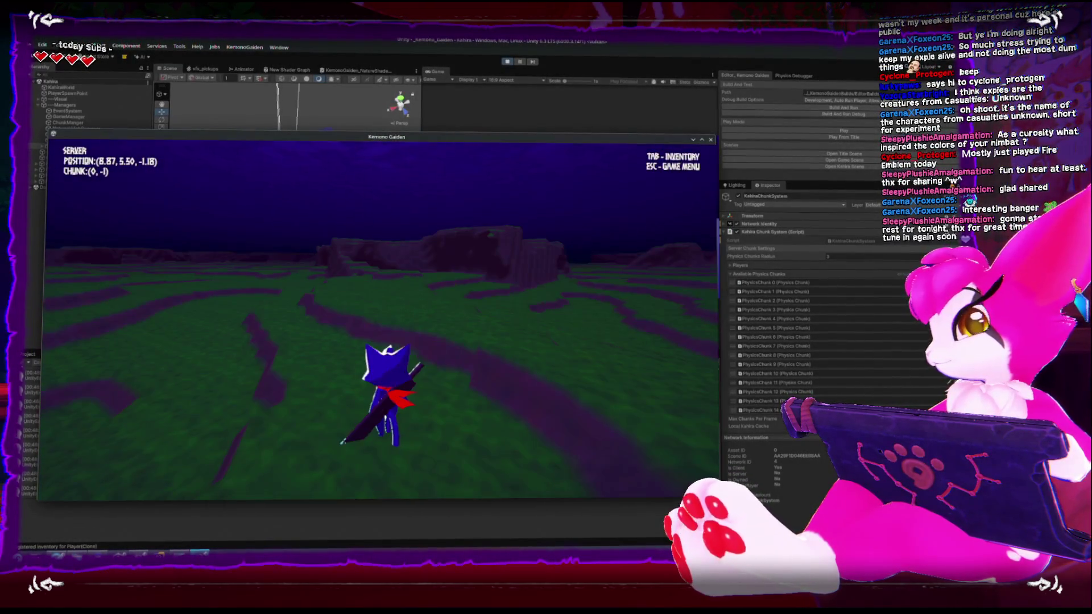
key(Escape)
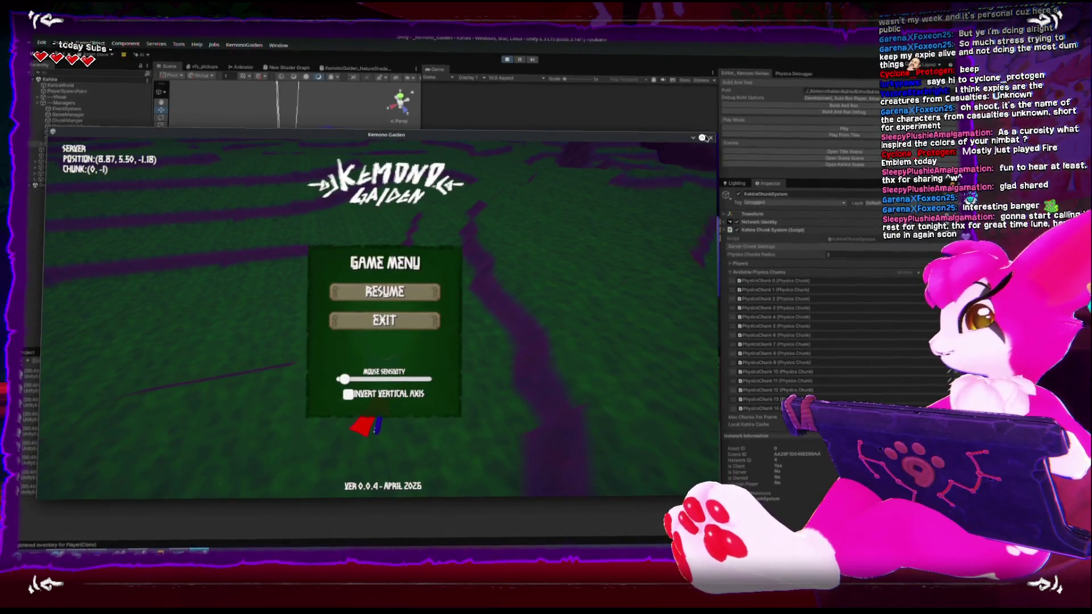
click(506, 59)
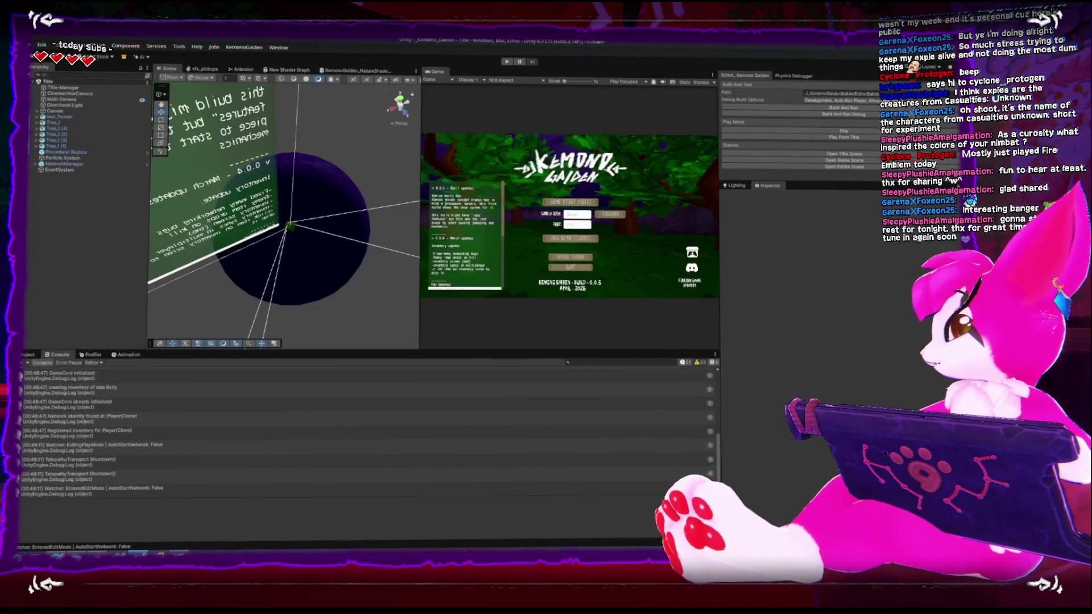
Host again in play mode, walk forward, then open the standalone build's localhost:7777 join screen.
key(ctrl+p)
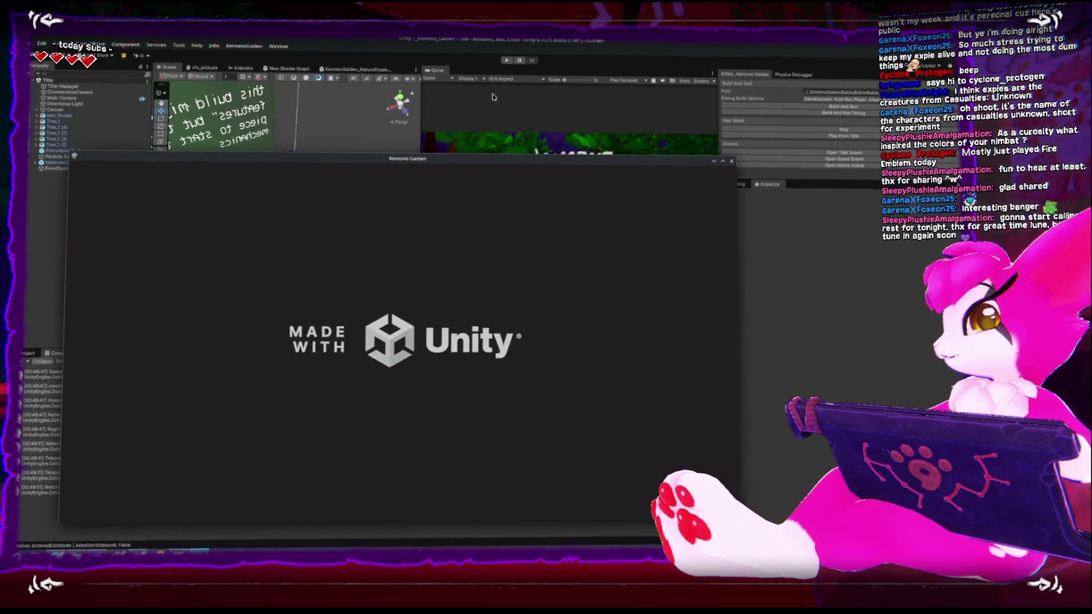
key(ctrl+p)
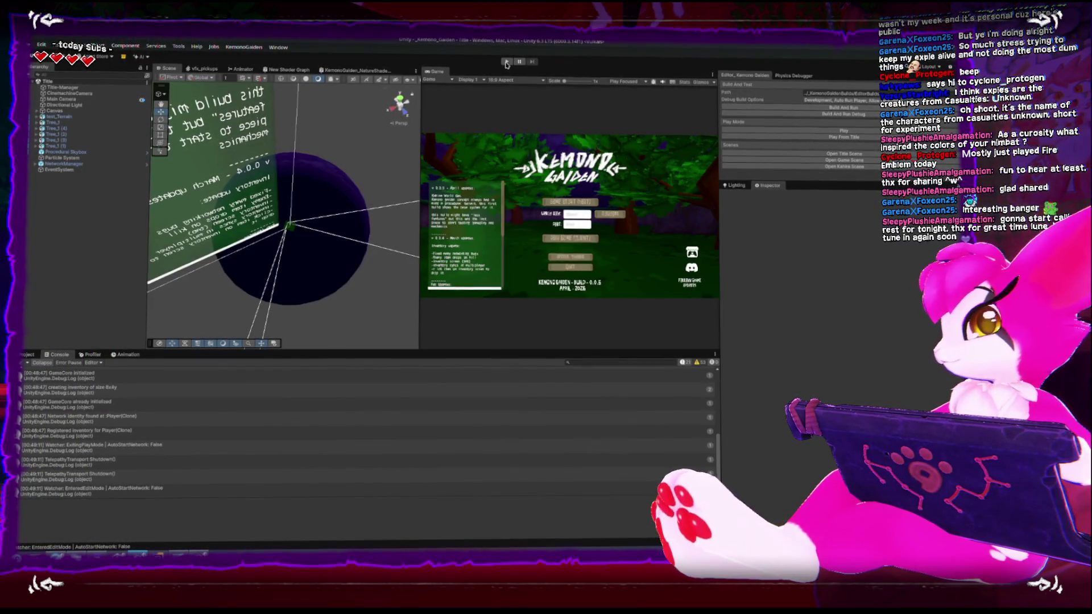
click(506, 63)
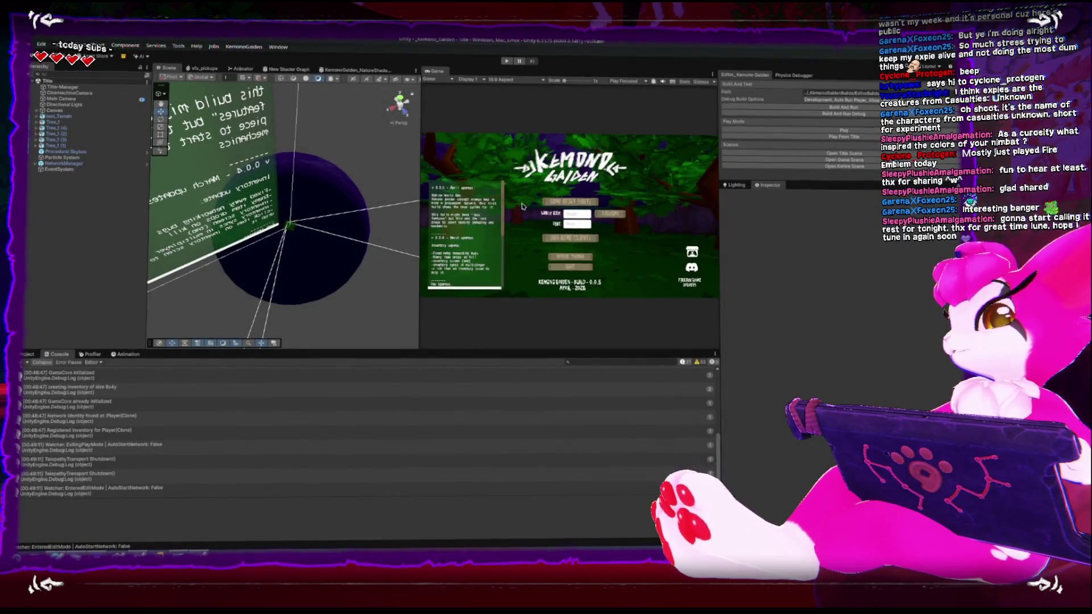
key(ctrl+p)
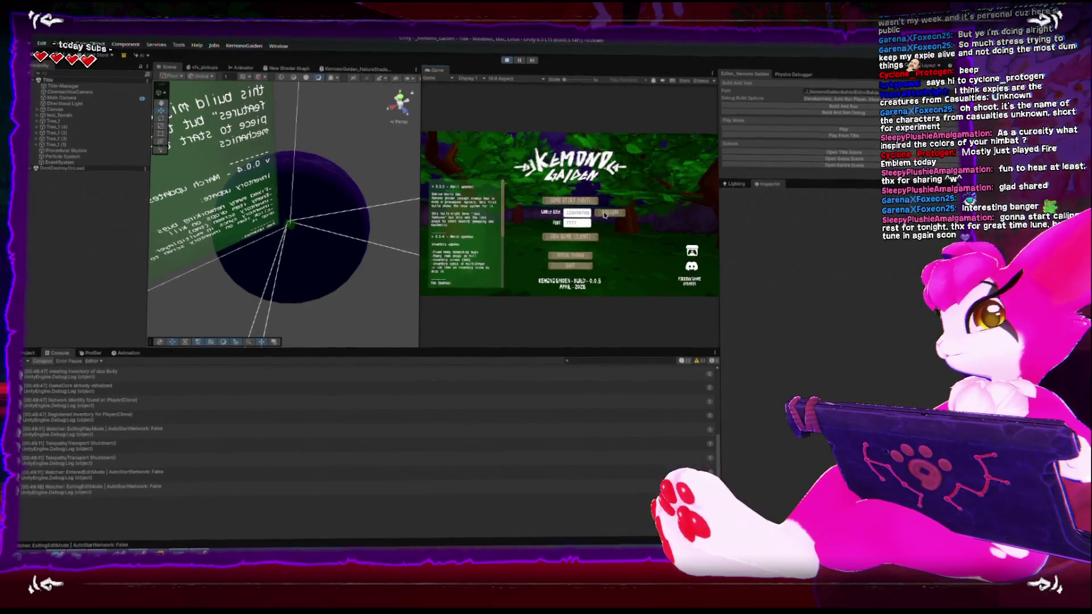
click(581, 200)
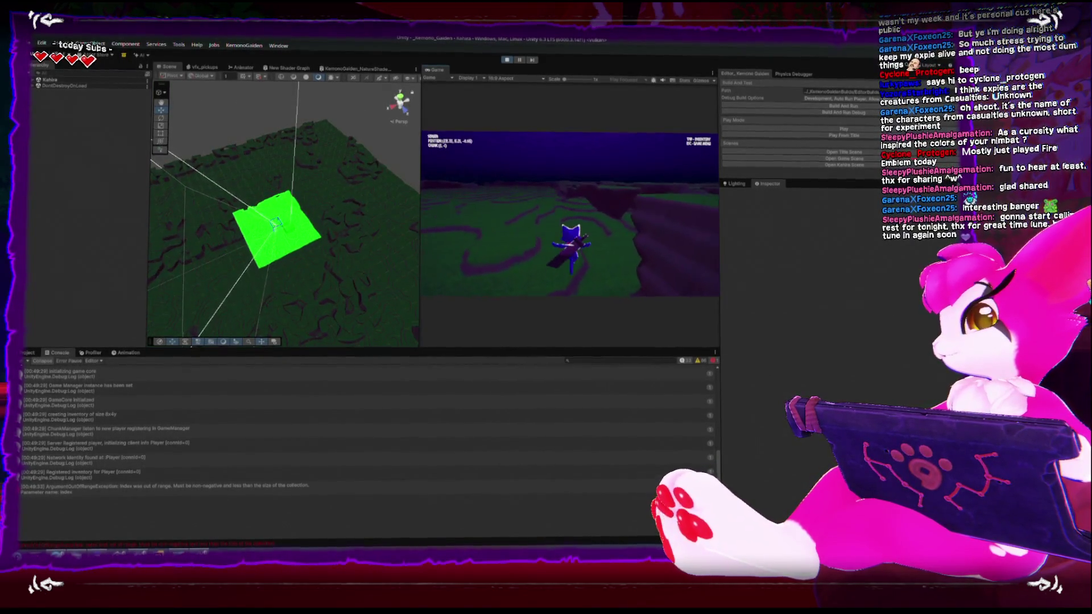
key(w)
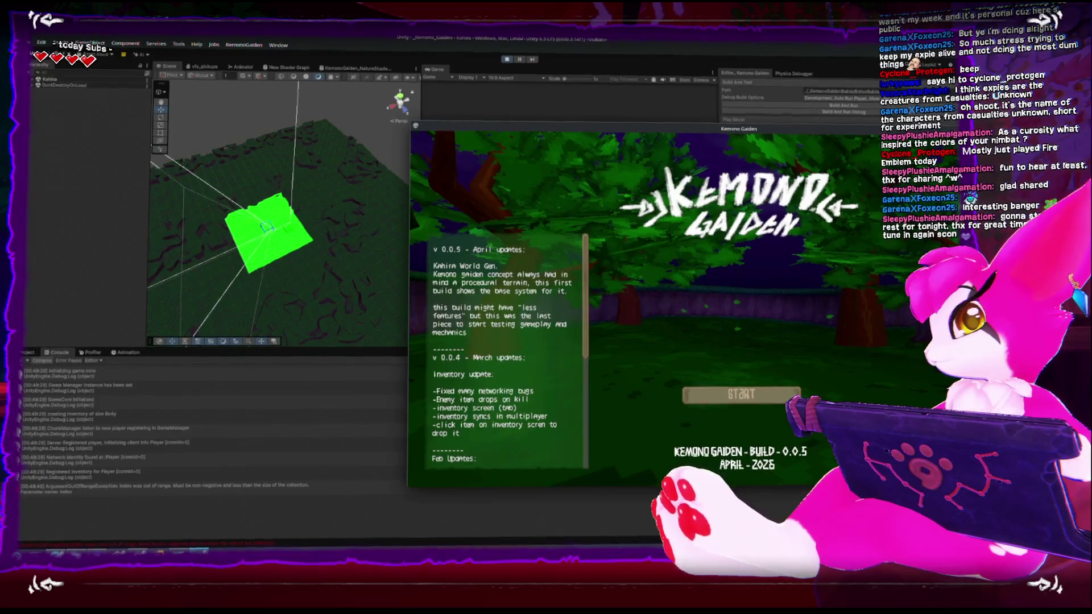
key(alt+Tab)
key(alt+Tab)
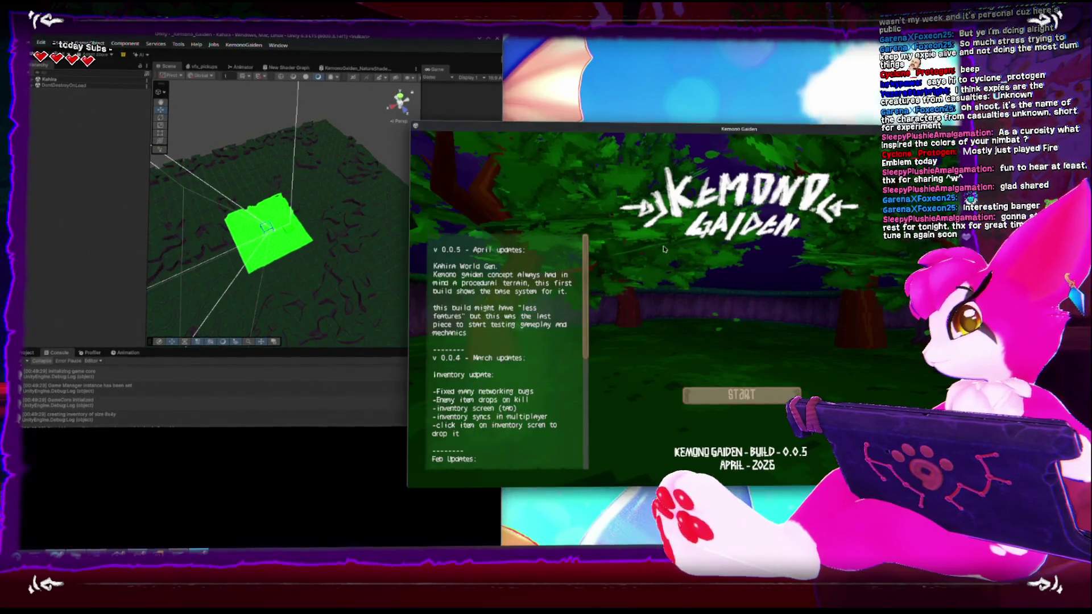
click(739, 412)
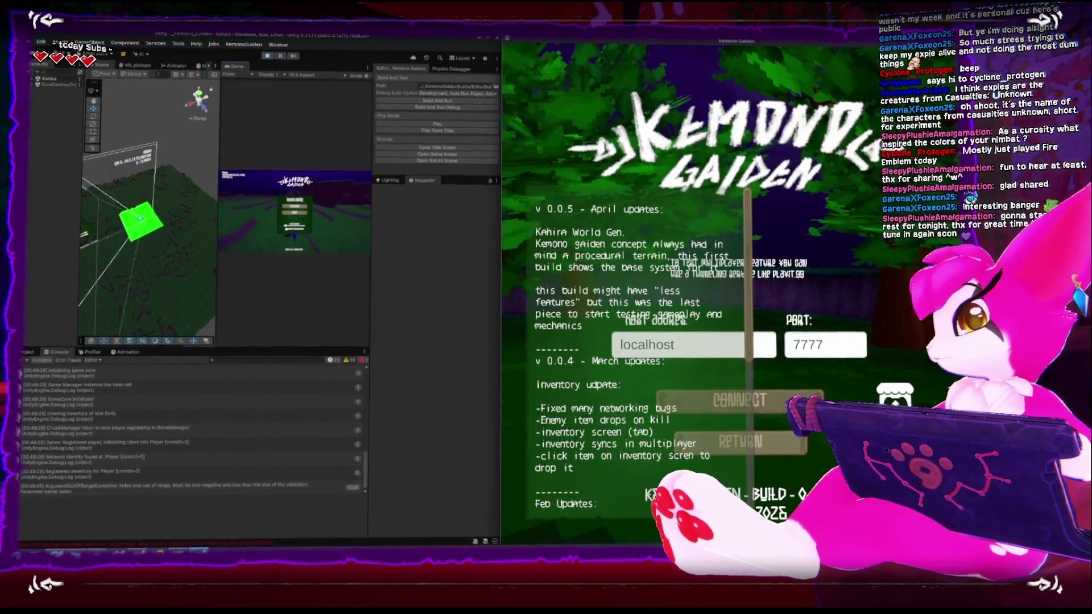
Connect the standalone client to the localhost host, walk the player into a new chunk, and pause.
click(740, 399)
key(s)
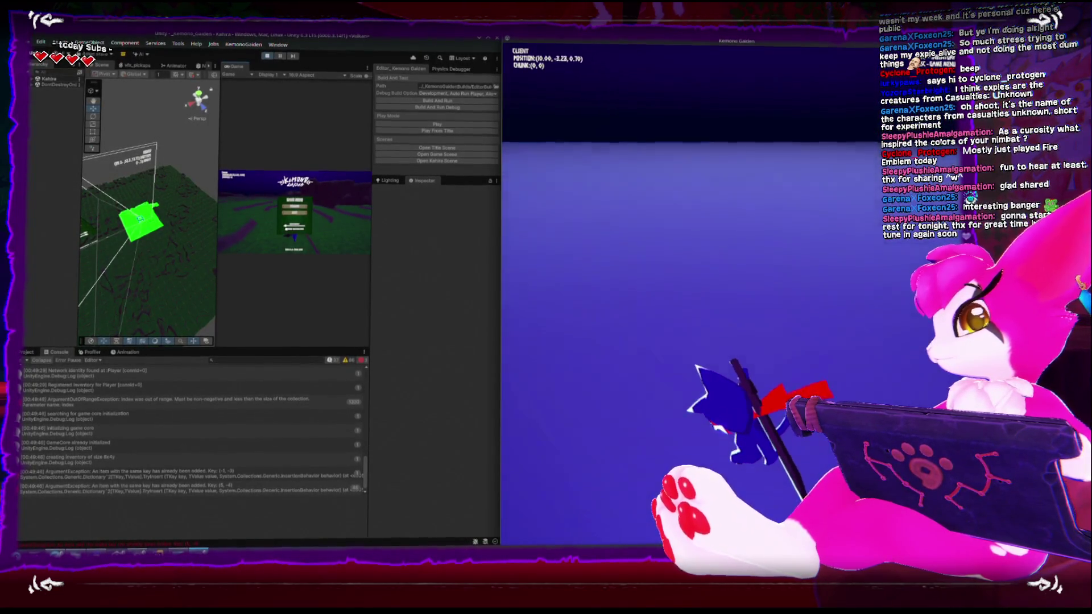
key(w)
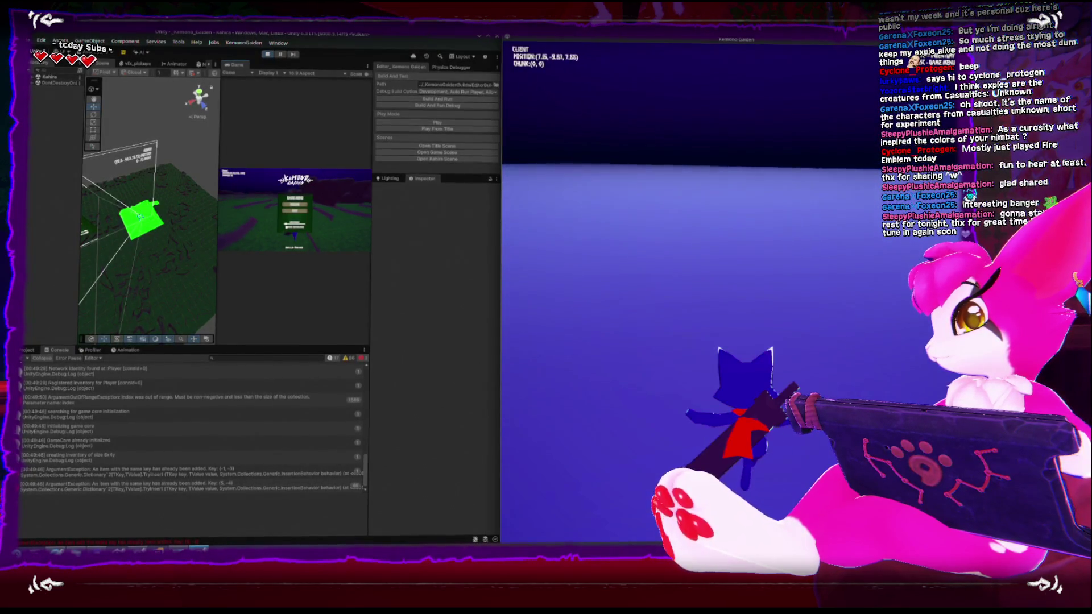
key(w)
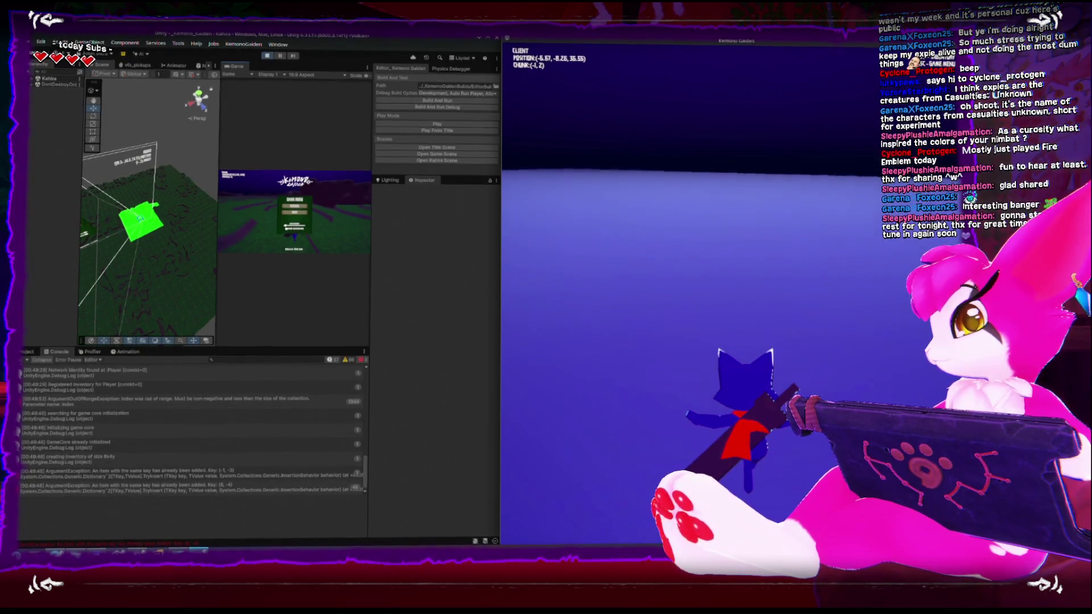
key(Escape)
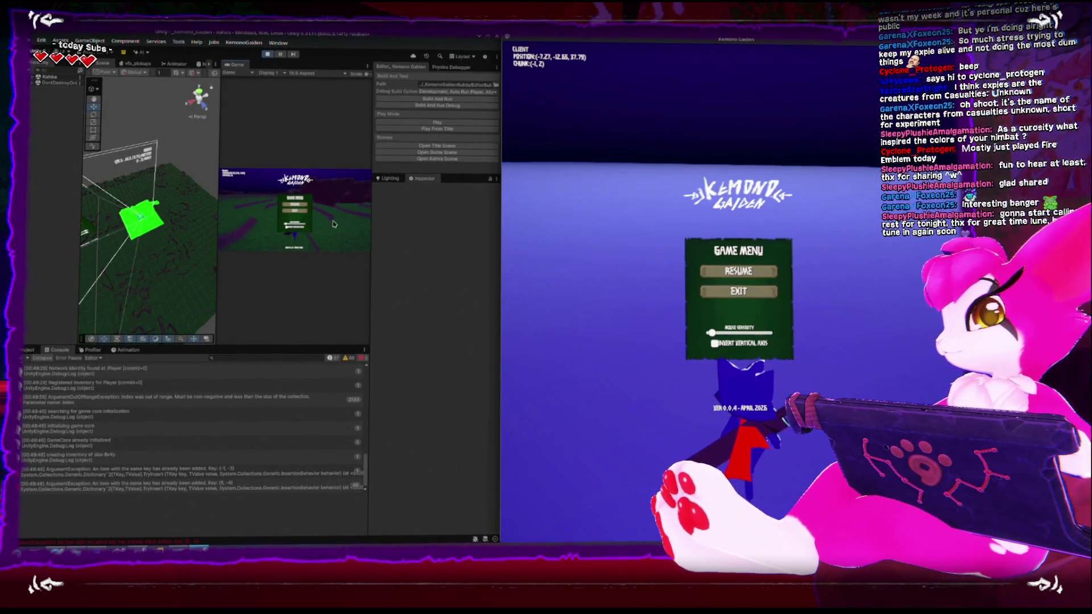
Move the client window aside, expand Kahira in the Hierarchy, and select the client's Player.
drag(504, 239, 642, 241)
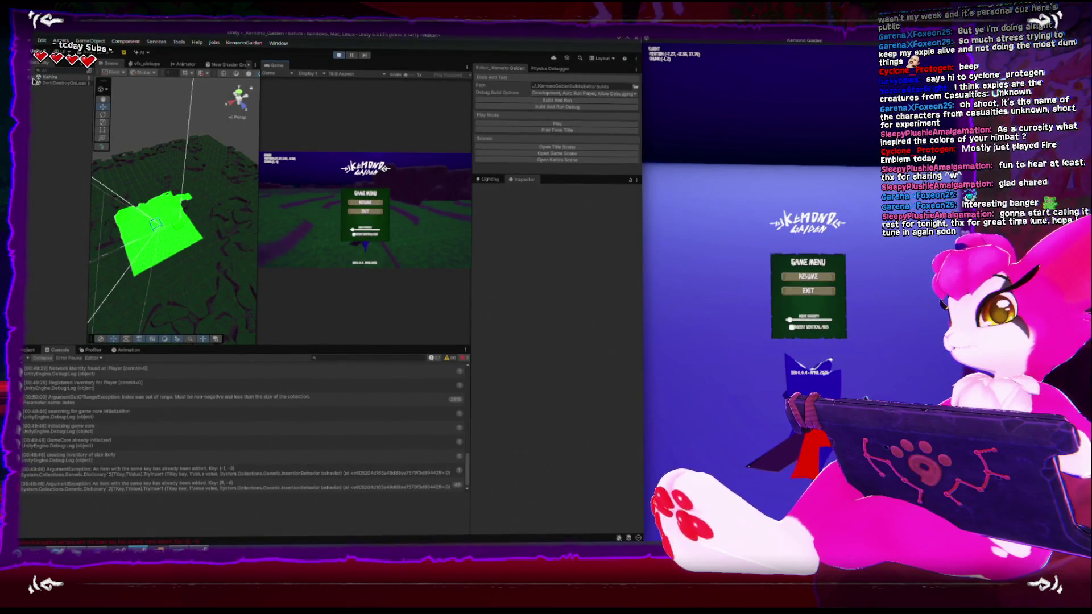
key(f)
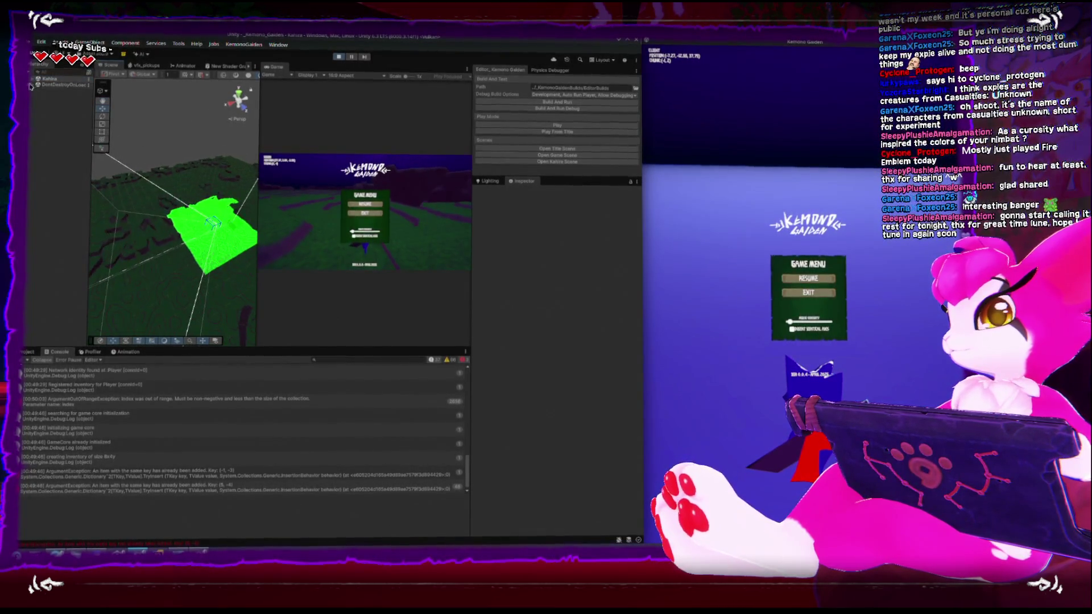
click(32, 80)
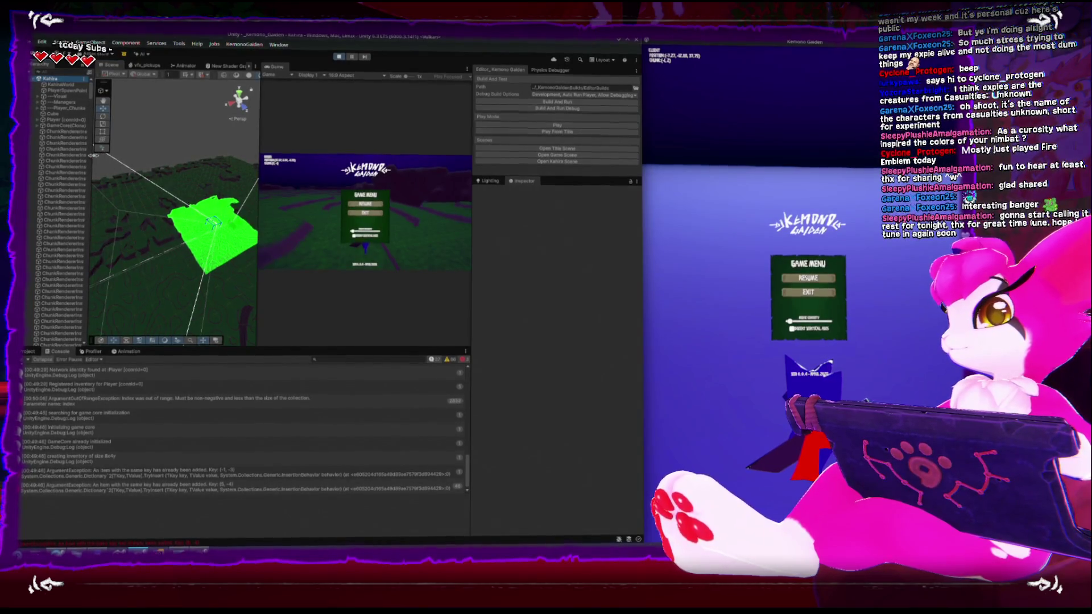
drag(94, 156, 155, 155)
click(67, 119)
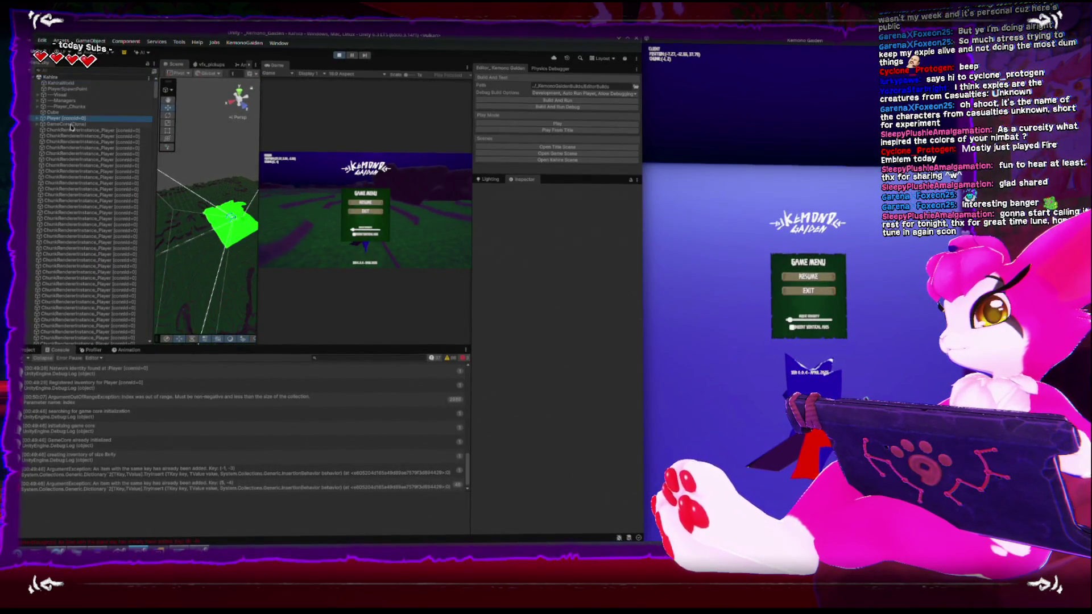
Frame the client's Player in the Scene view, then resume and re-pause the client game.
key(f)
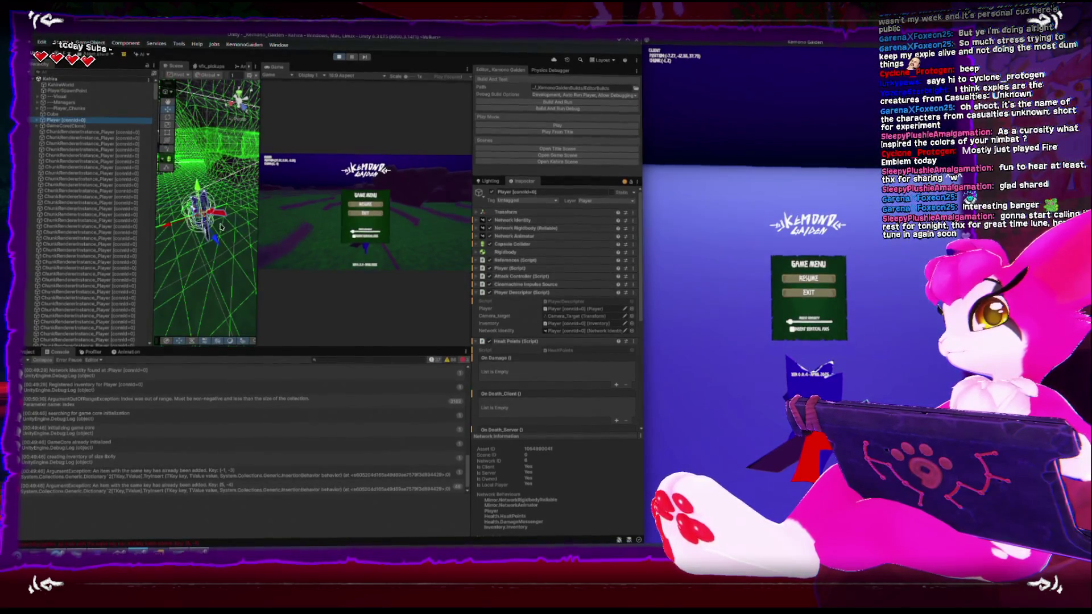
click(671, 318)
key(Escape)
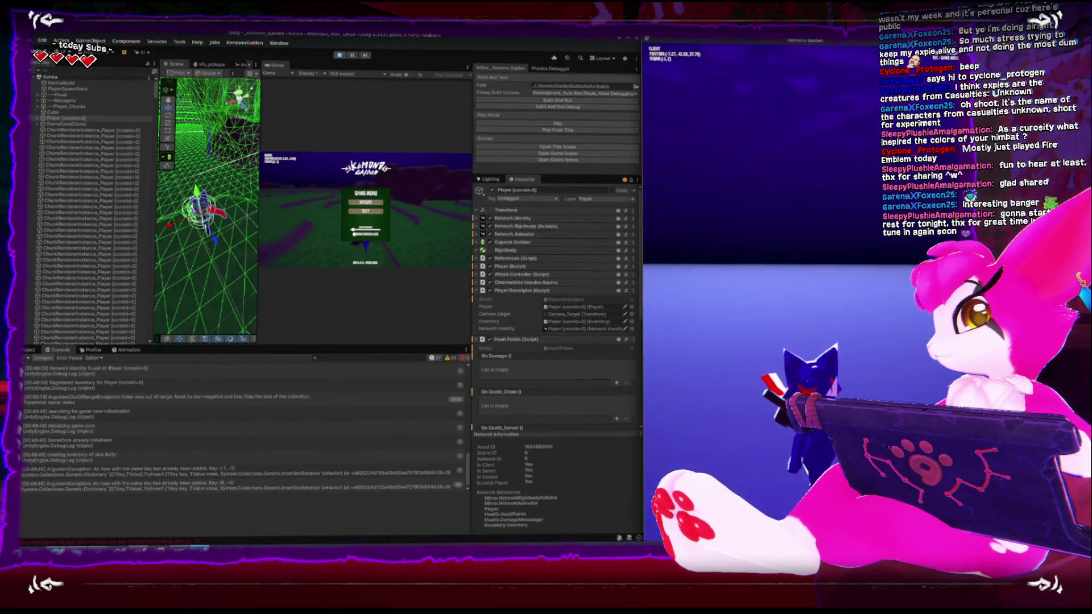
key(Escape)
mouse_move(199, 550)
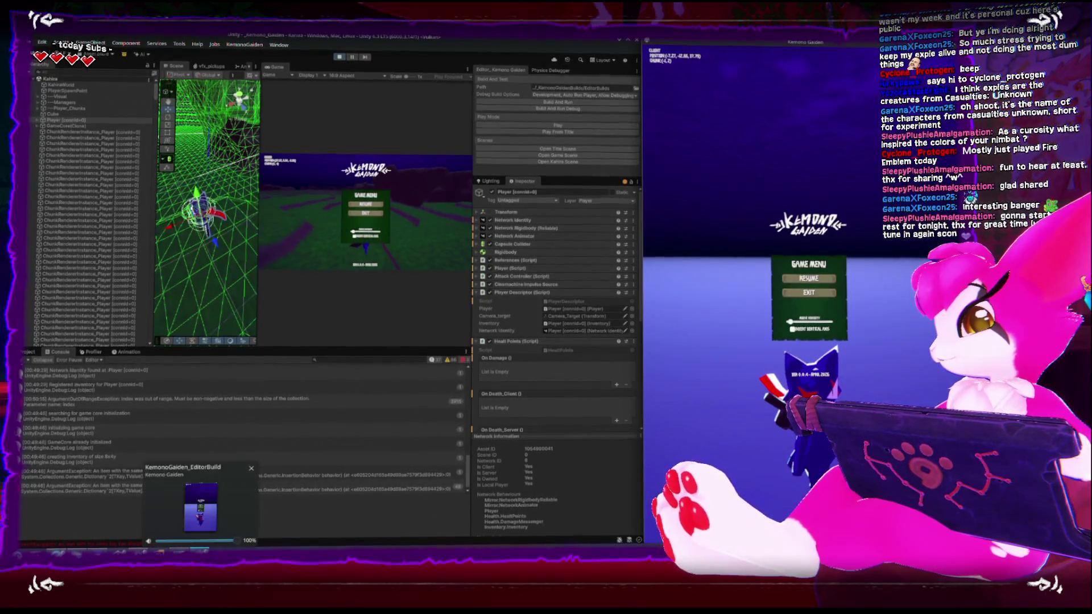
key(Escape)
key(Escape)
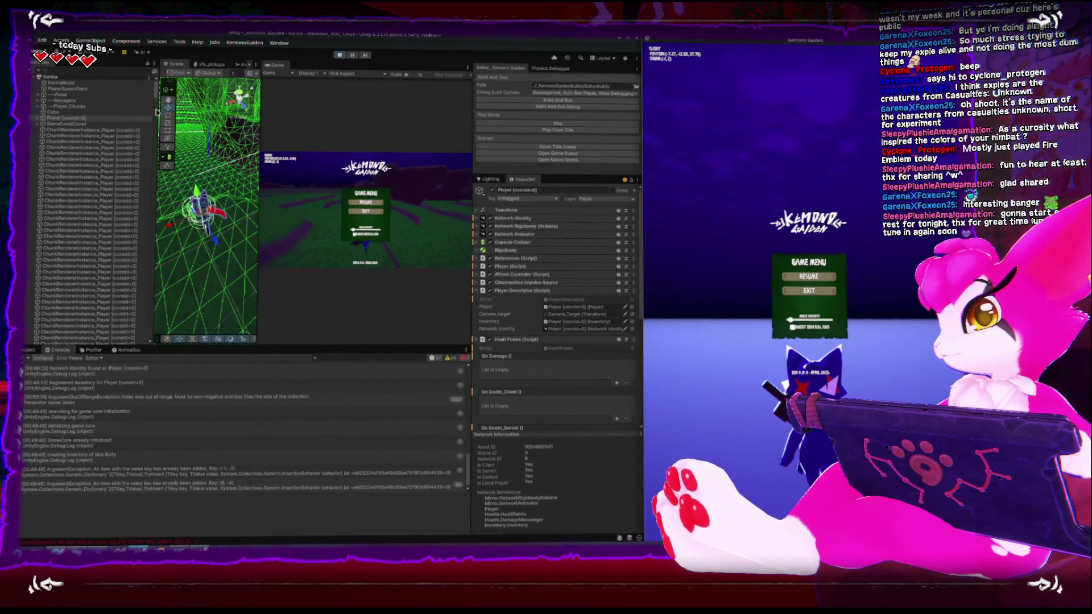
Frame the second player, Player [connId=1], then select KahiraChunkSystem in the Hierarchy.
scroll(143, 328, down, 15)
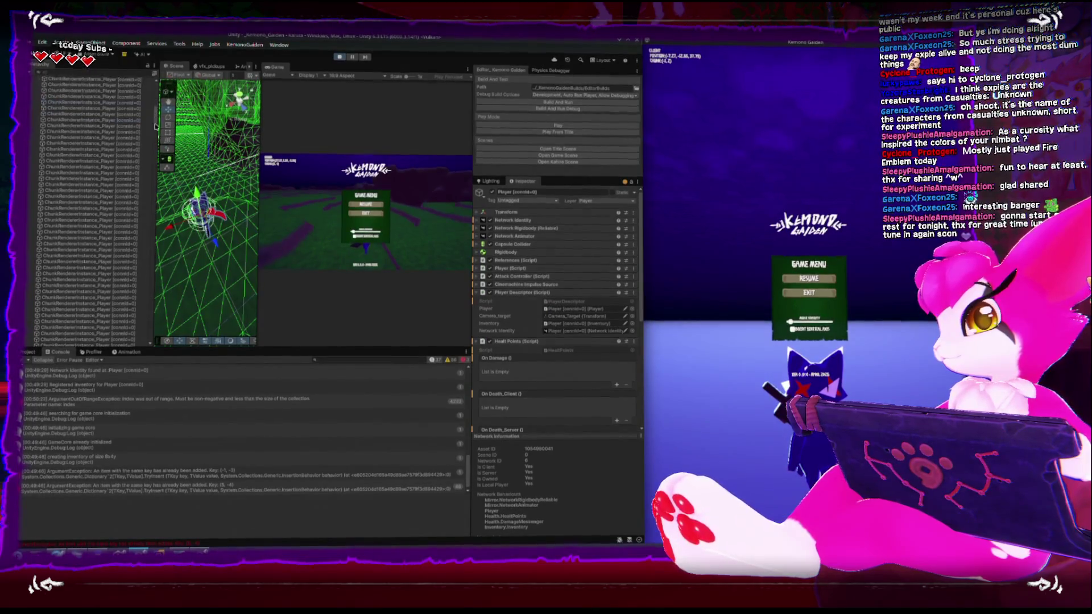
scroll(143, 329, down, 2)
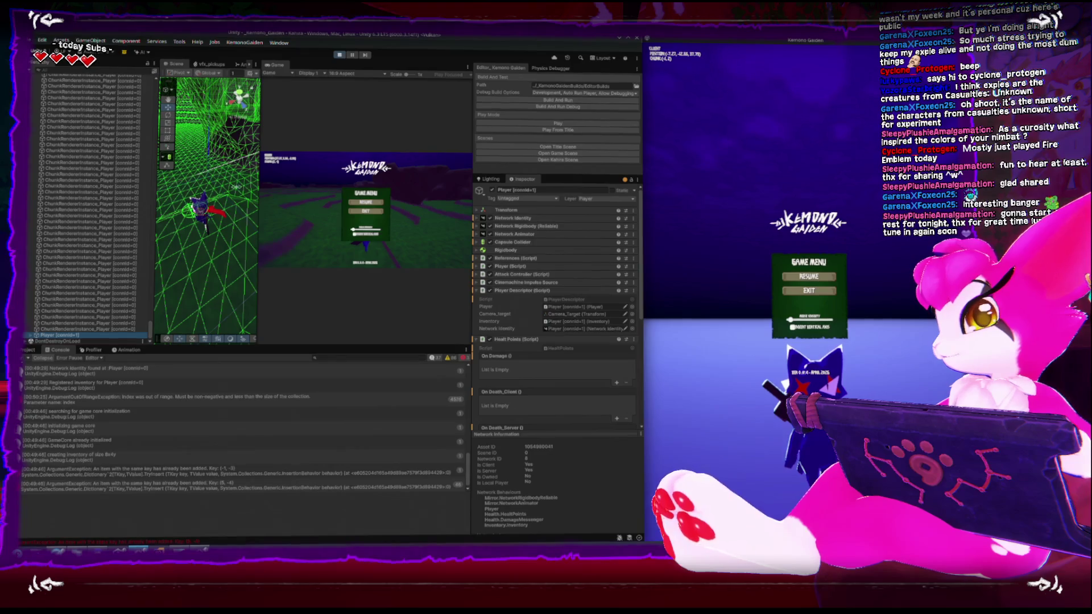
key(f)
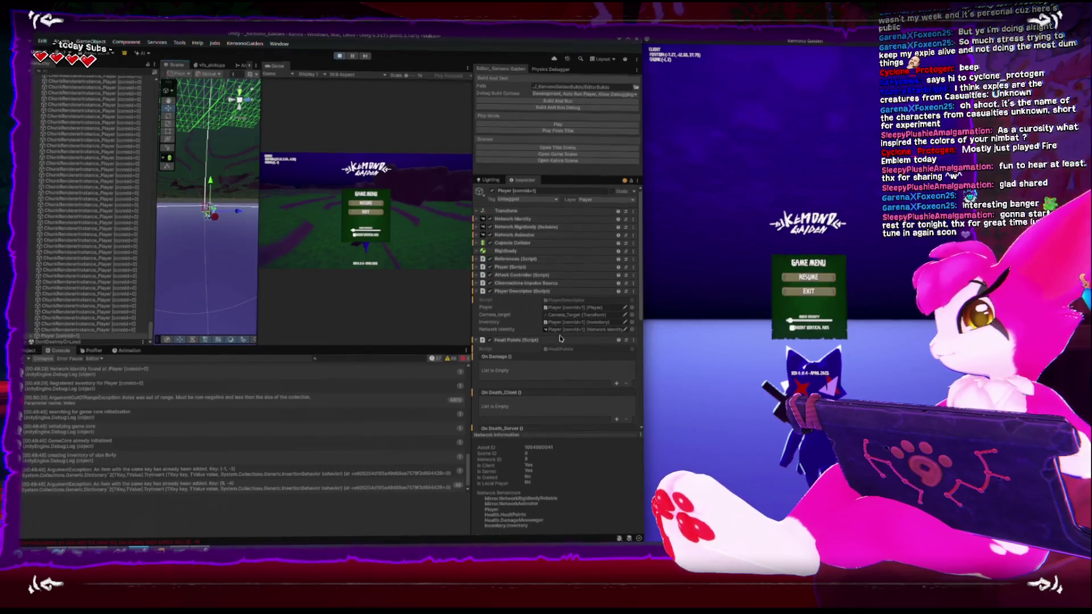
drag(151, 332, 164, 90)
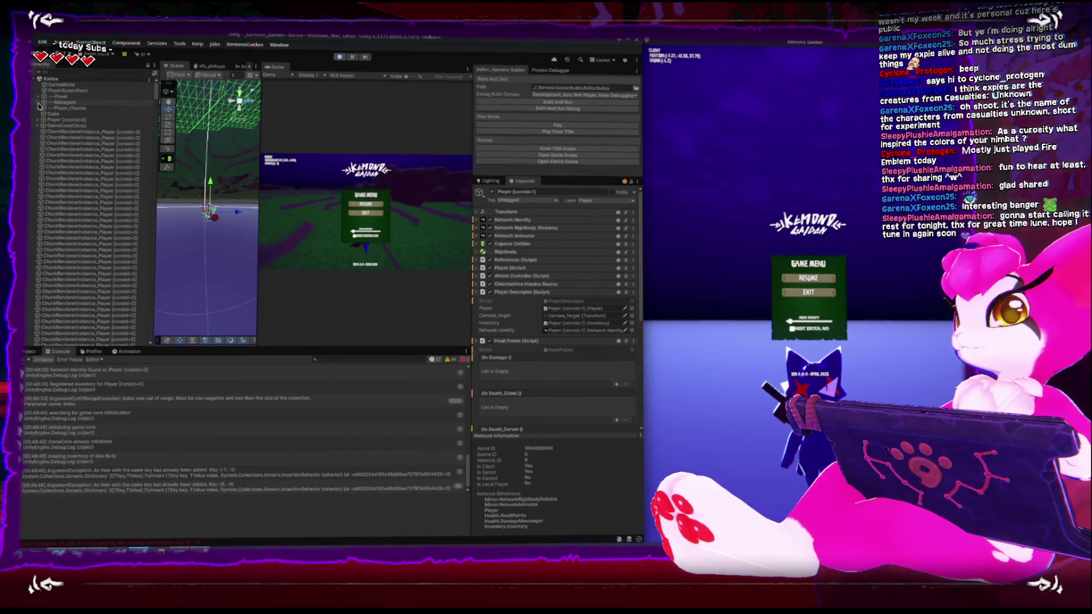
click(49, 143)
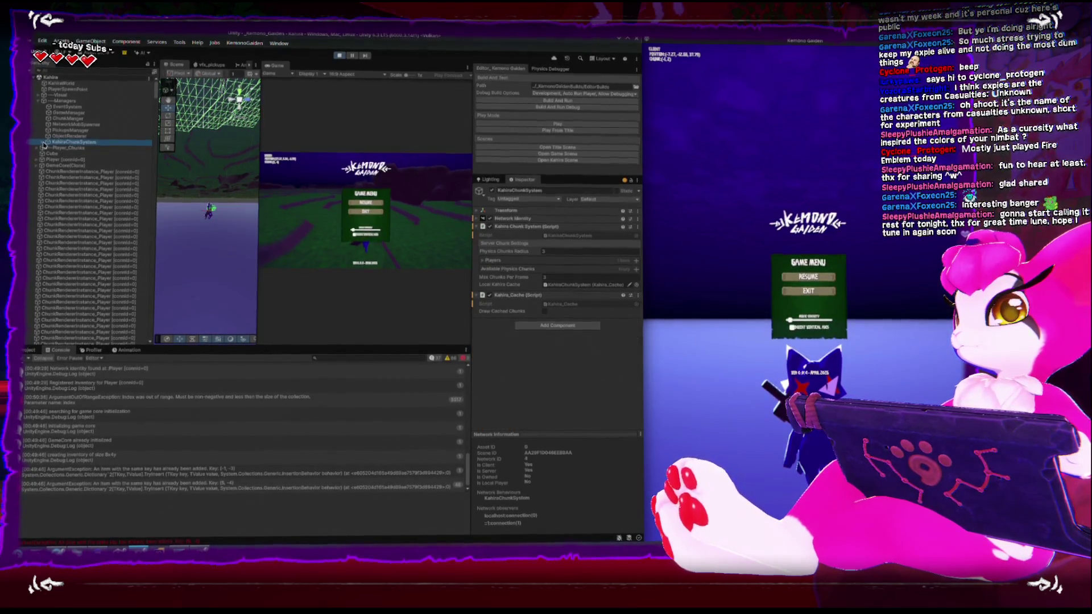
Expand the Players data in the Inspector and collapse its New Chunks Around Player and recyclable-chunk lists.
click(484, 261)
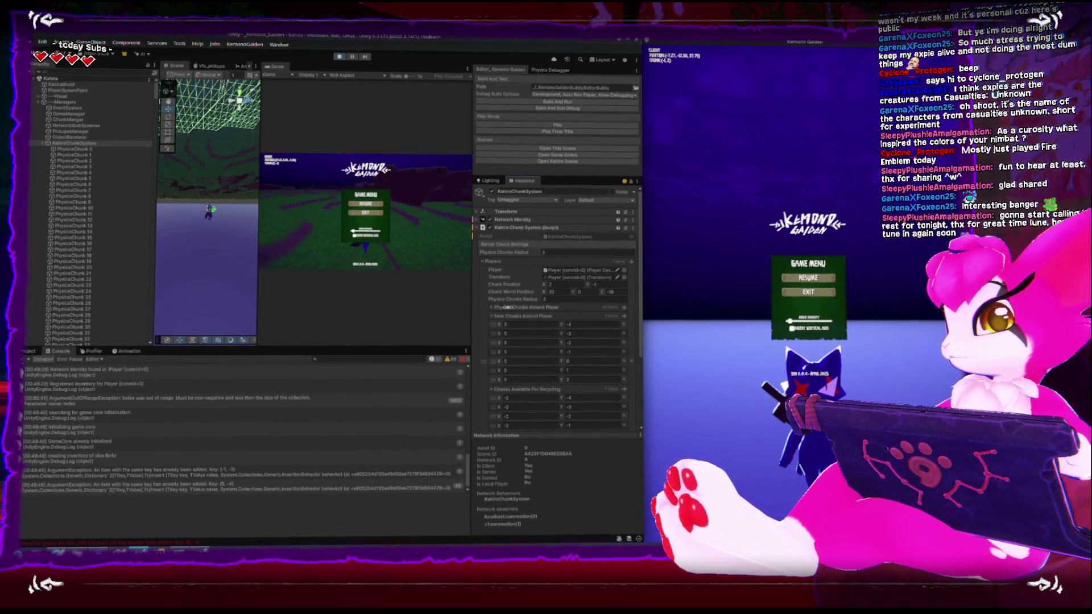
click(491, 316)
click(492, 323)
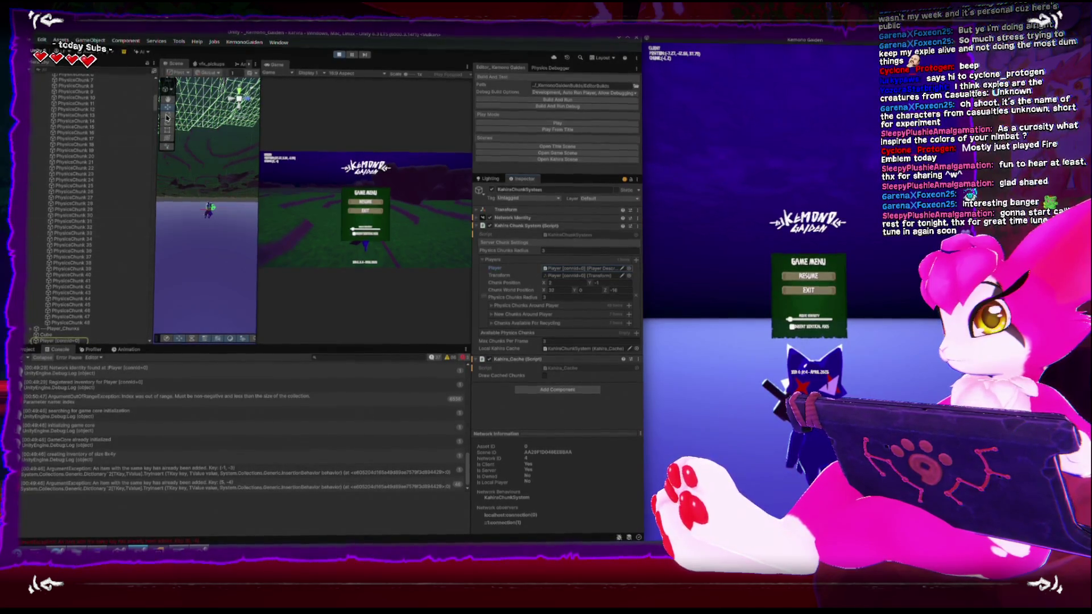
Show the ArgumentOutOfRangeException stack trace in the Console and restore the client window size.
scroll(155, 108, down, 2)
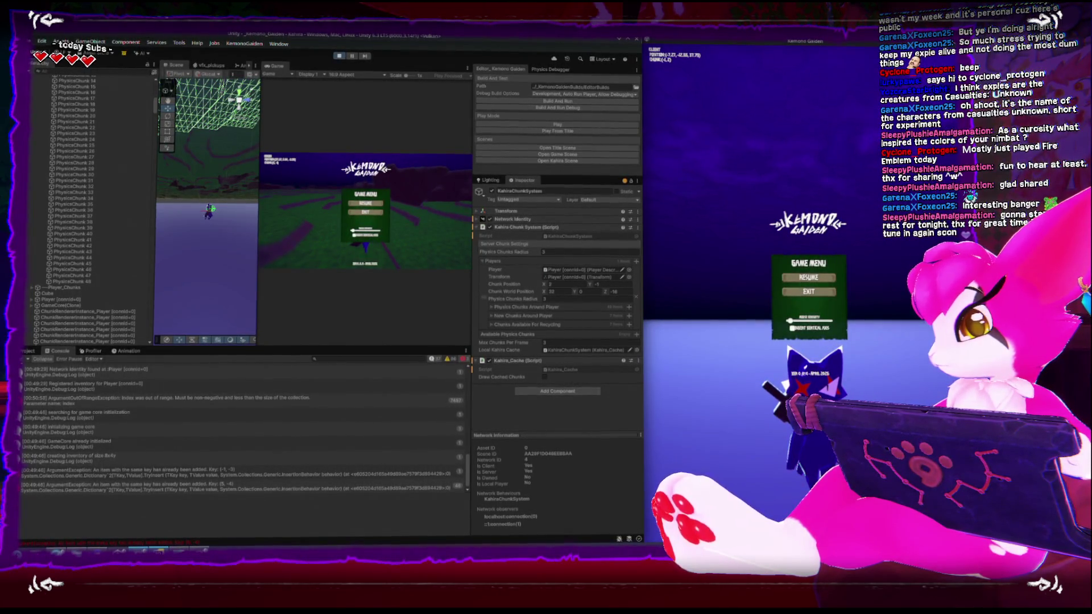
click(336, 394)
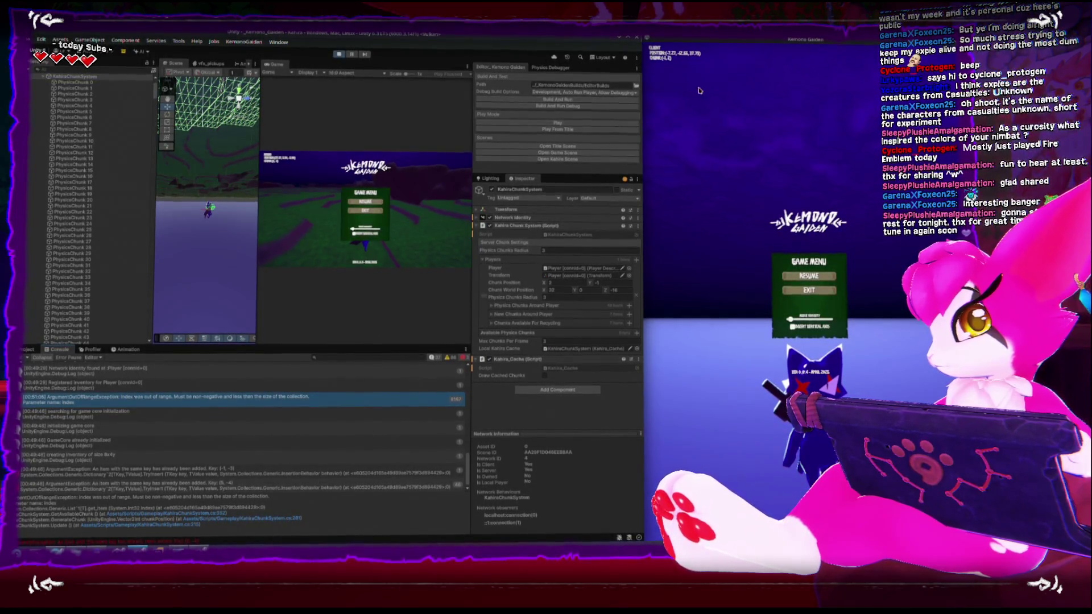
double_click(765, 39)
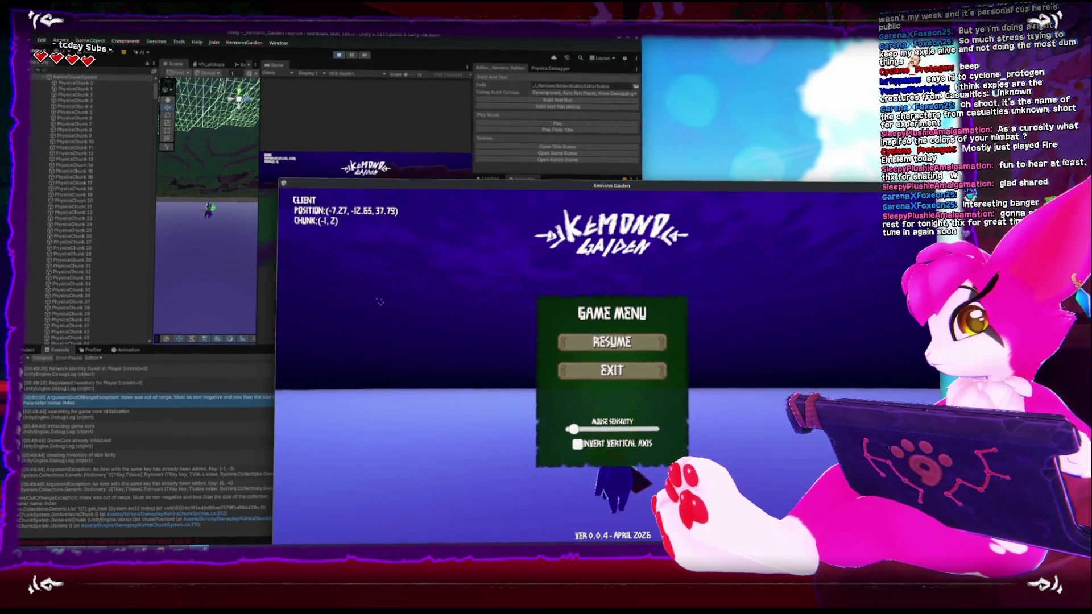
Hide the client window, maximize the Unity Editor, and restart Play mode.
click(622, 48)
click(628, 42)
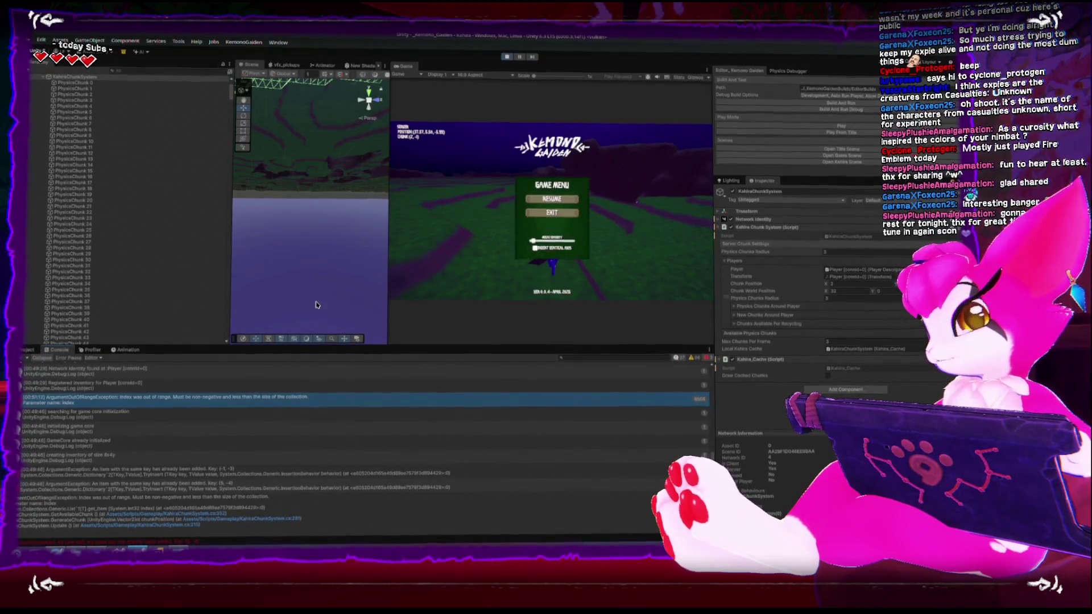
click(506, 57)
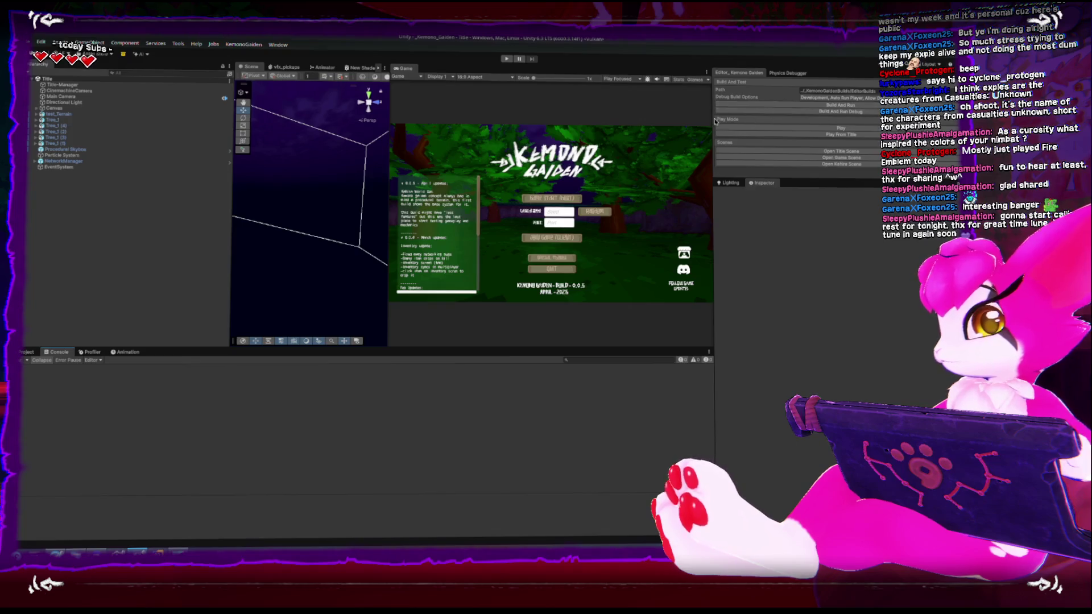
click(506, 57)
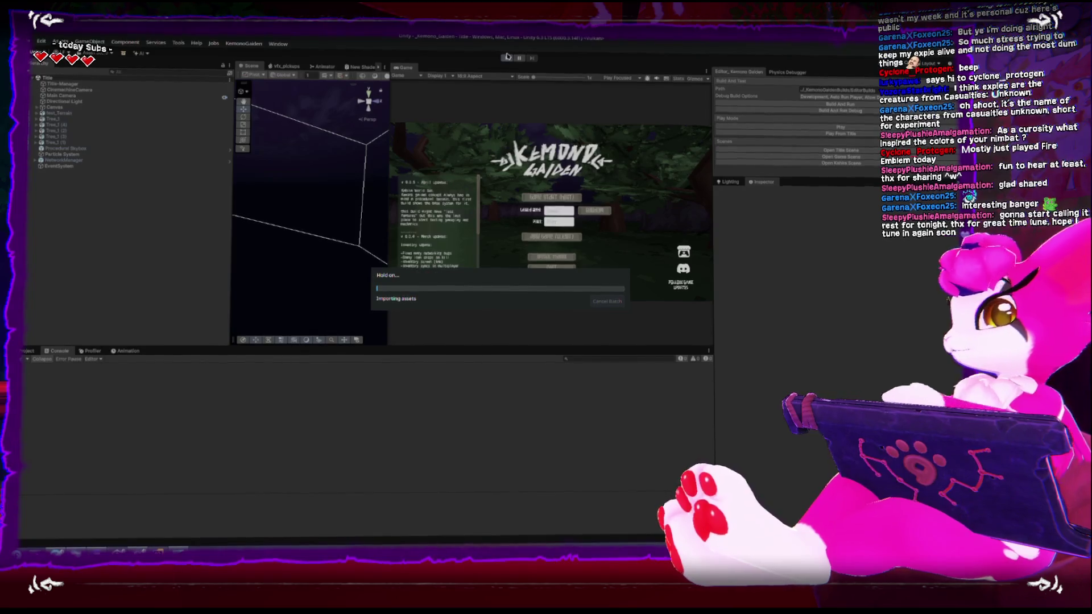
Host a new game, pause it, and open the ArgumentOutOfRangeException's failing line in Rider.
click(530, 240)
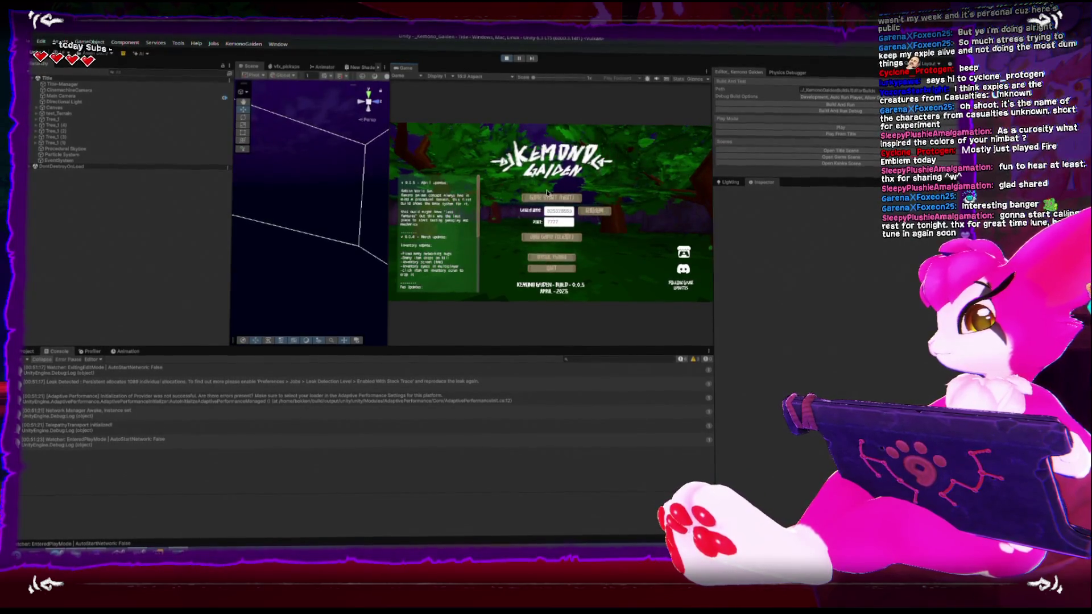
click(554, 198)
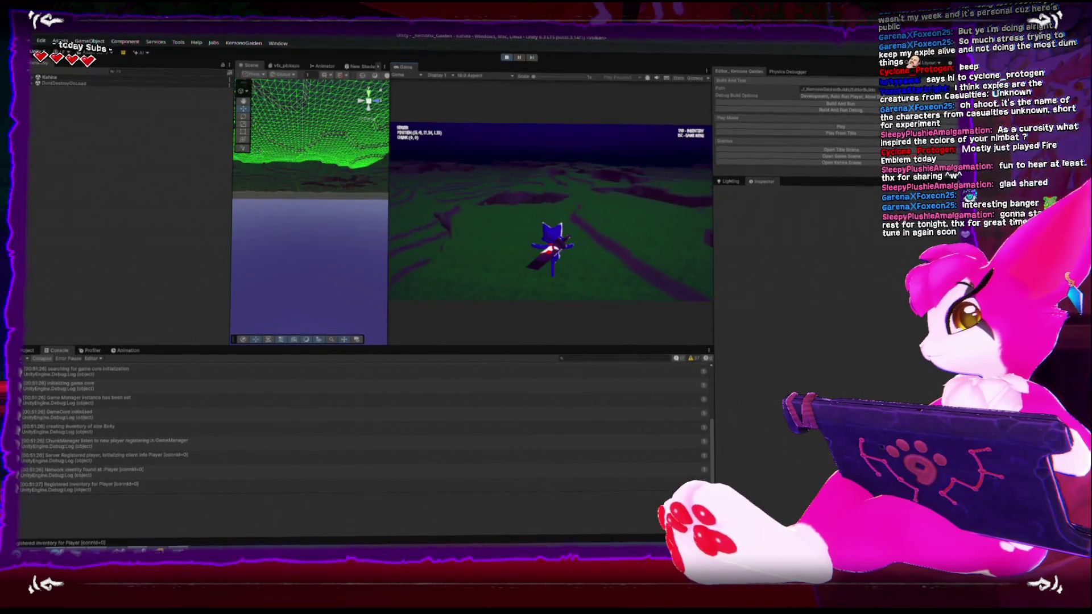
key(Escape)
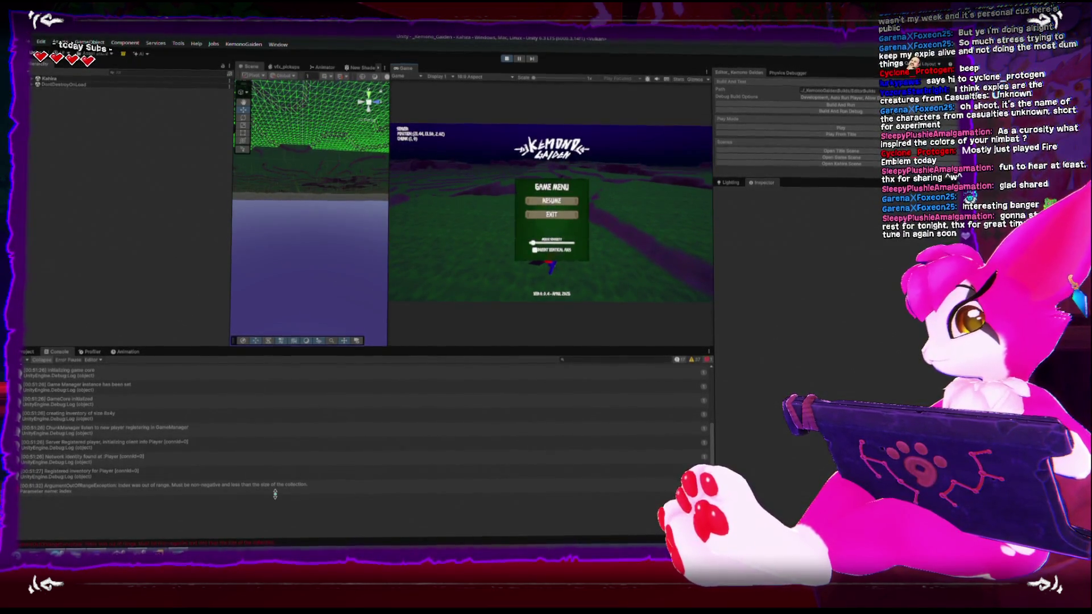
click(265, 487)
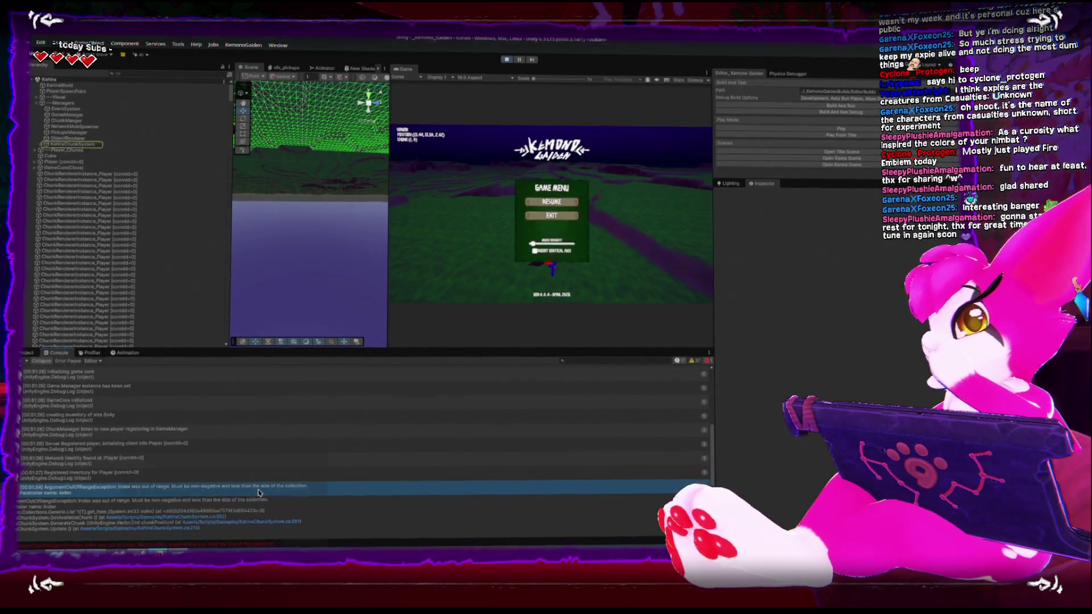
double_click(258, 490)
scroll(262, 315, up, 8)
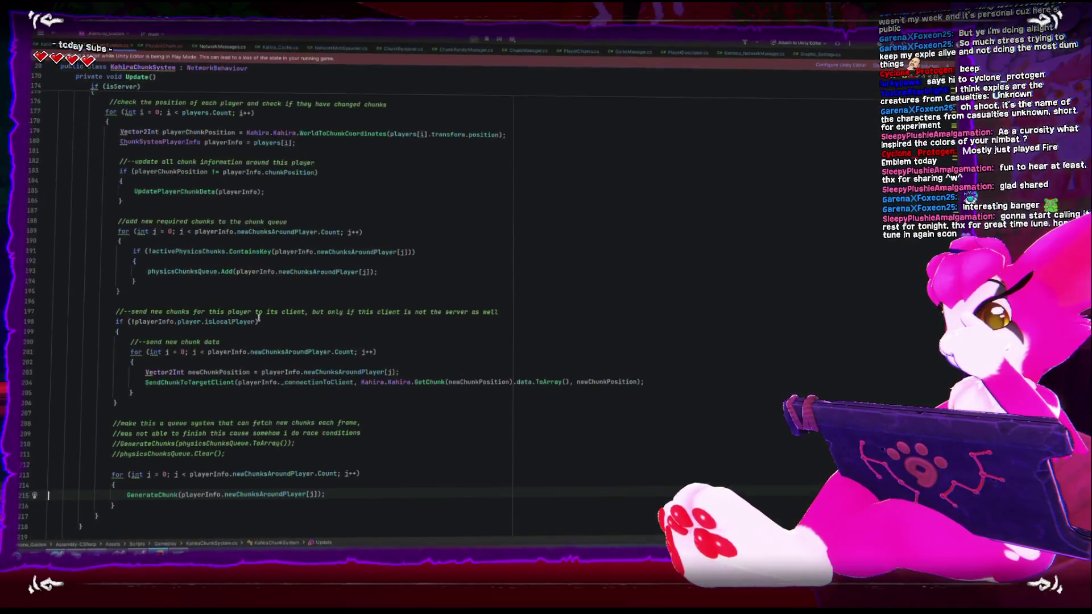
Inspect playerInfo.newChunksAroundPlayer around the GenerateChunk call on line 215.
scroll(259, 317, down, 4)
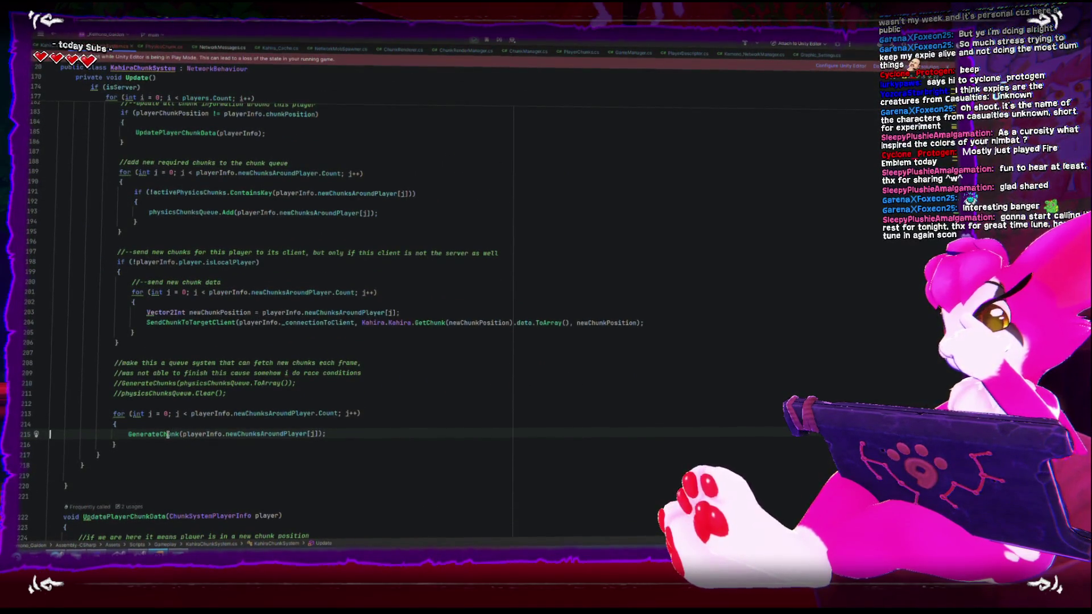
click(197, 433)
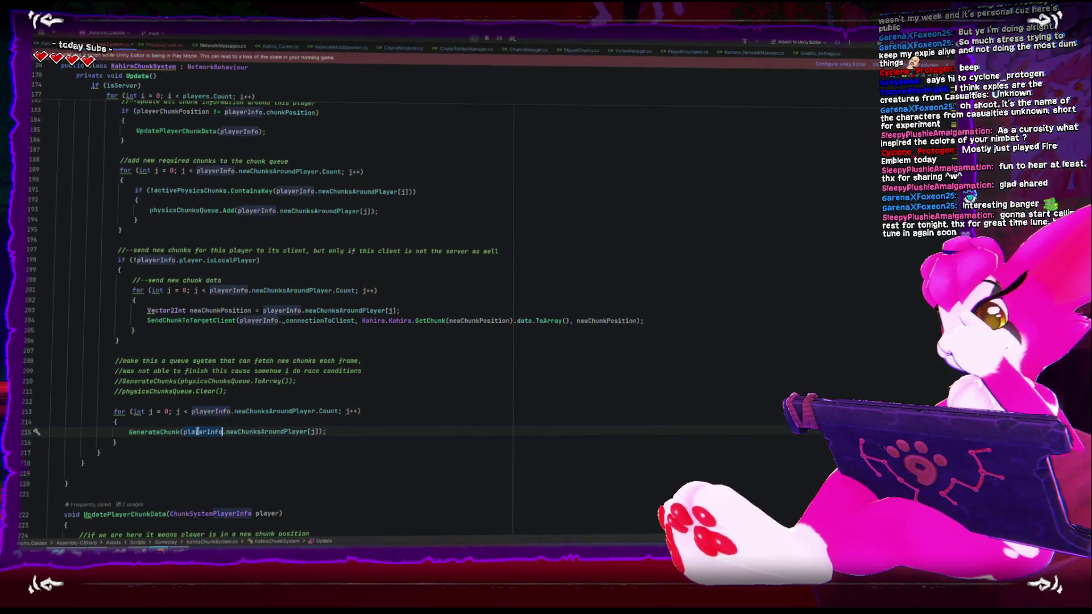
click(240, 432)
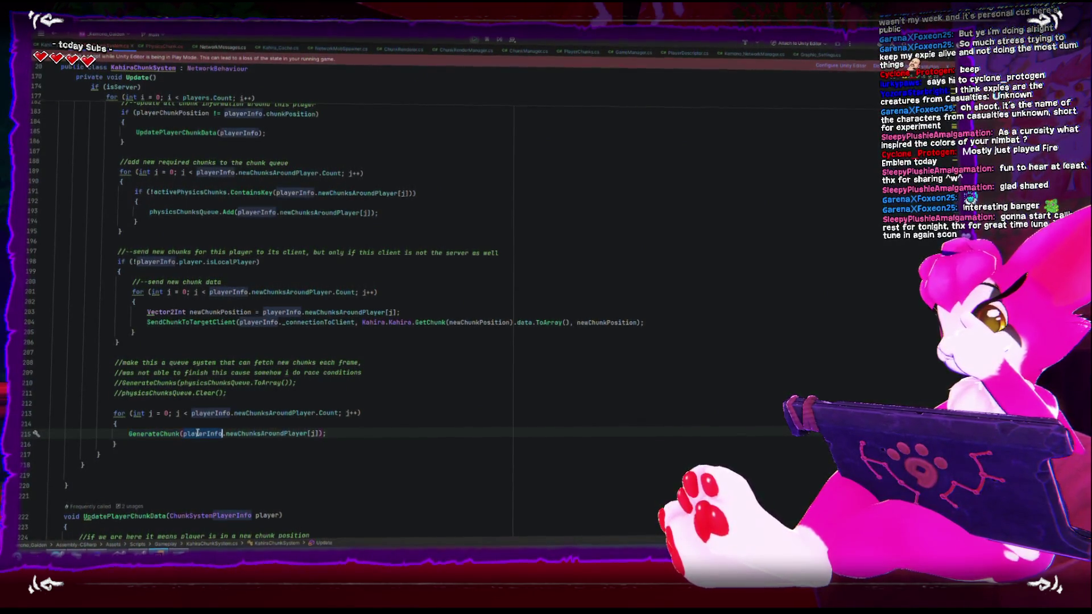
key(ctrl+Right)
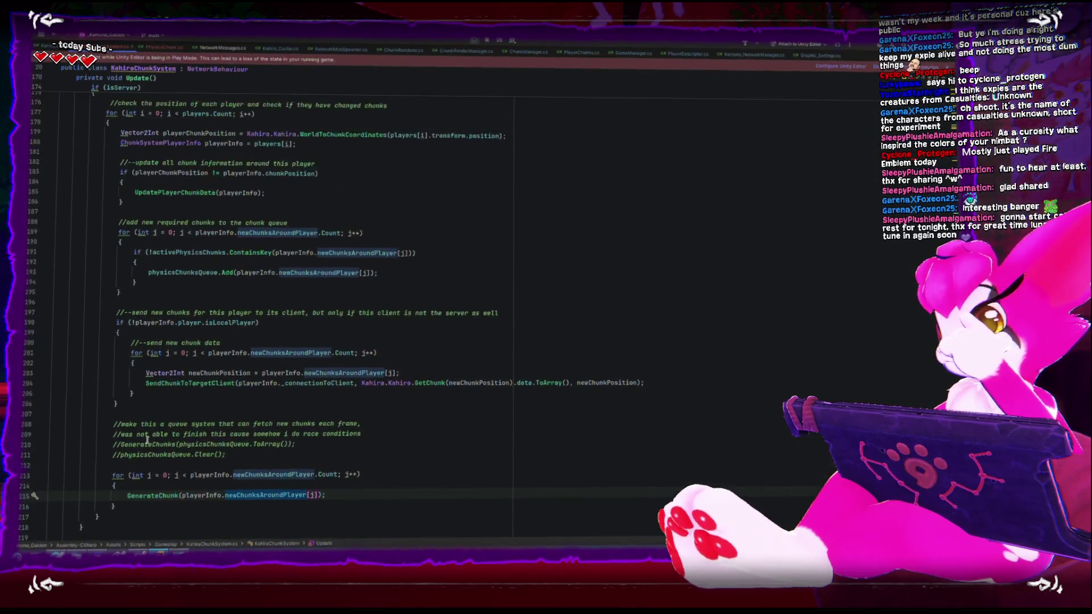
scroll(168, 457, up, 1)
key(Home)
key(ctrl+Right)
Open GetAvailableChunk from the error's stack trace and delete its blank line 354.
key(alt+Tab)
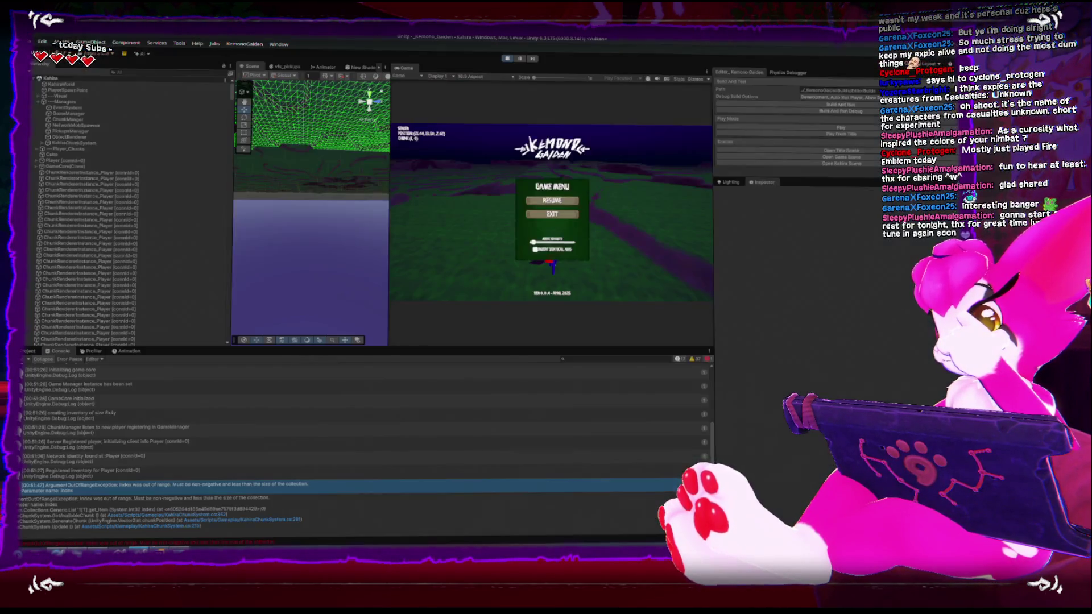
click(208, 518)
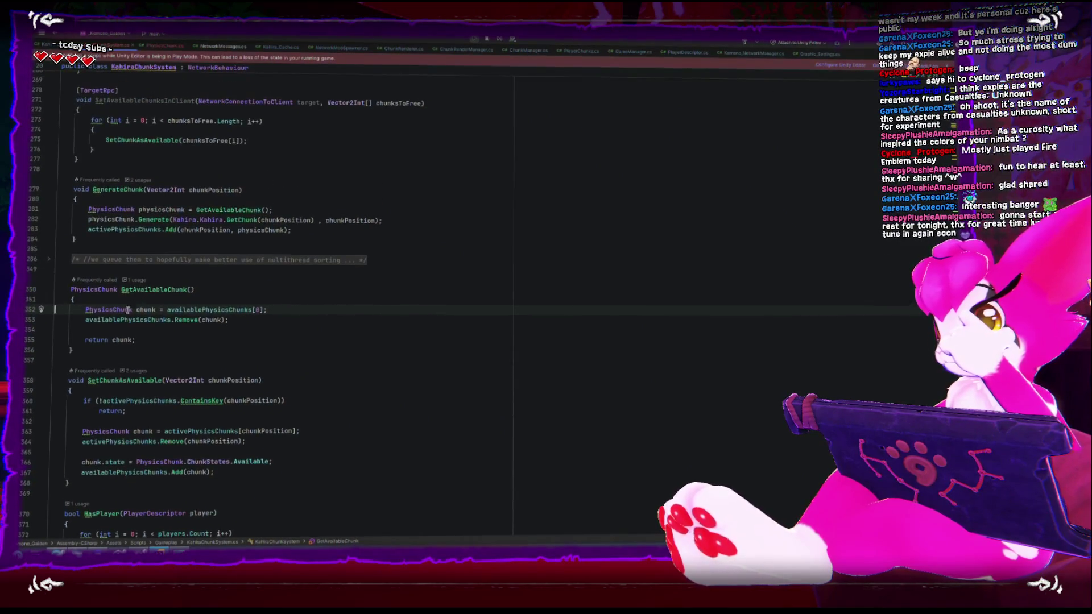
click(235, 333)
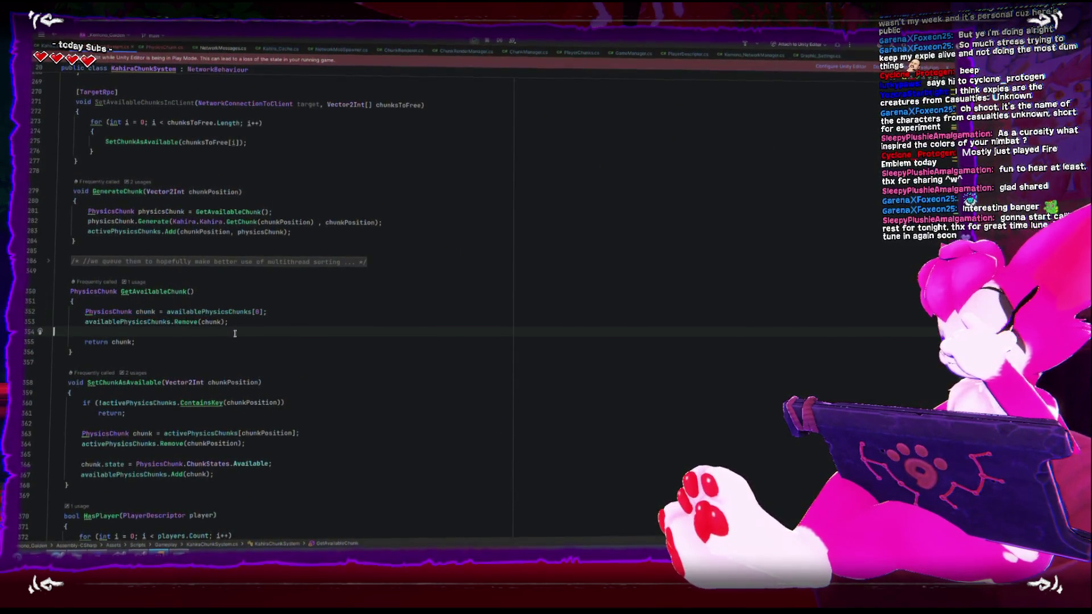
key(BackSpace)
scroll(235, 333, up, 2)
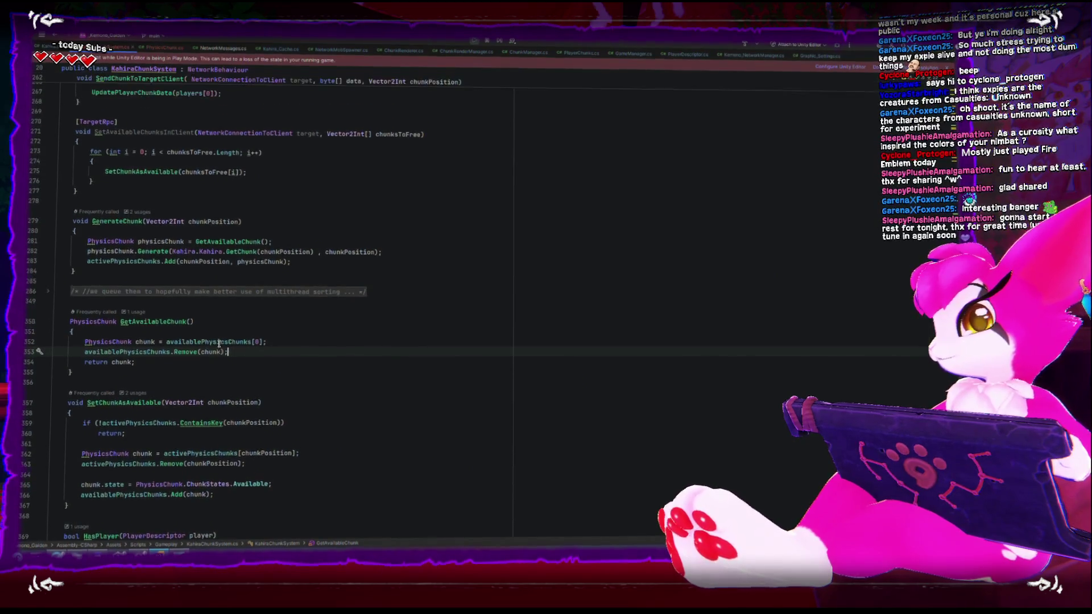
Expand the commented-out GenerateChunks block and review its activePhysicsChunks.Add call on line 343.
click(48, 320)
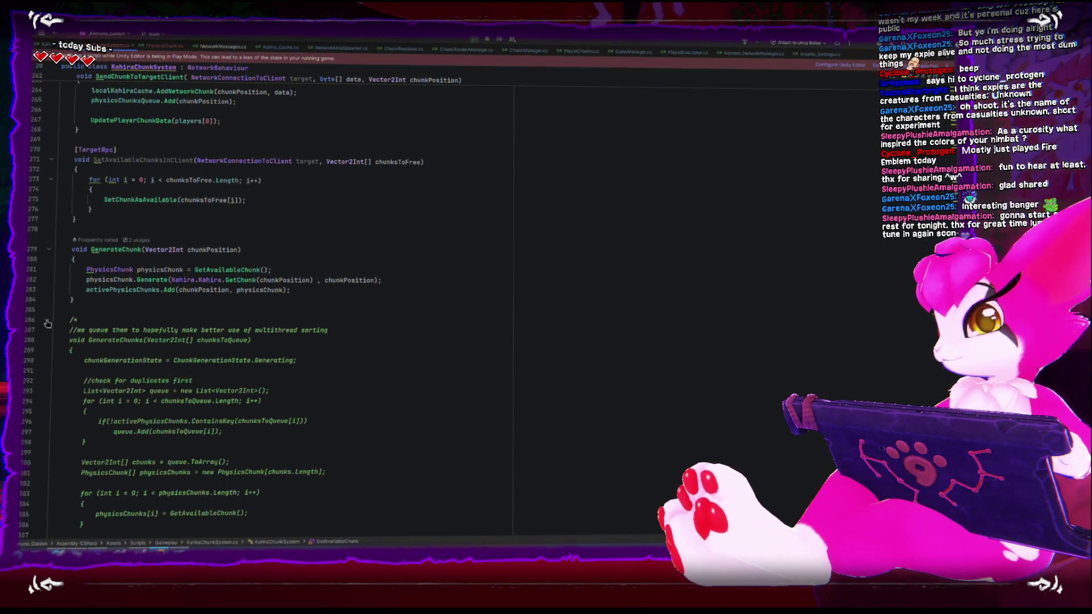
scroll(119, 358, down, 7)
scroll(127, 362, down, 9)
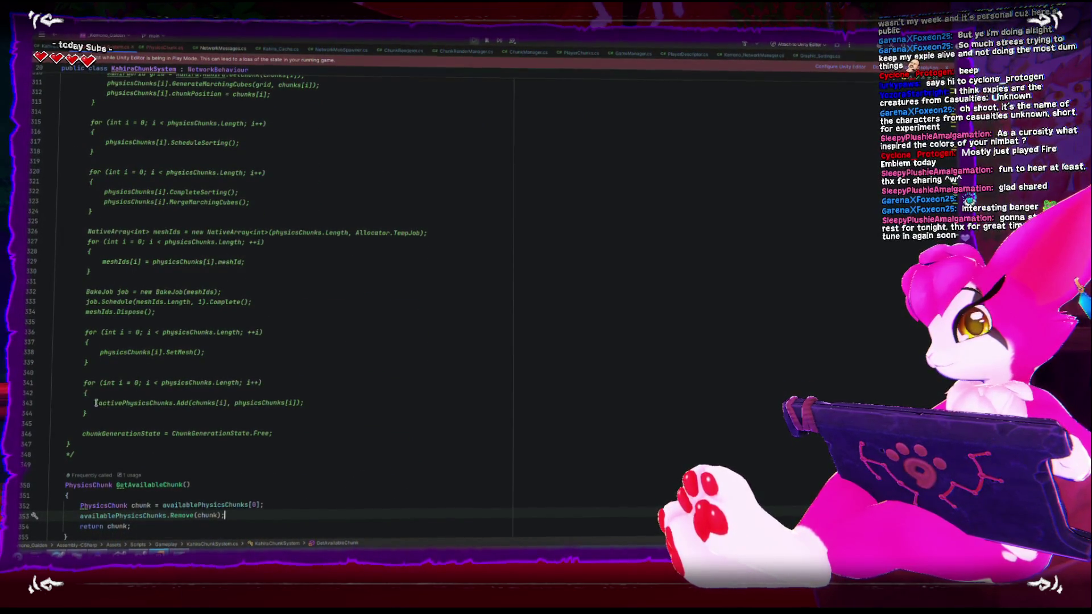
drag(96, 403, 121, 403)
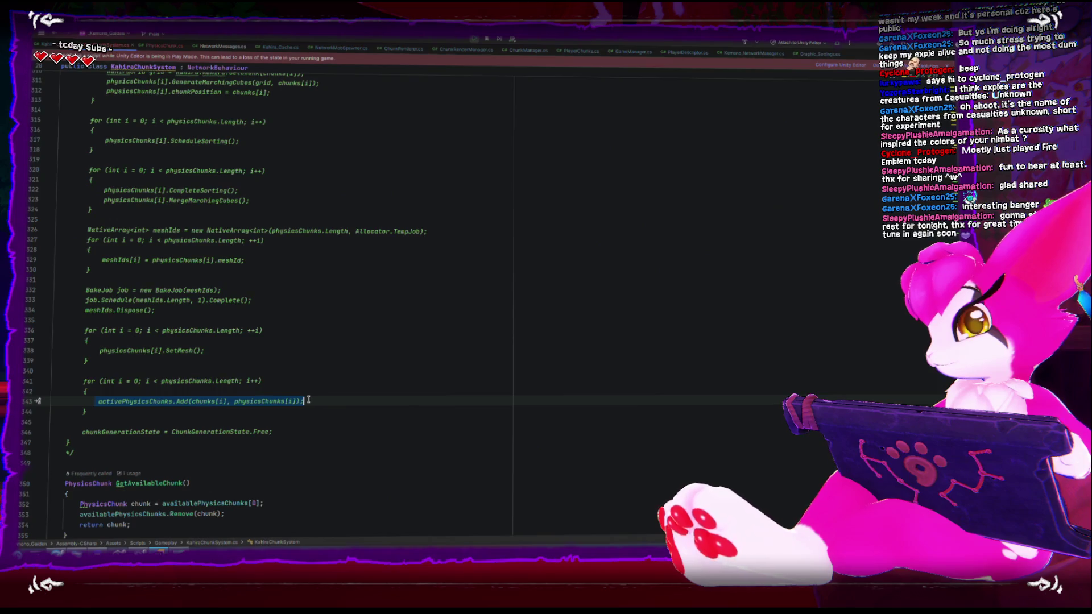
scroll(308, 400, up, 1)
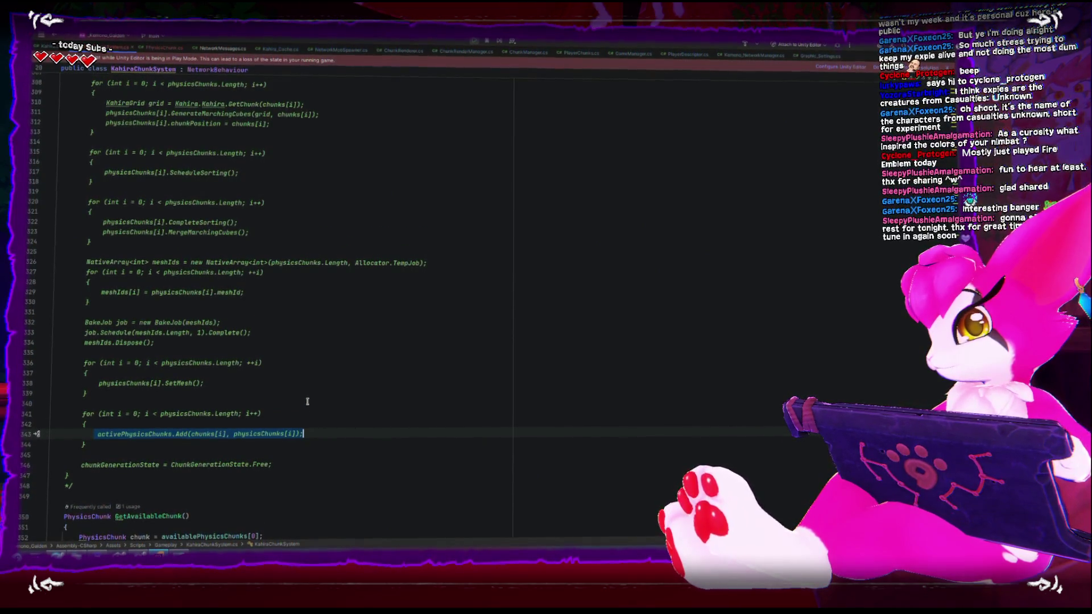
scroll(307, 401, up, 10)
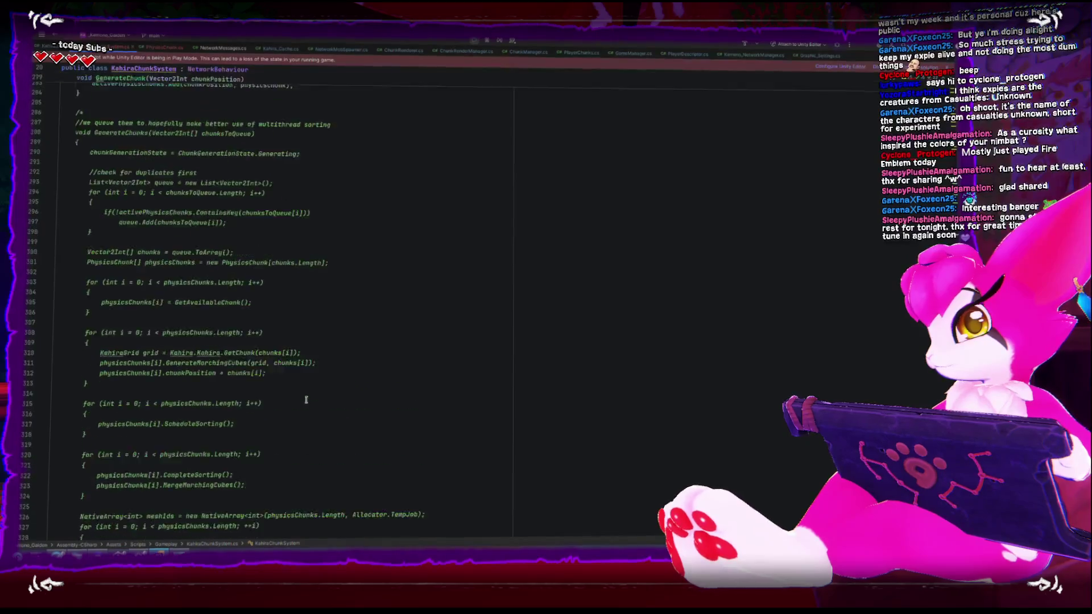
scroll(49, 210, up, 15)
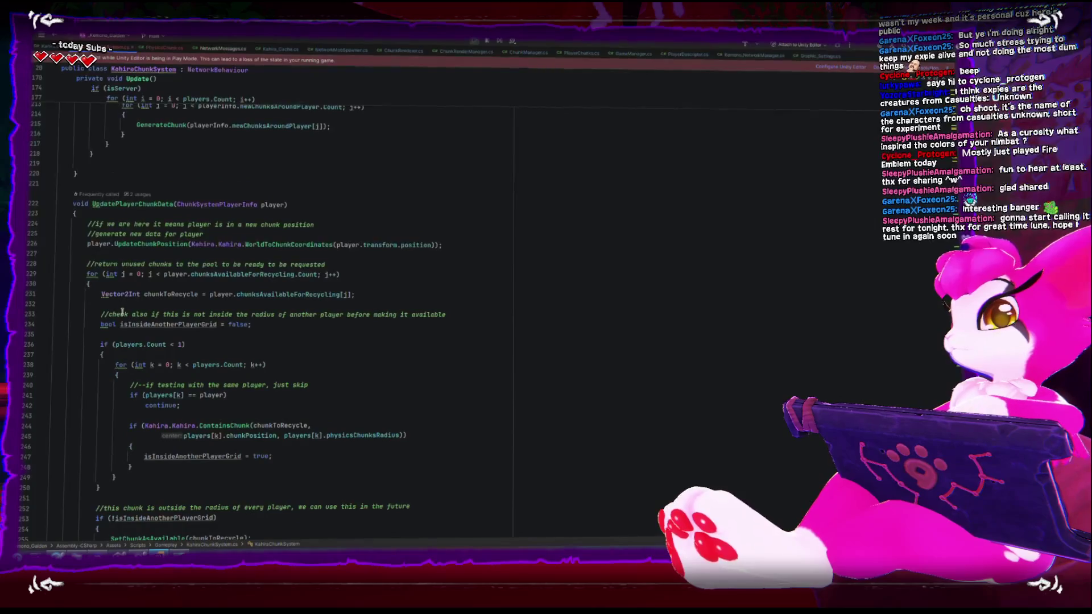
scroll(122, 312, up, 4)
scroll(119, 314, down, 7)
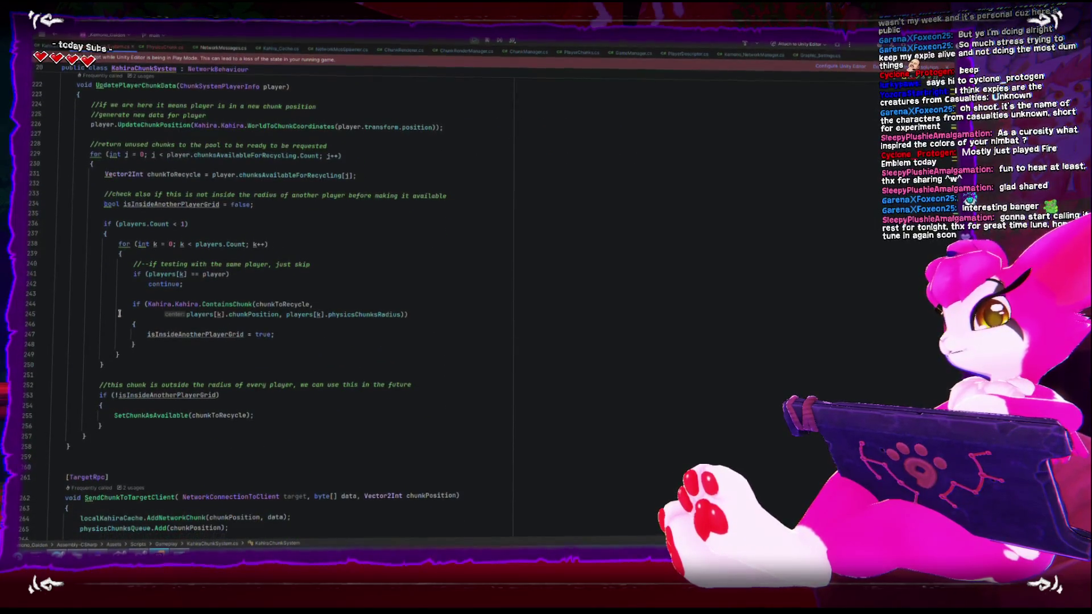
scroll(118, 315, up, 1)
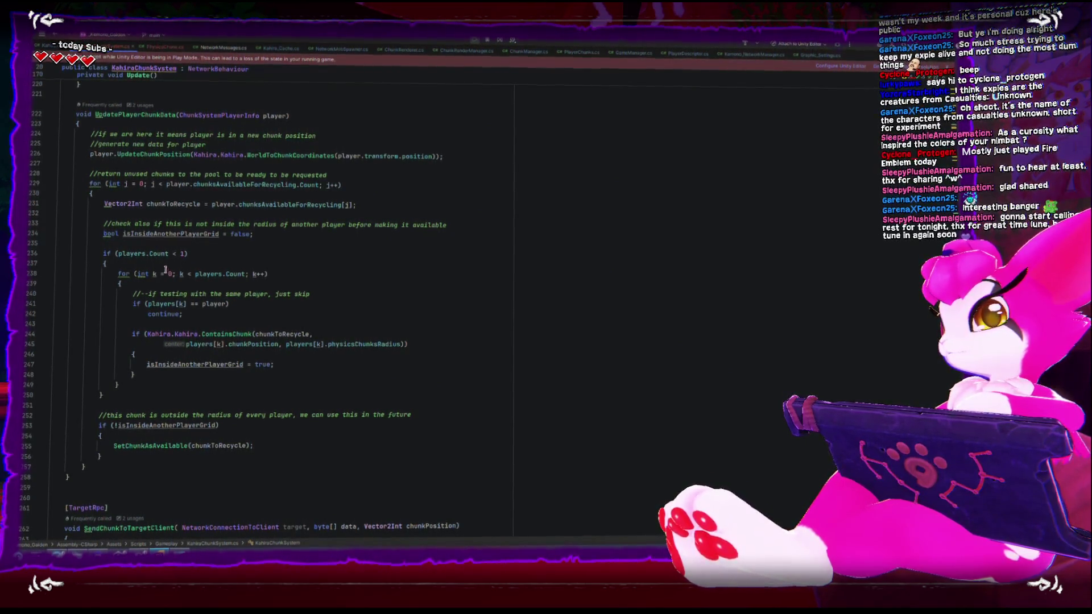
double_click(136, 444)
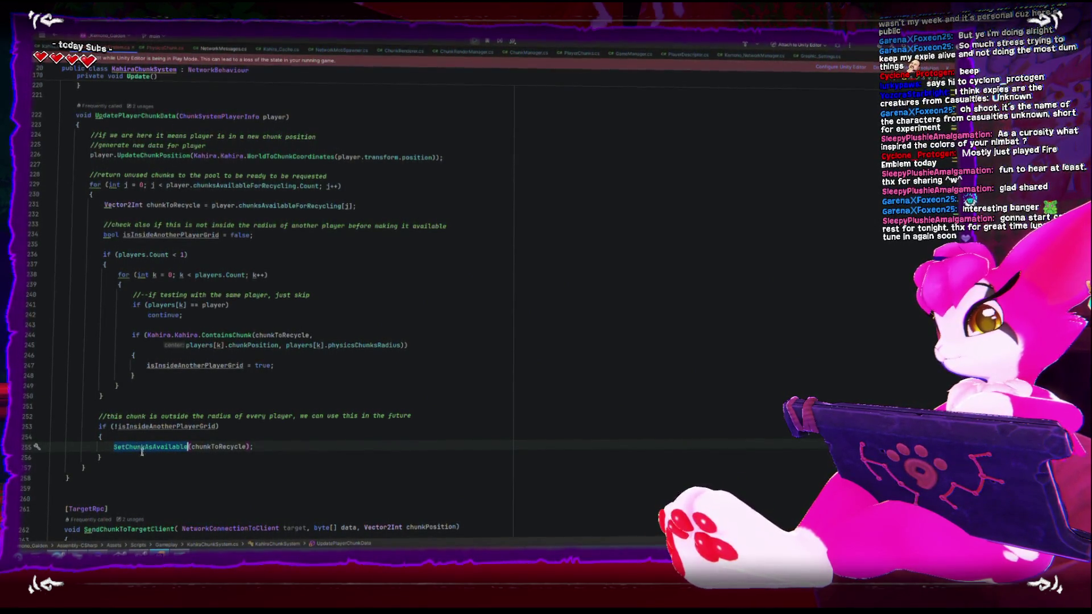
click(156, 445)
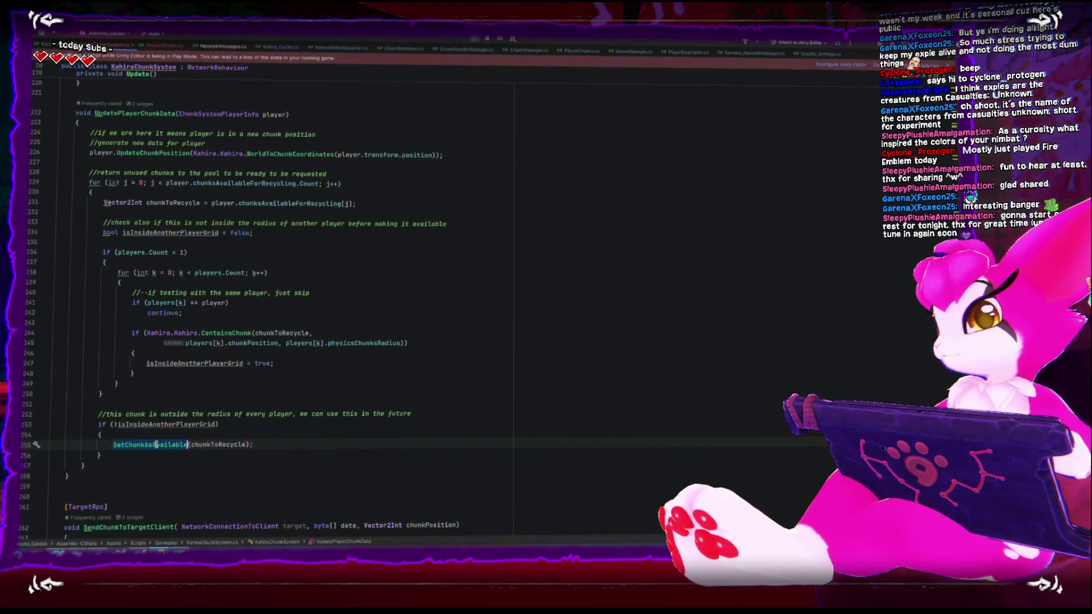
double_click(200, 183)
double_click(257, 203)
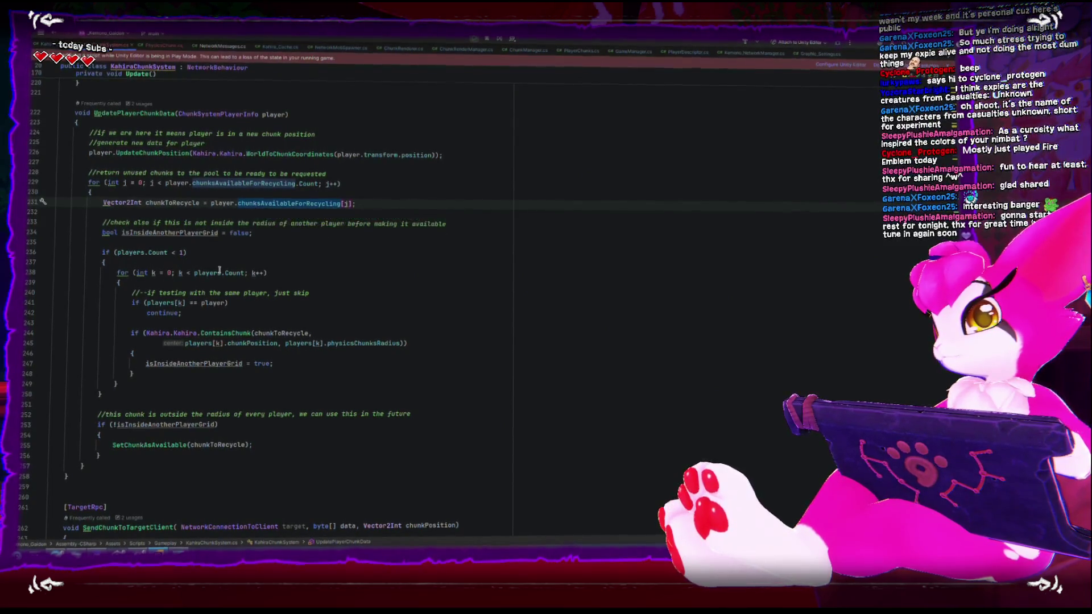
click(174, 445)
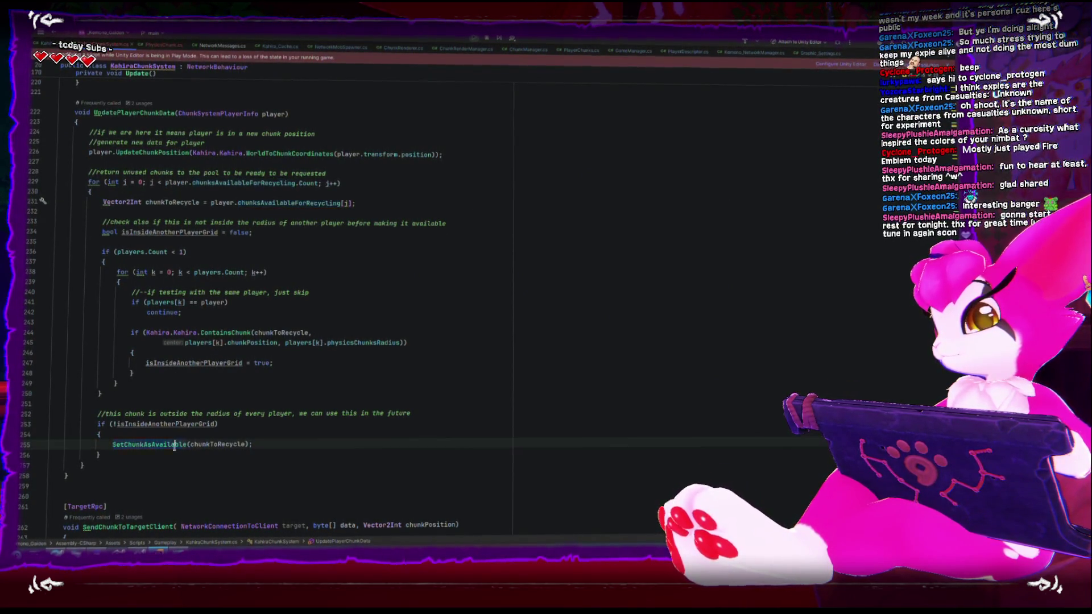
scroll(174, 449, down, 5)
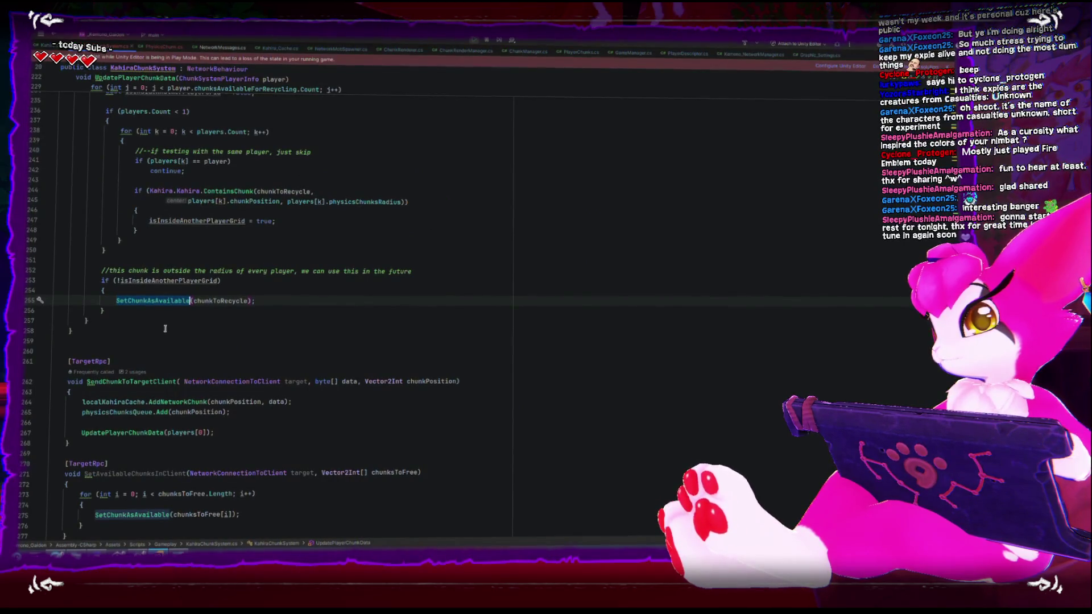
scroll(163, 300, down, 12)
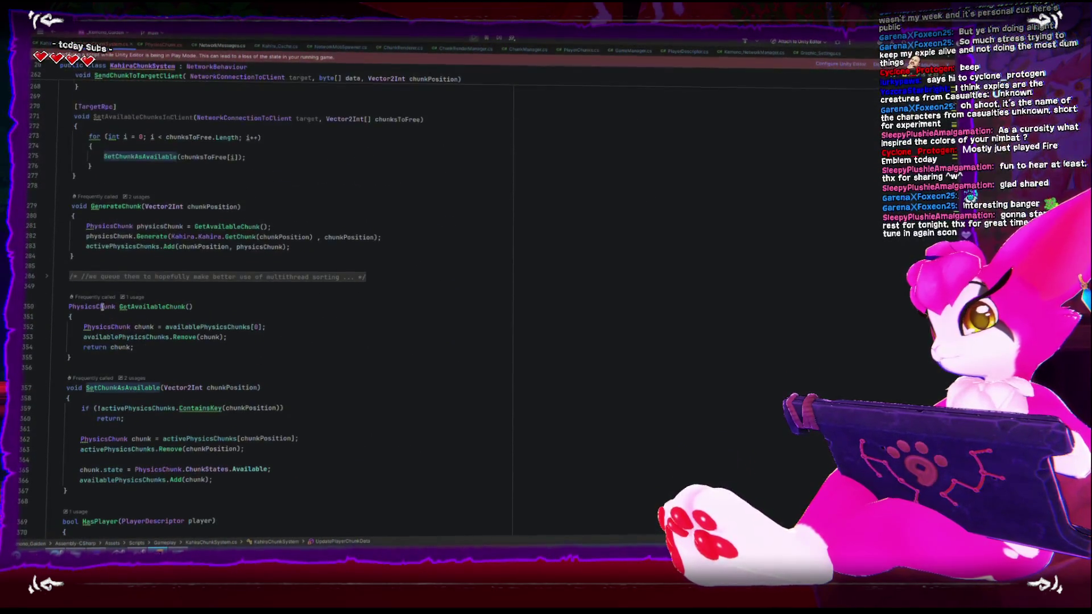
scroll(86, 328, down, 1)
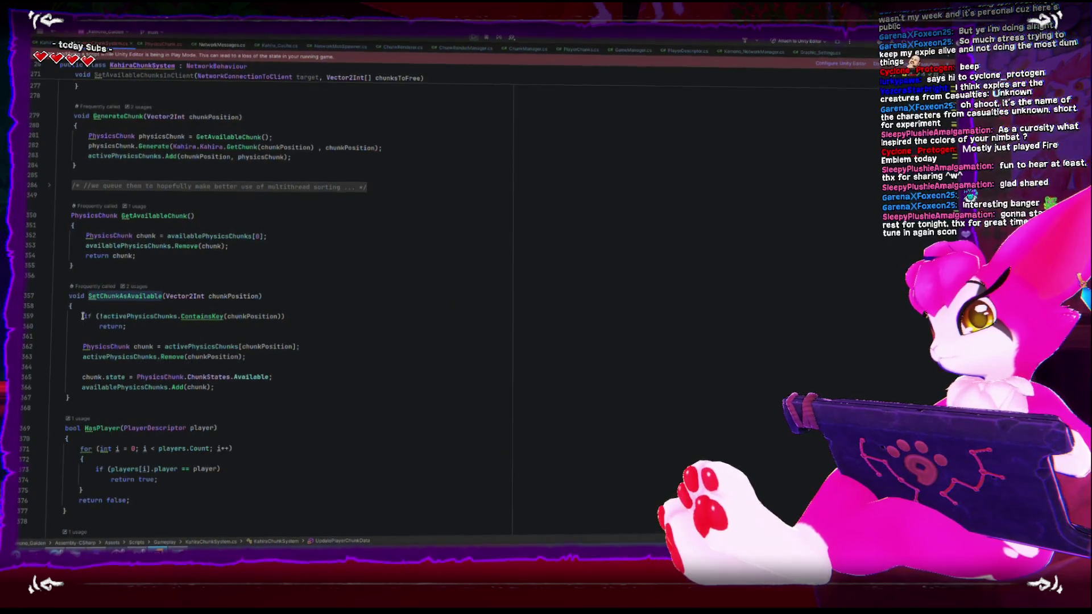
drag(85, 316, 148, 328)
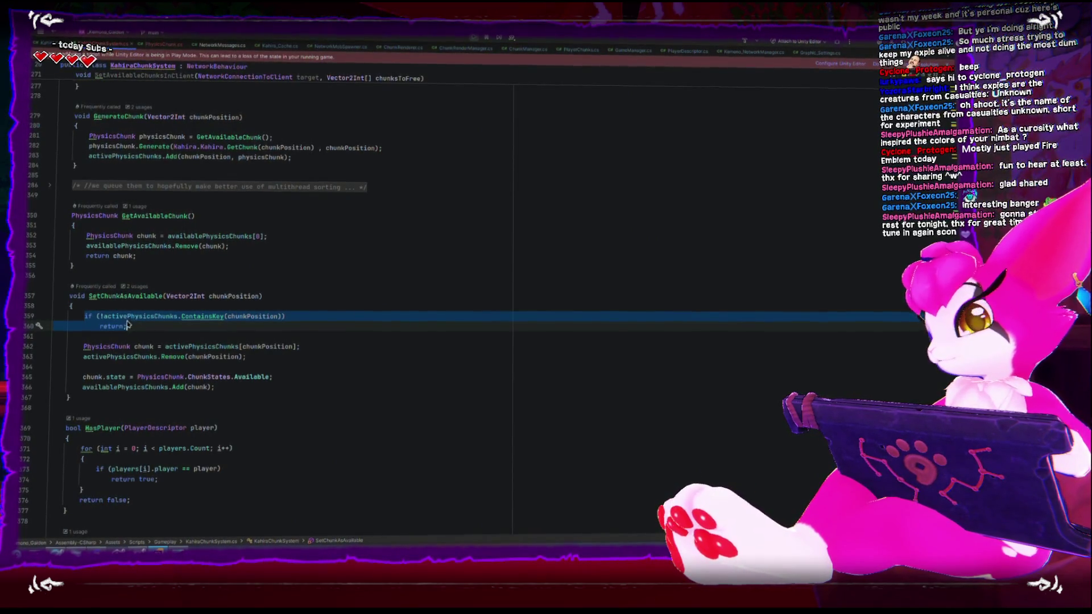
Wrap SetChunkAsAvailable's ContainsKey guard inside a new if(players.Count < 1) check.
key(BackSpace)
key(BackSpace)
key(BackSpace)
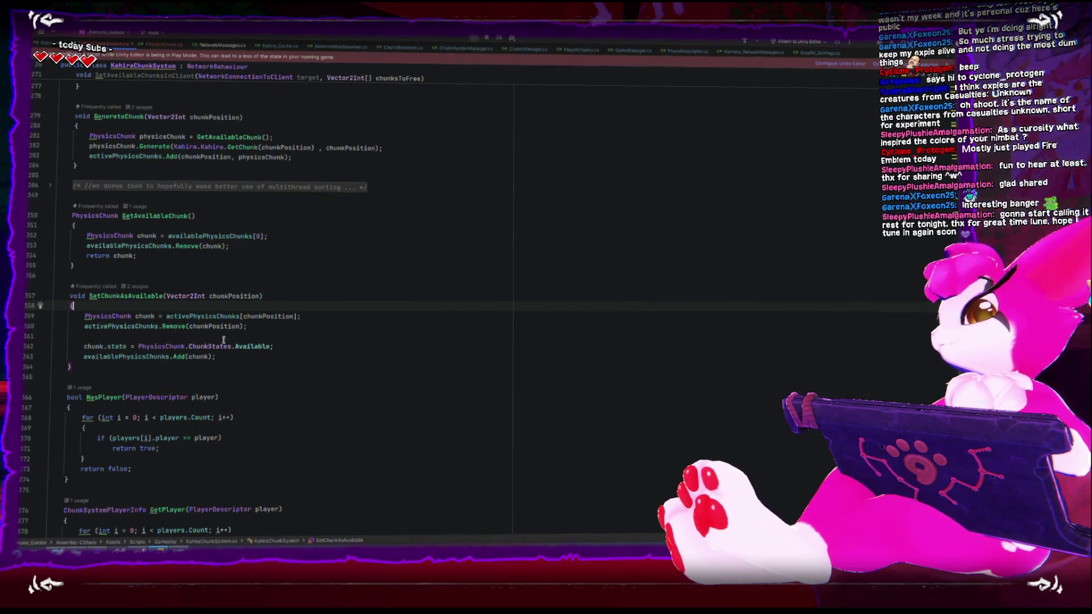
key(Return)
key(Return)
key(Up)
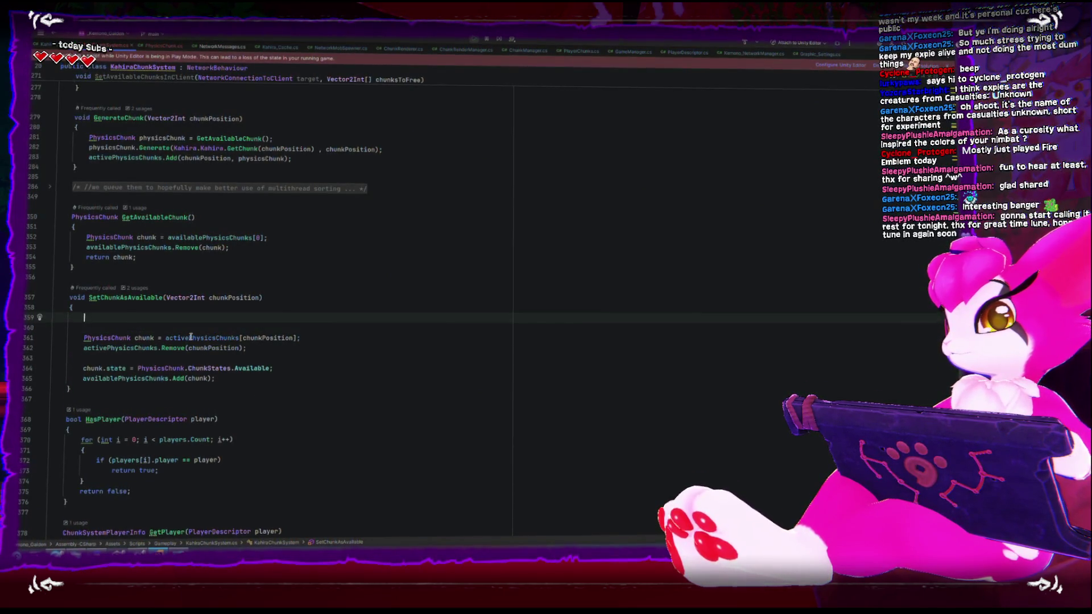
key(ctrl+z)
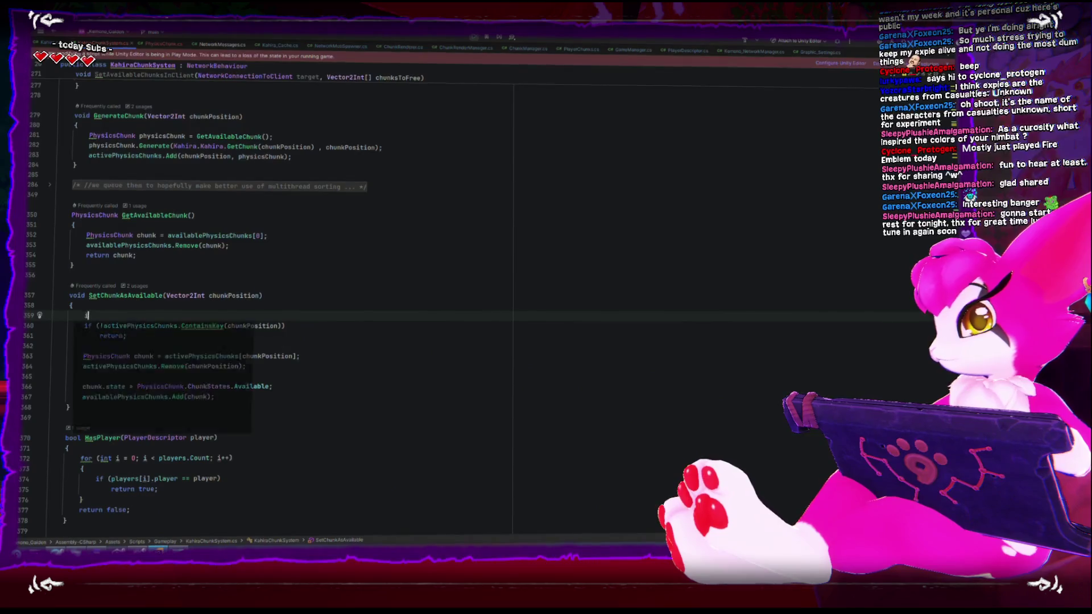
text(if(play)
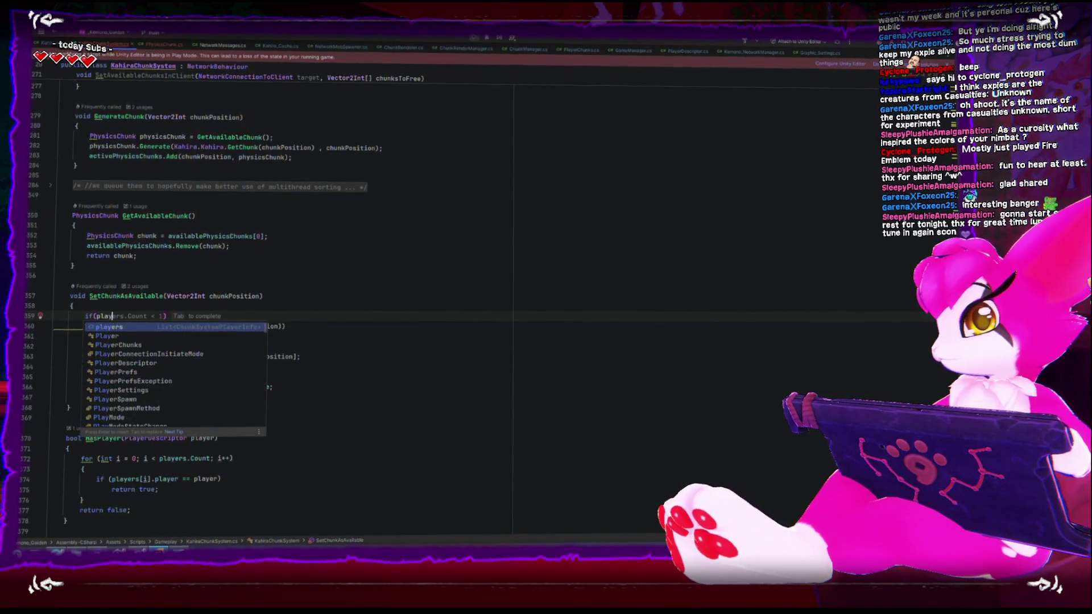
key(Tab)
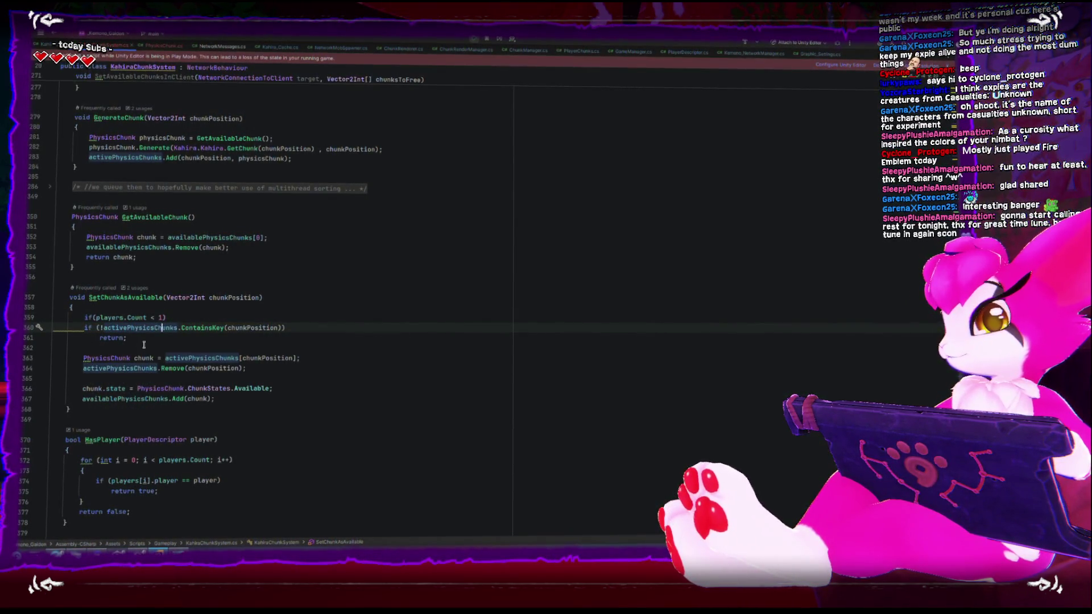
drag(144, 345, 53, 325)
key(Tab)
click(194, 325)
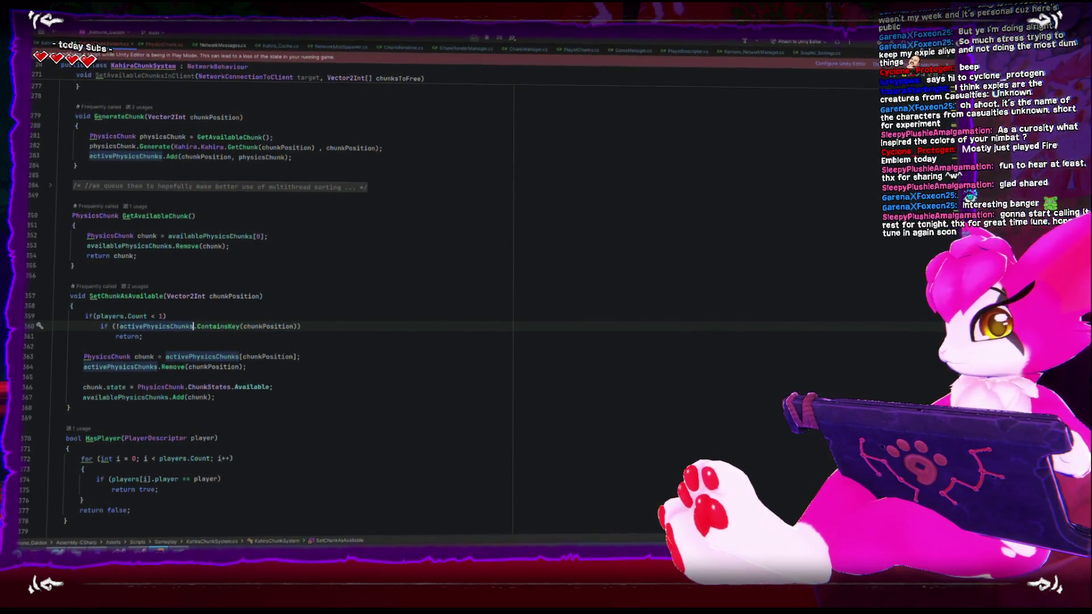
key(alt+Tab)
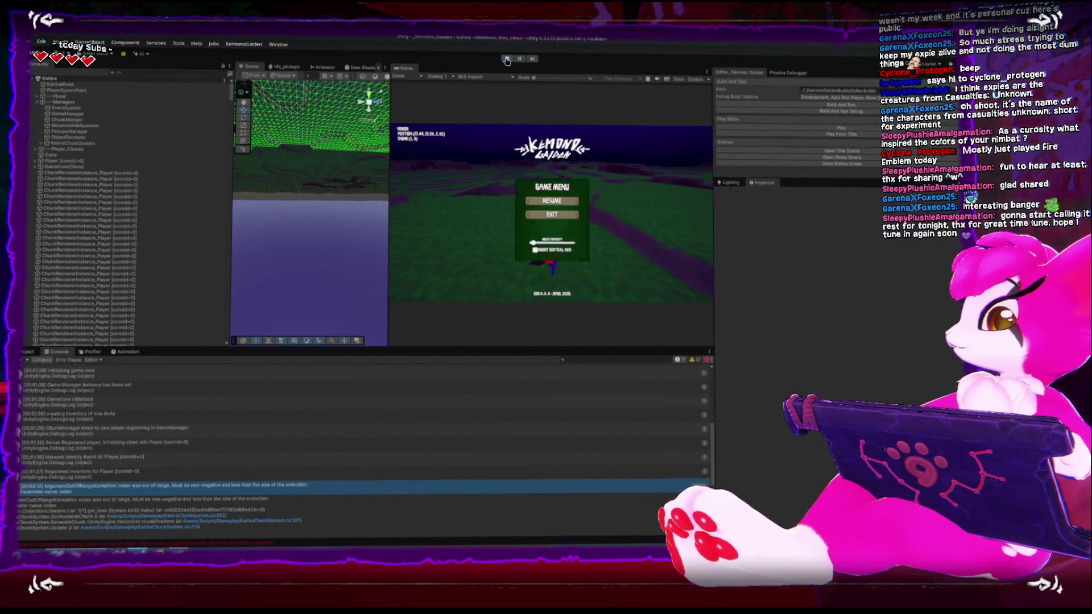
Restart Play mode, start a game from the title menu, and clear the console.
click(511, 59)
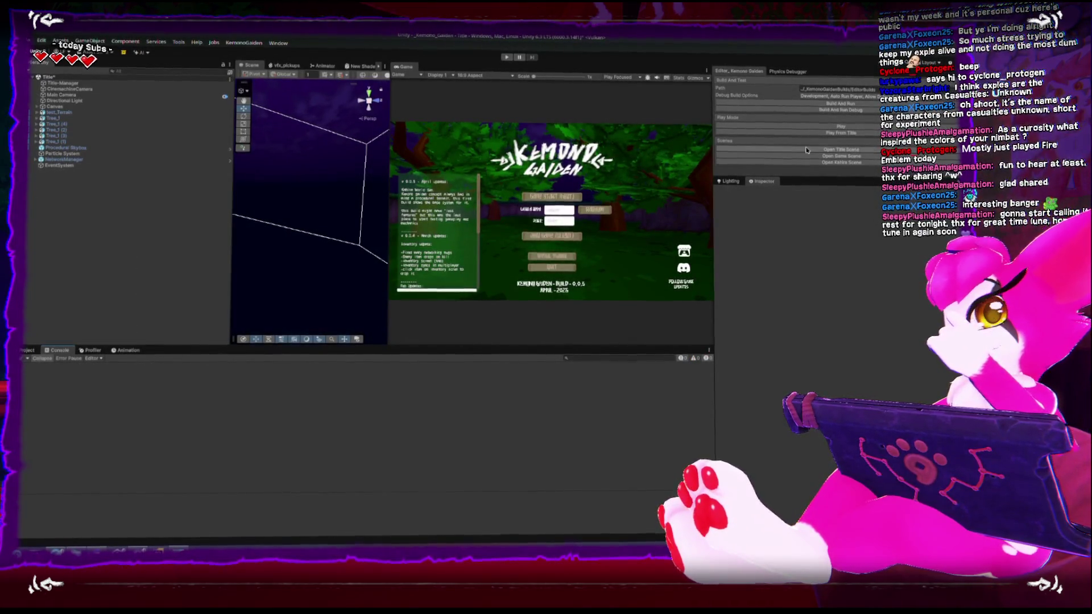
click(840, 133)
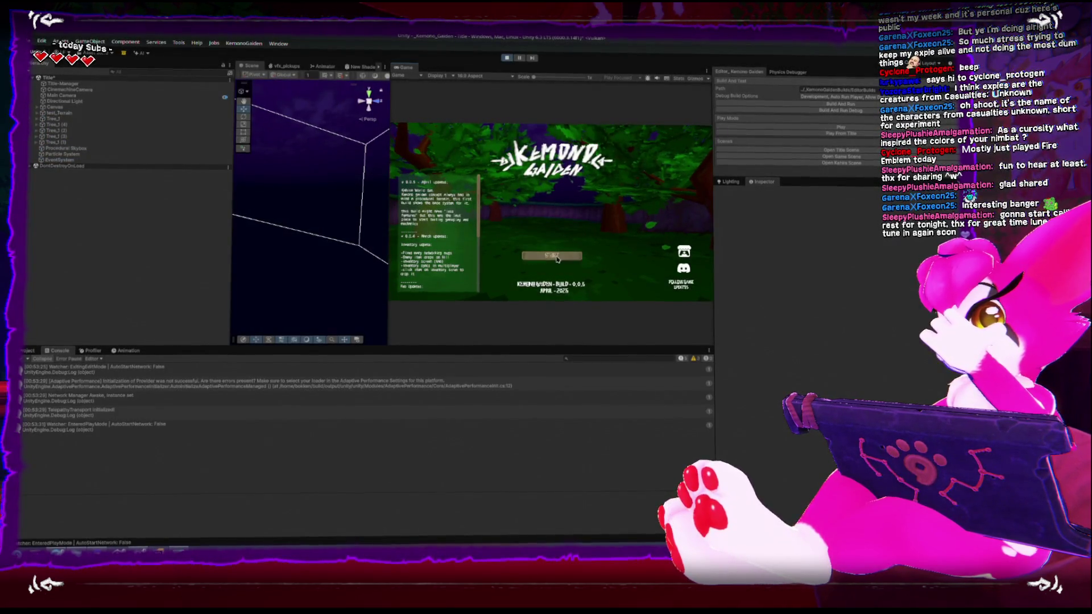
click(561, 198)
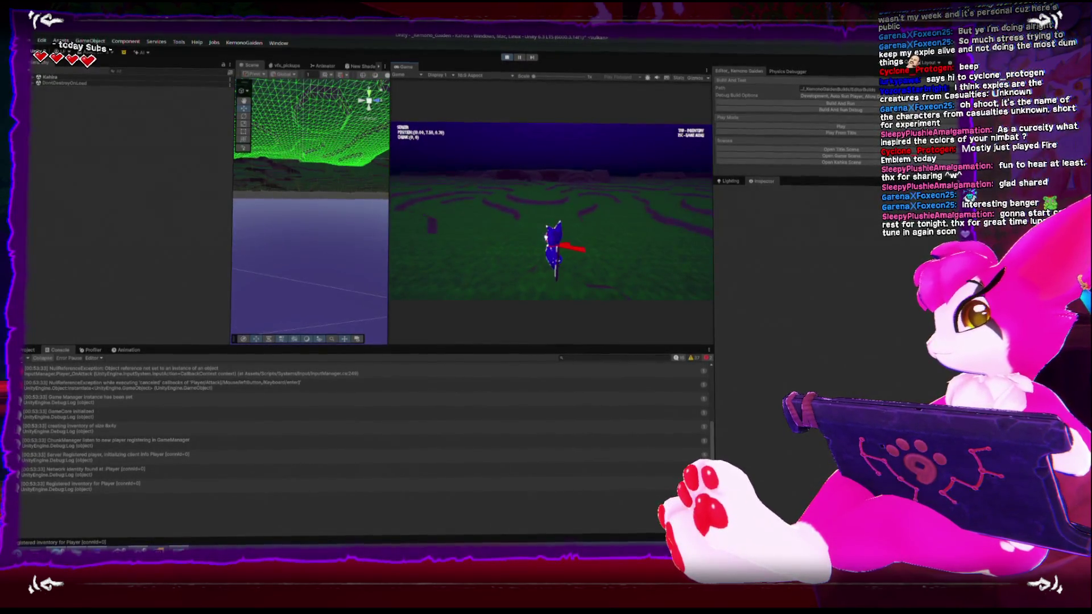
key(Escape)
click(24, 360)
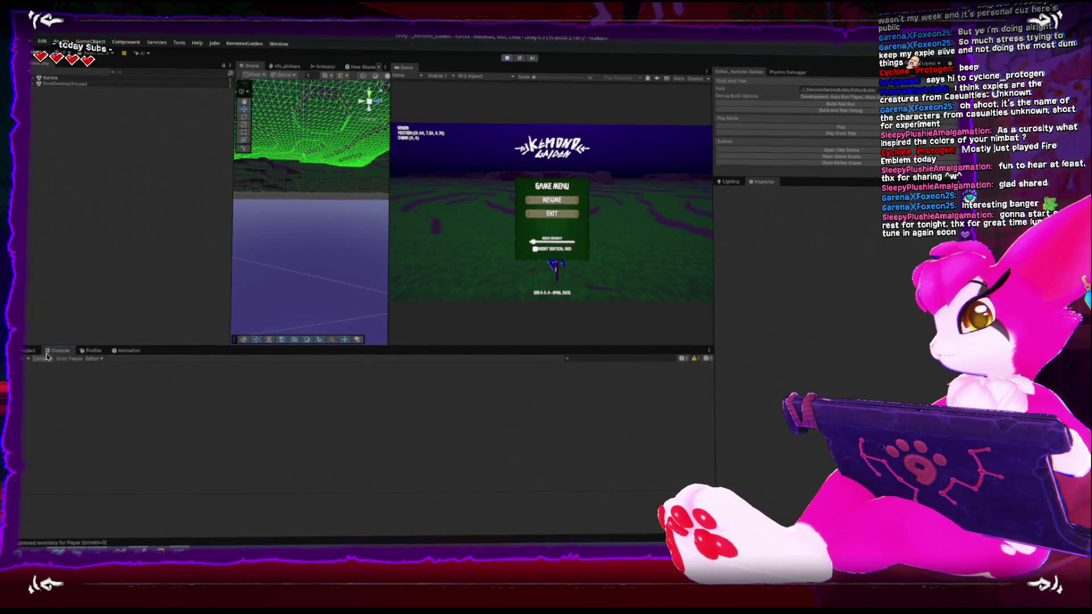
click(551, 200)
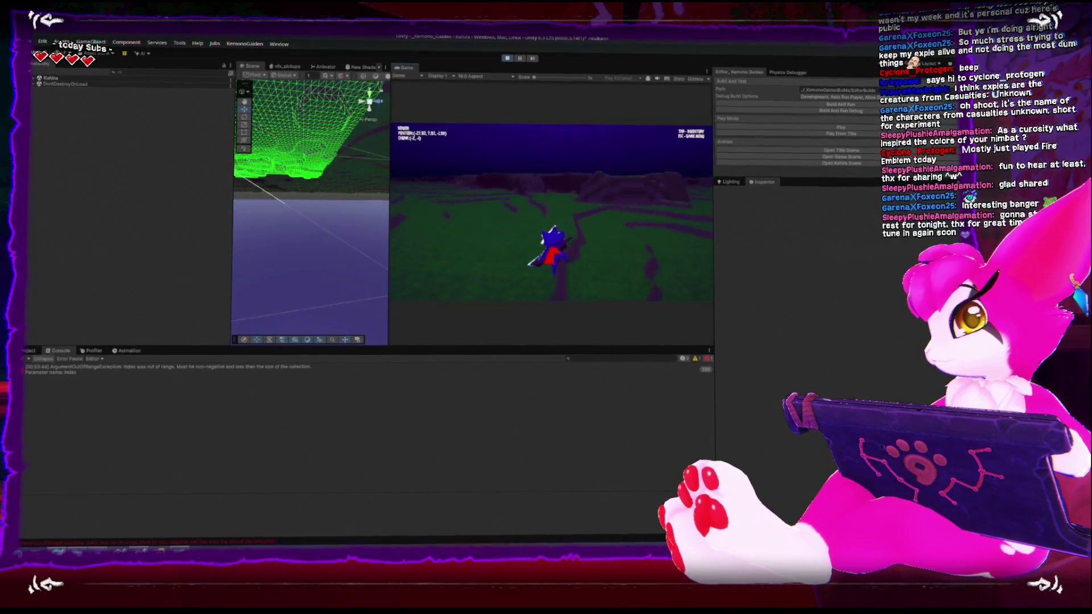
Play-test the updated chunk code with the pause menu, then return to KahiraChunkSystem.cs in Rider.
key(Escape)
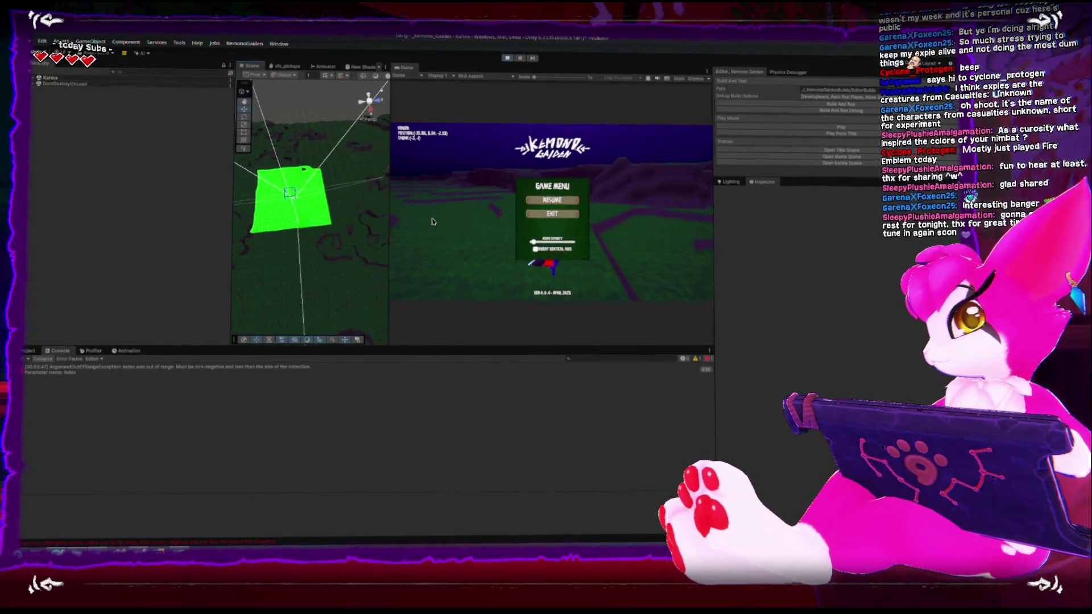
key(Escape)
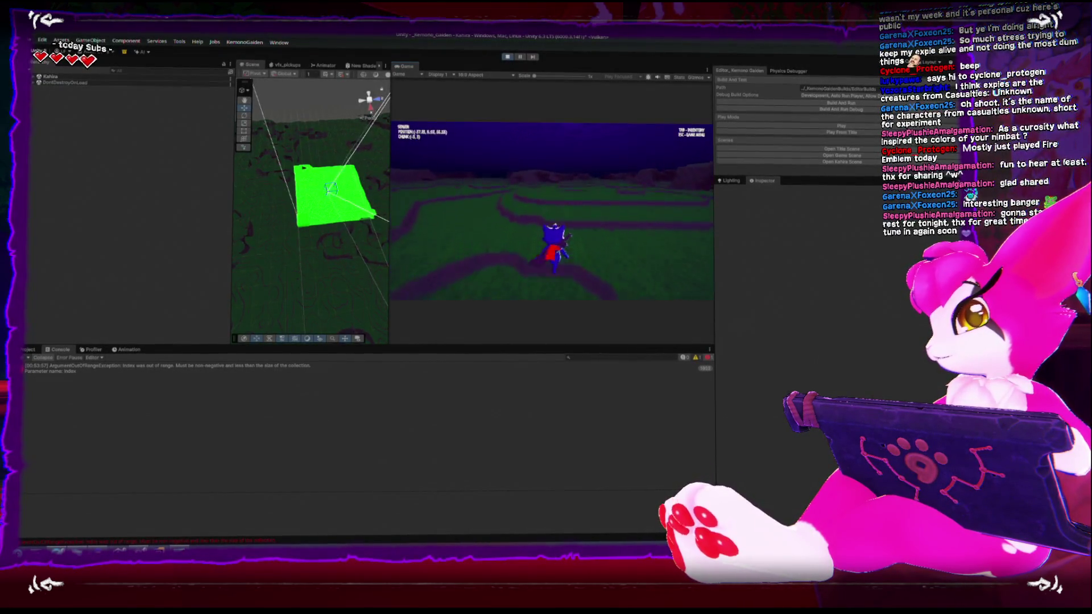
key(Escape)
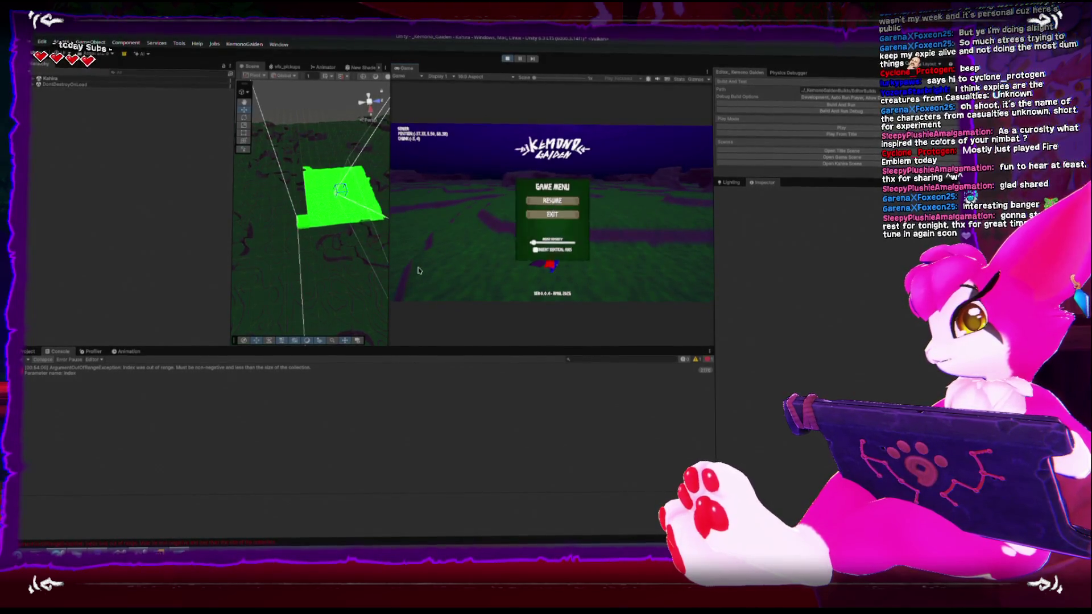
key(Escape)
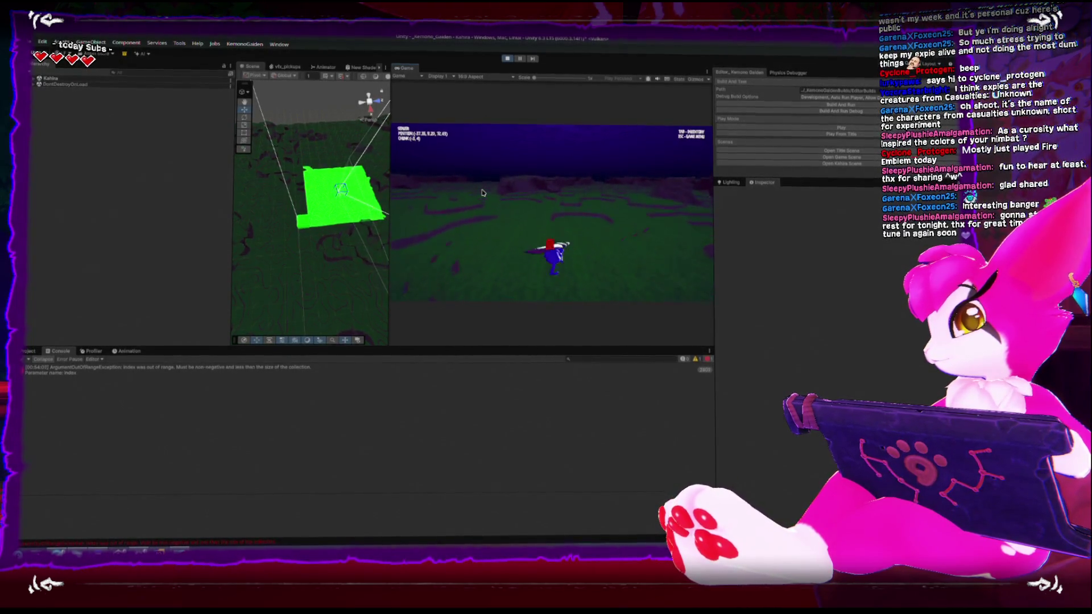
key(Escape)
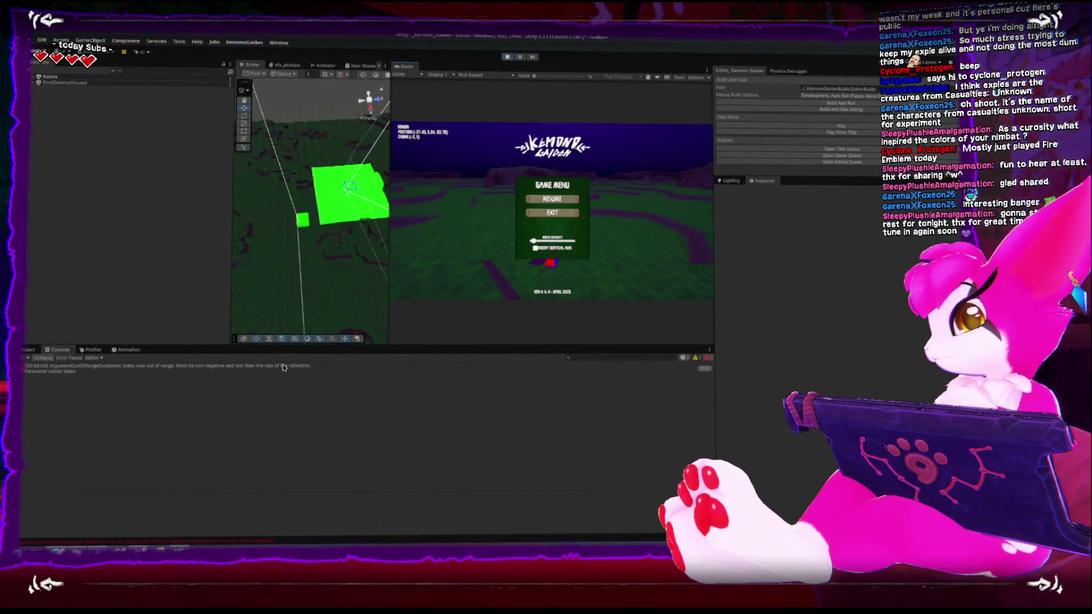
key(alt+Tab)
scroll(277, 375, up, 8)
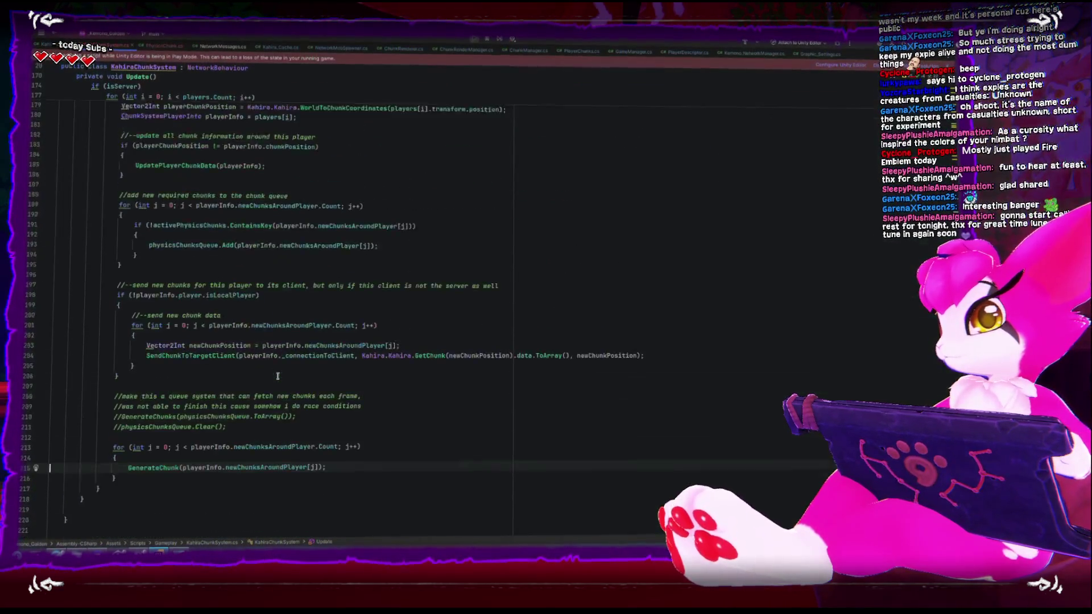
Insert blank lines after the UpdatePlayerChunkData(playerInfo) call in Update's chunk-change check.
scroll(278, 375, up, 3)
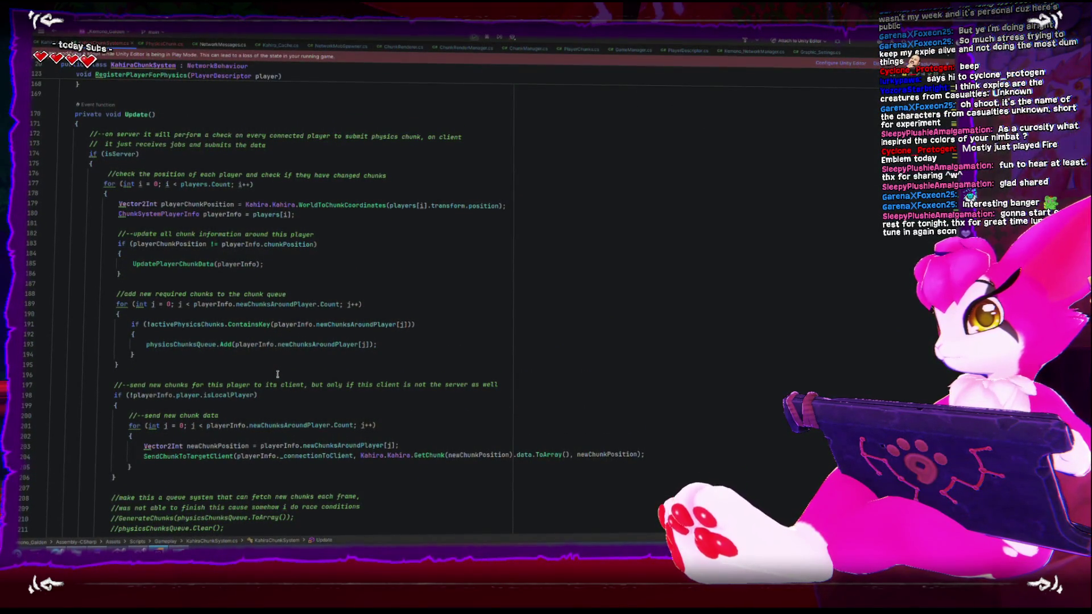
scroll(251, 245, down, 5)
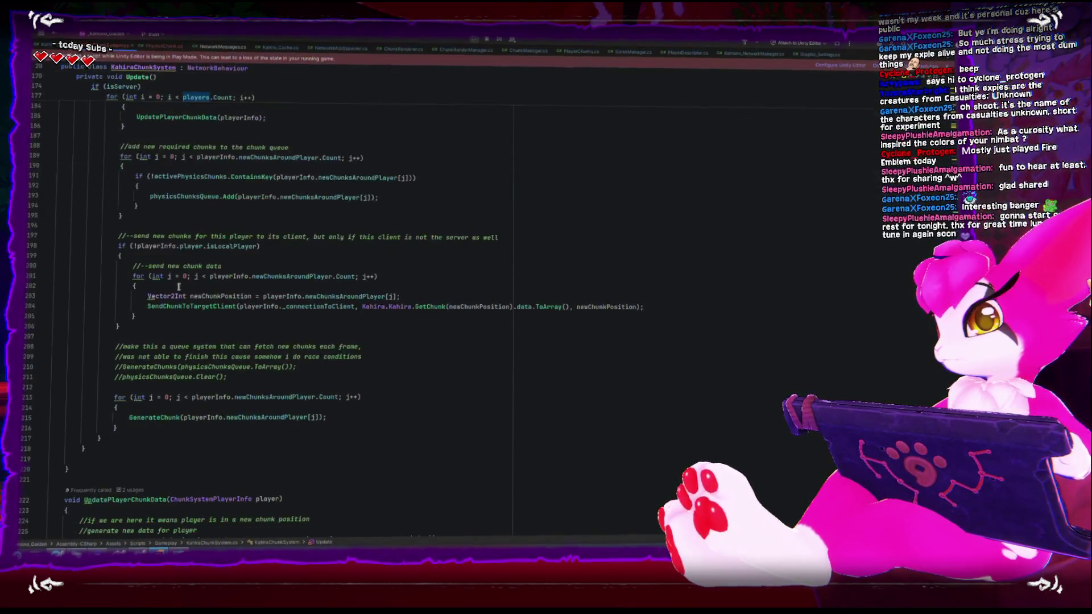
scroll(116, 396, up, 5)
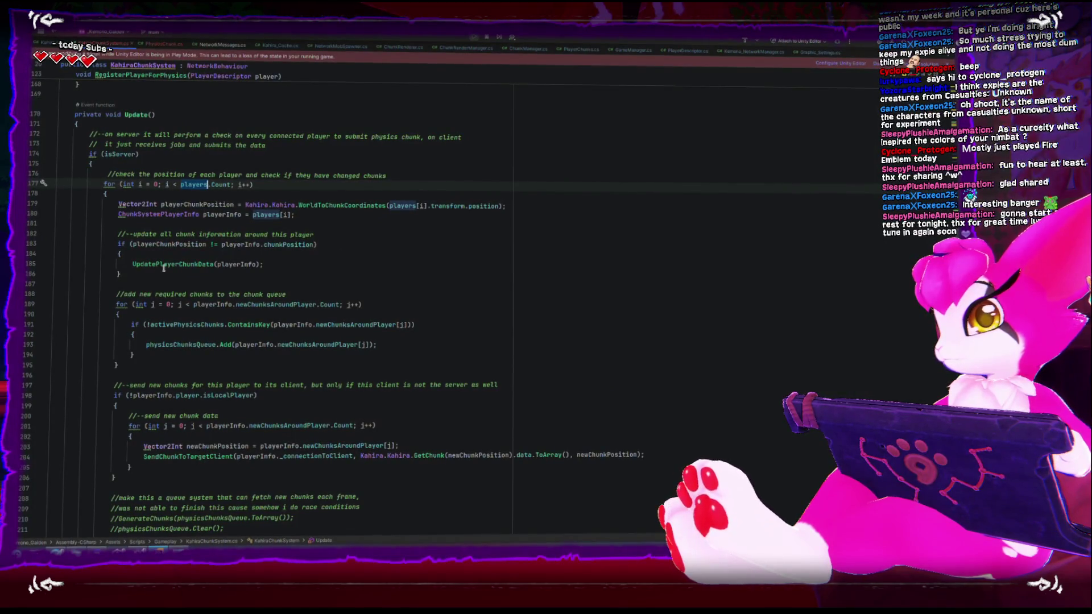
click(183, 267)
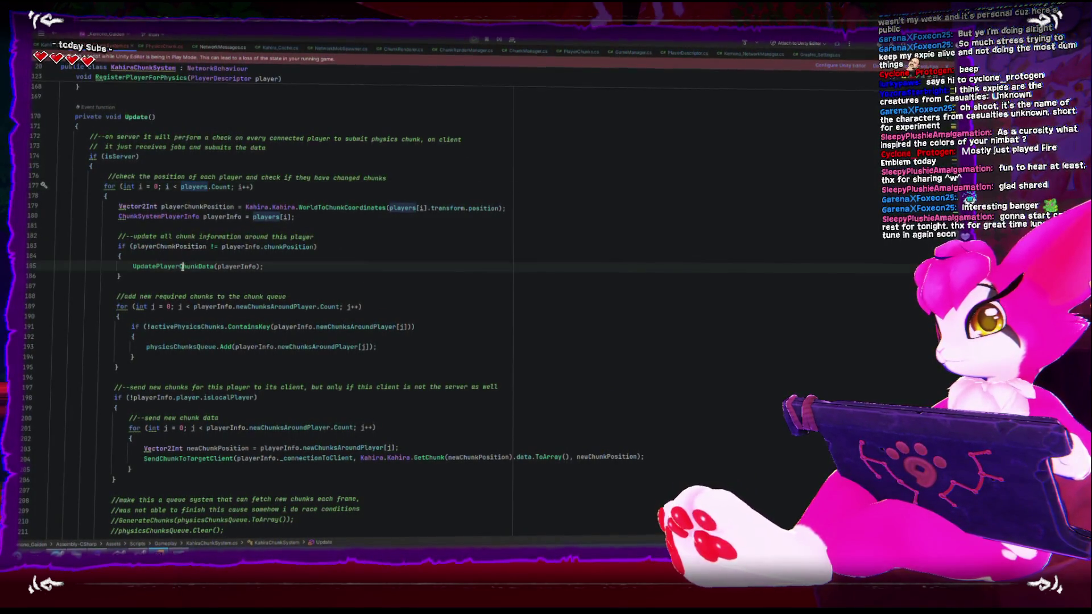
double_click(182, 266)
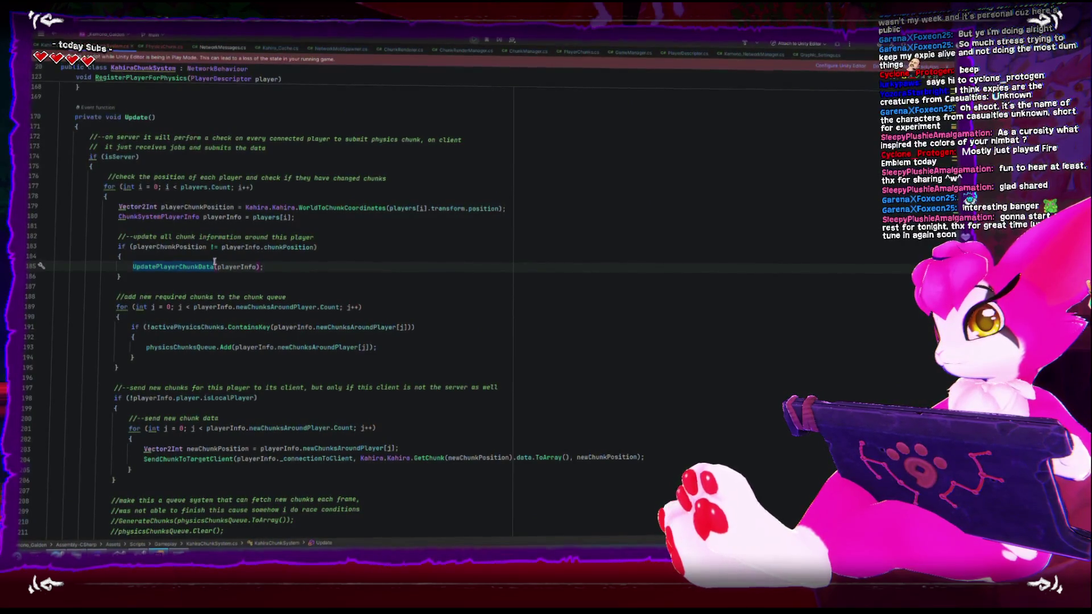
click(134, 266)
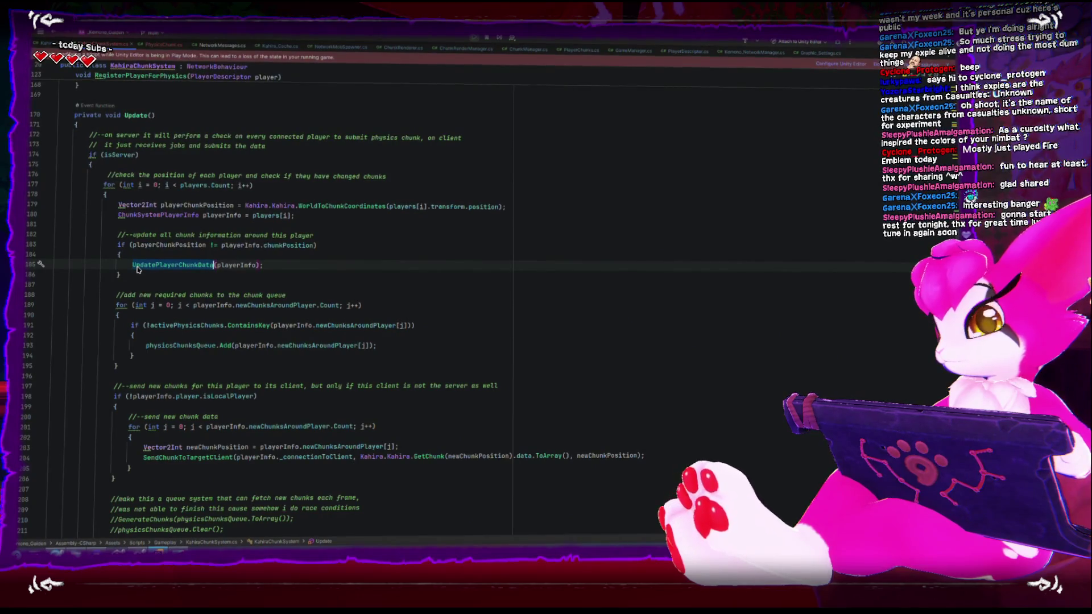
scroll(137, 270, down, 1)
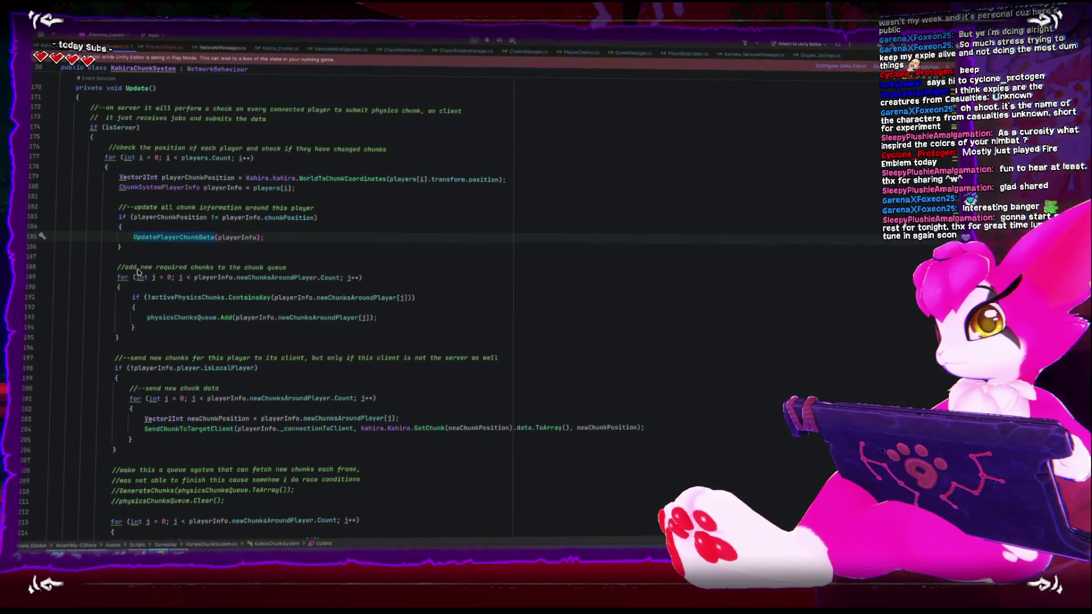
scroll(137, 272, down, 1)
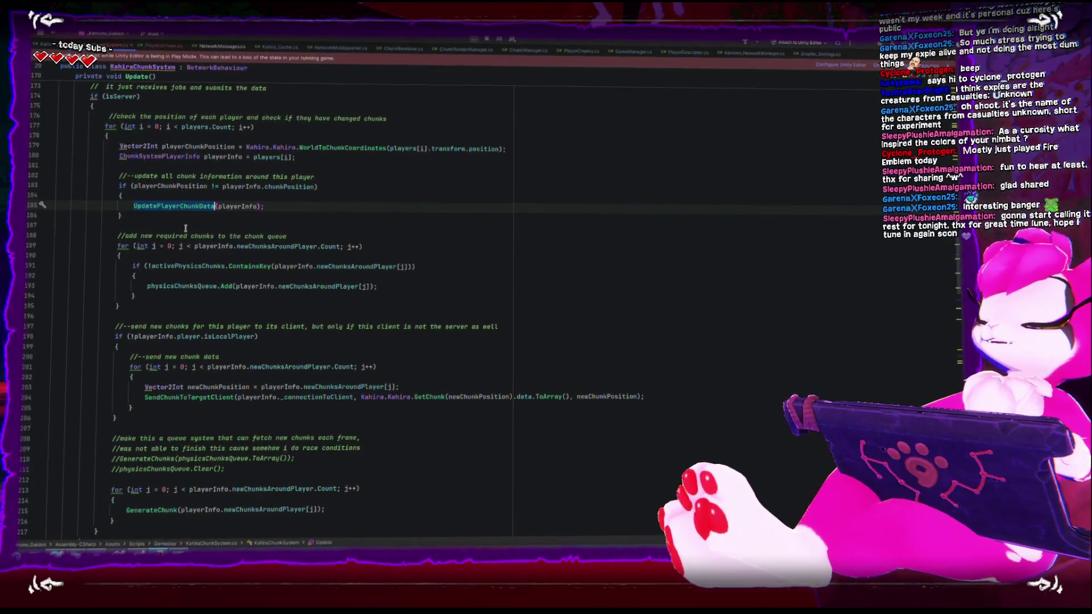
key(Return)
key(Return)
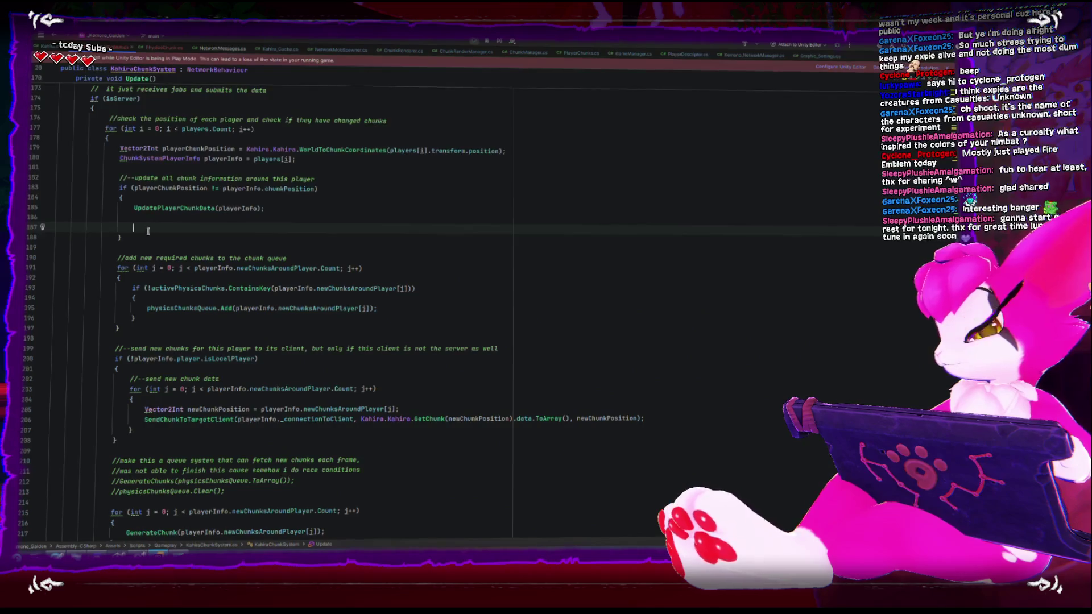
scroll(148, 230, down, 1)
mouse_move(117, 227)
mouse_down()
mouse_move(204, 361)
mouse_move(256, 514)
mouse_up()
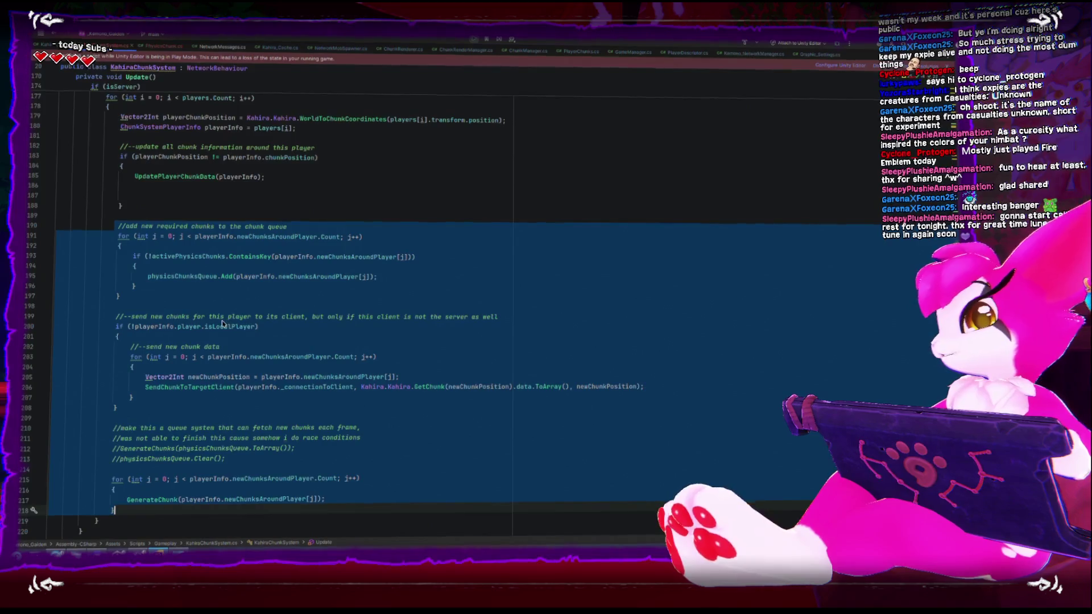
key(ctrl+x)
click(173, 200)
key(ctrl+v)
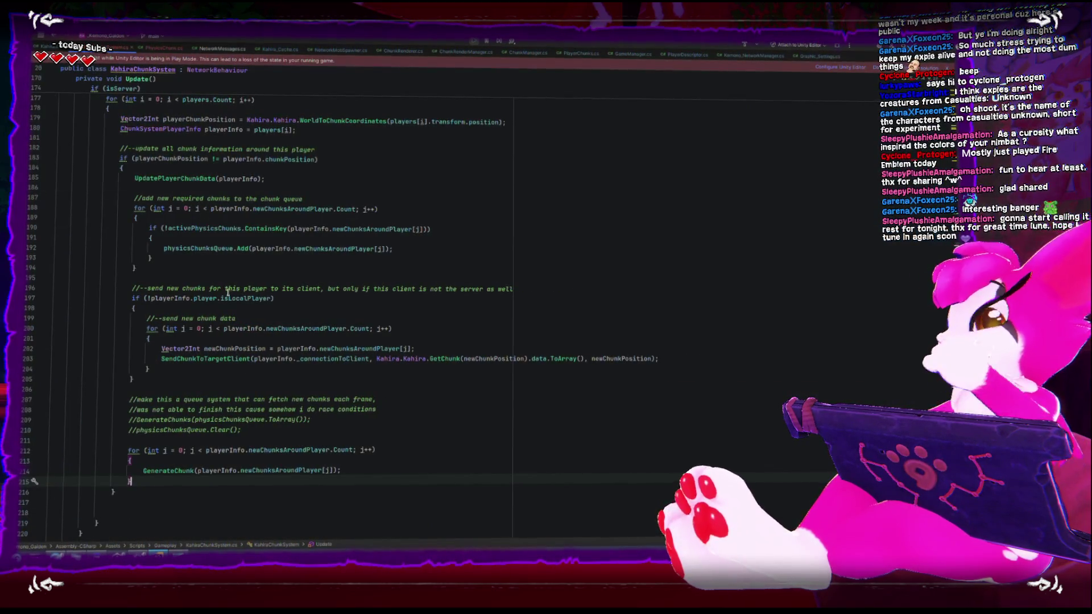
key(Down)
key(Delete)
key(Delete)
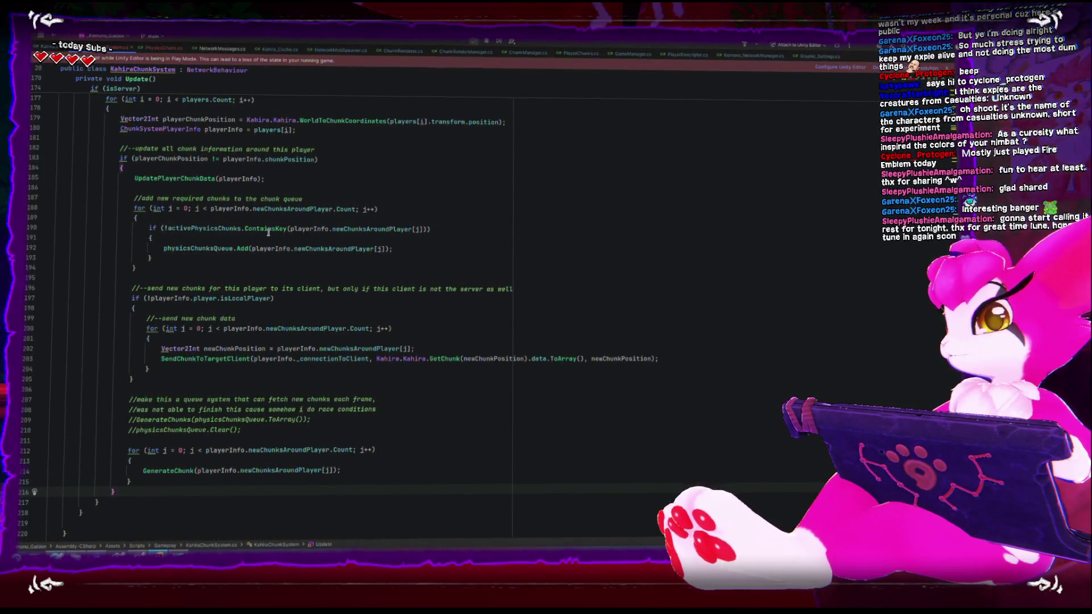
scroll(267, 233, up, 1)
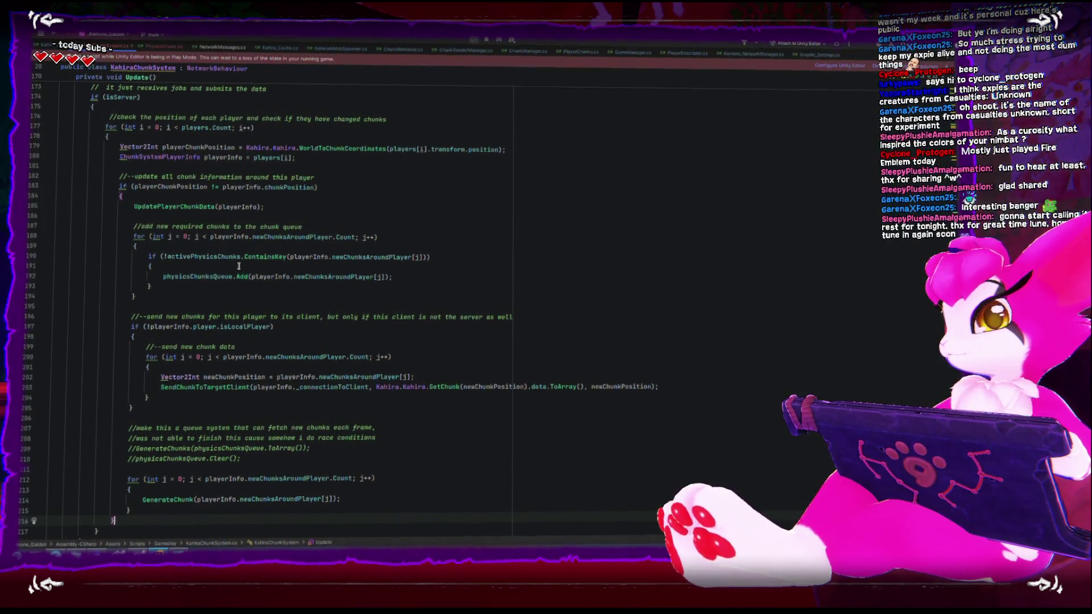
click(181, 201)
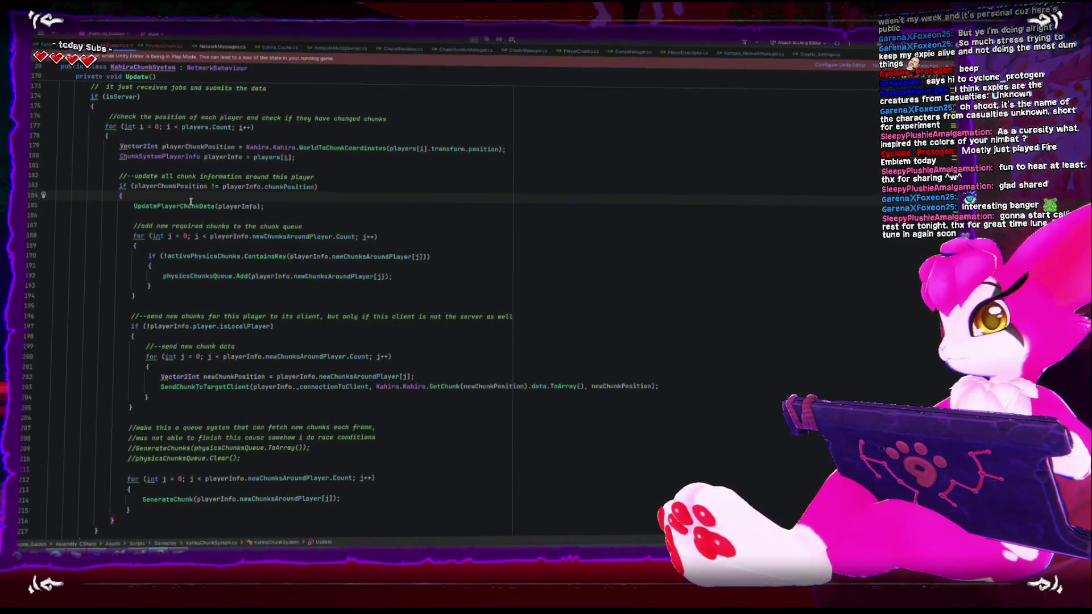
click(235, 253)
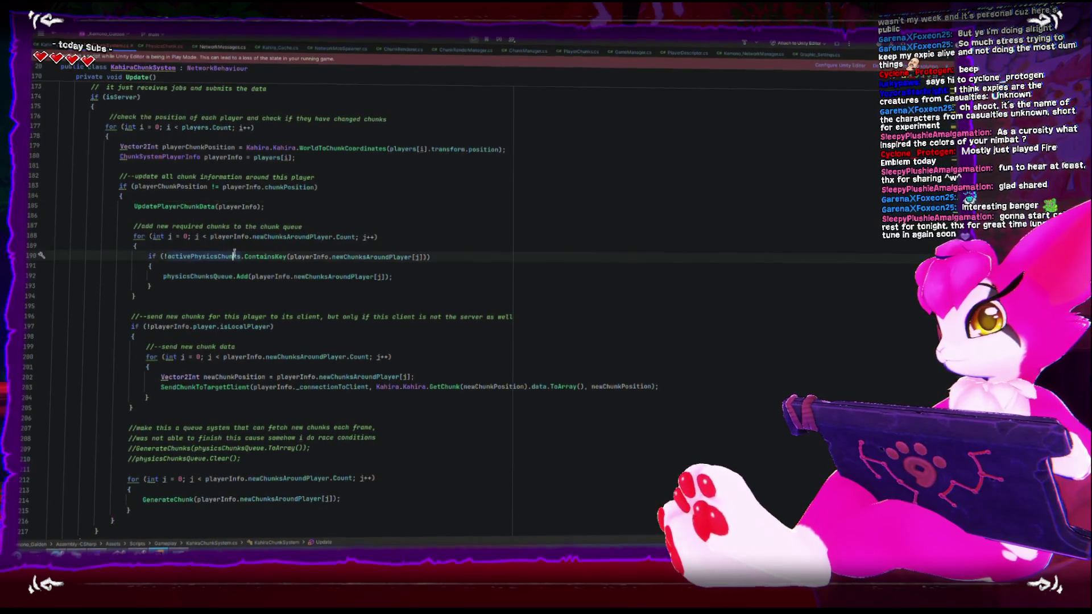
double_click(201, 280)
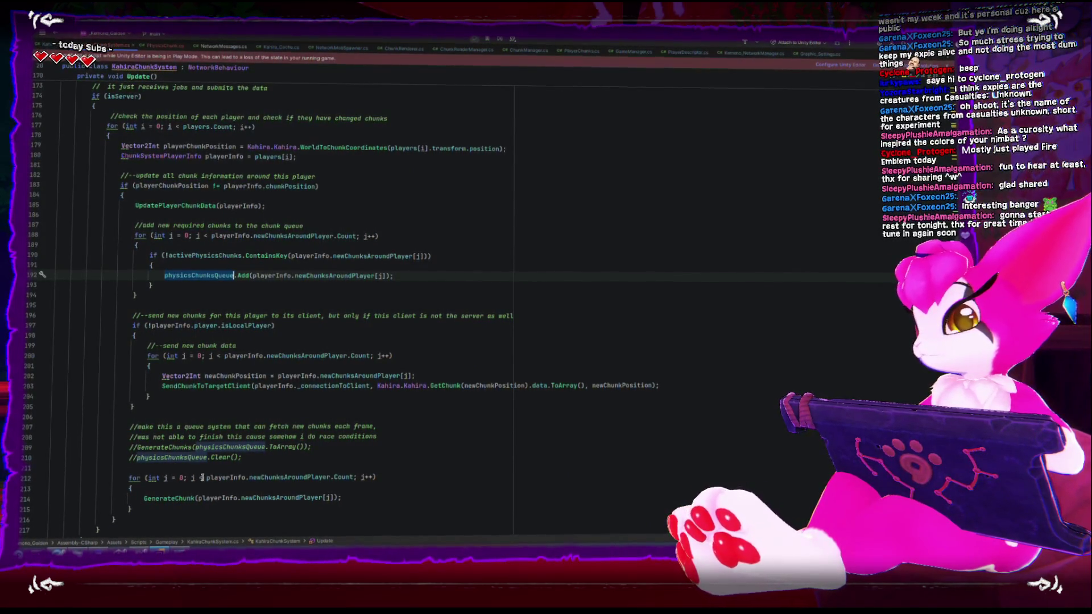
Replace playerInfo.newChunksAroundPlayer with physicsChunksQueue in the last loop's condition and GenerateChunk call.
click(205, 478)
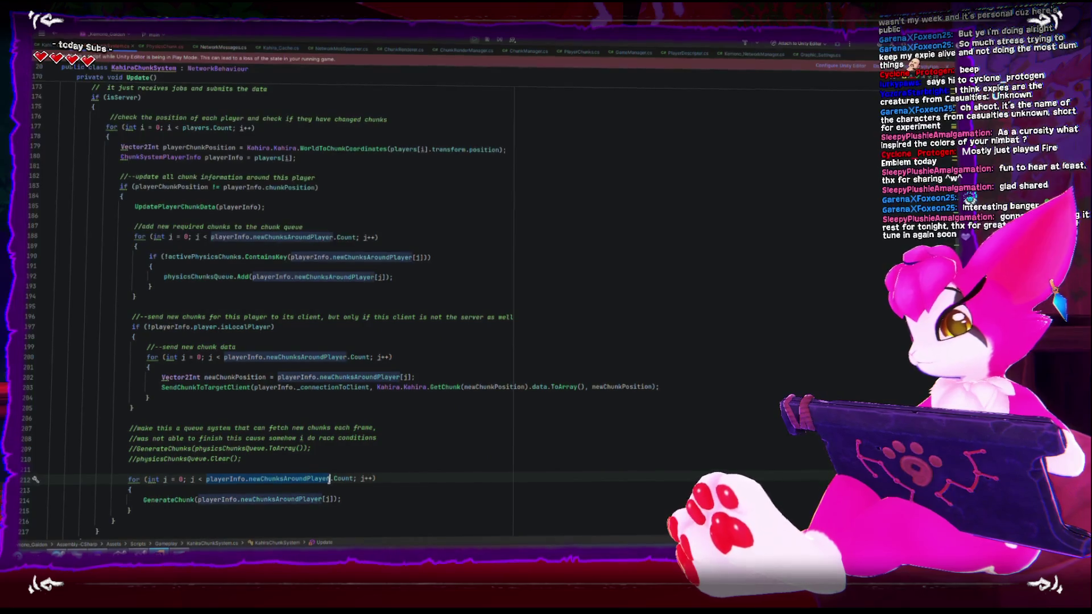
key(ctrl+v)
drag(198, 501, 318, 501)
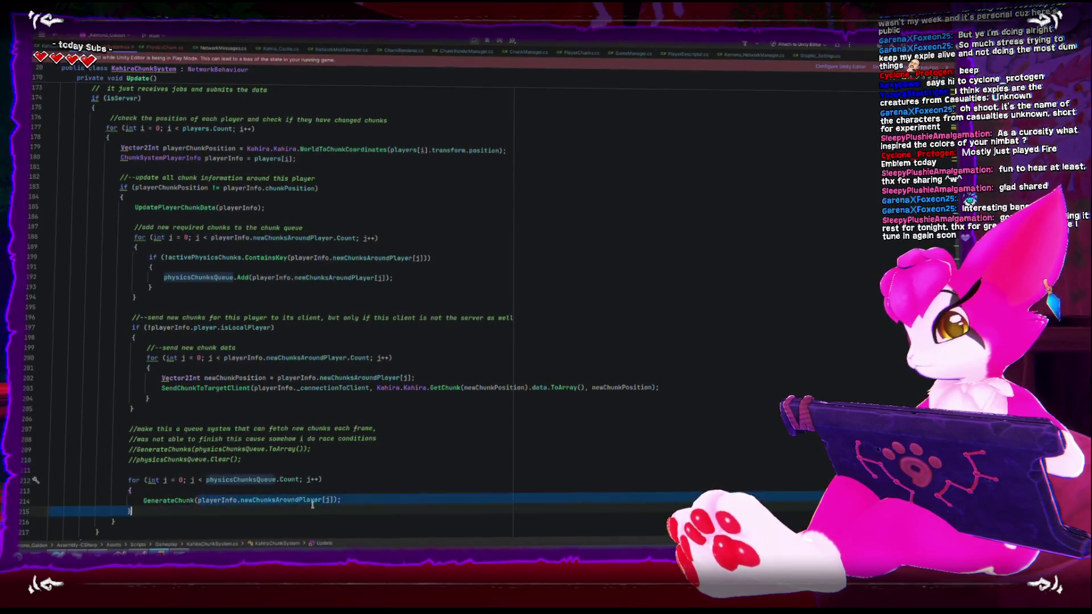
key(ctrl+v)
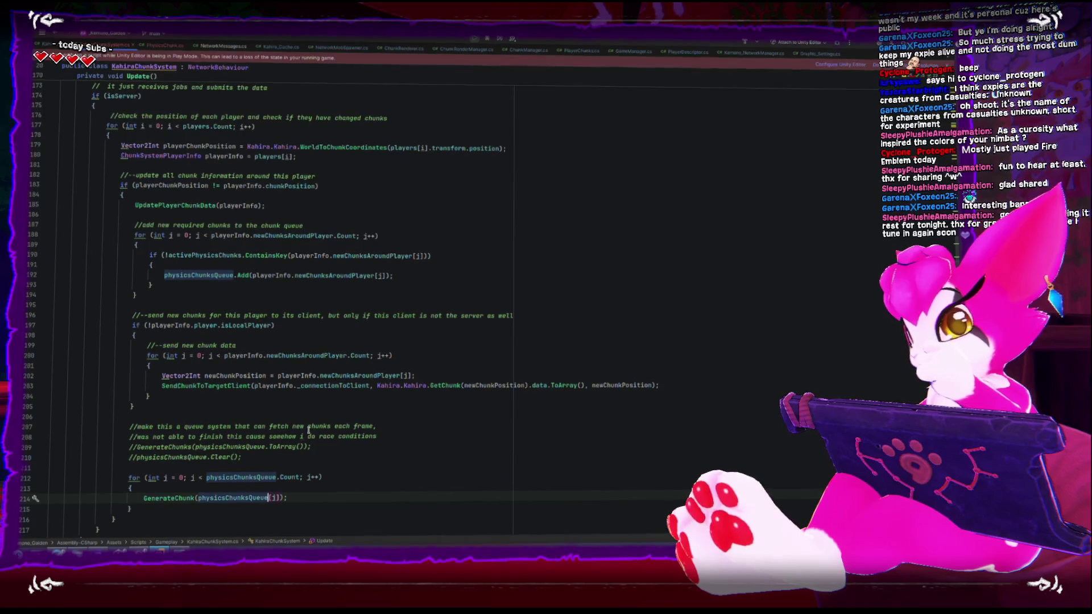
double_click(212, 275)
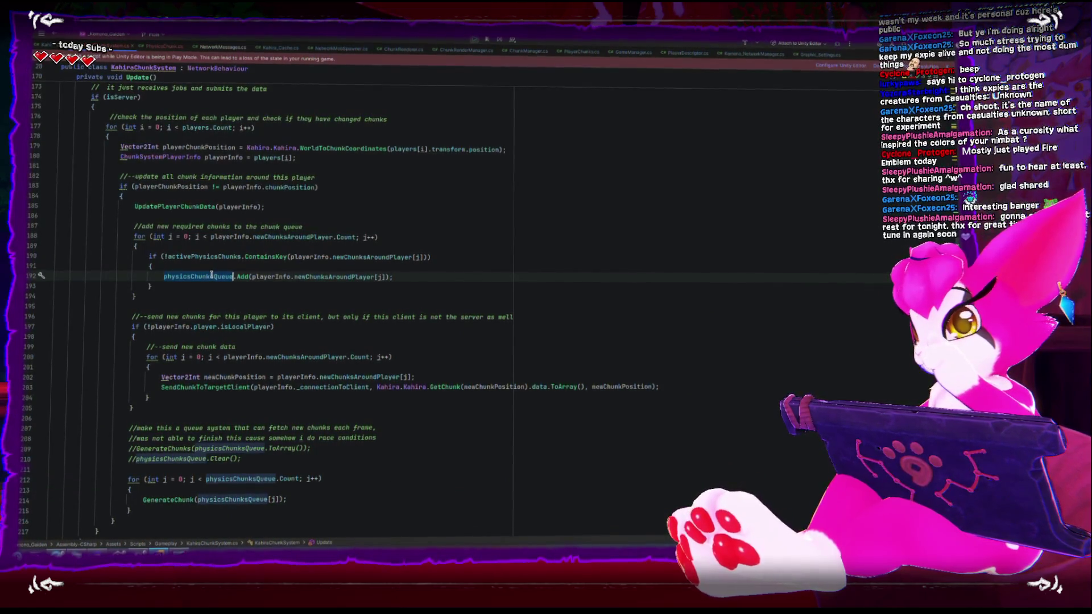
scroll(168, 502, down, 1)
key(alt+Tab)
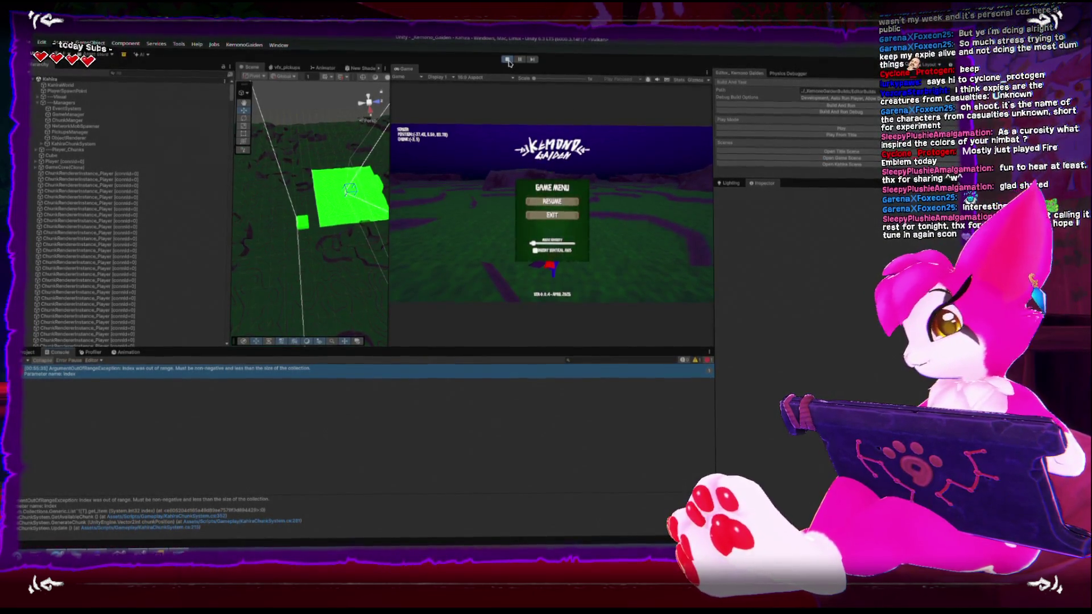
Stop the running Play Mode session so the edited chunk scripts recompile.
click(508, 59)
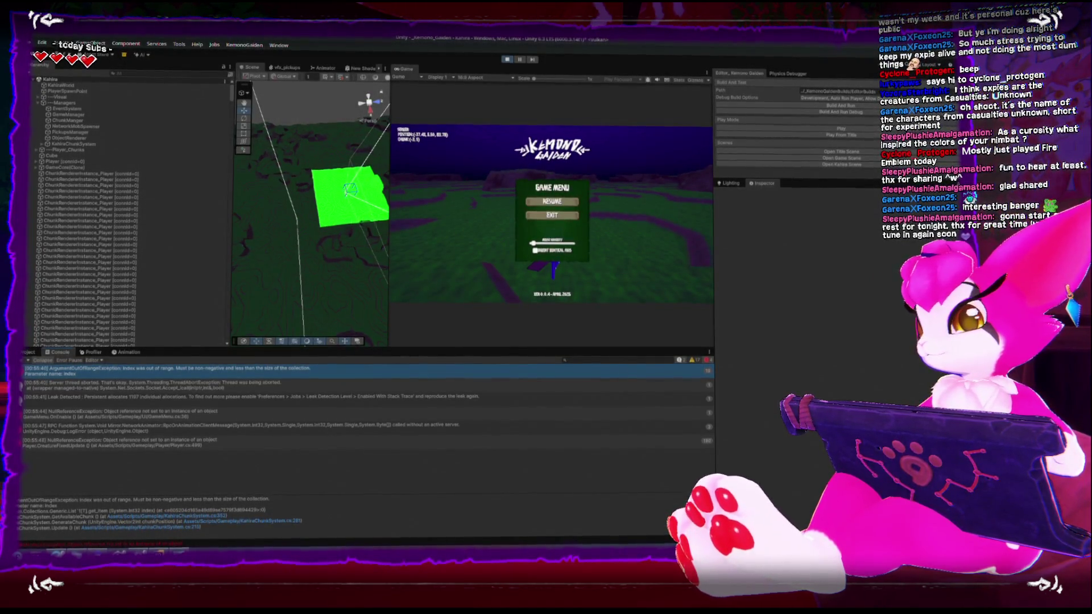
Stop Play Mode in Unity to return to the Title scene.
click(508, 57)
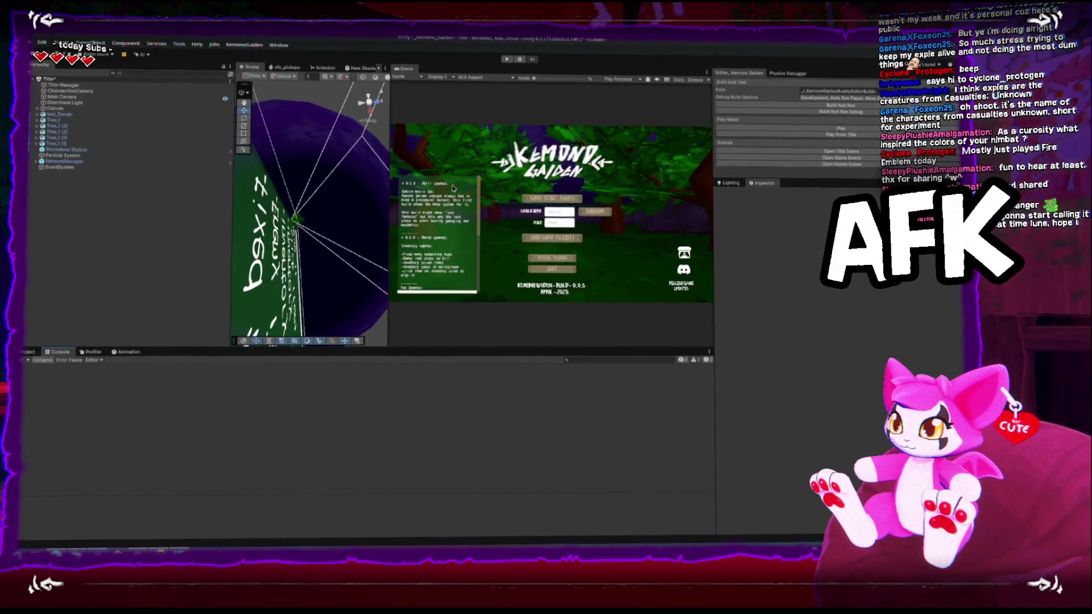
key(Up)
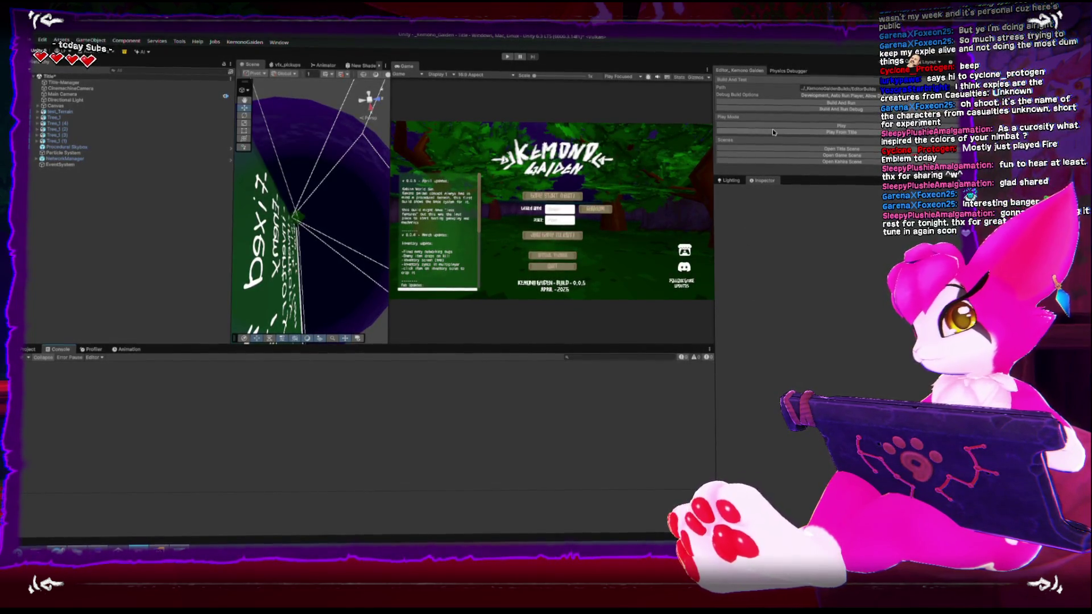
Play the game into the Kahira world, toggle the pause menu, and show the duplicate-key error's stack trace.
click(506, 59)
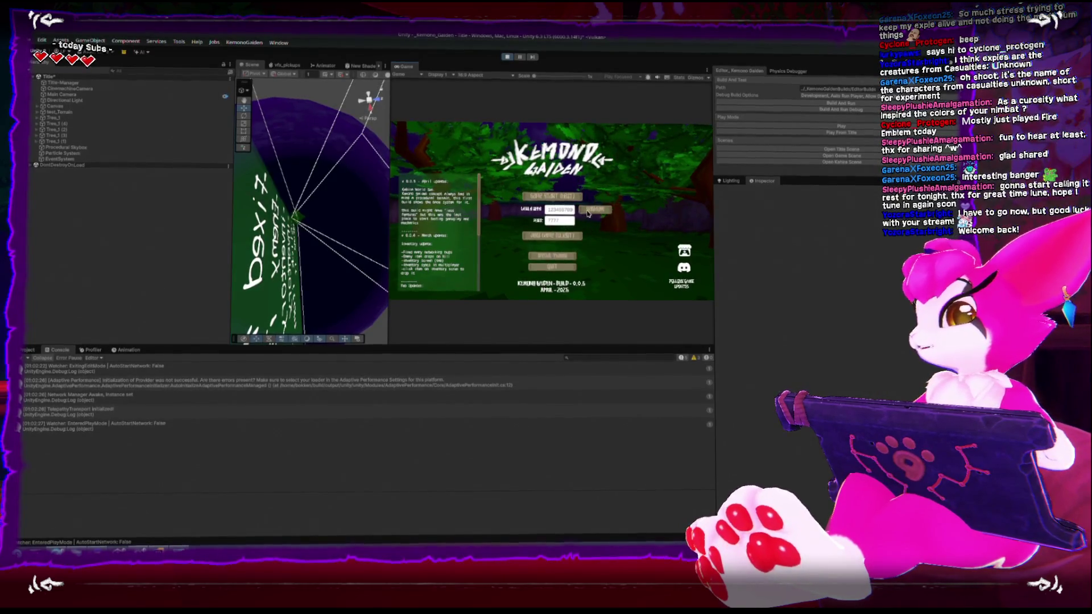
click(564, 197)
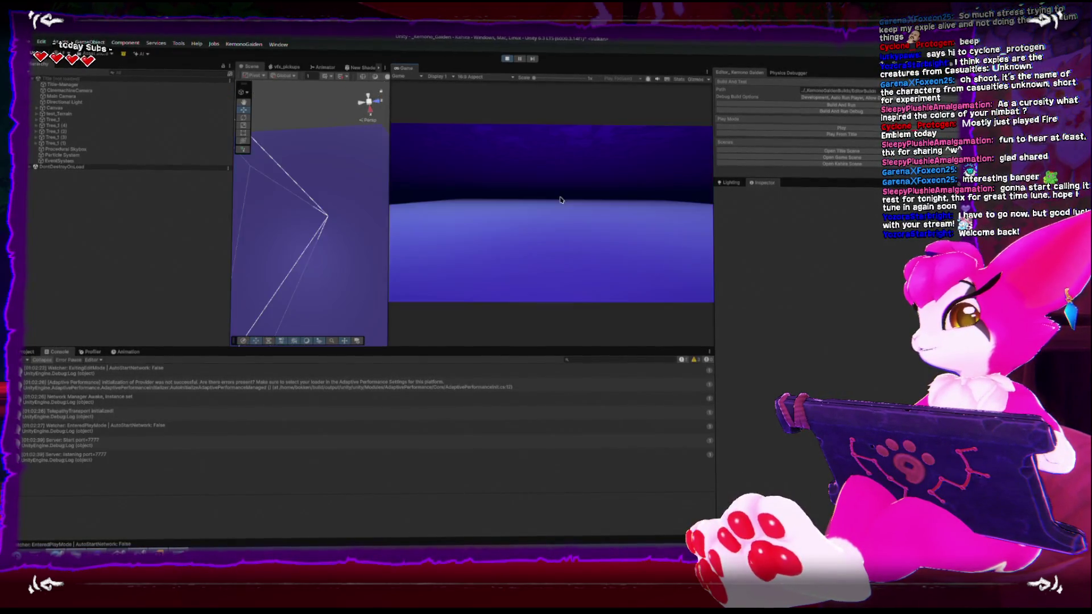
key(Escape)
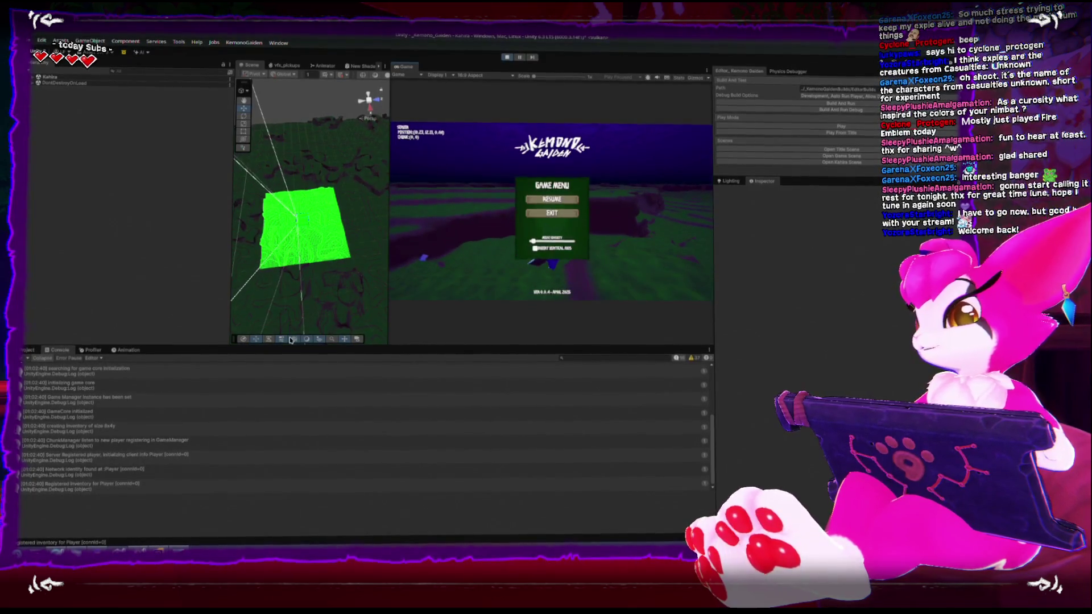
key(Escape)
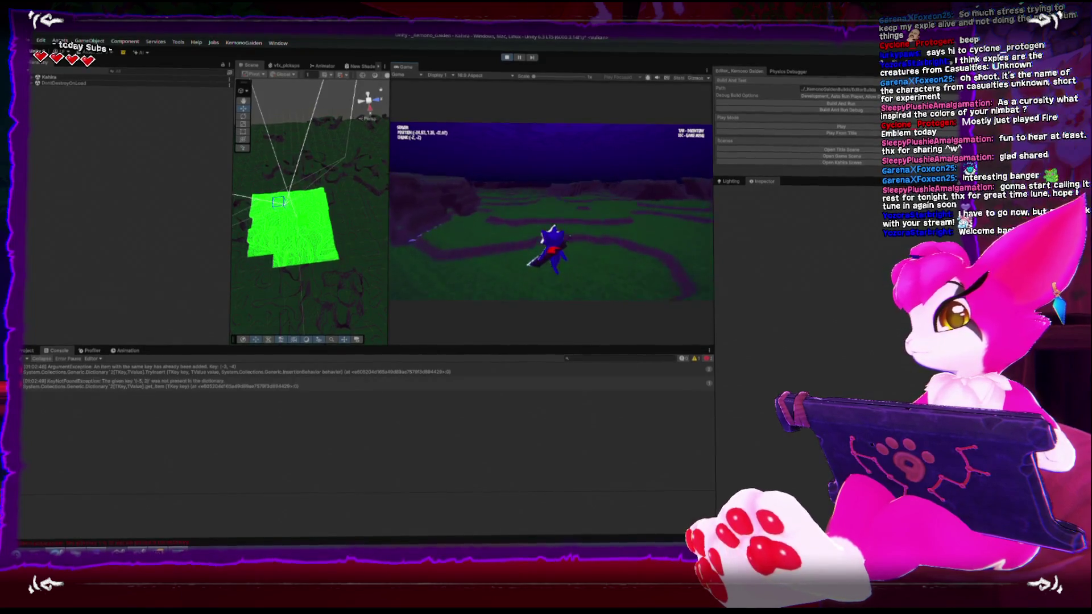
key(Escape)
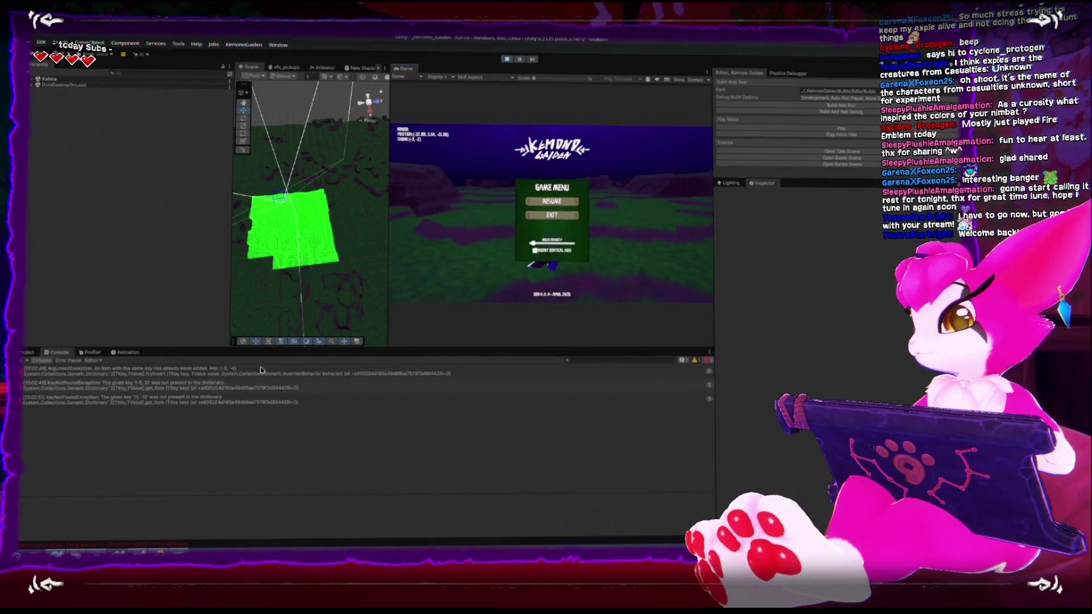
click(125, 373)
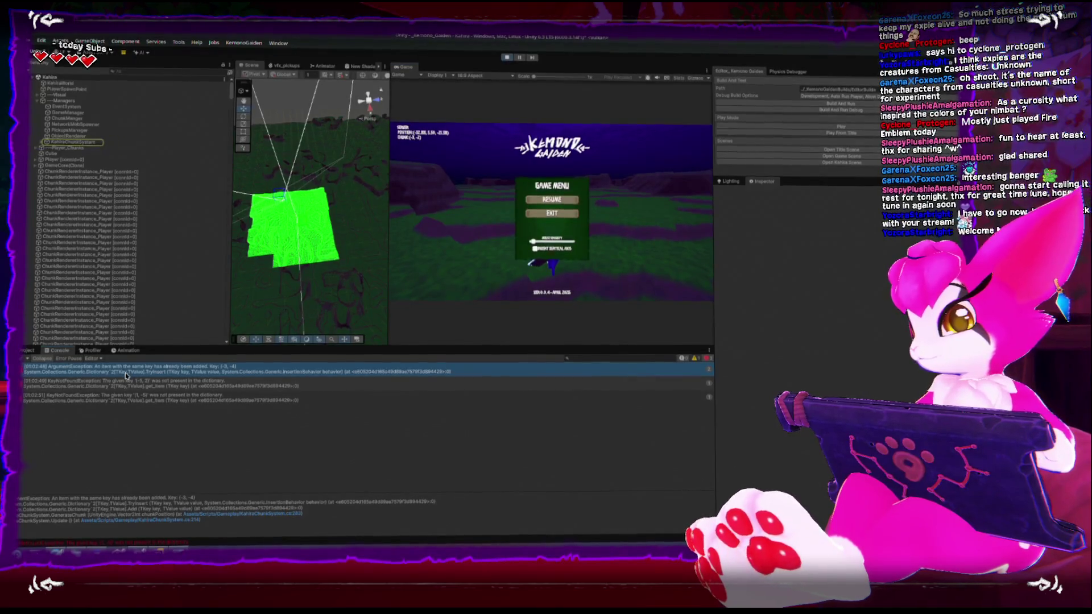
Jump from the stack trace into KahiraChunkSystem.cs and open an empty line atop GenerateChunk.
click(250, 514)
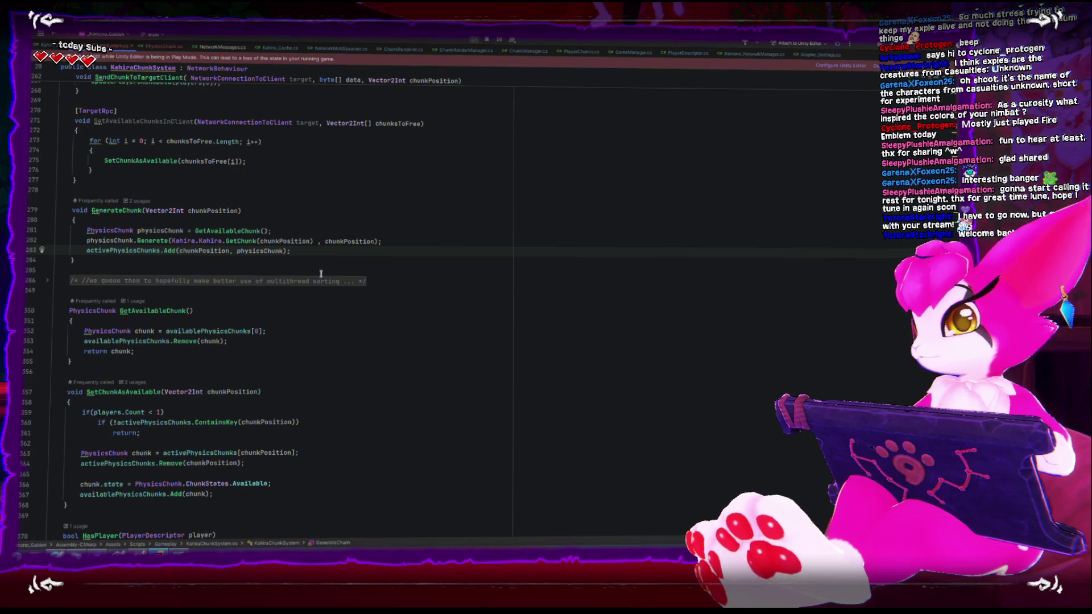
key(Up)
key(Up)
key(Return)
key(Return)
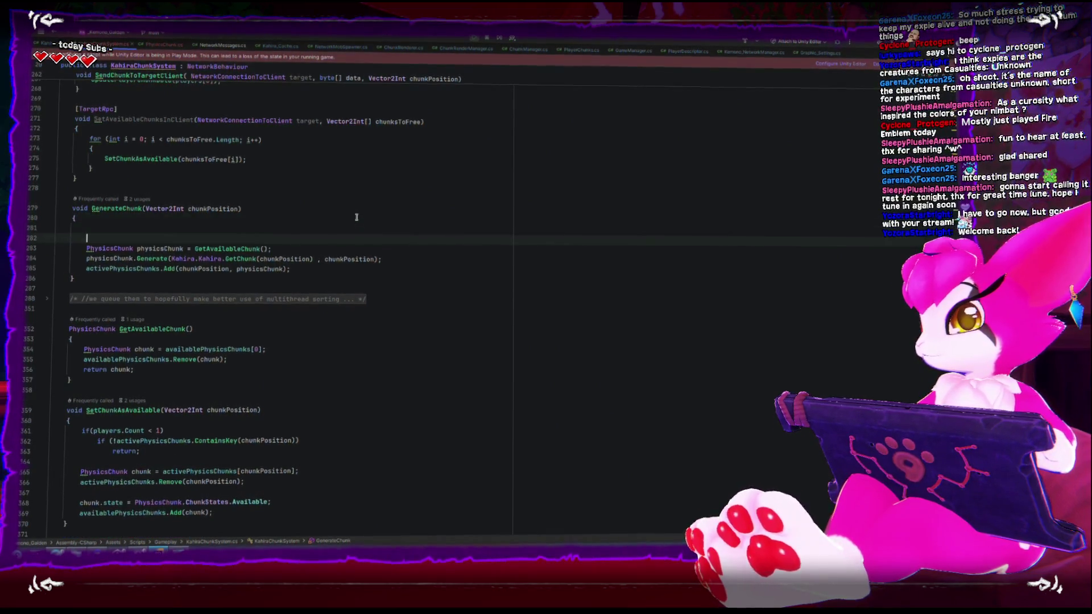
key(Up)
key(Up)
Add the early-return guard 'if (activePhysicsChunks.ContainsKey(chunkPosition))' at the start of GenerateChunk.
text(if(a)
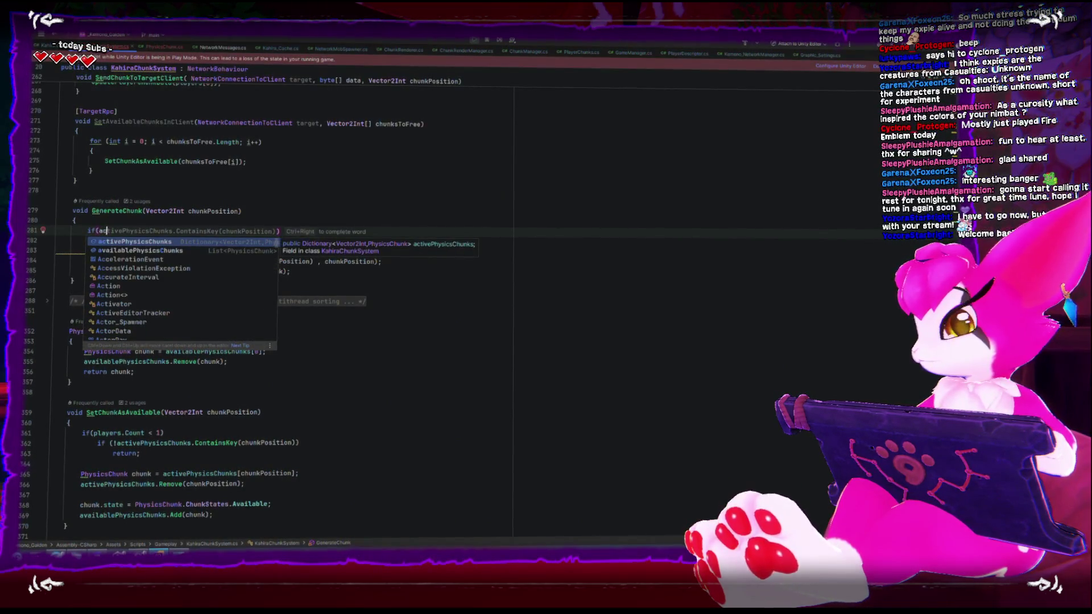
key(Return)
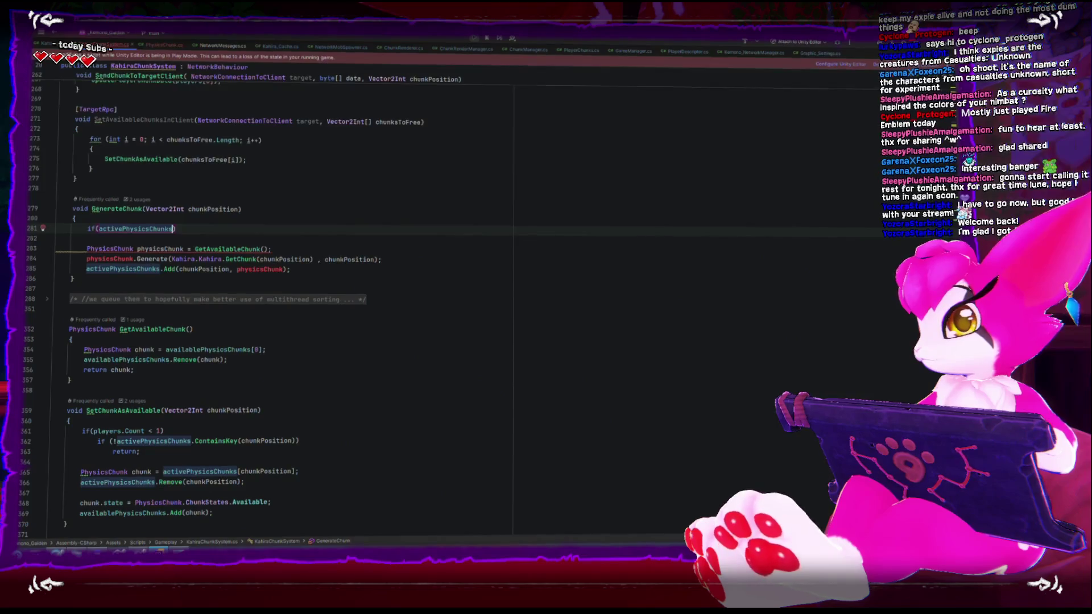
text(.Con)
key(Return)
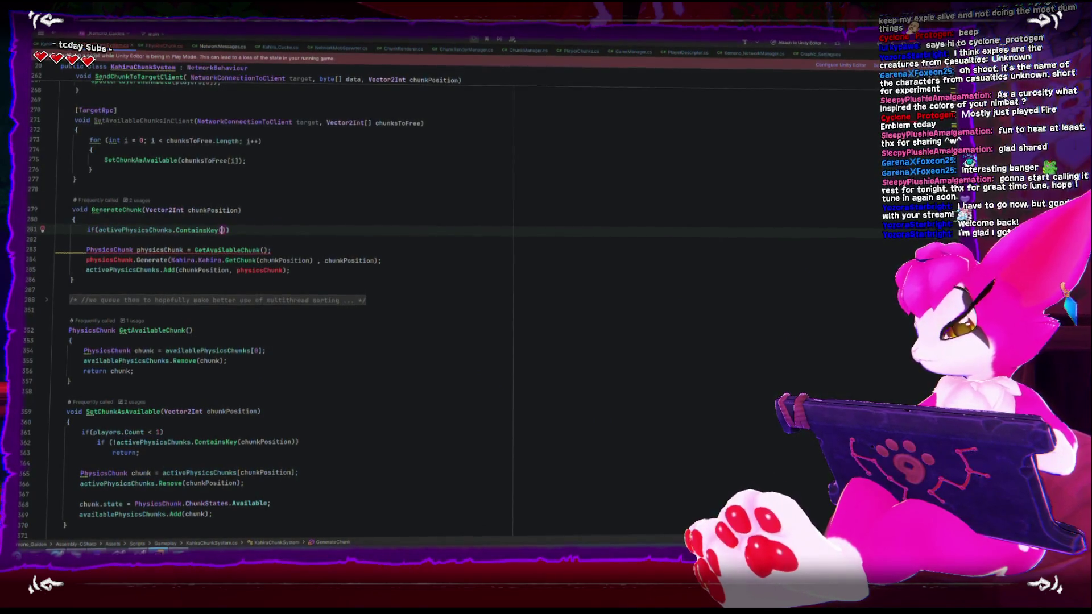
text(chunk)
key(Return)
key(End)
key(Return)
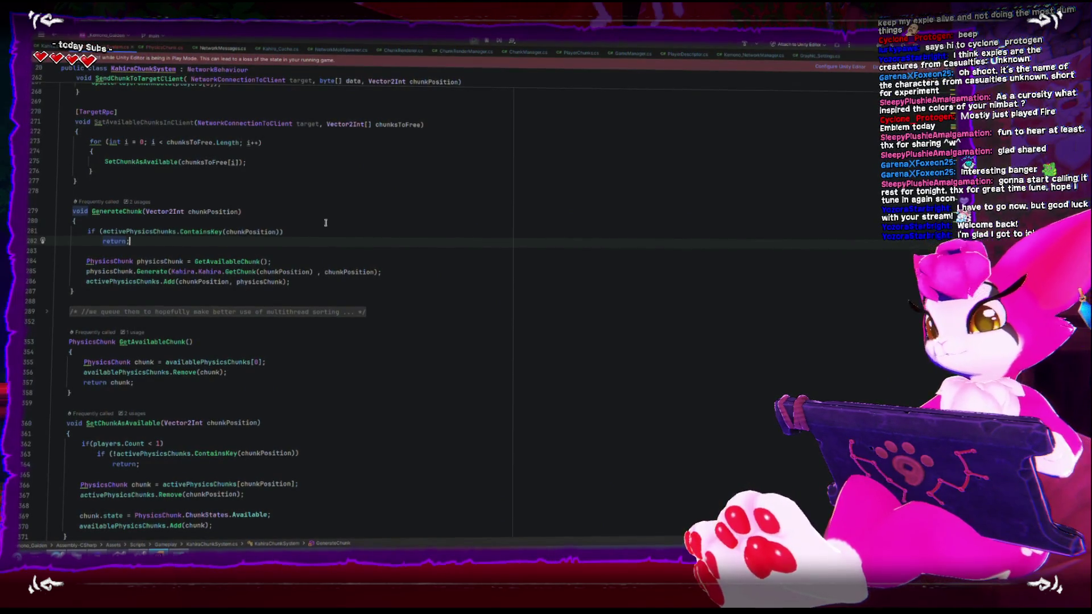
key(super+Down)
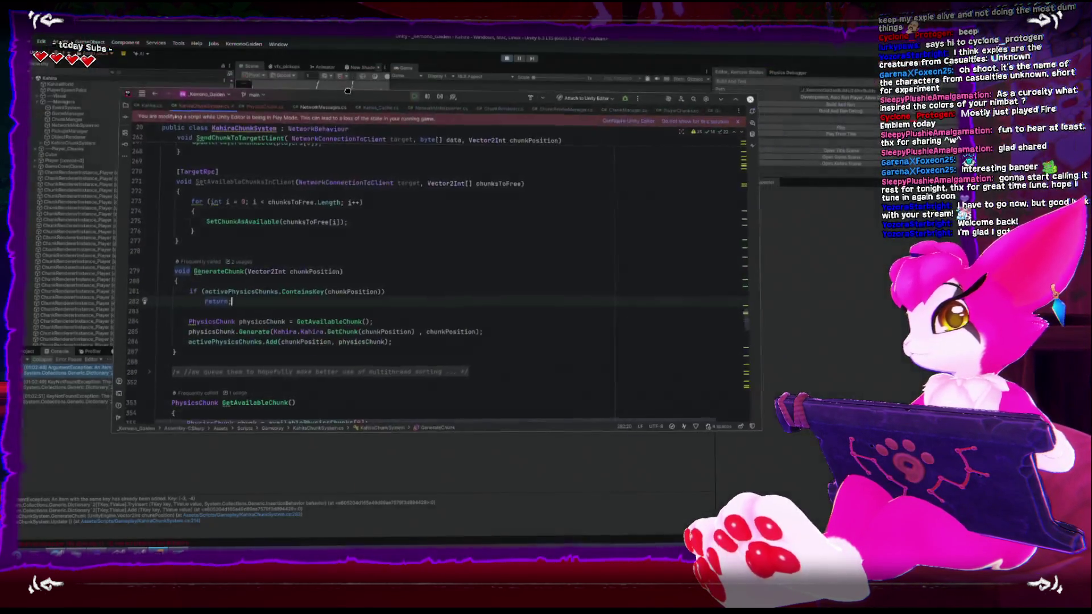
Bring Unity back to the front and stop Play Mode so the edited script reimports.
click(501, 70)
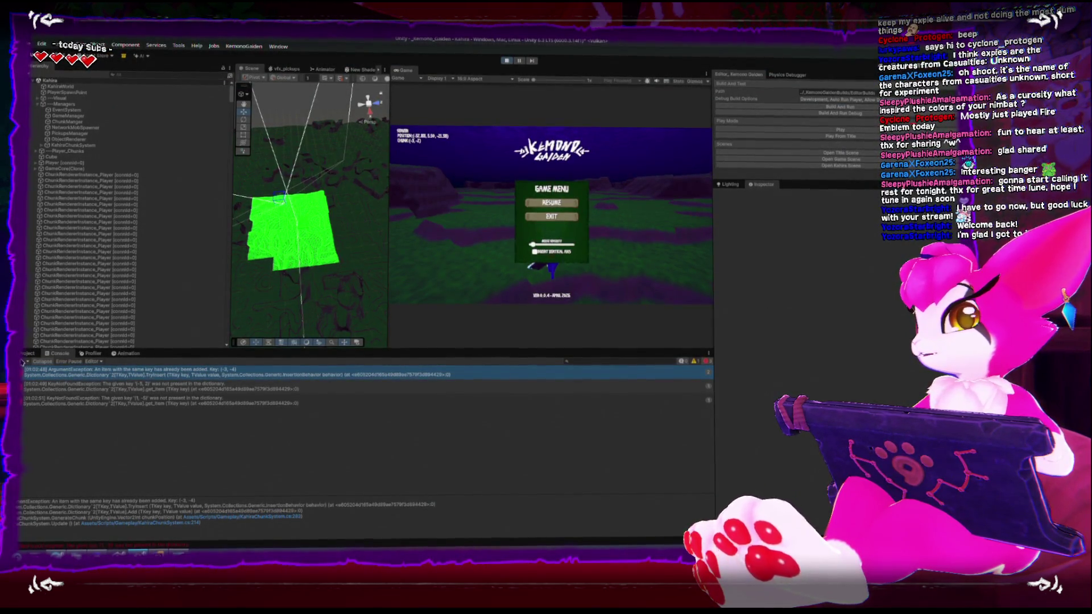
click(504, 61)
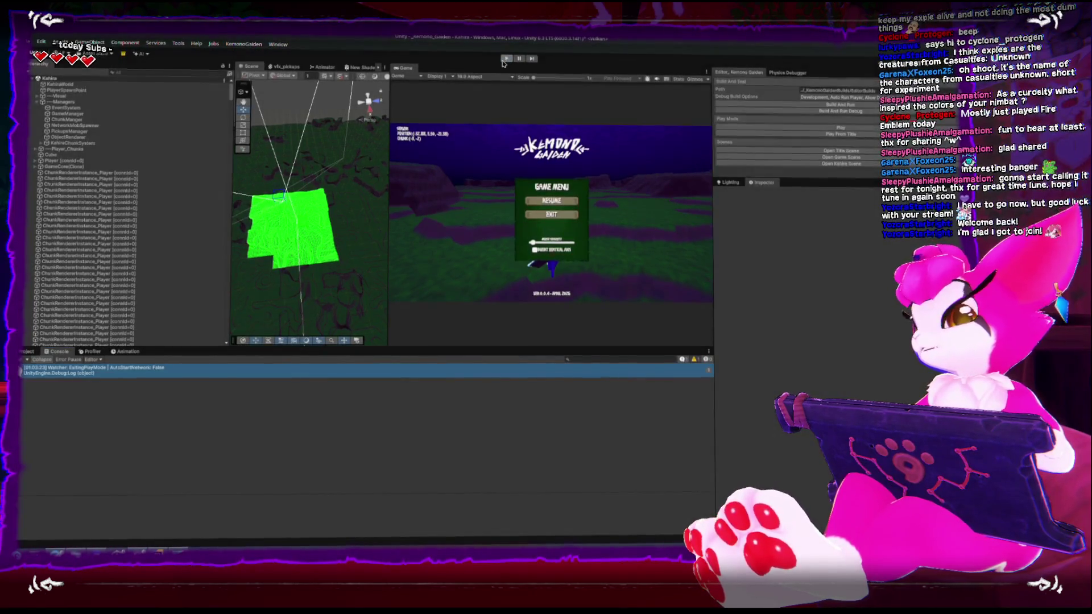
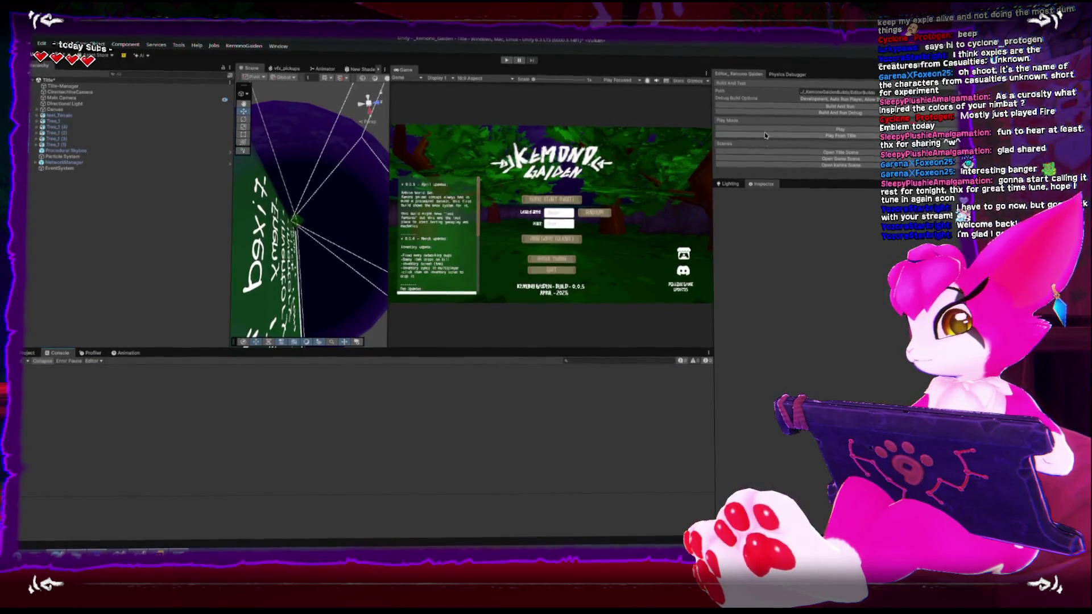
Restart Play mode and host a game via START so the Kahira world loads with chunk errors.
click(761, 132)
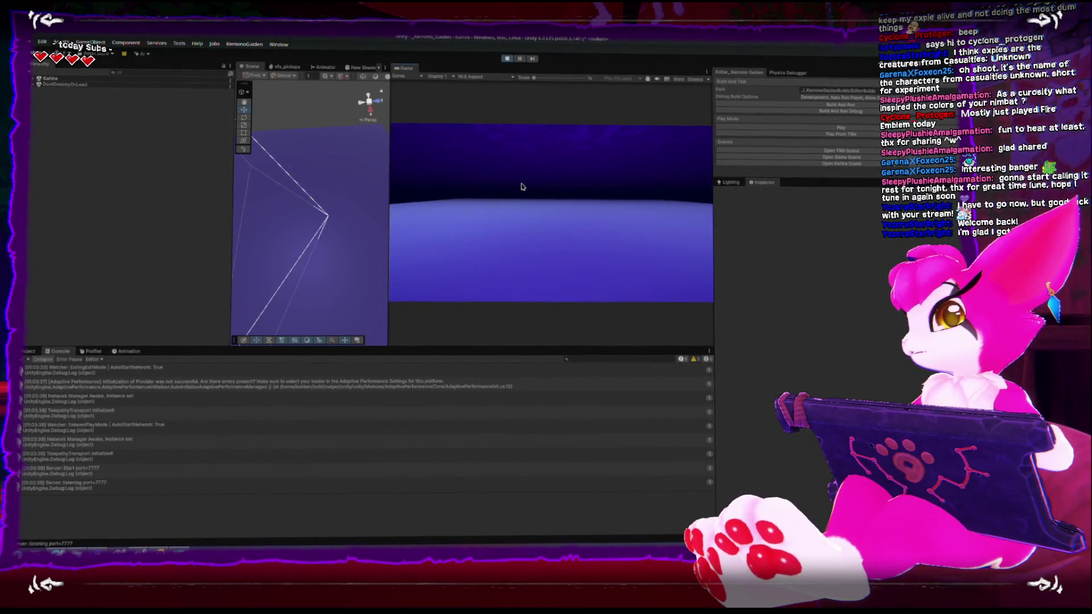
click(508, 60)
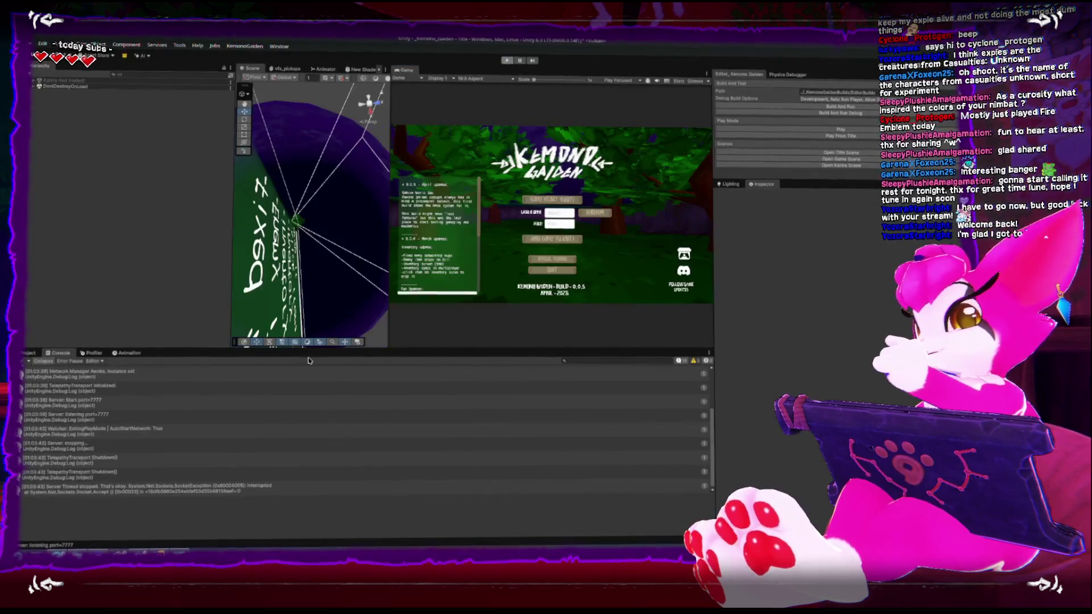
click(507, 60)
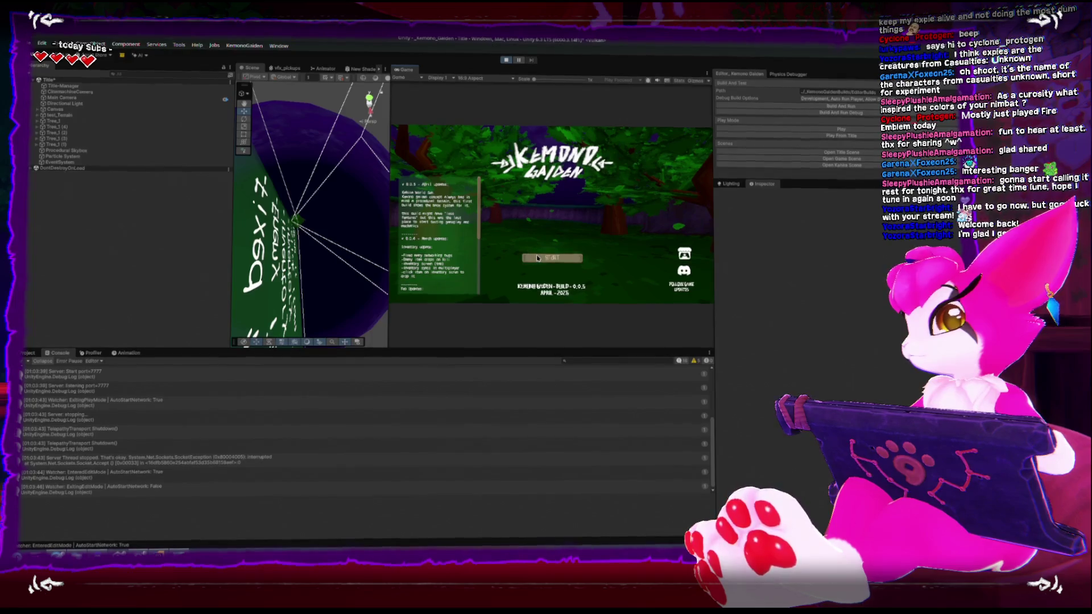
click(538, 258)
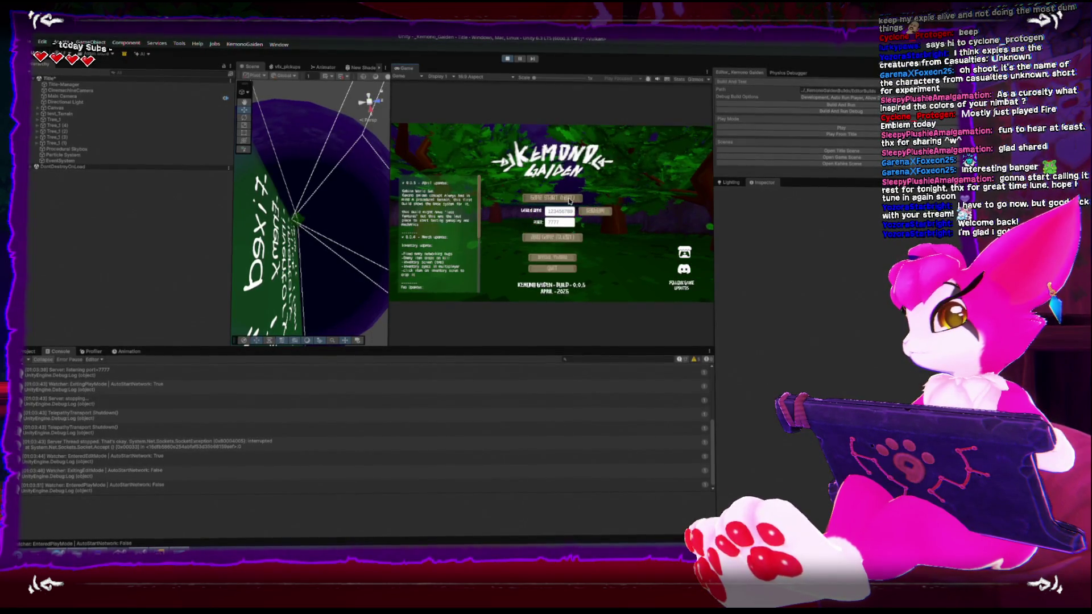
click(568, 199)
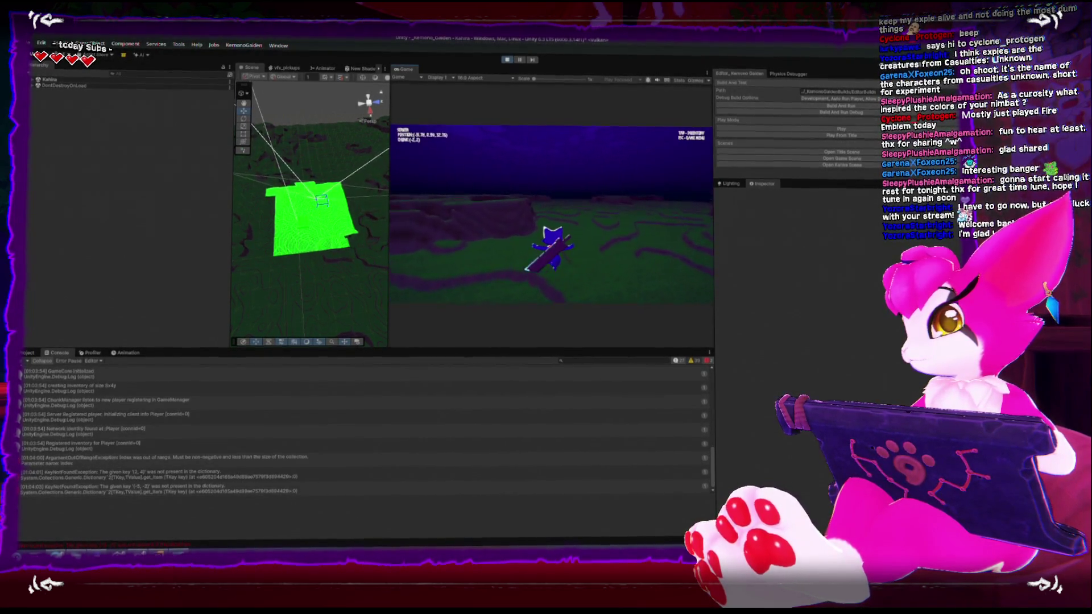
key(Escape)
Open KahiraChunkSystem.cs from the console error and change line 362's guard to players.Count > 1.
click(178, 448)
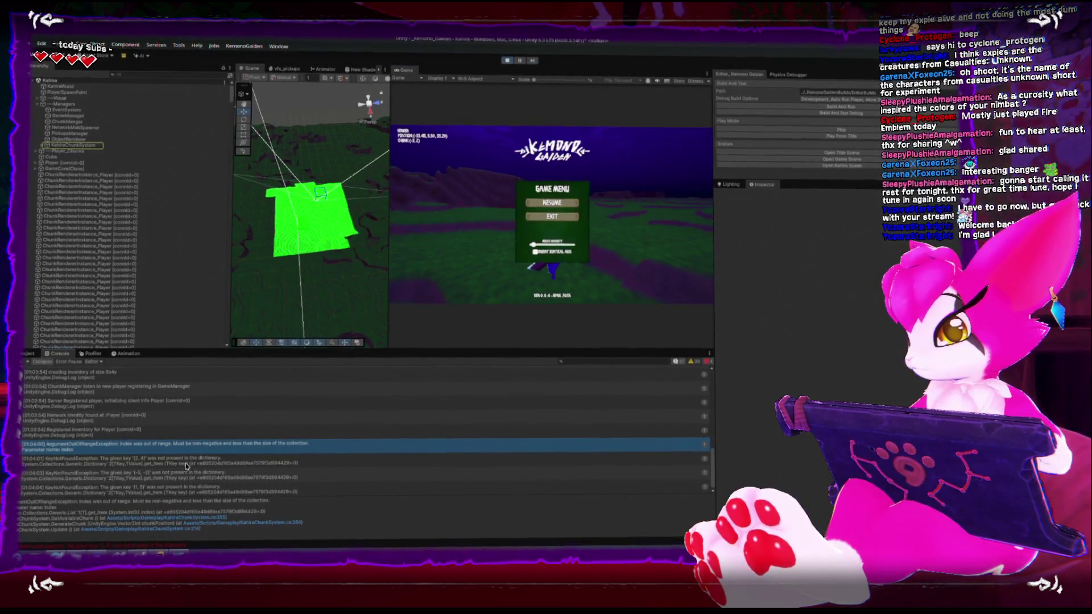
double_click(185, 466)
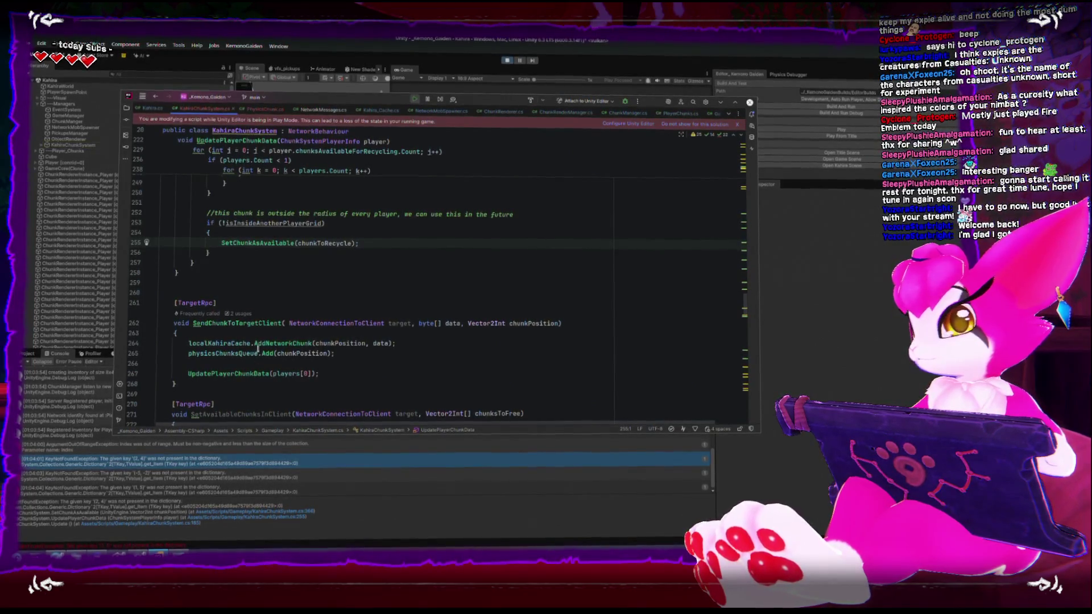
double_click(268, 245)
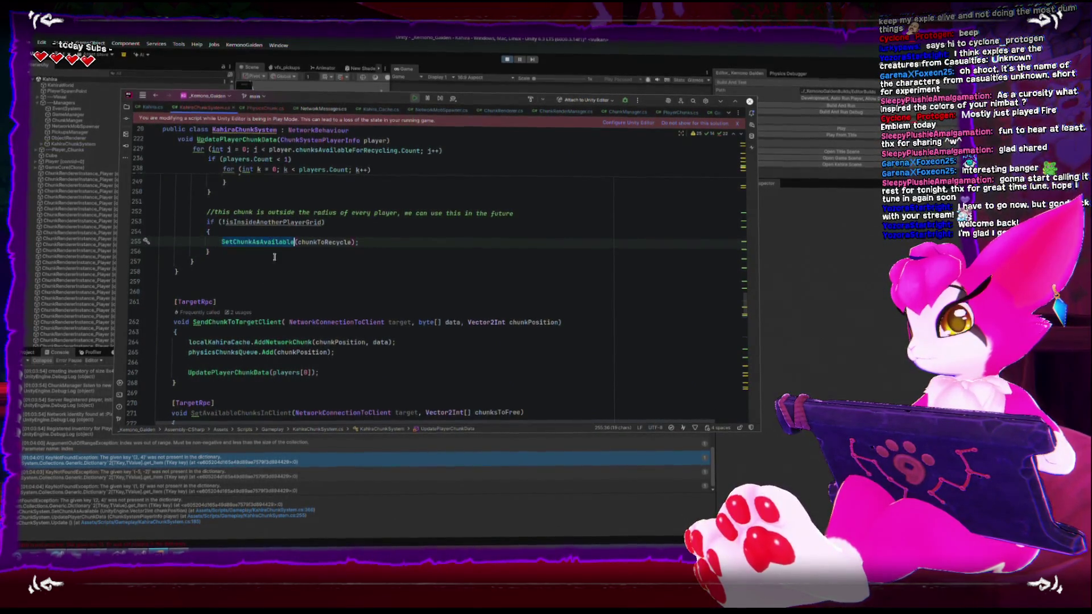
scroll(315, 387, down, 4)
scroll(315, 388, down, 5)
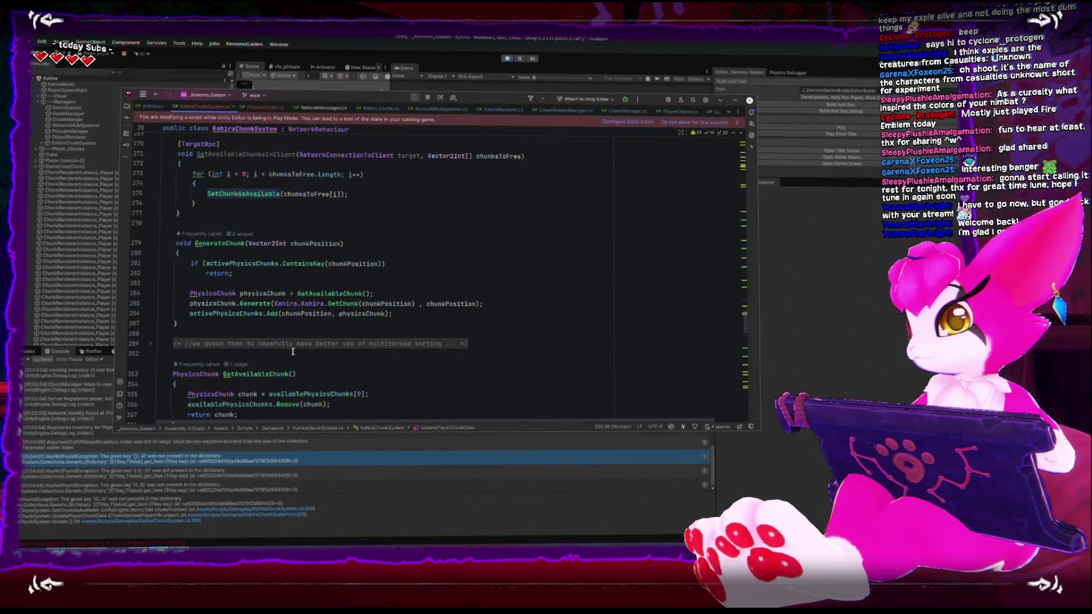
scroll(293, 352, down, 9)
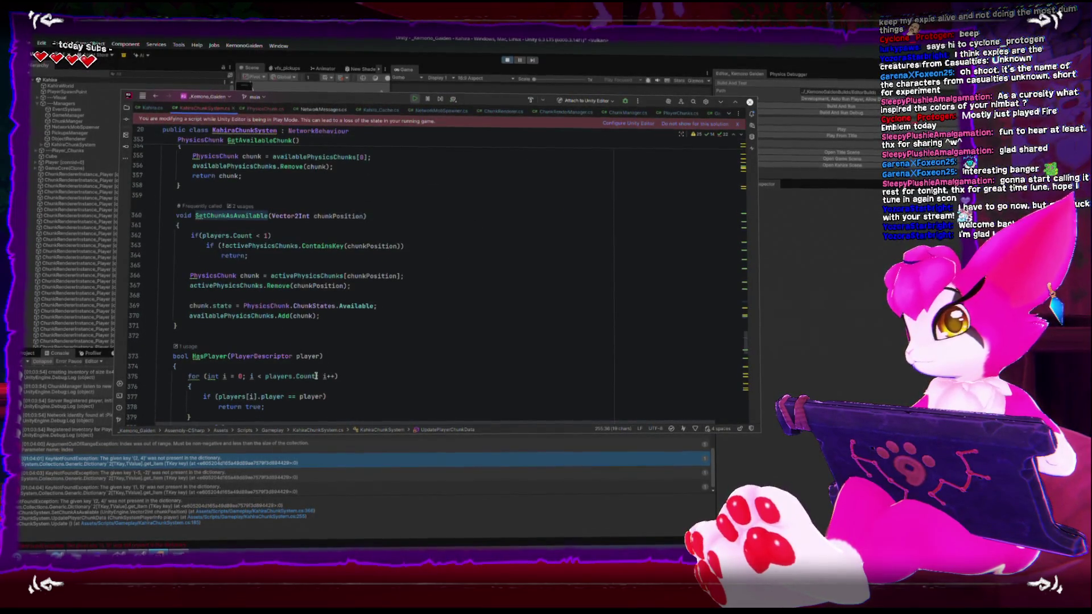
click(259, 235)
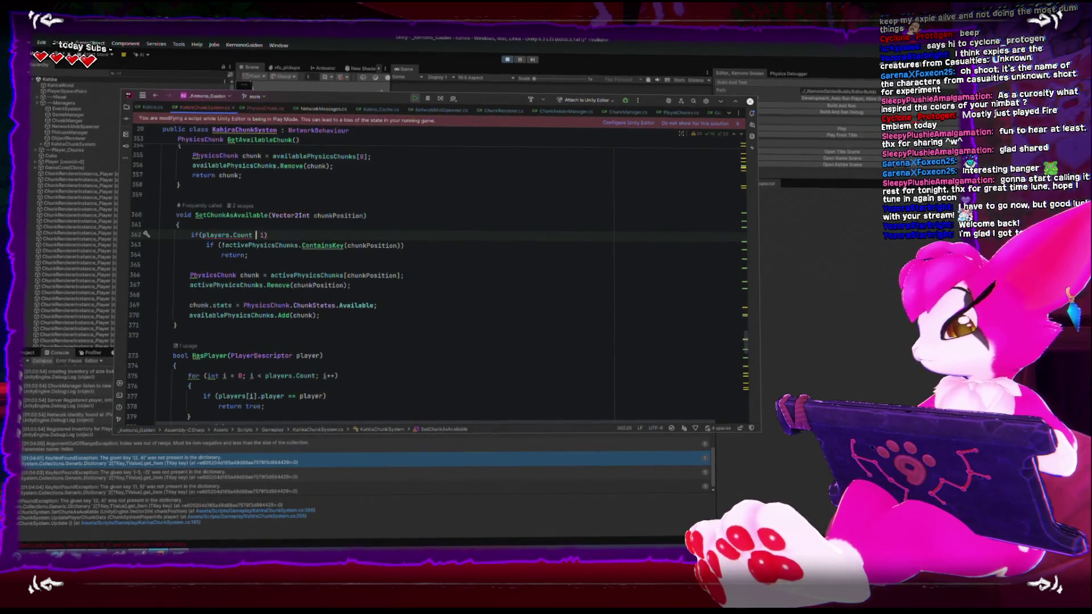
text(>)
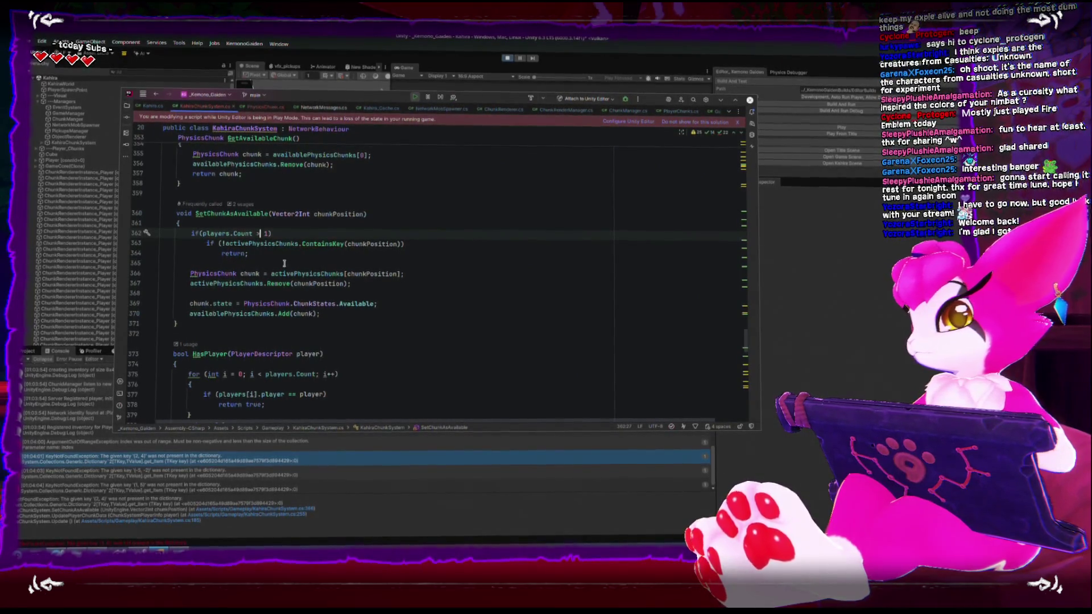
click(285, 262)
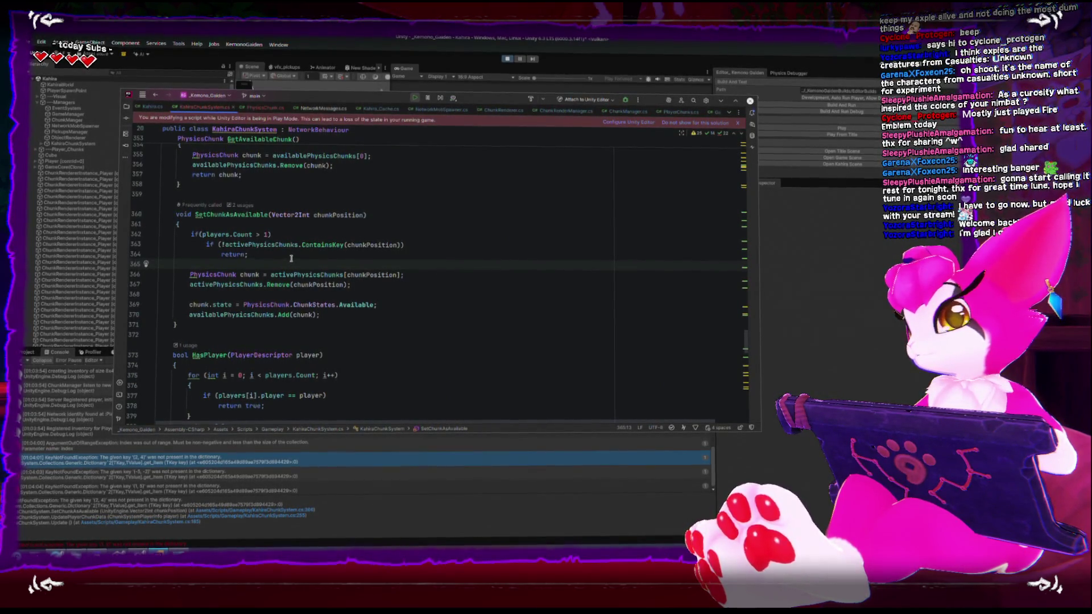
click(449, 46)
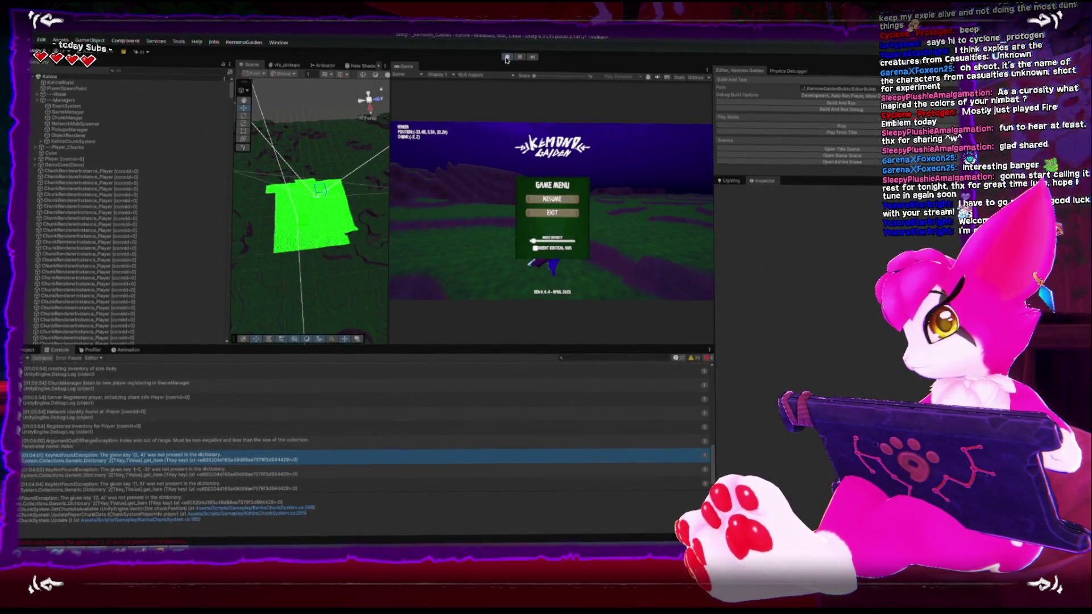
Stop Play mode and cut the if(players.Count > 1) line in Rider.
click(506, 58)
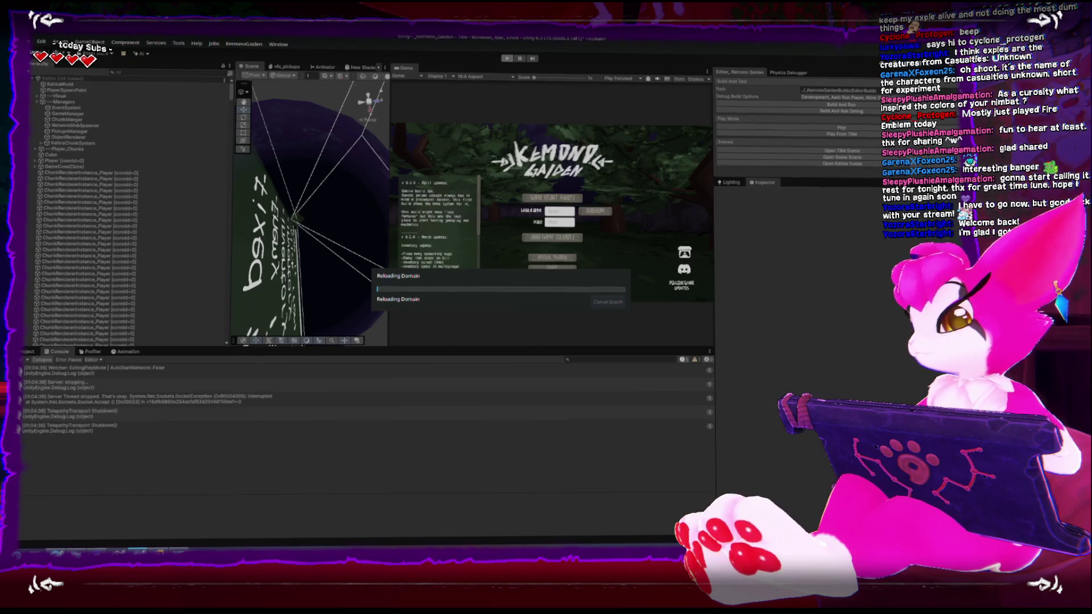
key(alt+Tab)
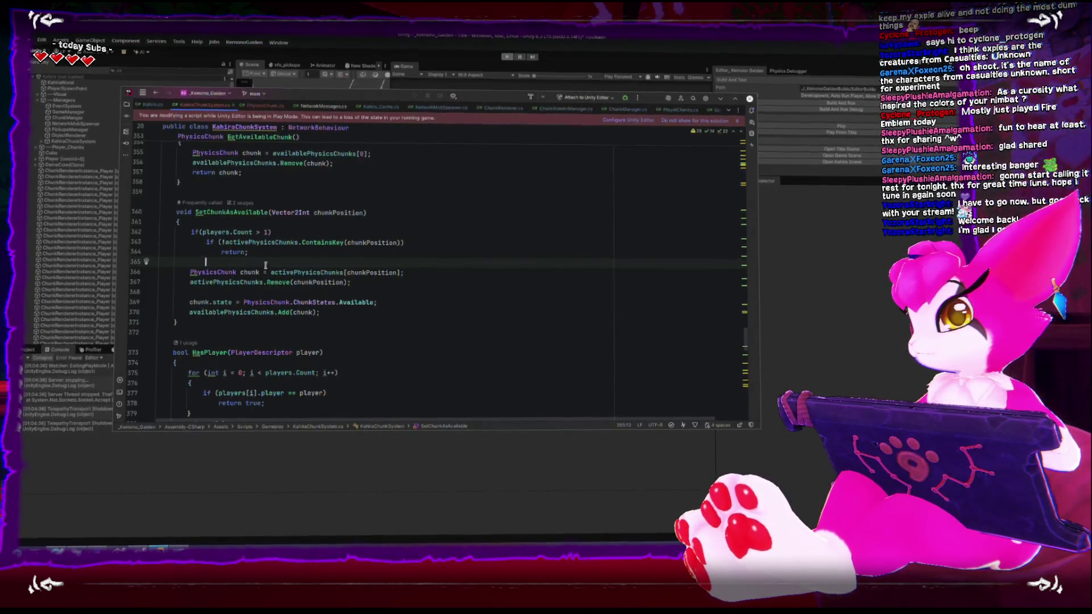
click(288, 232)
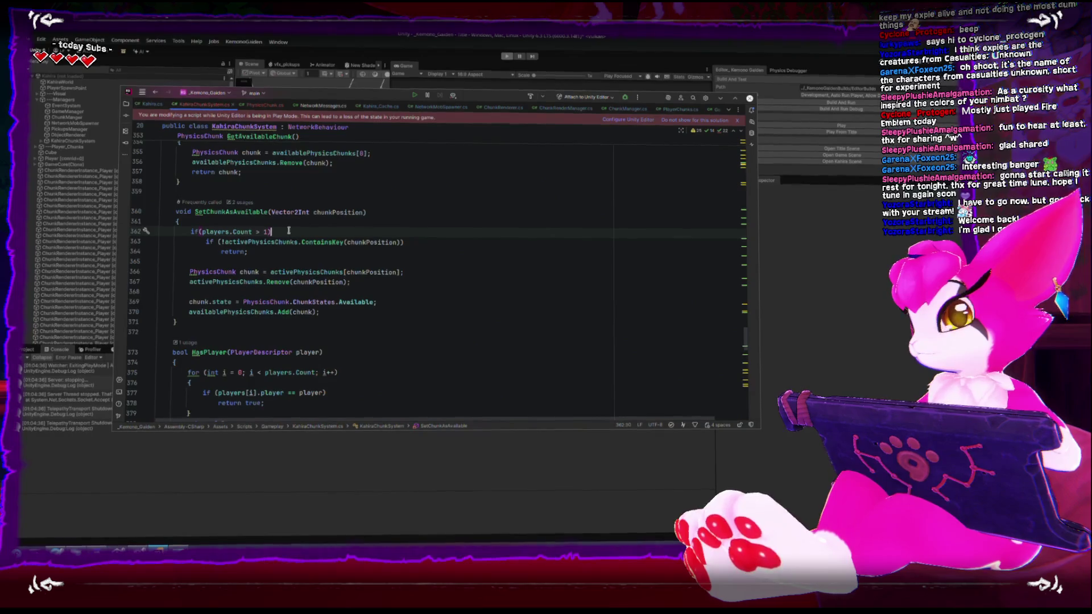
key(shift+Home)
key(ctrl+x)
key(Down)
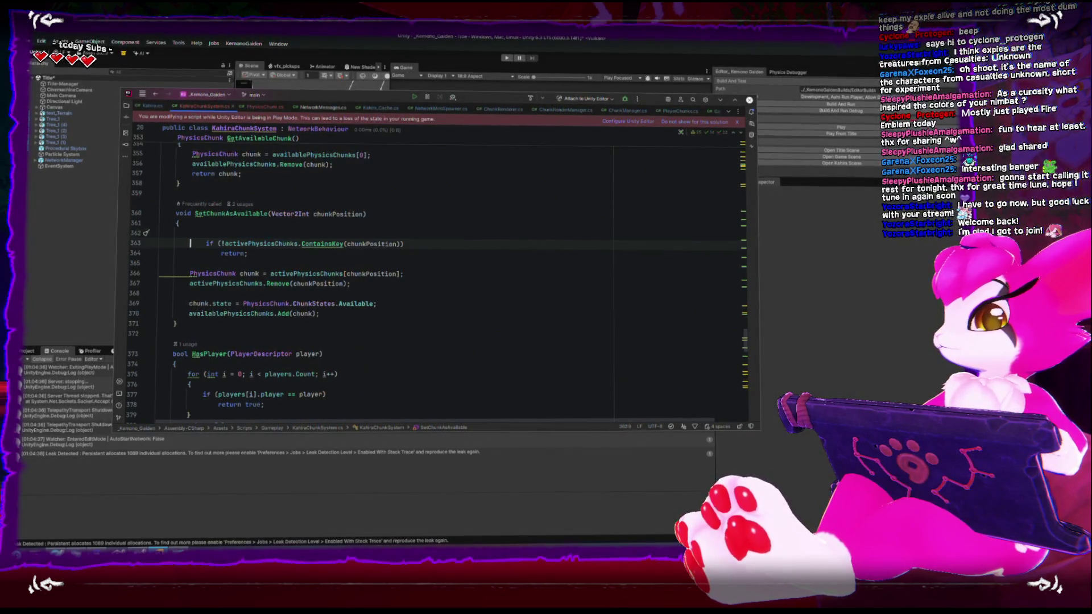
Re-indent the ContainsKey check and its return, remove the leftover blank line, and return to Unity.
key(ctrl+alt+l)
key(Down)
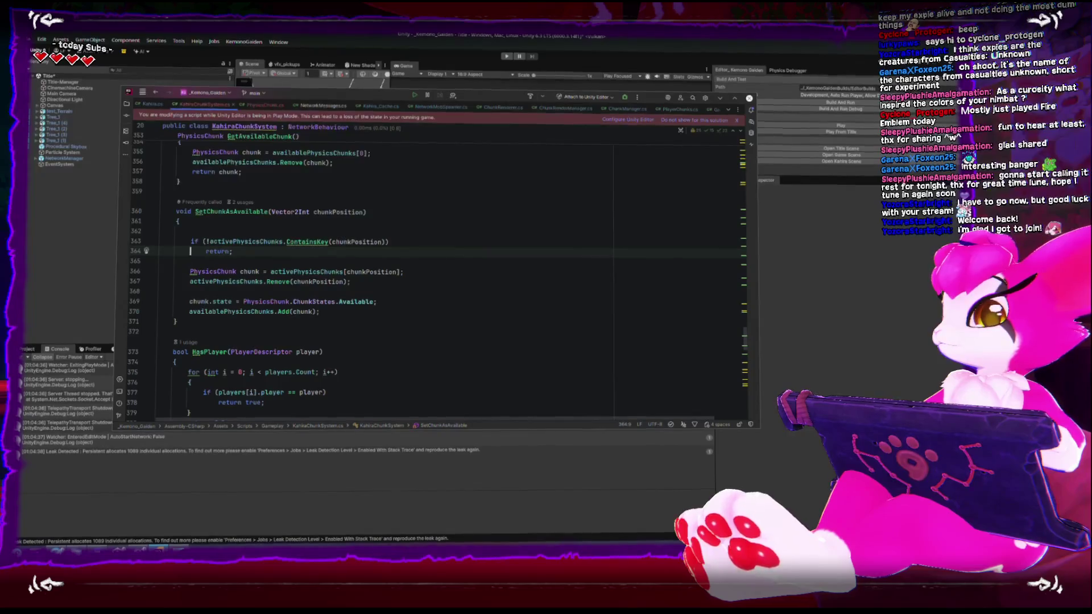
key(Delete)
key(Delete)
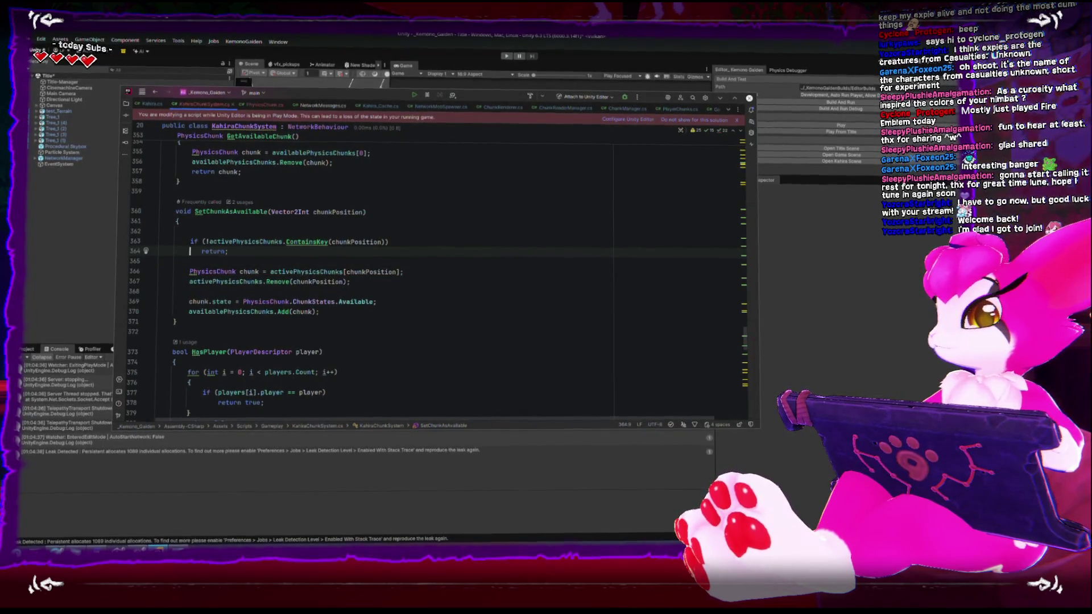
key(Tab)
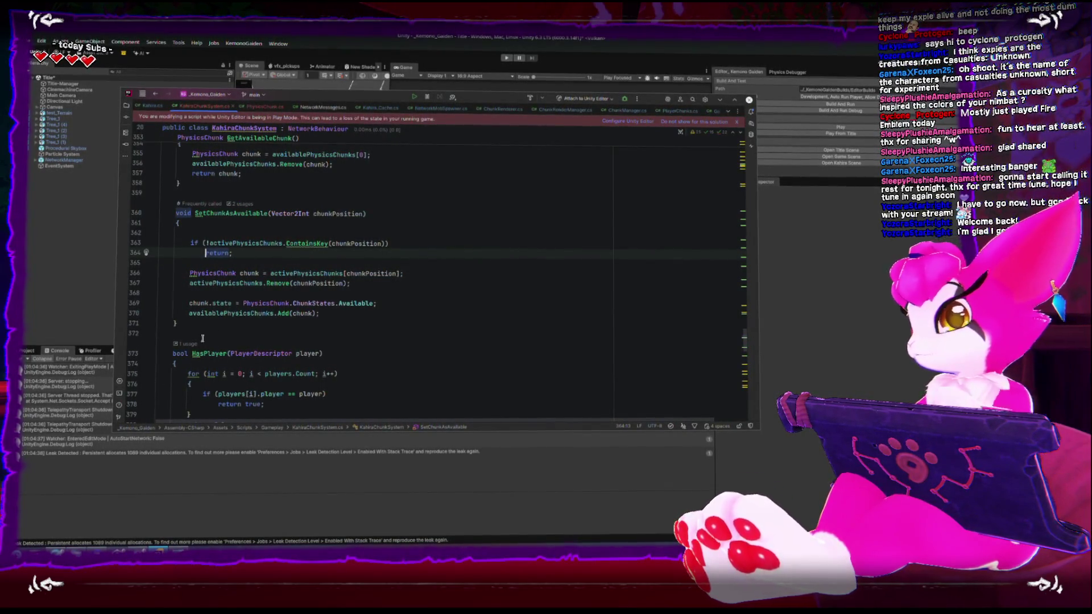
click(228, 233)
key(BackSpace)
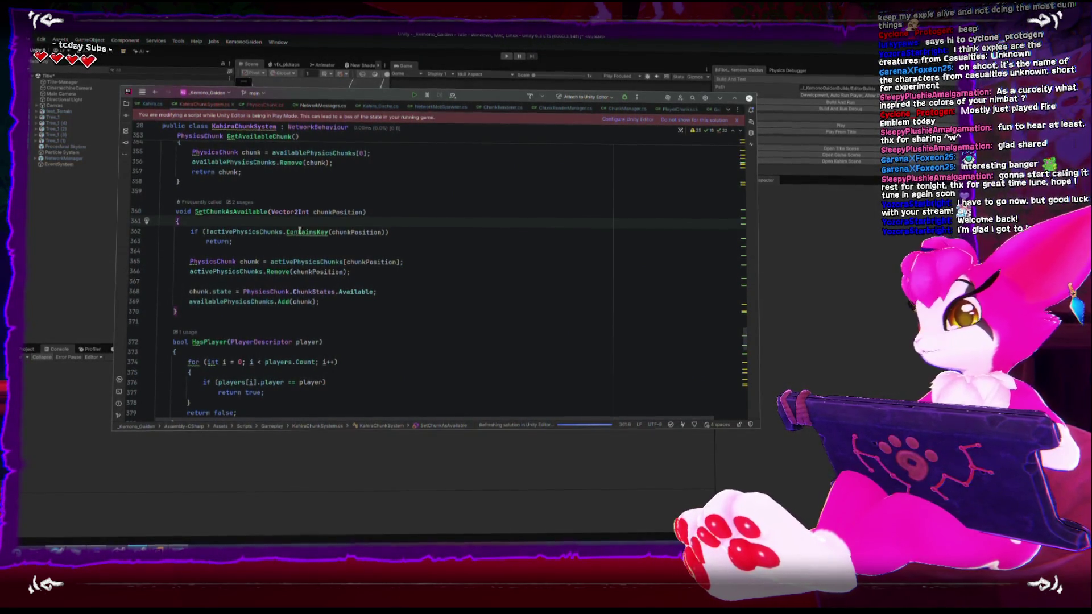
click(81, 265)
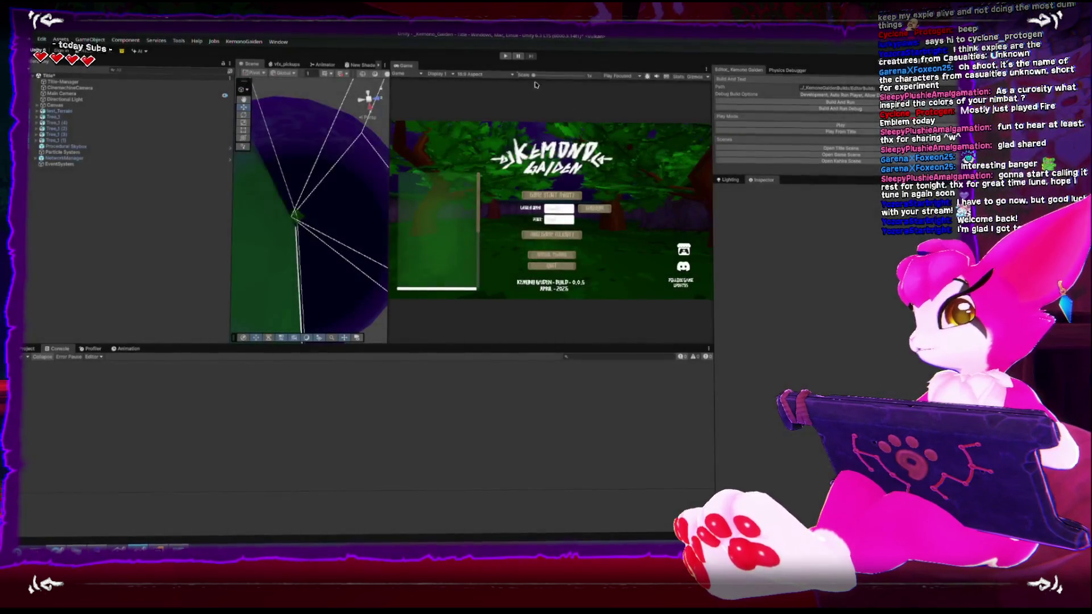
Enter Play mode, host a game and walk the player forward into new chunks.
click(505, 58)
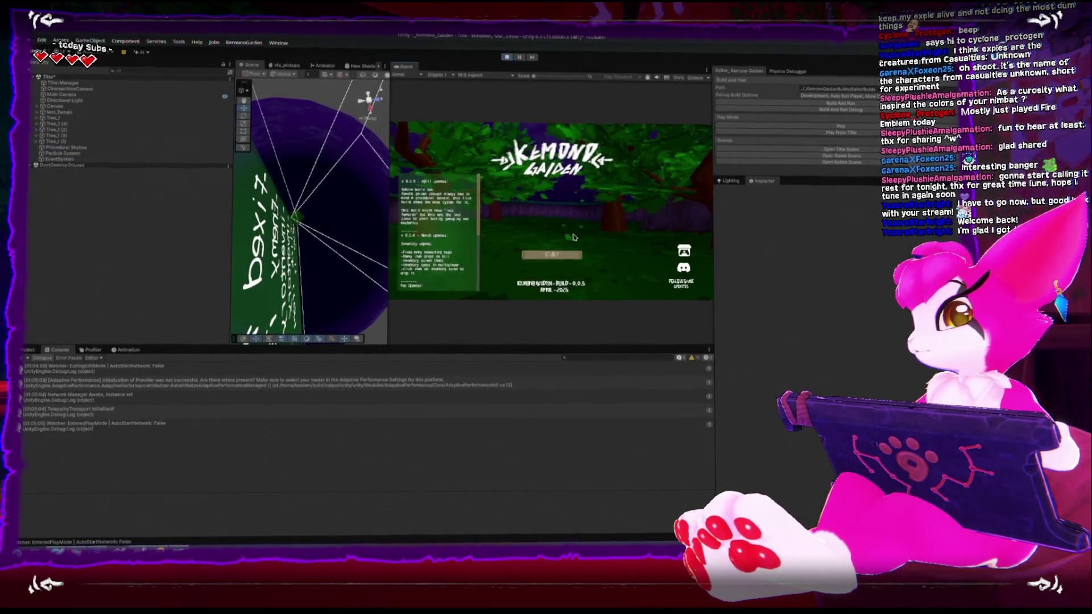
click(571, 255)
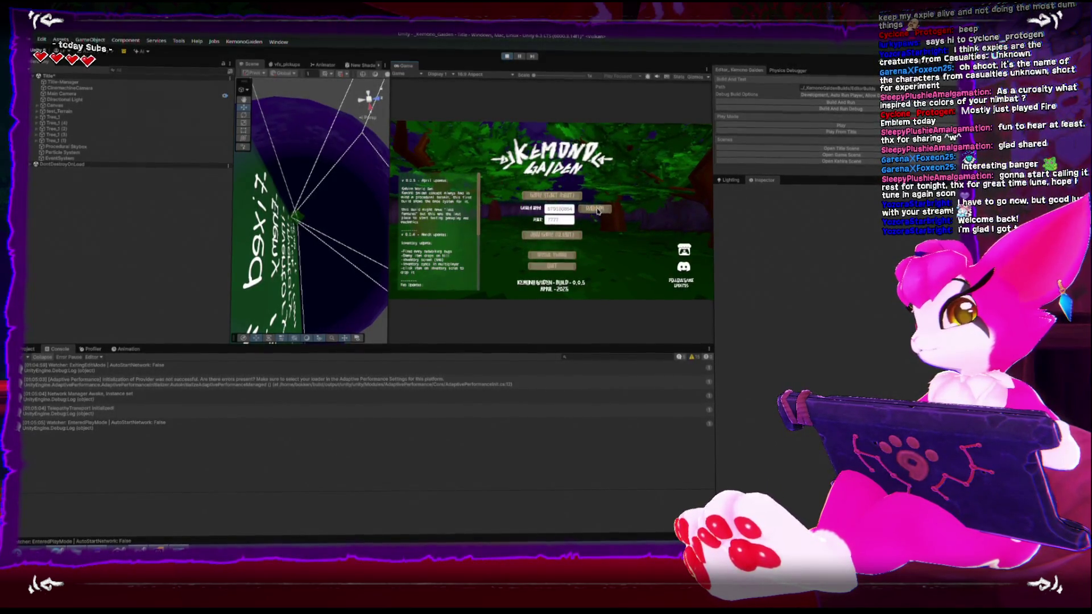
click(556, 196)
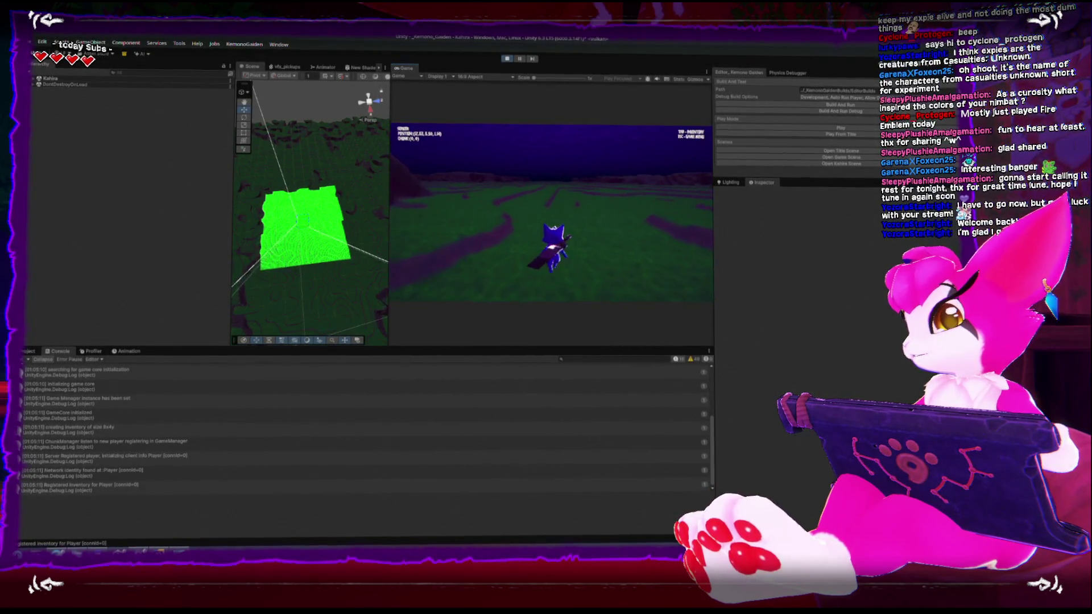
key(w)
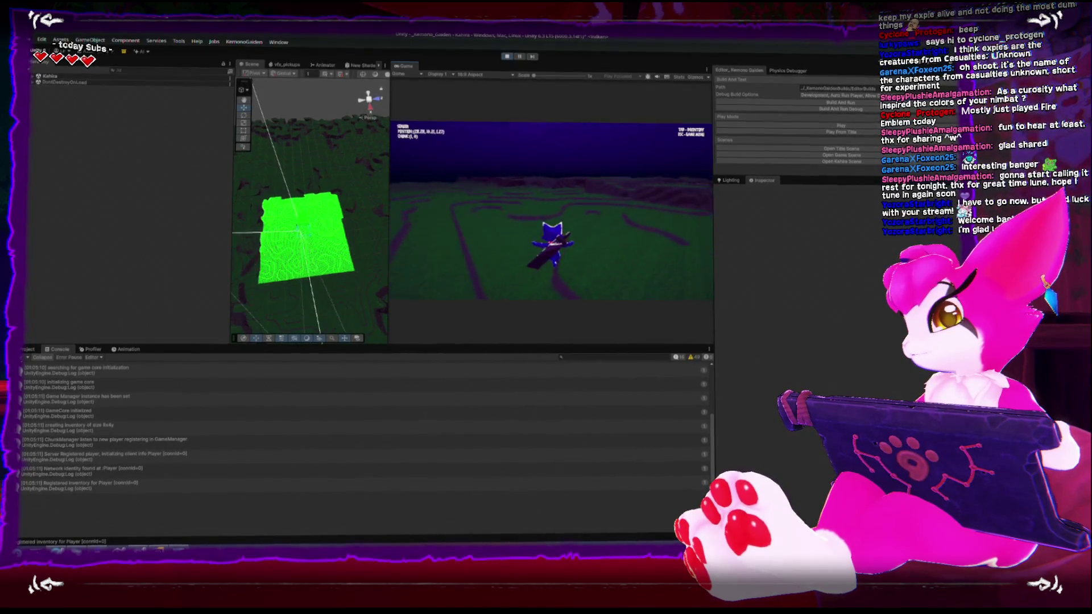
key(w)
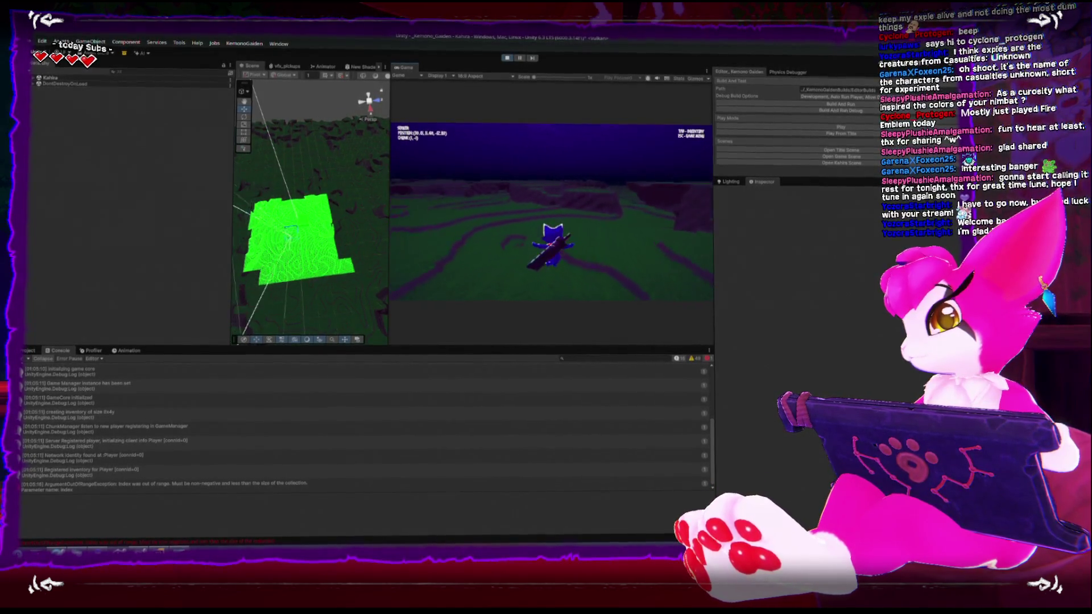
key(w)
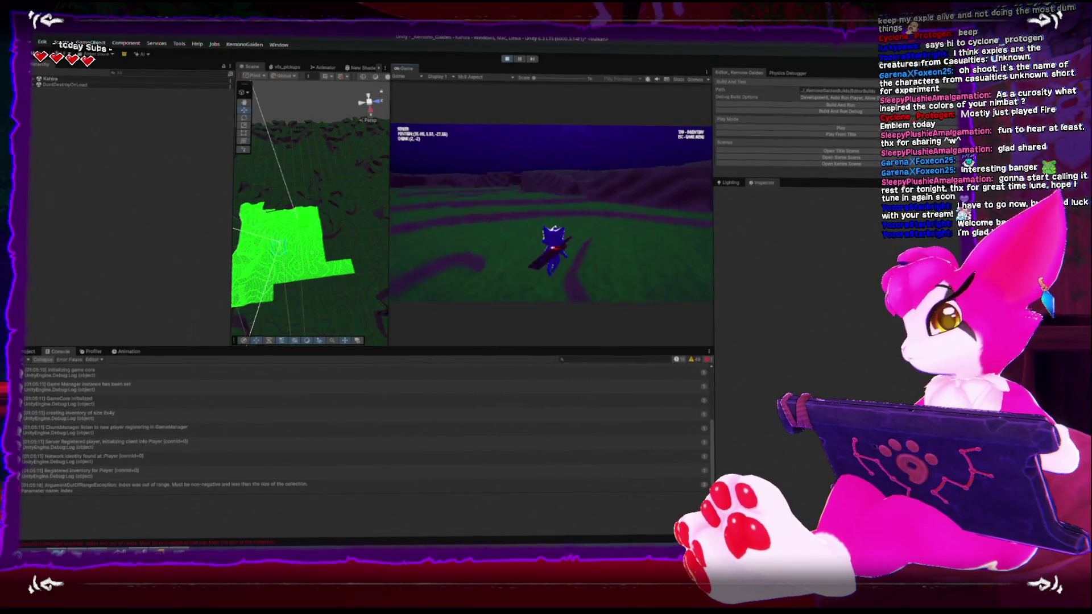
key(Escape)
Inspect the out-of-range error, check KahiraChunkSystem in the Inspector, then stop Play mode.
click(152, 484)
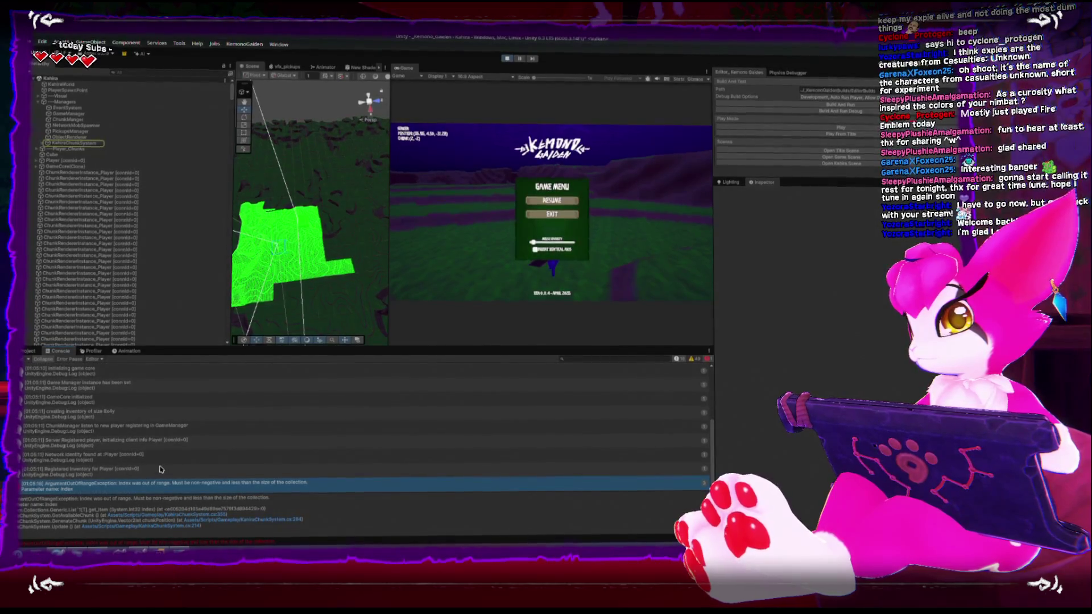
scroll(161, 469, up, 1)
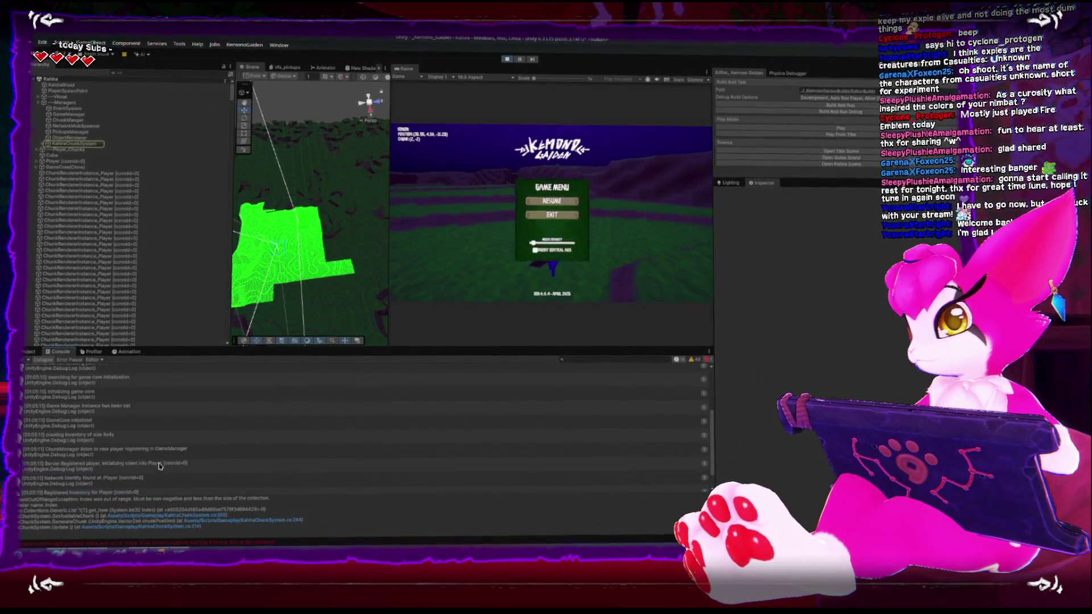
click(481, 263)
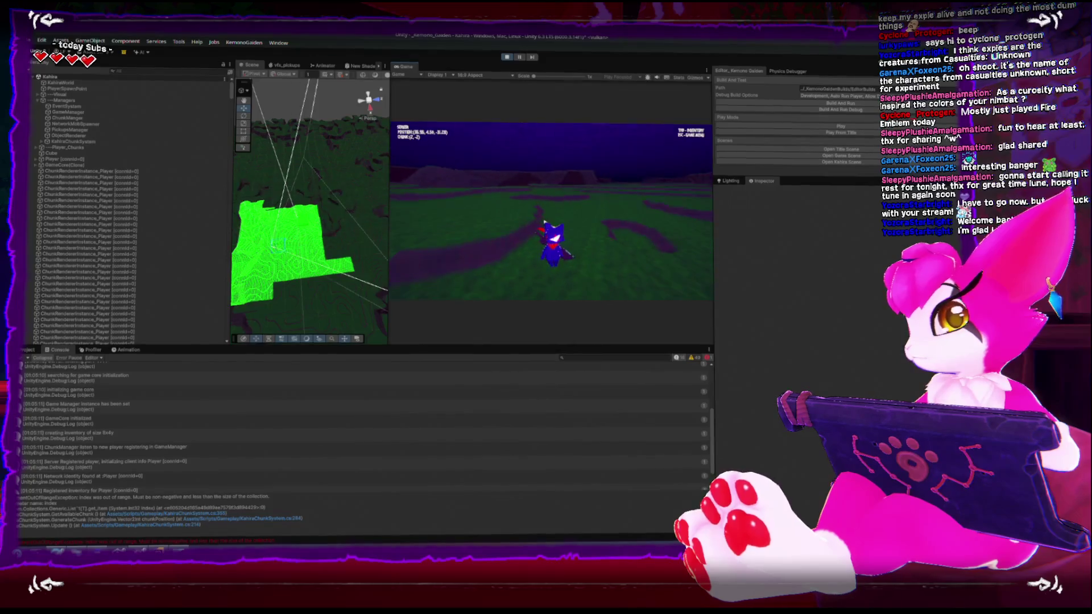
key(w)
key(w)
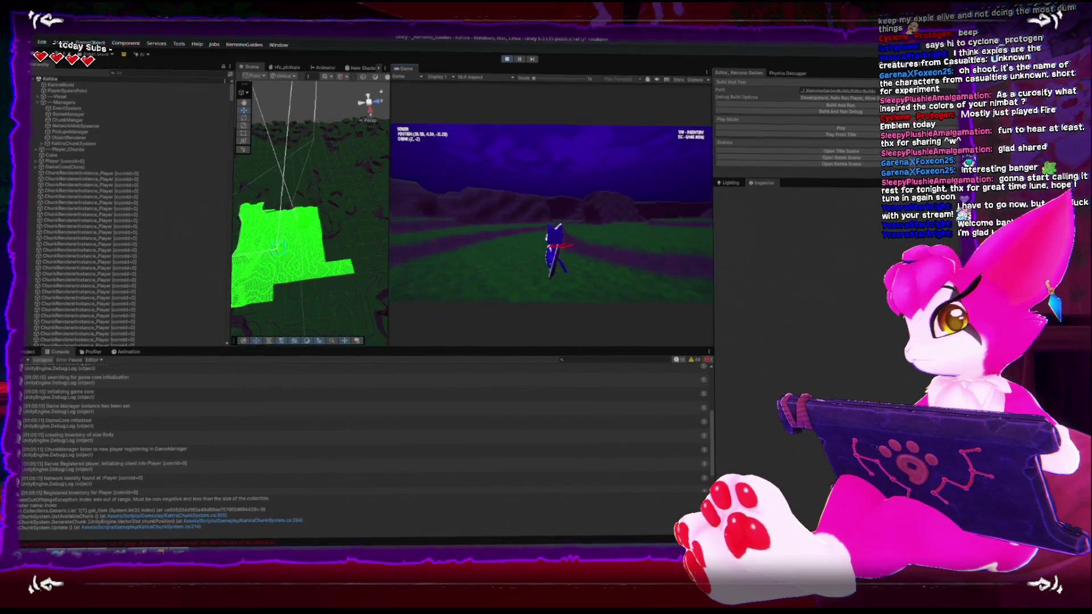
key(Escape)
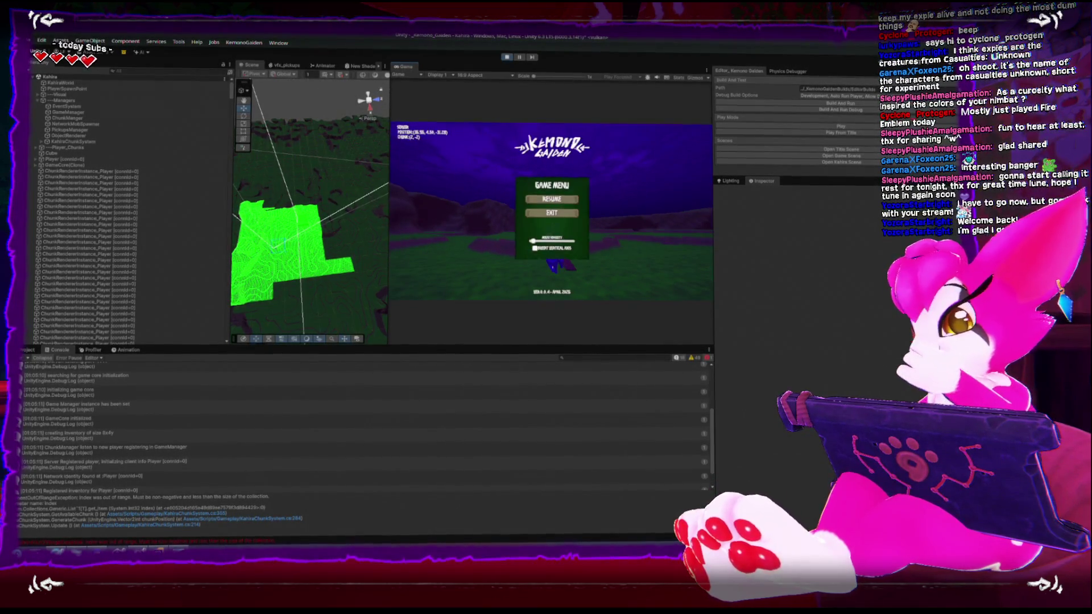
scroll(152, 466, down, 1)
click(167, 490)
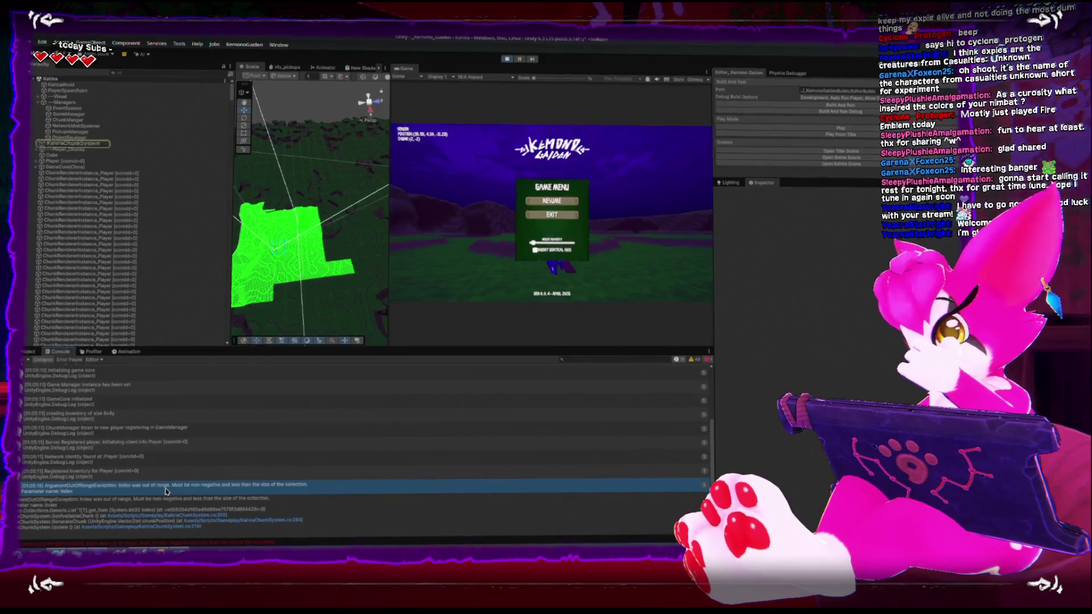
click(74, 146)
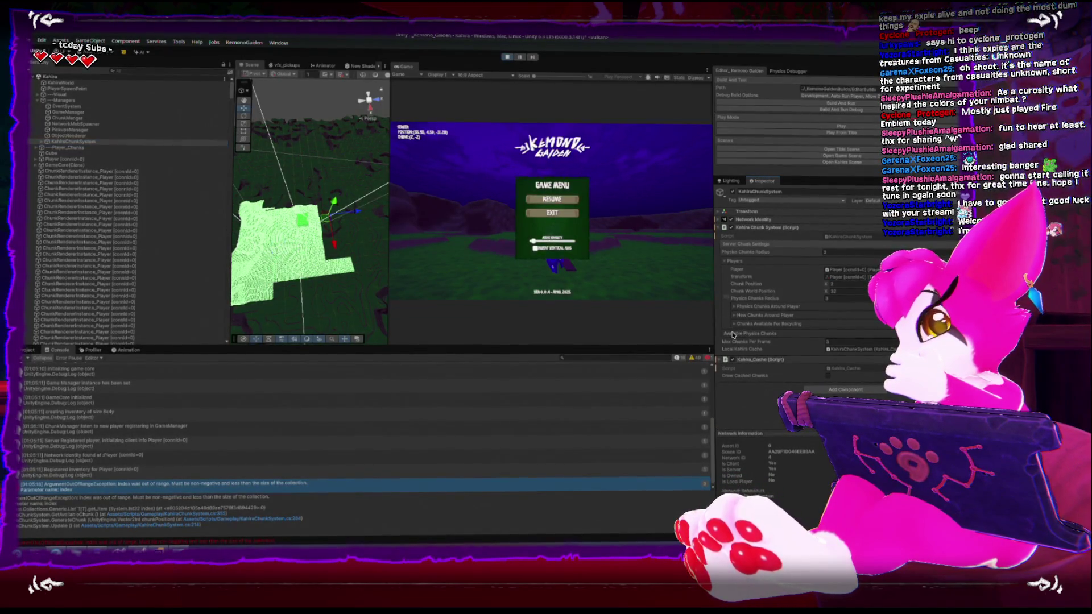
click(506, 58)
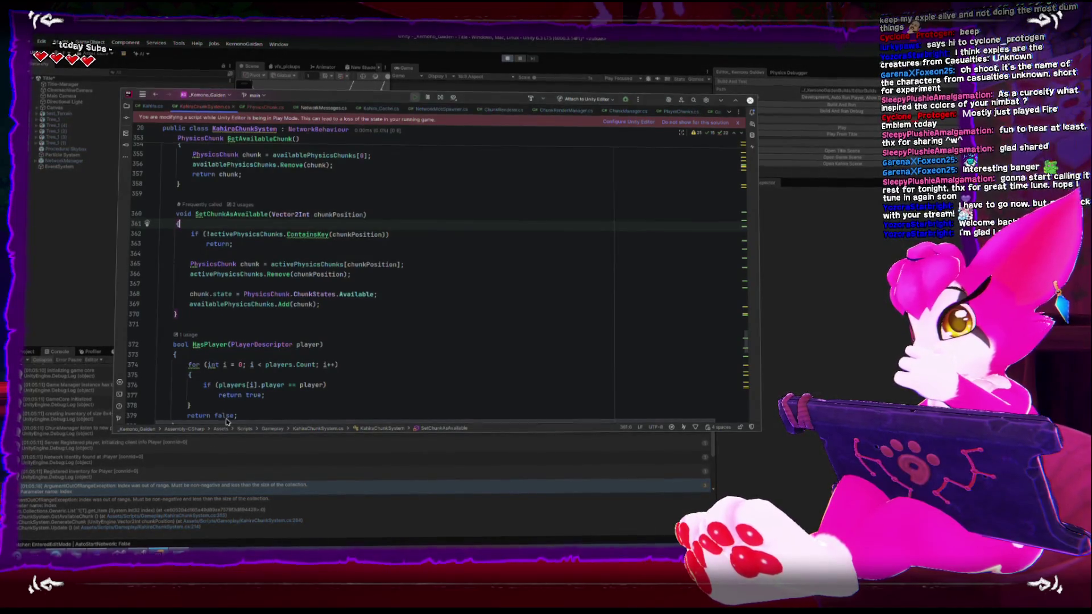
scroll(249, 247, up, 20)
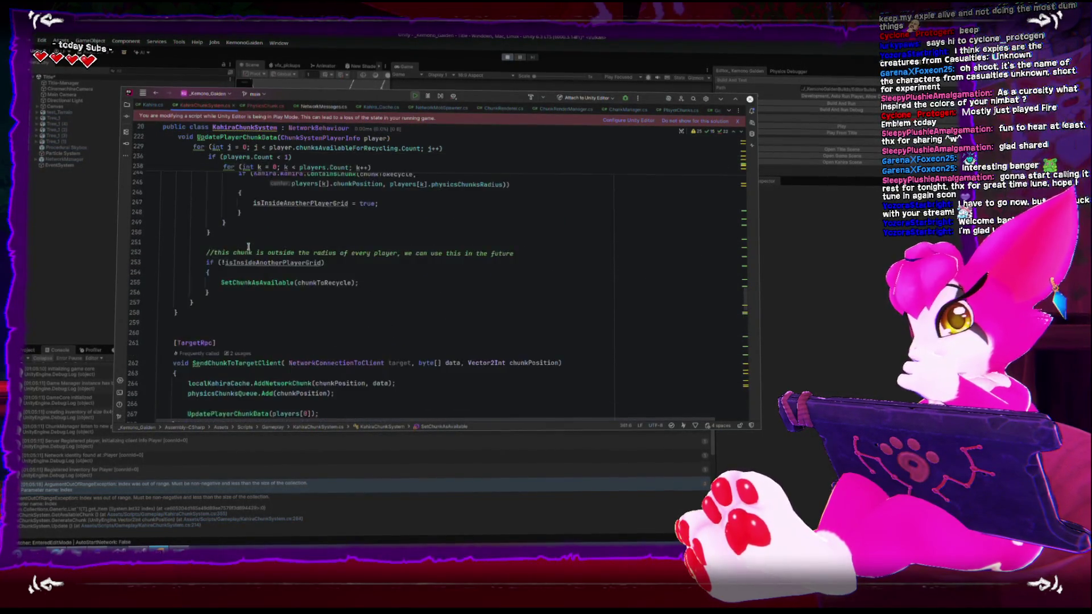
scroll(248, 246, up, 4)
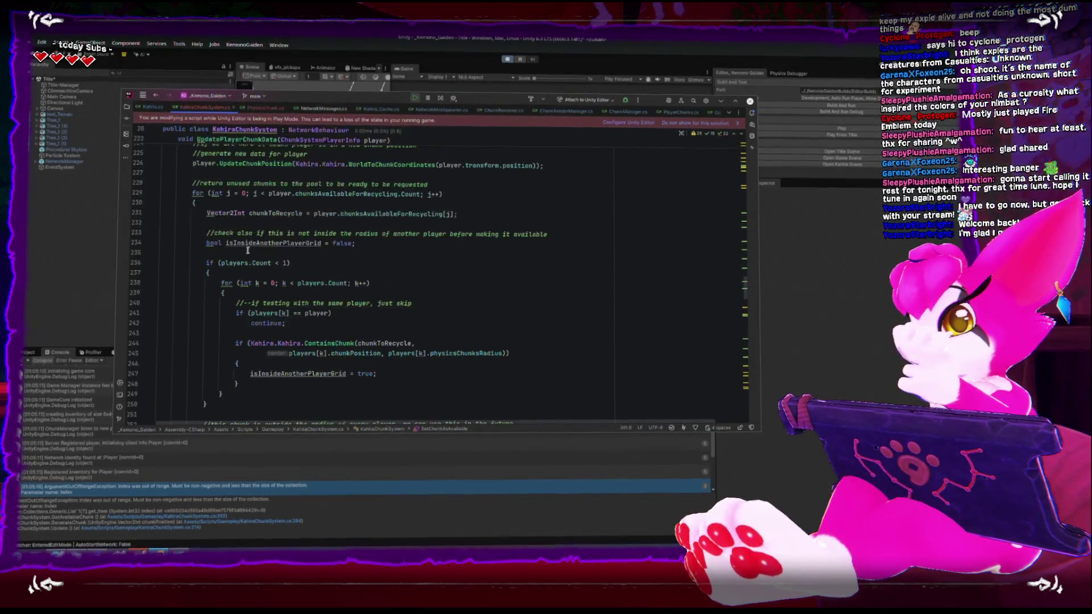
click(278, 385)
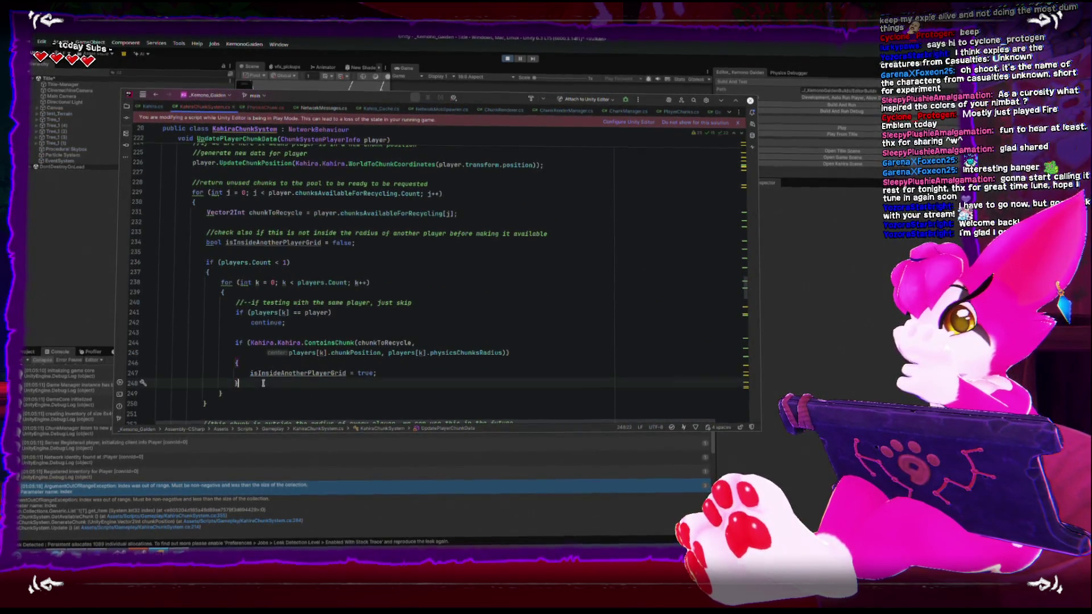
key(Down)
key(Down)
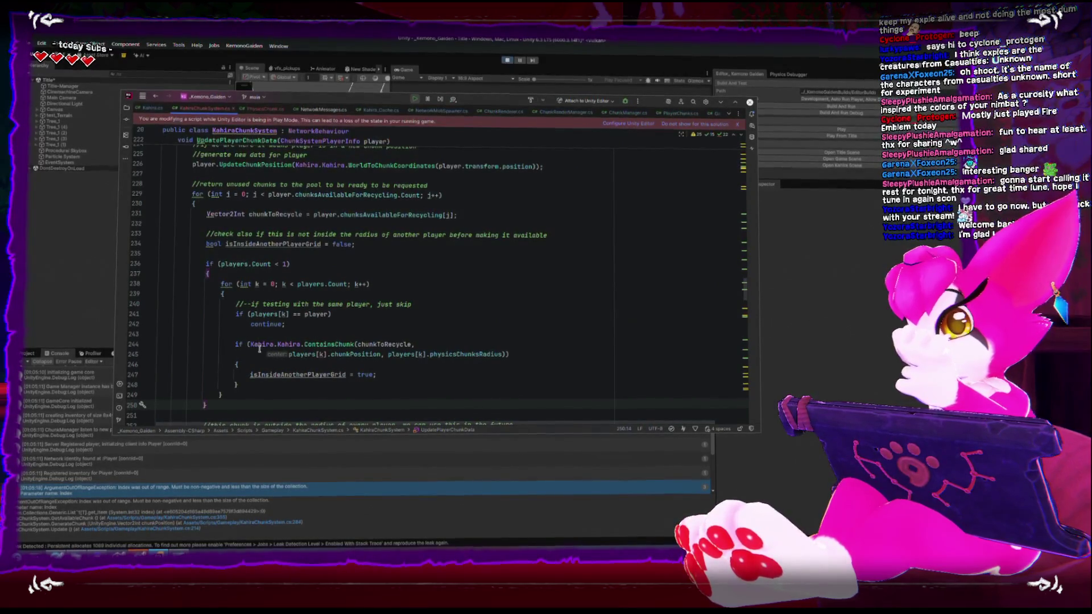
scroll(249, 349, down, 4)
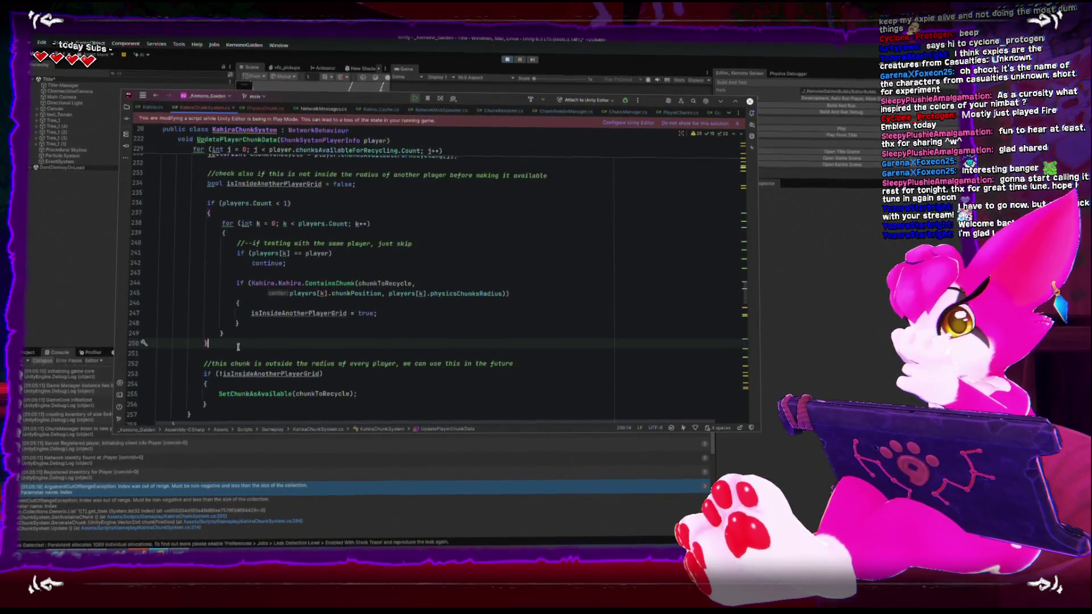
scroll(237, 345, up, 14)
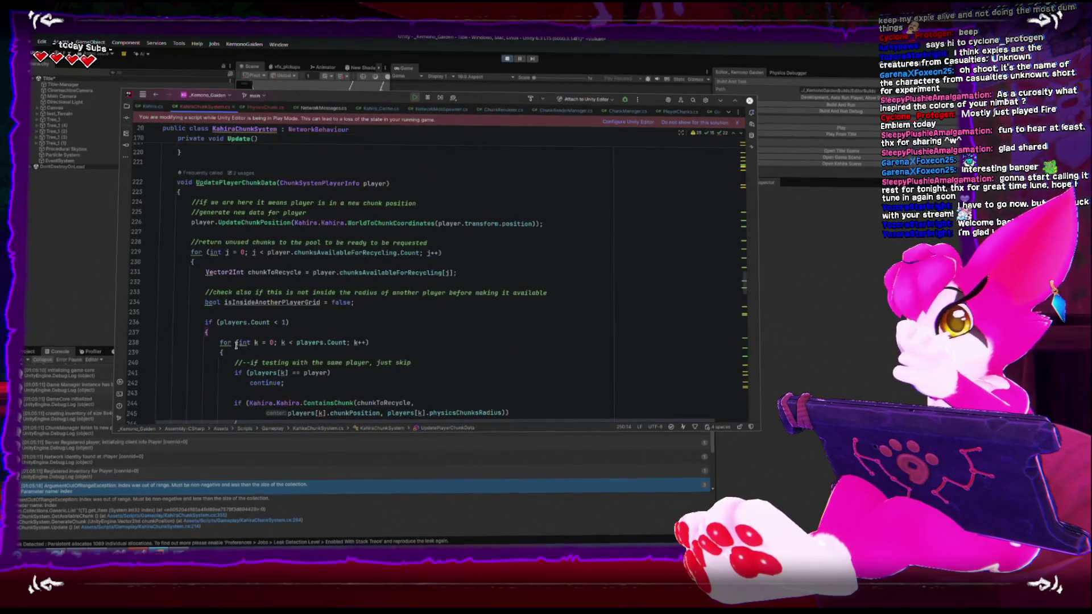
scroll(235, 345, up, 6)
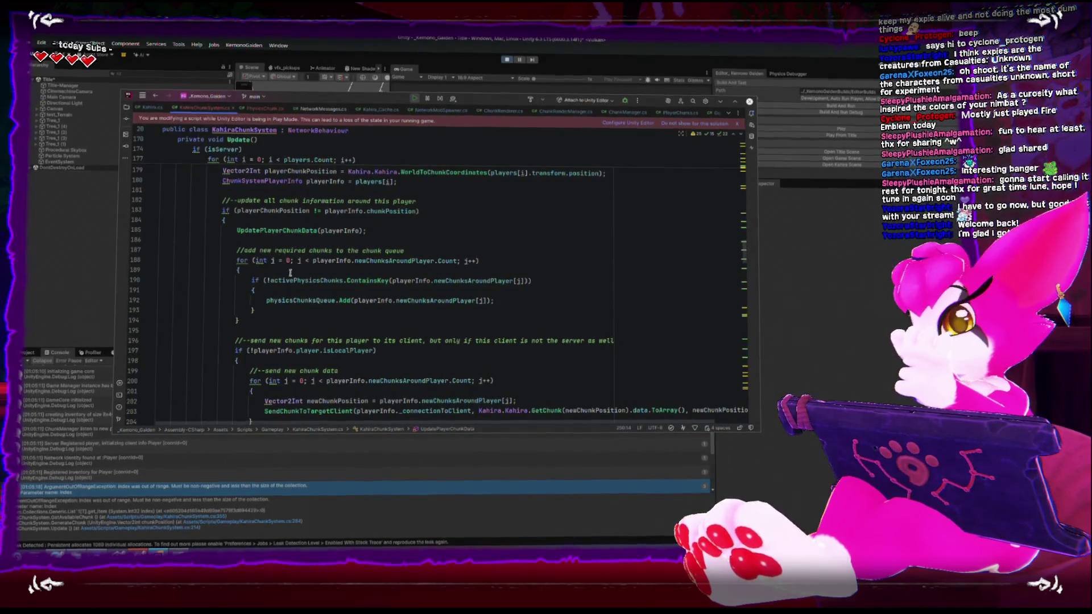
double_click(279, 231)
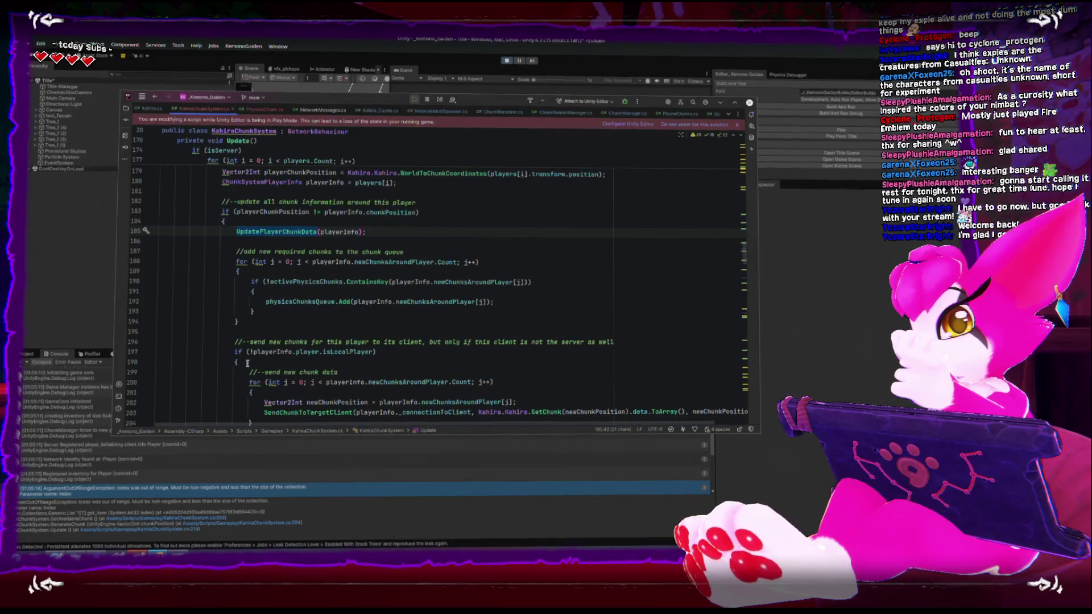
scroll(248, 362, down, 6)
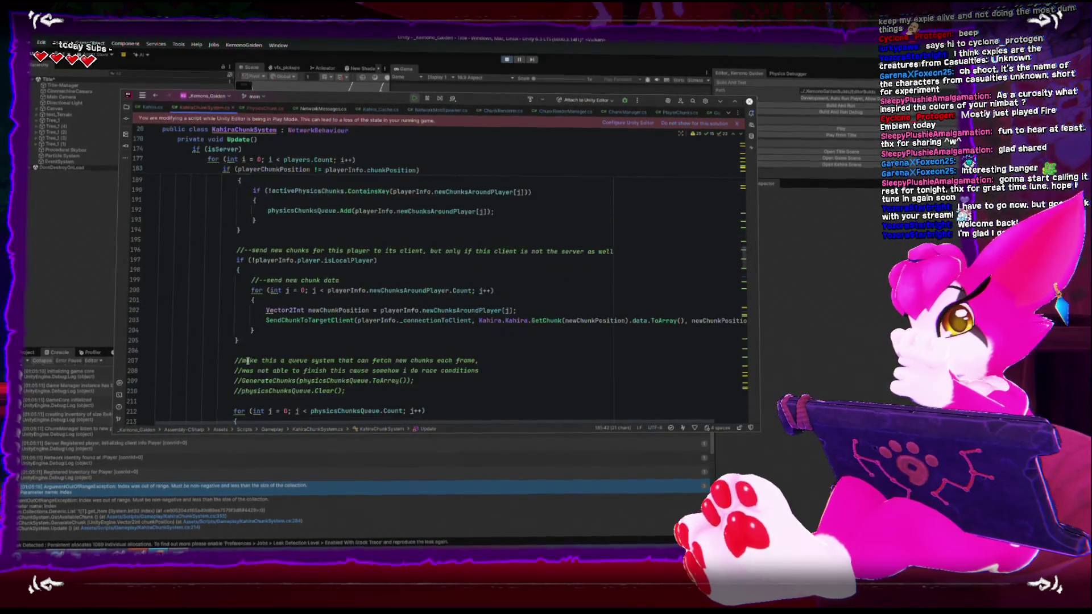
scroll(247, 360, down, 8)
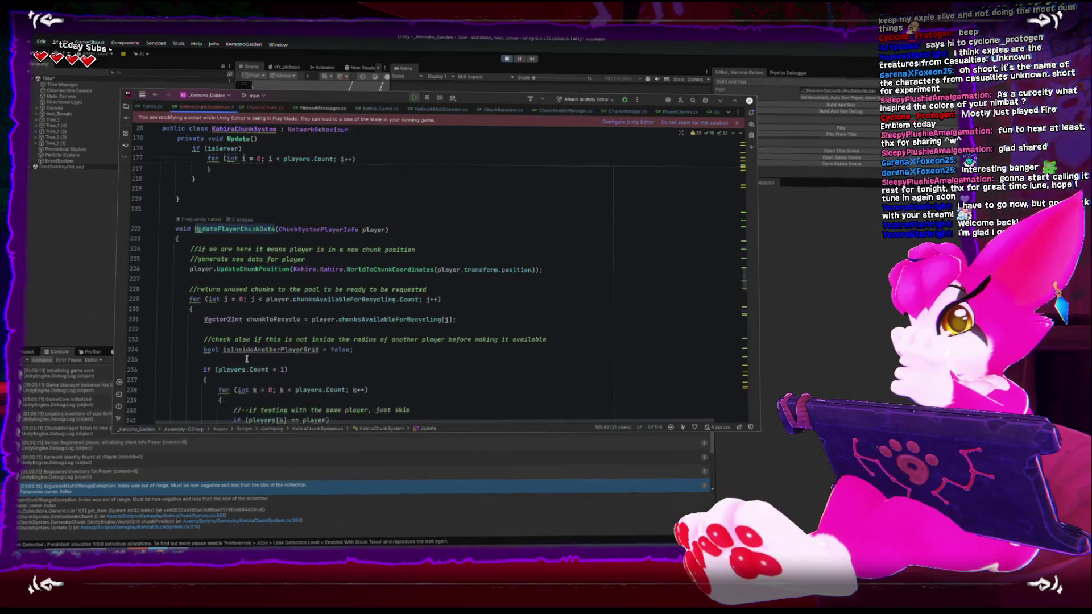
scroll(241, 359, down, 1)
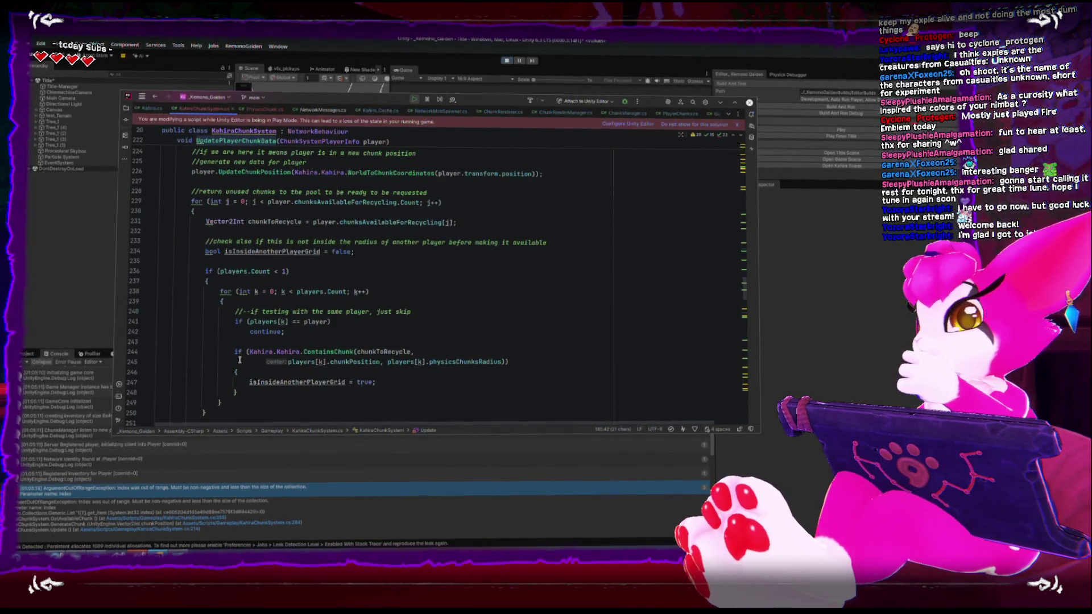
scroll(240, 359, up, 2)
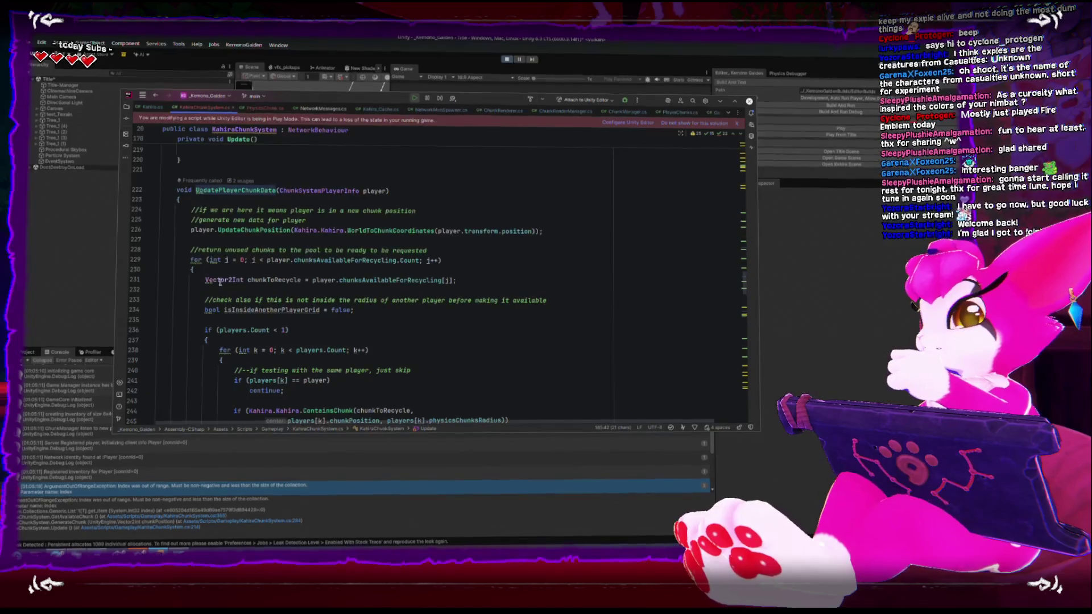
scroll(263, 309, down, 3)
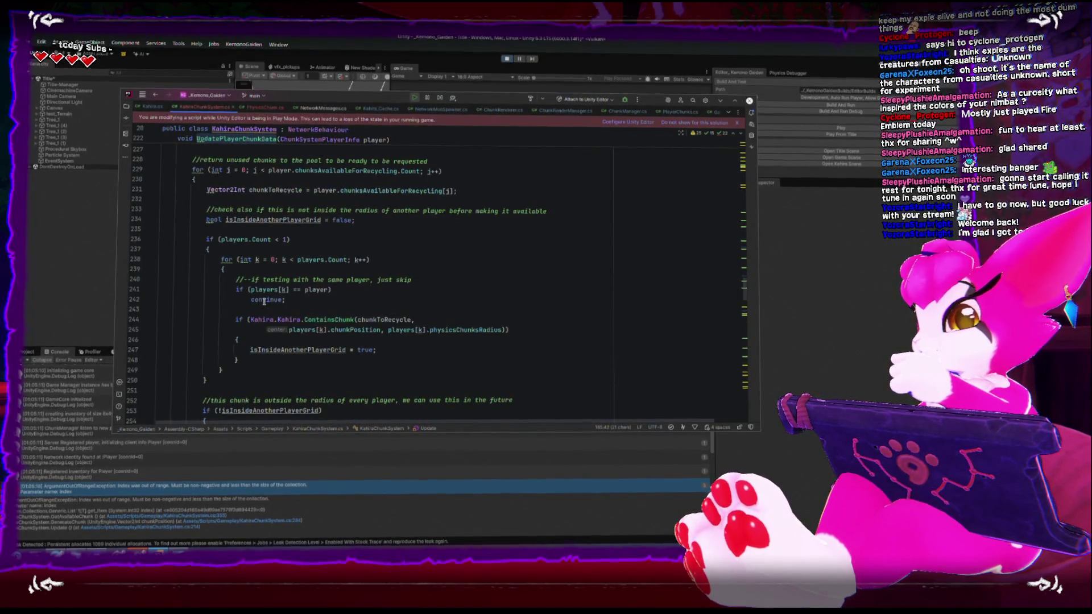
scroll(264, 302, down, 2)
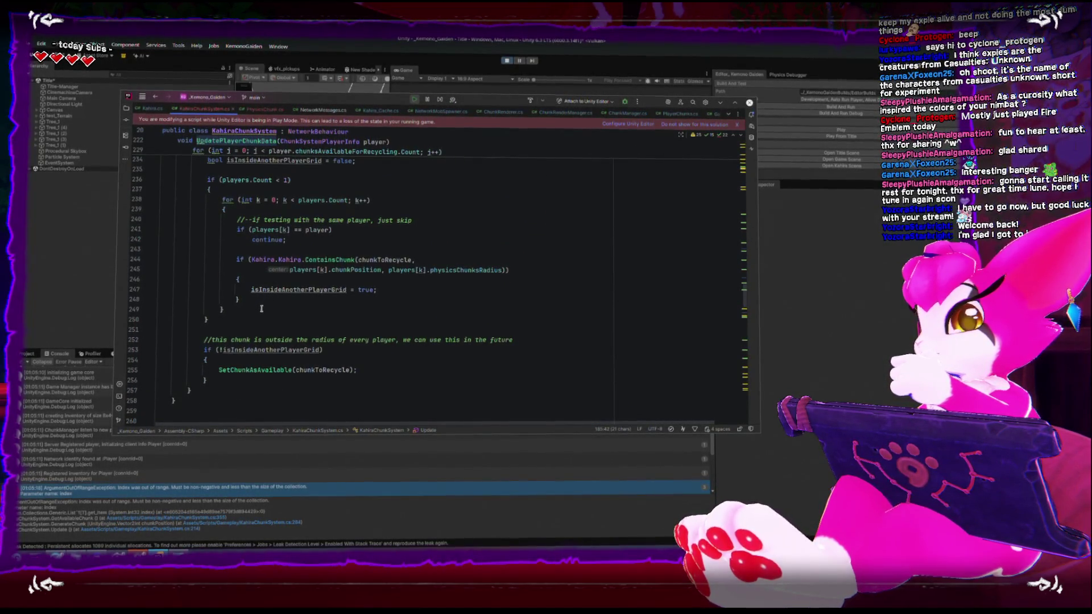
scroll(262, 309, up, 2)
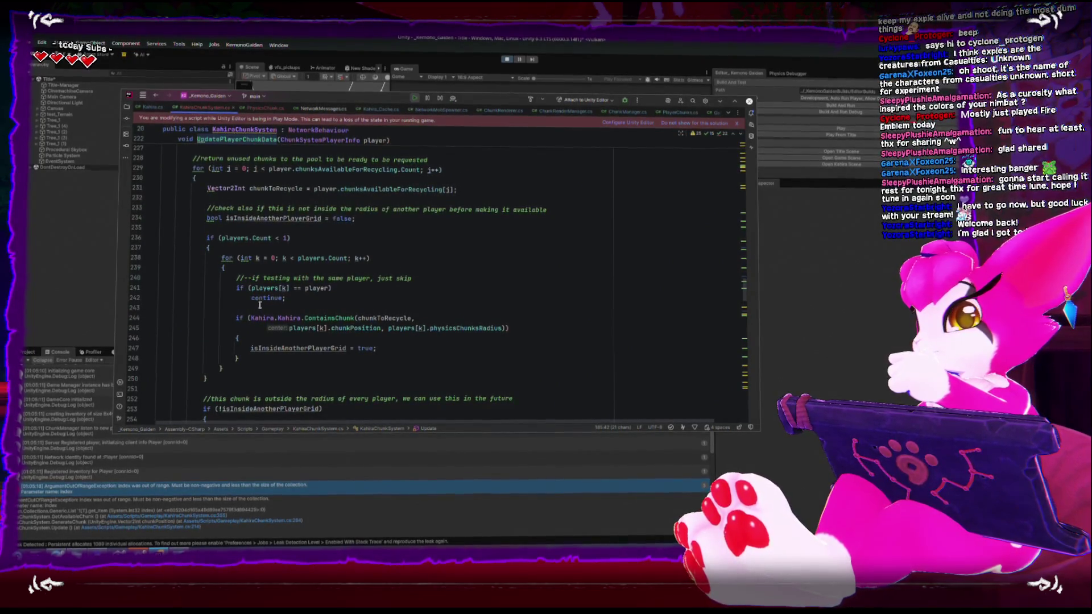
click(275, 191)
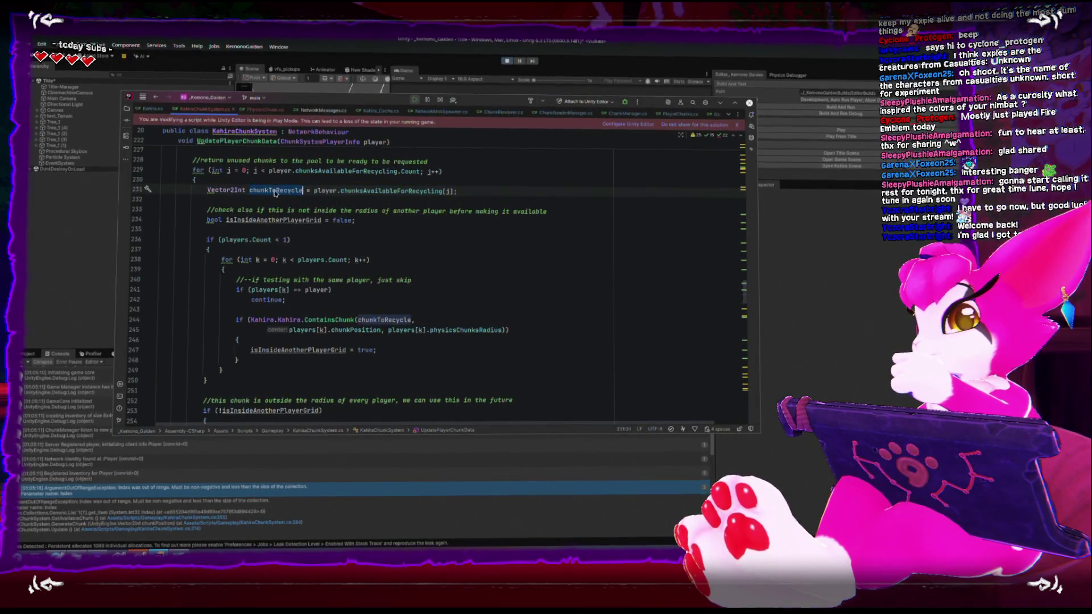
Delete the < from the players.Count < 1 condition on line 236 and switch back to Unity.
double_click(275, 192)
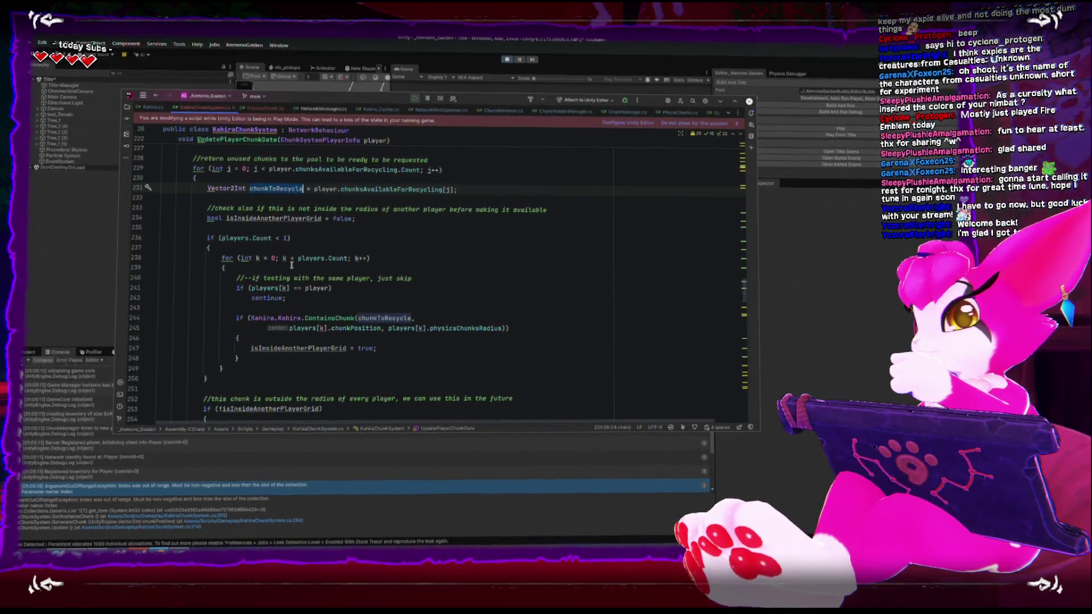
click(281, 239)
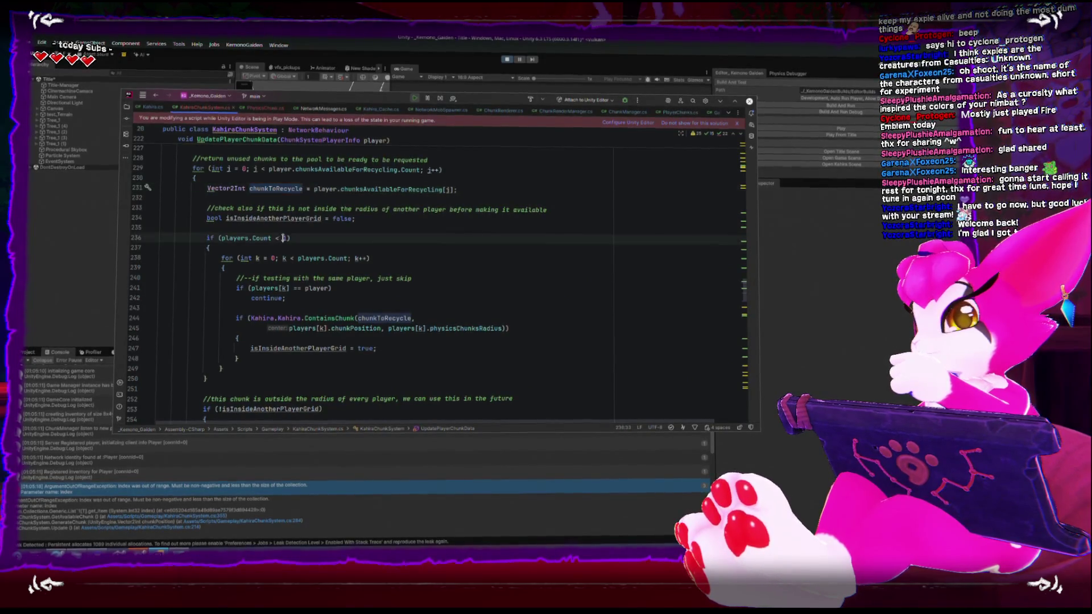
key(BackSpace)
key(BackSpace)
text(>)
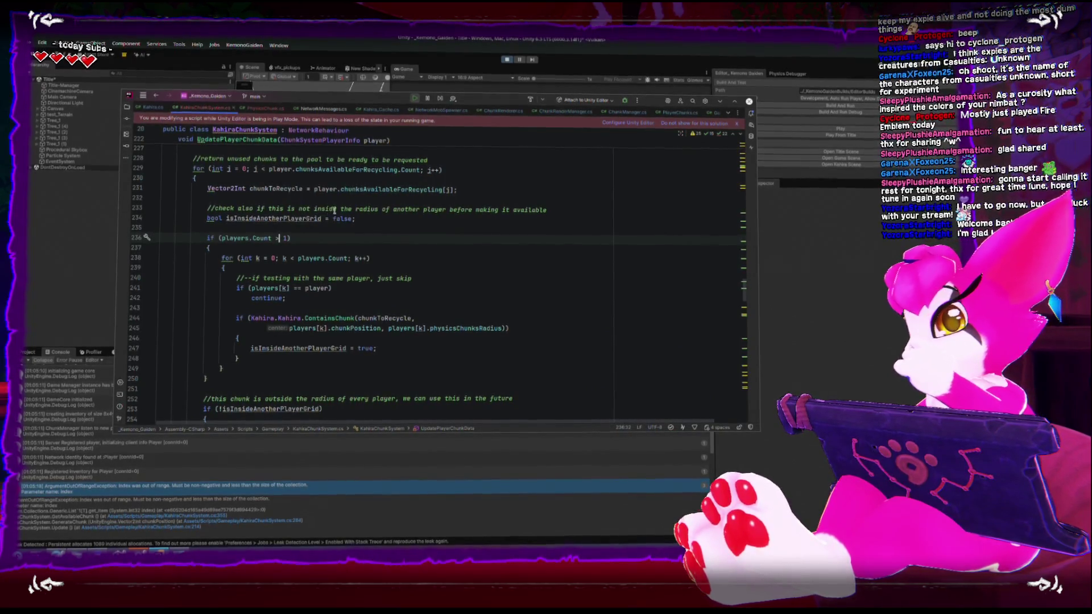
click(508, 59)
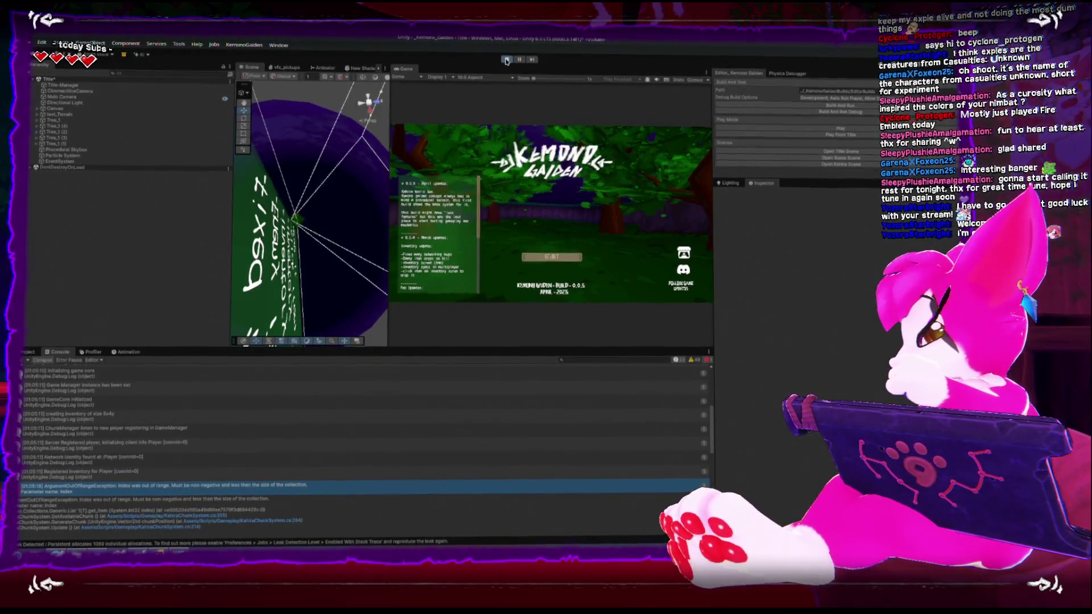
Enter Play mode, restart once, and host a game via START and Game Start (Host).
click(506, 60)
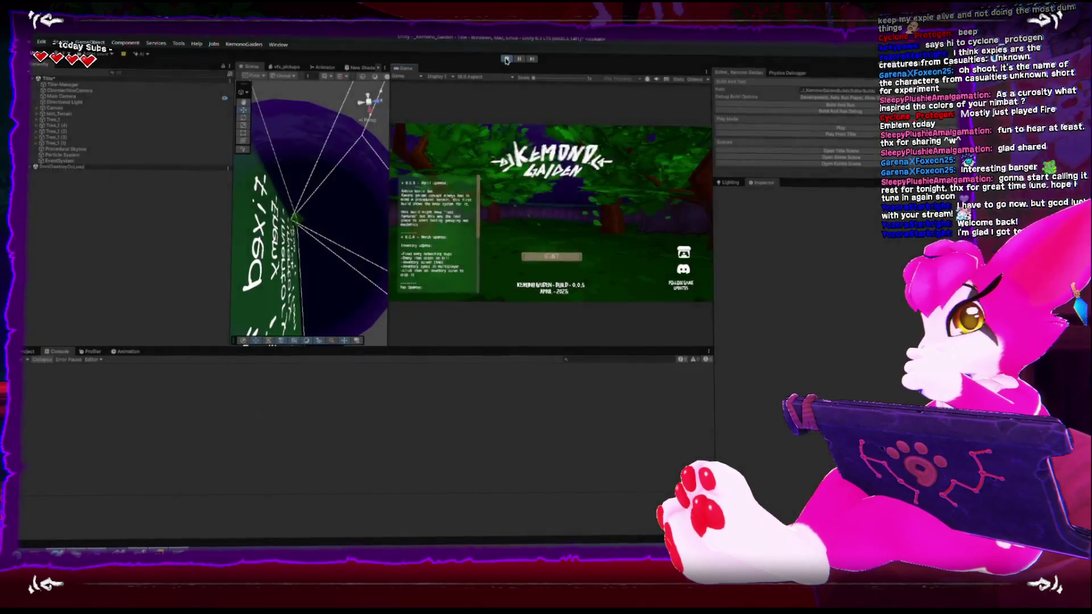
click(548, 257)
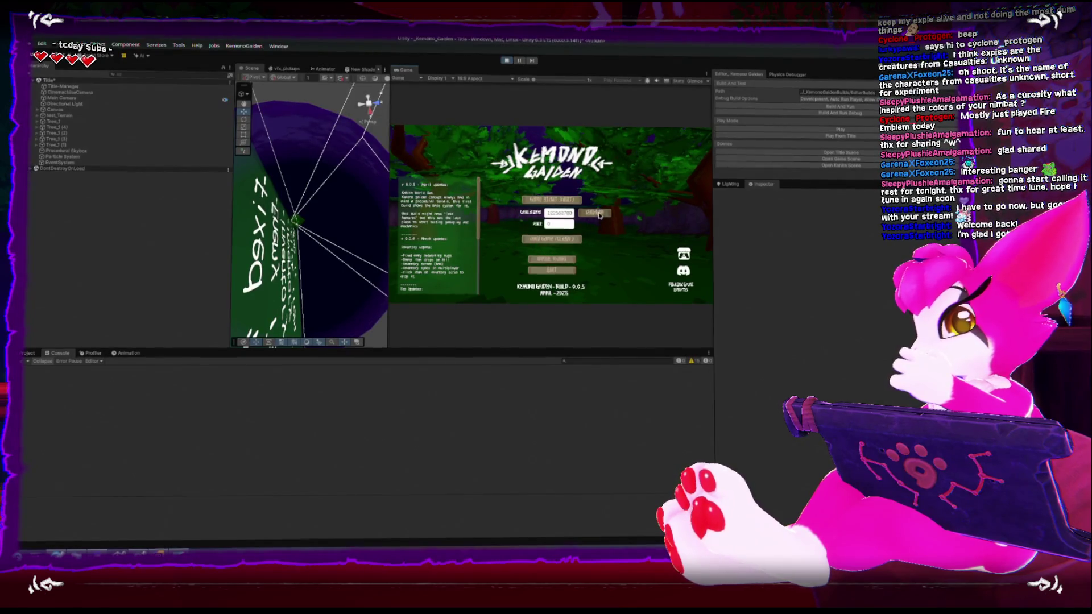
click(559, 200)
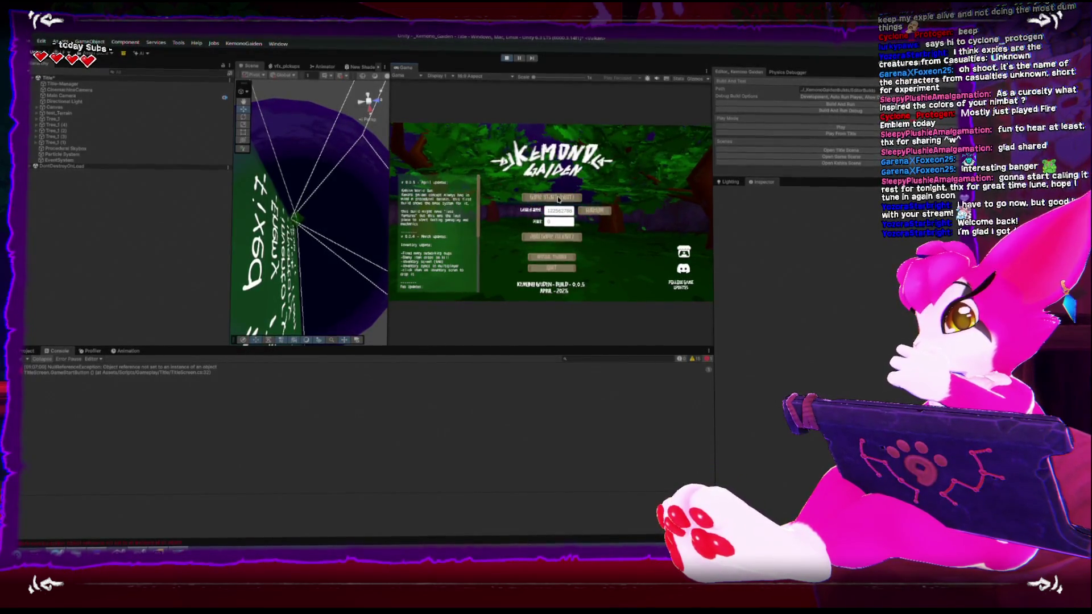
click(557, 197)
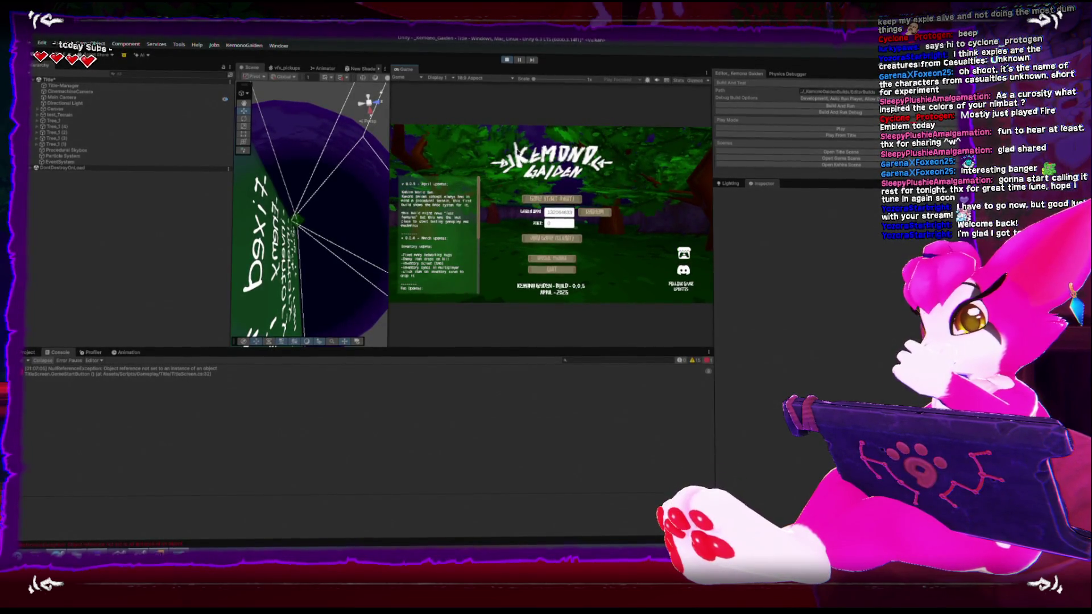
click(505, 60)
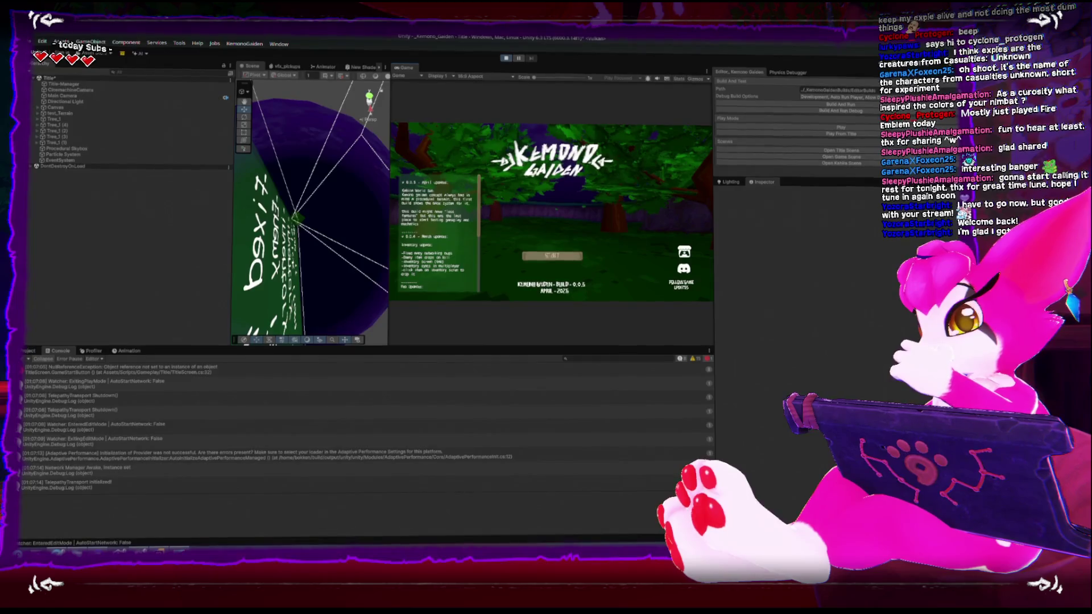
click(572, 255)
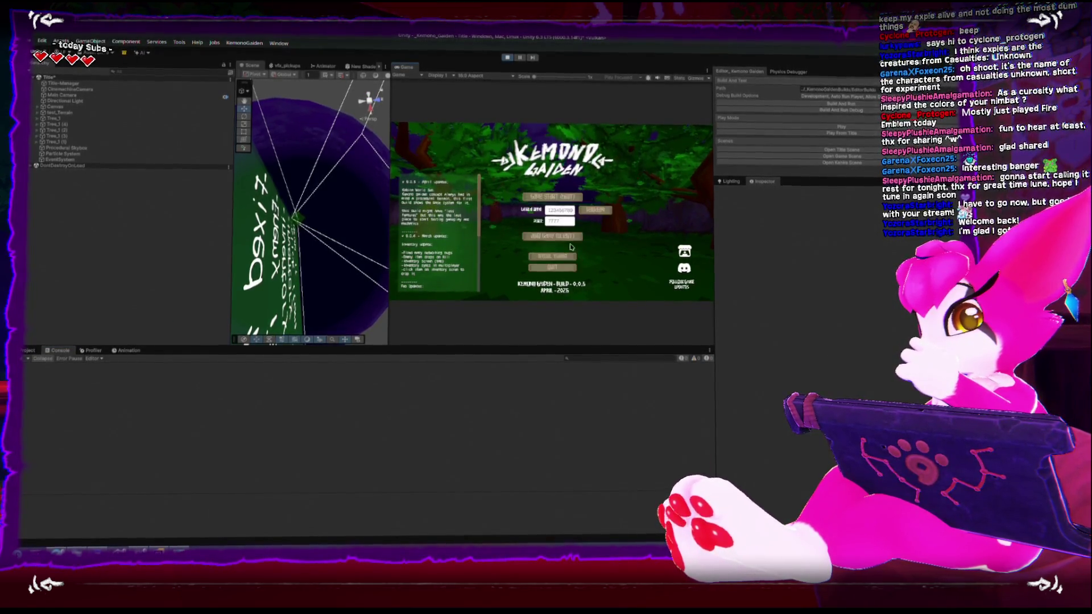
click(595, 211)
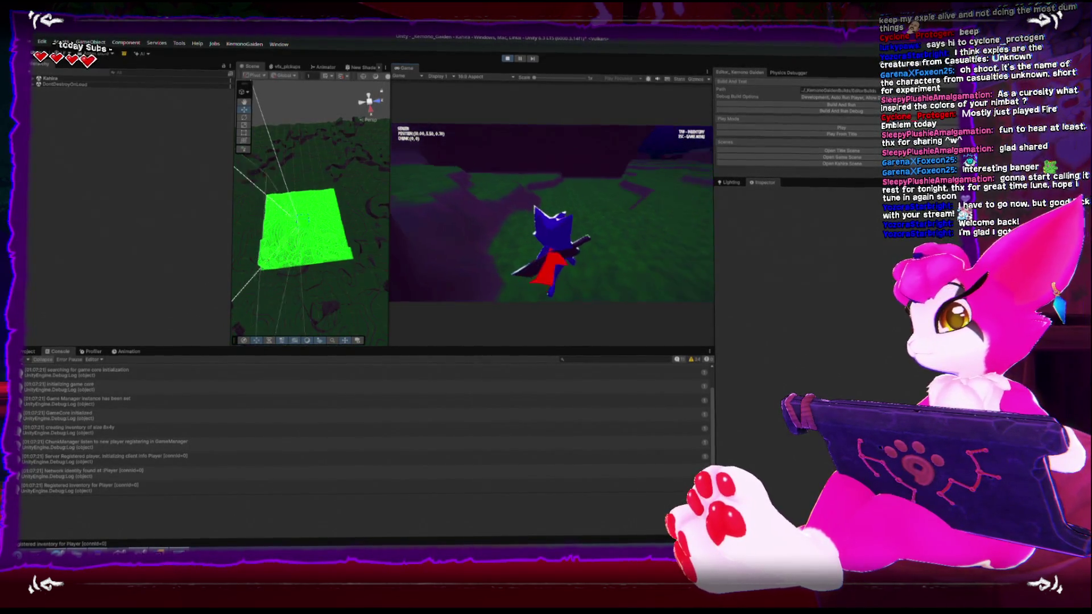
Walk the player forward, pause, select the ArgumentOutOfRangeException, and orbit the Scene view over the terrain.
key(w)
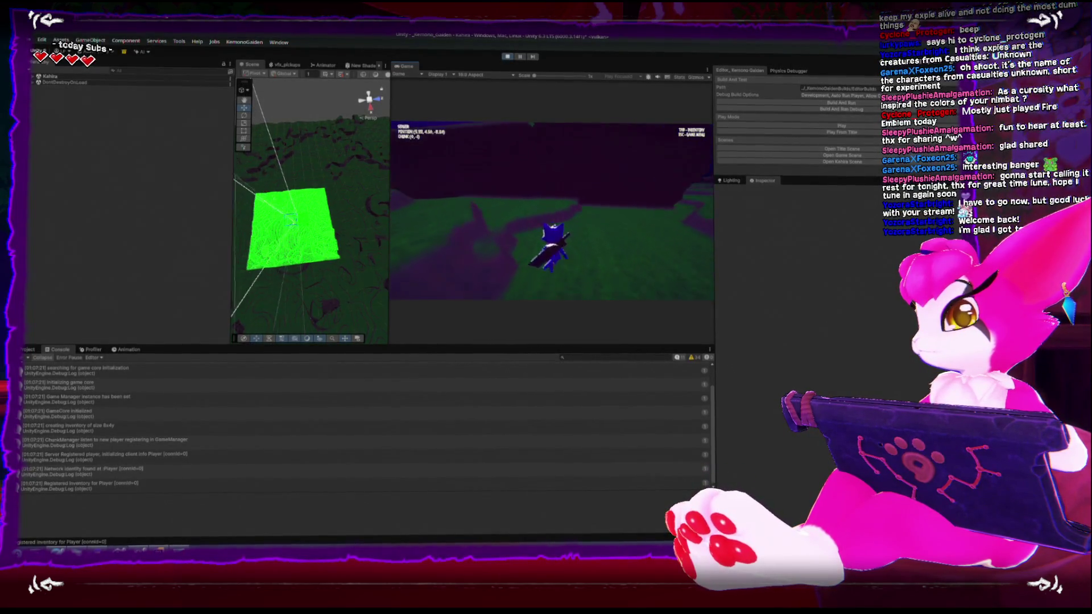
key(w)
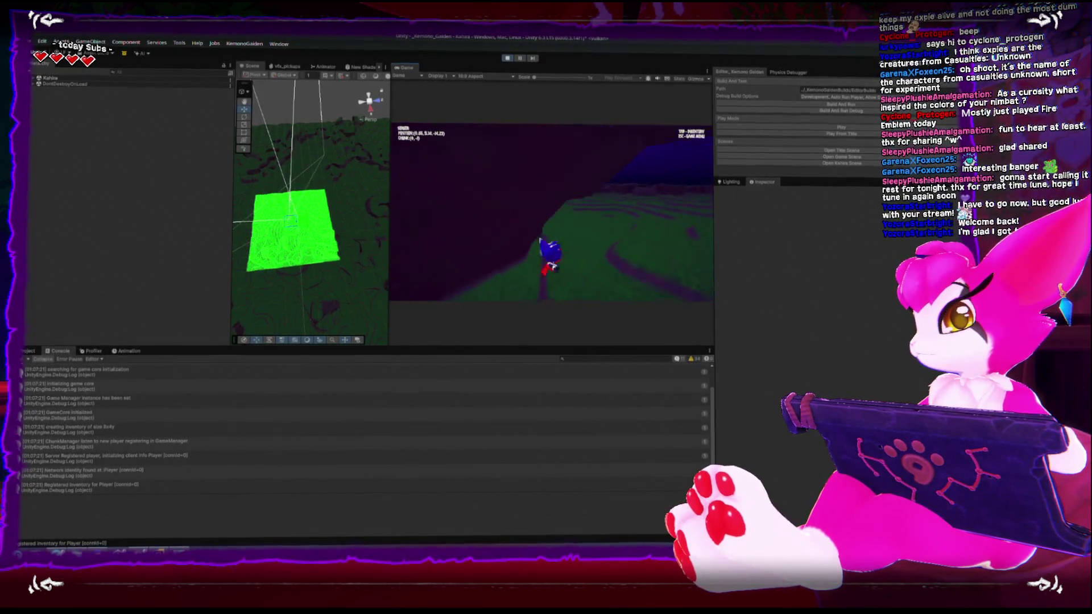
key(Escape)
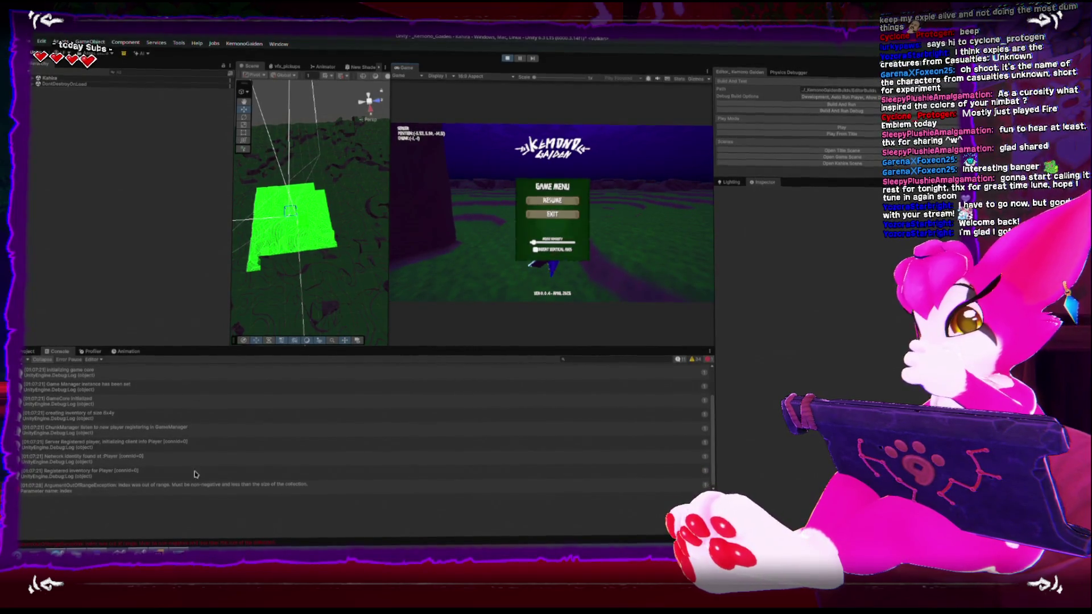
click(200, 484)
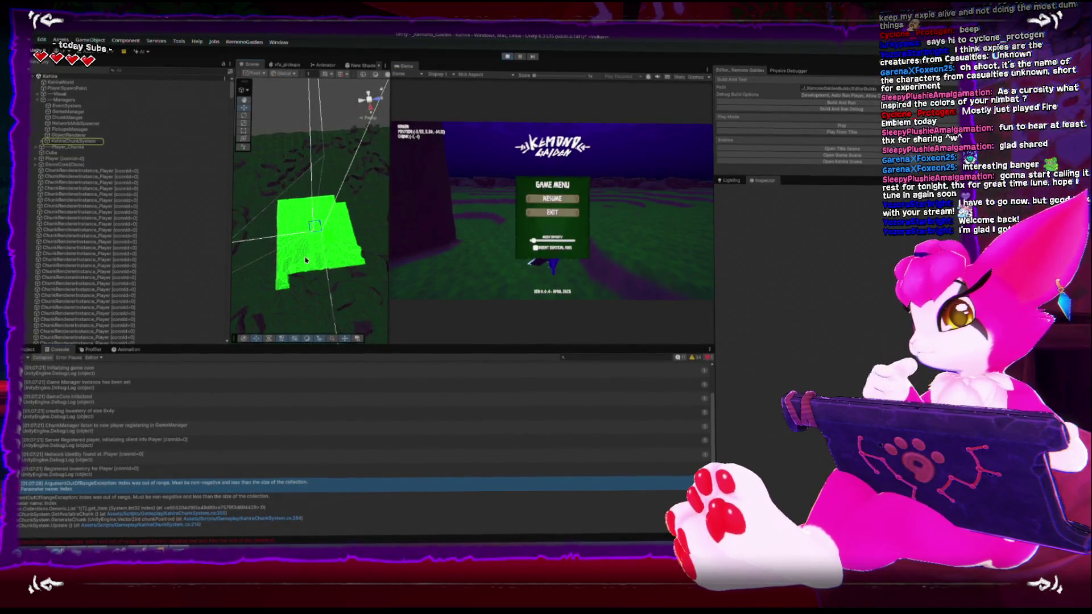
mouse_move(305, 260)
mouse_down()
mouse_move(316, 233)
mouse_move(304, 237)
mouse_move(298, 271)
mouse_move(355, 235)
mouse_up()
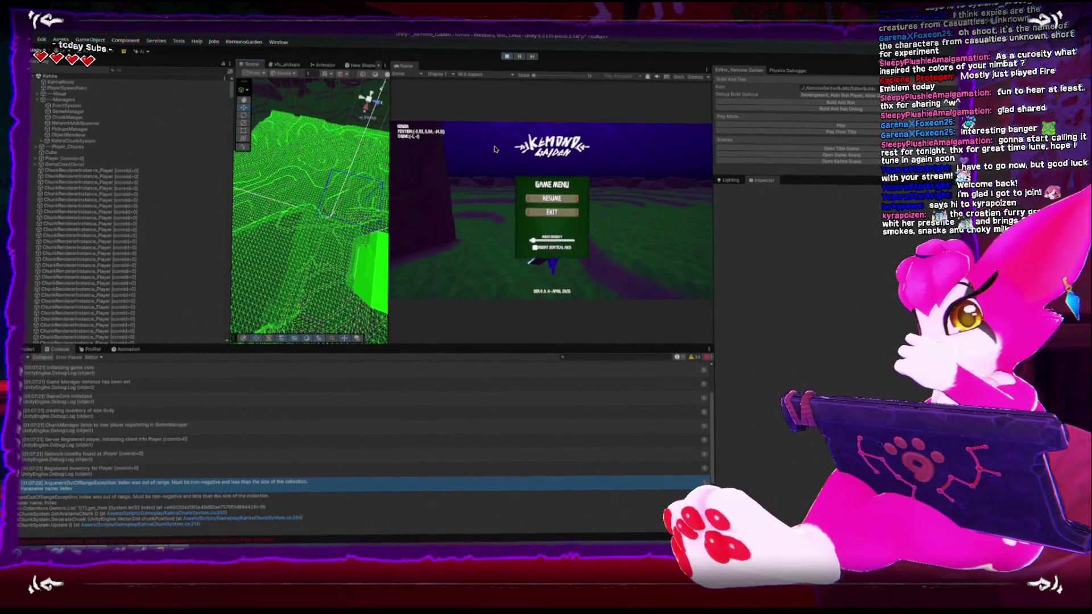
scroll(337, 292, down, 5)
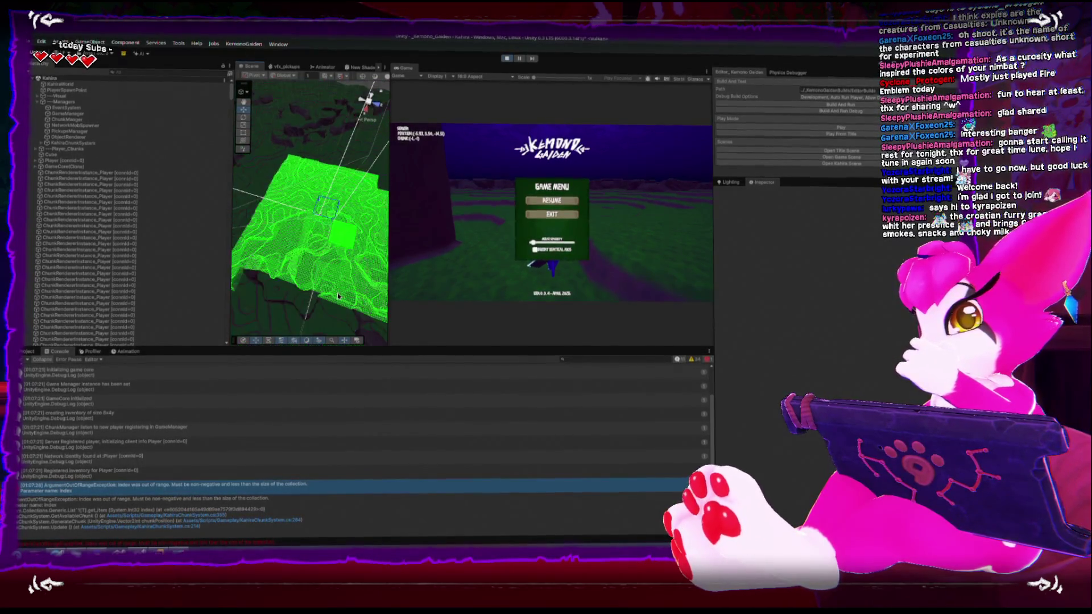
drag(337, 293, 377, 275)
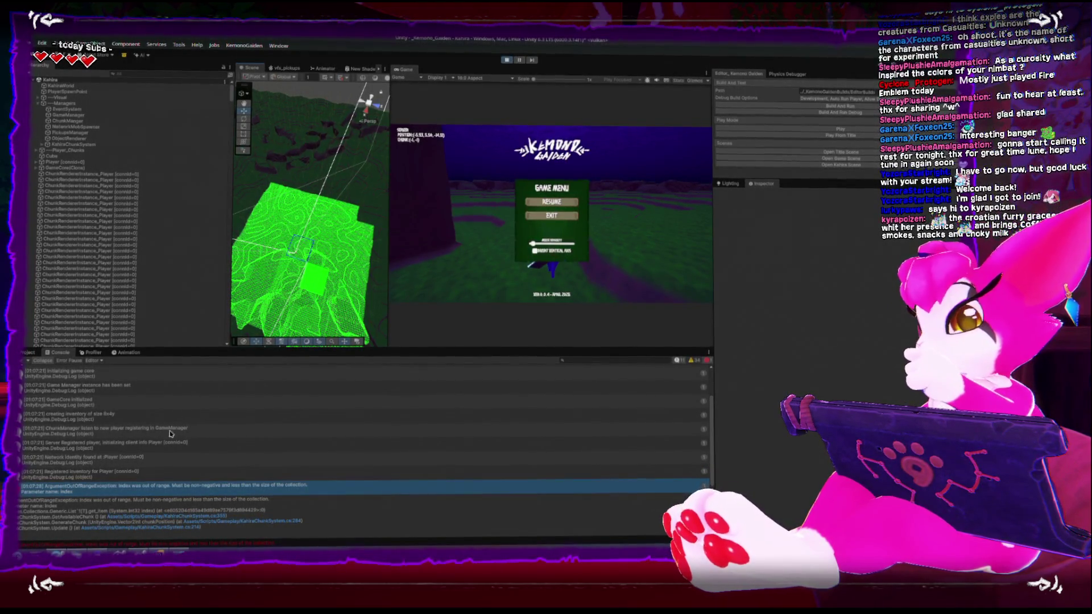
Open the erroring line 214 in Rider and review chunkToRecycle in UpdatePlayerChunkData.
double_click(182, 493)
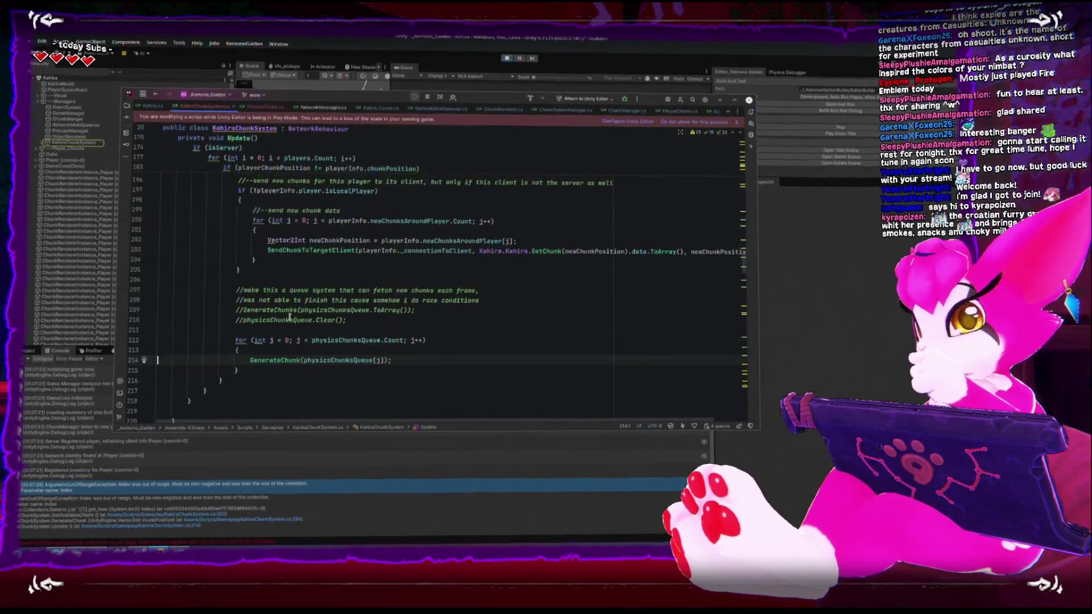
scroll(272, 360, up, 10)
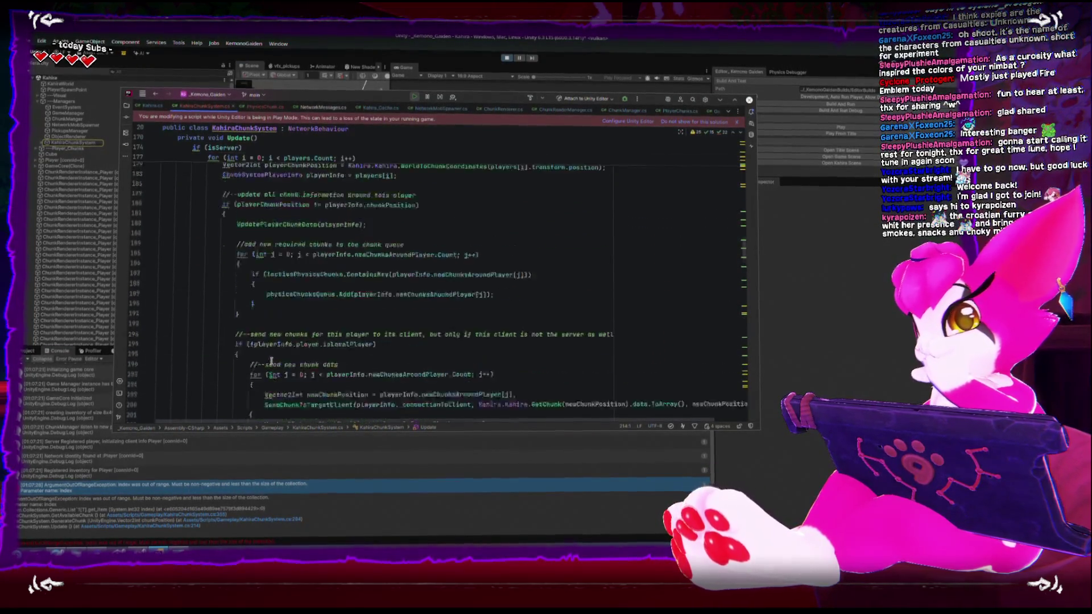
scroll(271, 362, down, 14)
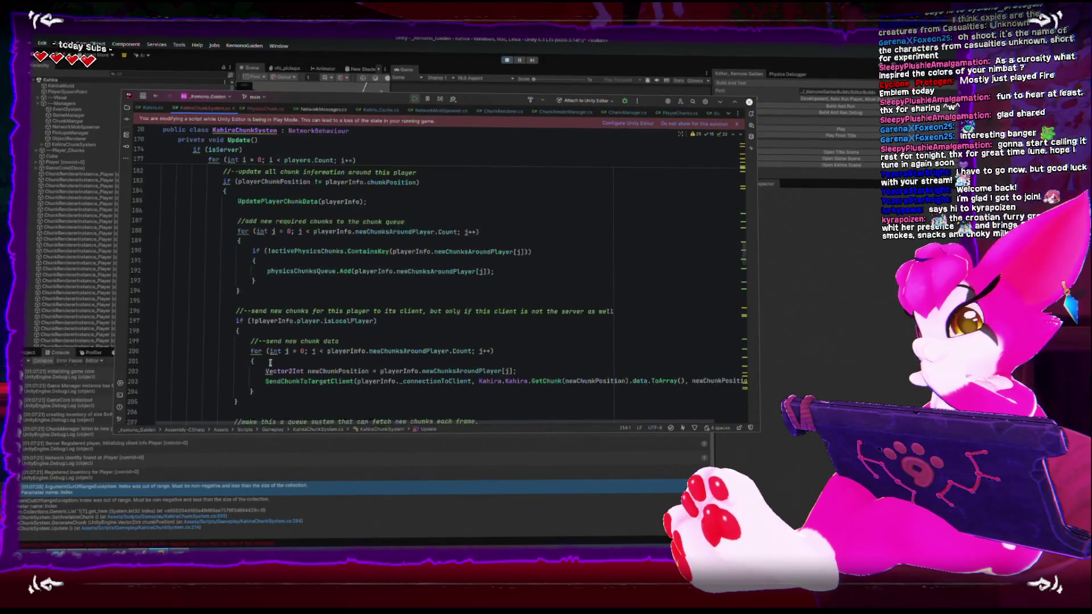
scroll(267, 364, down, 5)
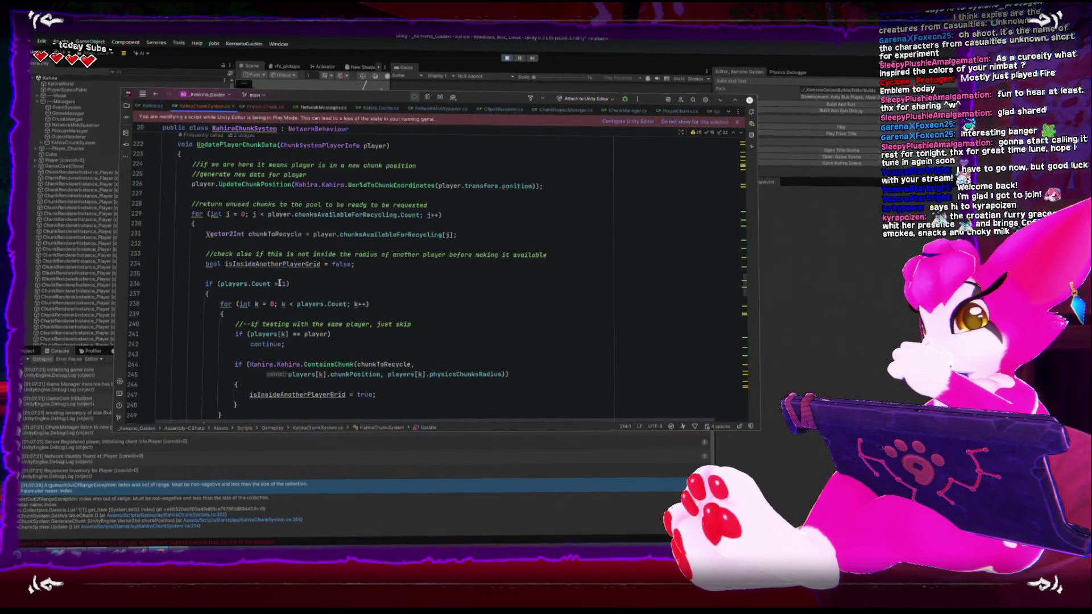
scroll(287, 278, down, 1)
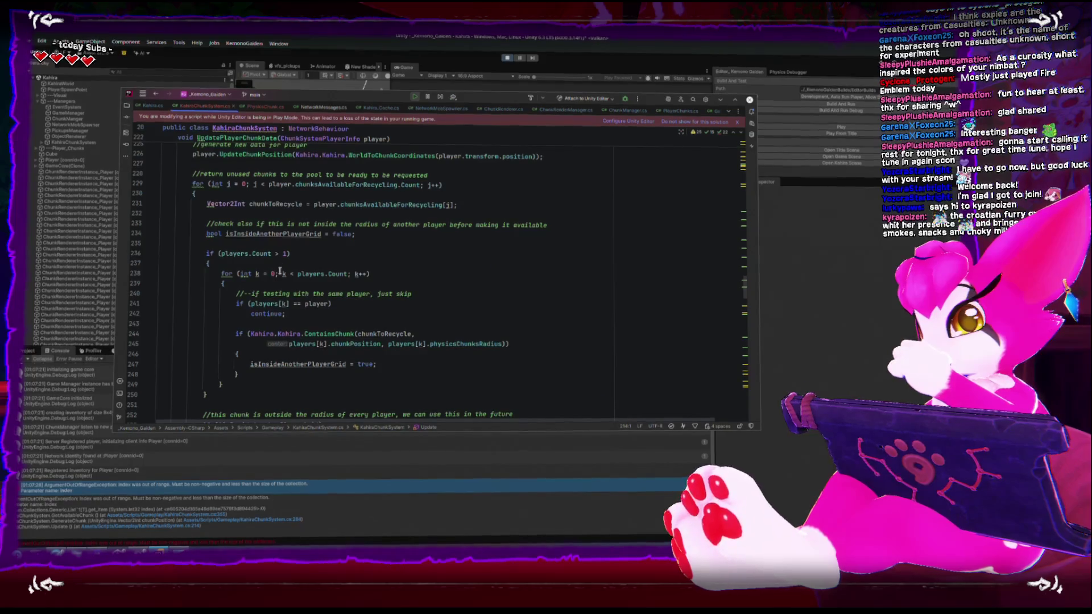
scroll(278, 275, down, 1)
scroll(278, 276, down, 1)
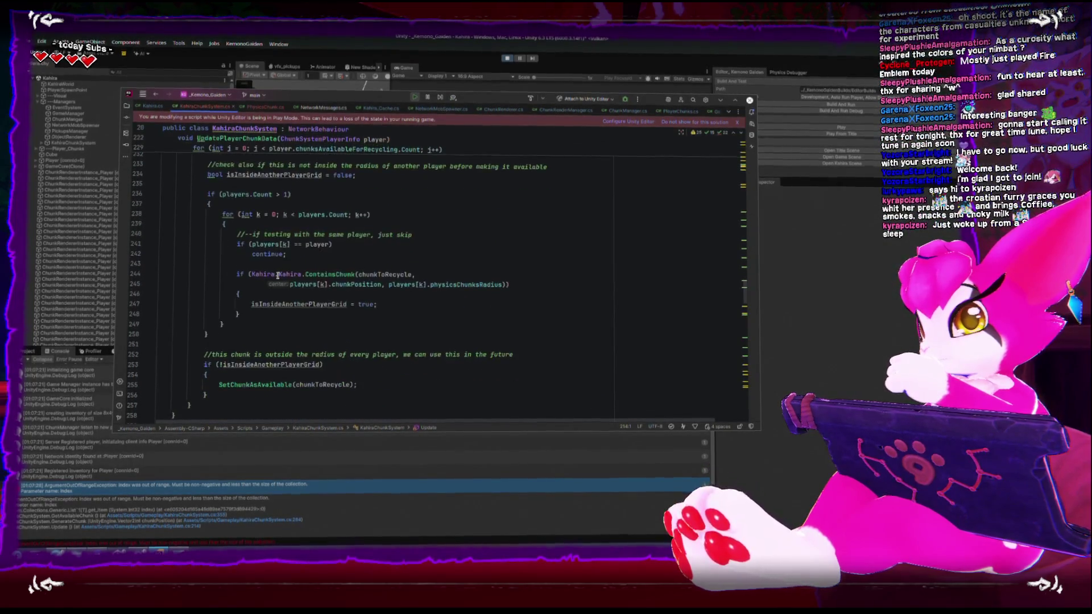
scroll(278, 275, up, 2)
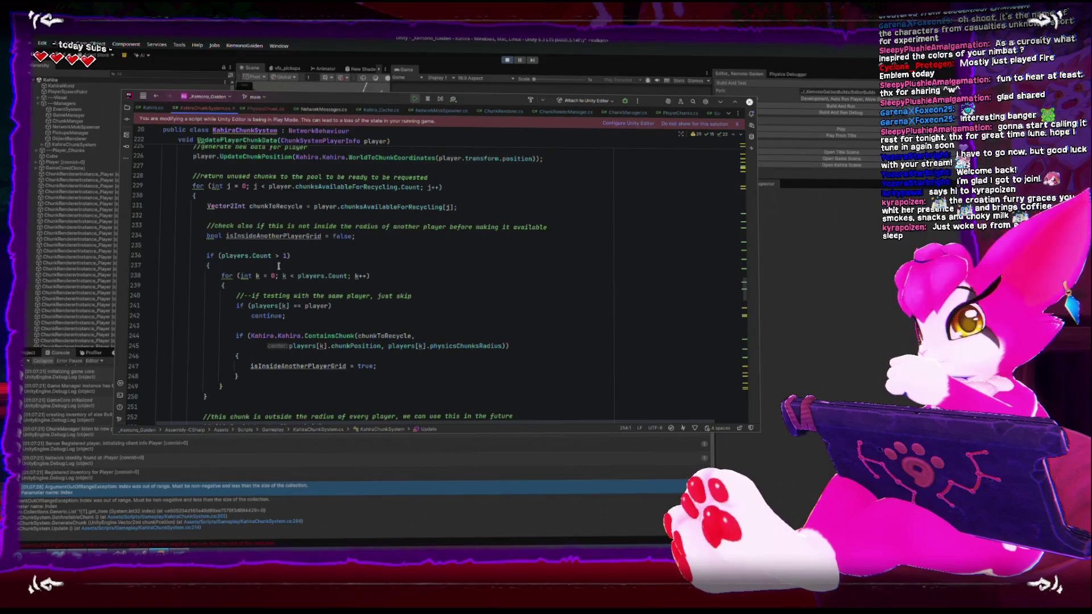
click(285, 204)
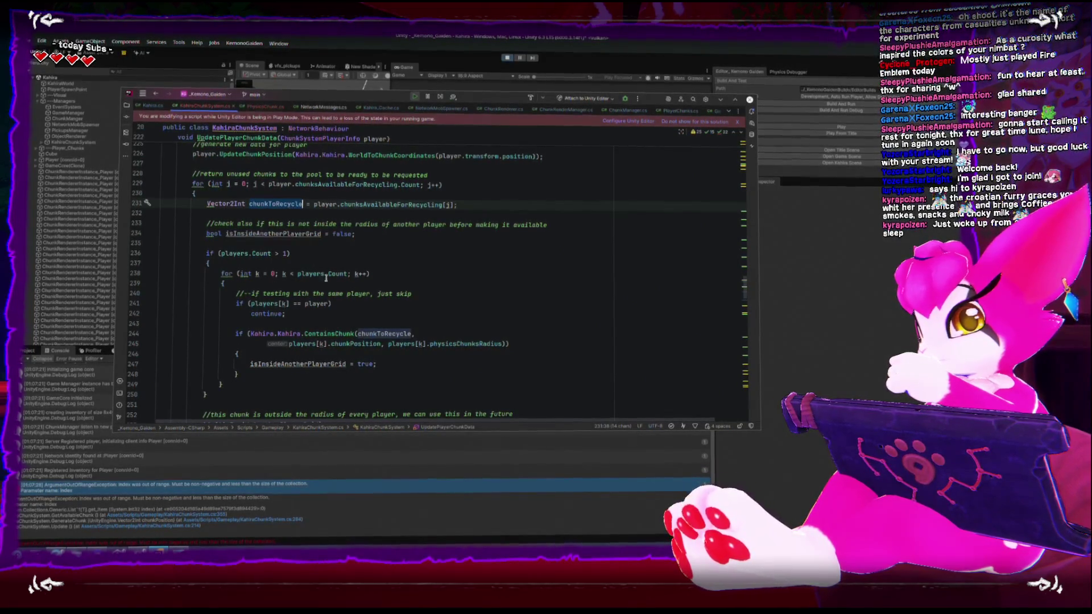
scroll(276, 264, up, 6)
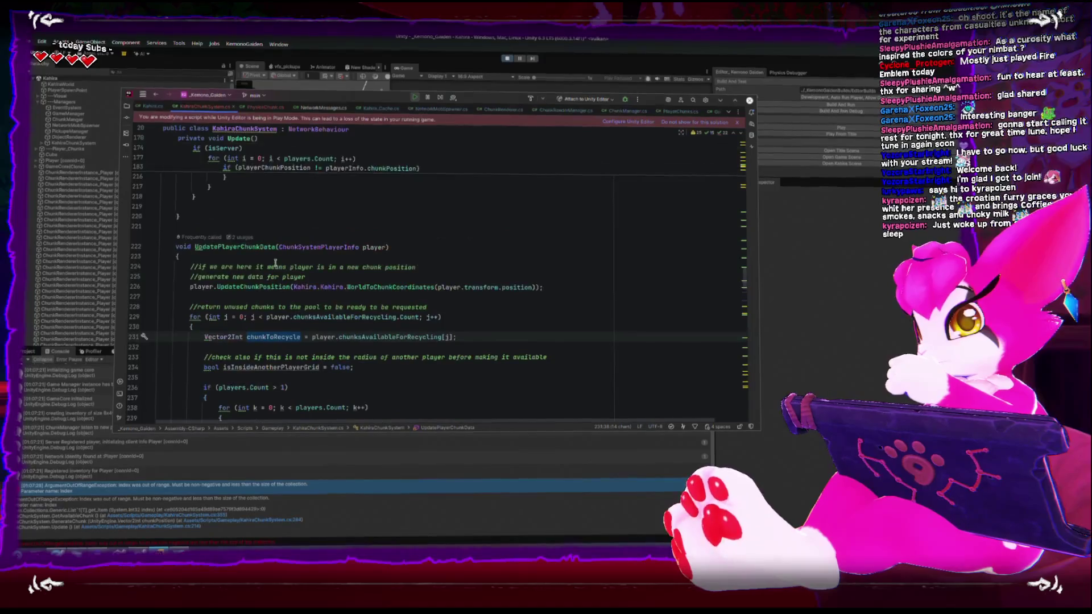
scroll(276, 264, down, 5)
scroll(276, 264, down, 5)
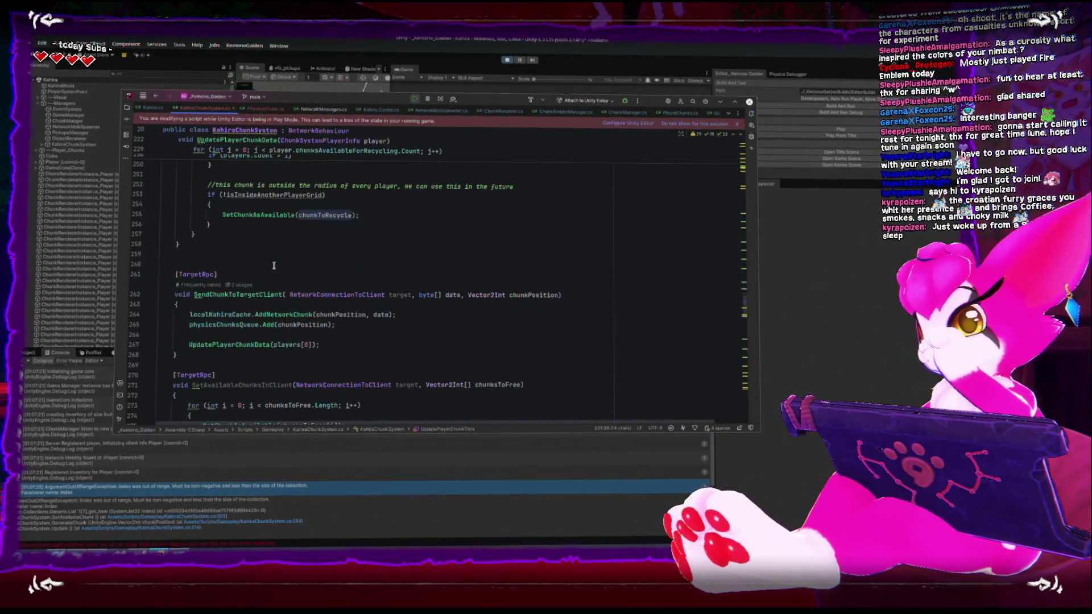
scroll(253, 285, up, 8)
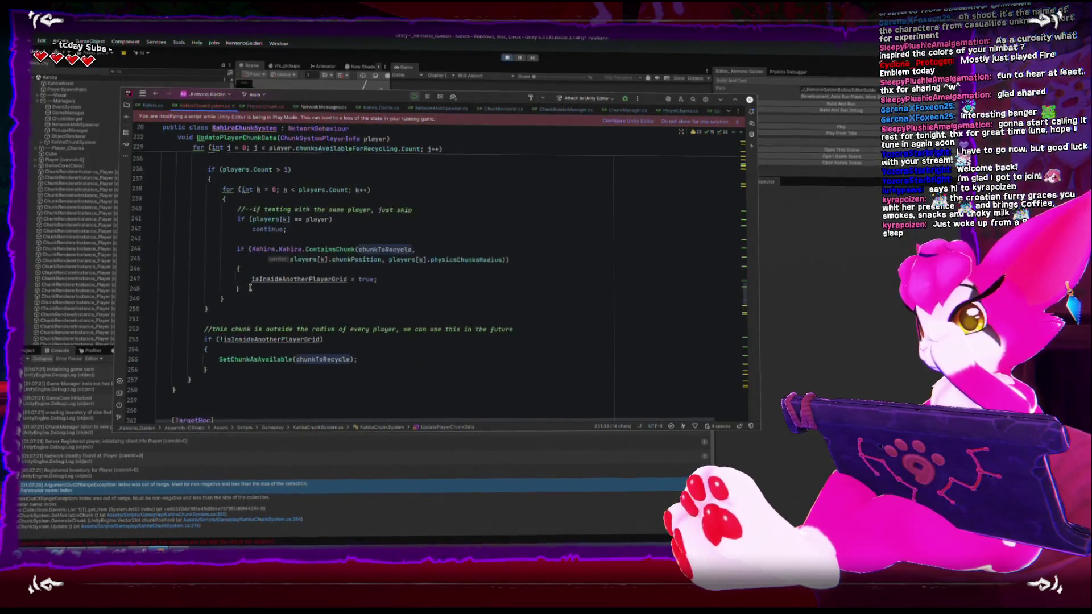
scroll(250, 286, down, 4)
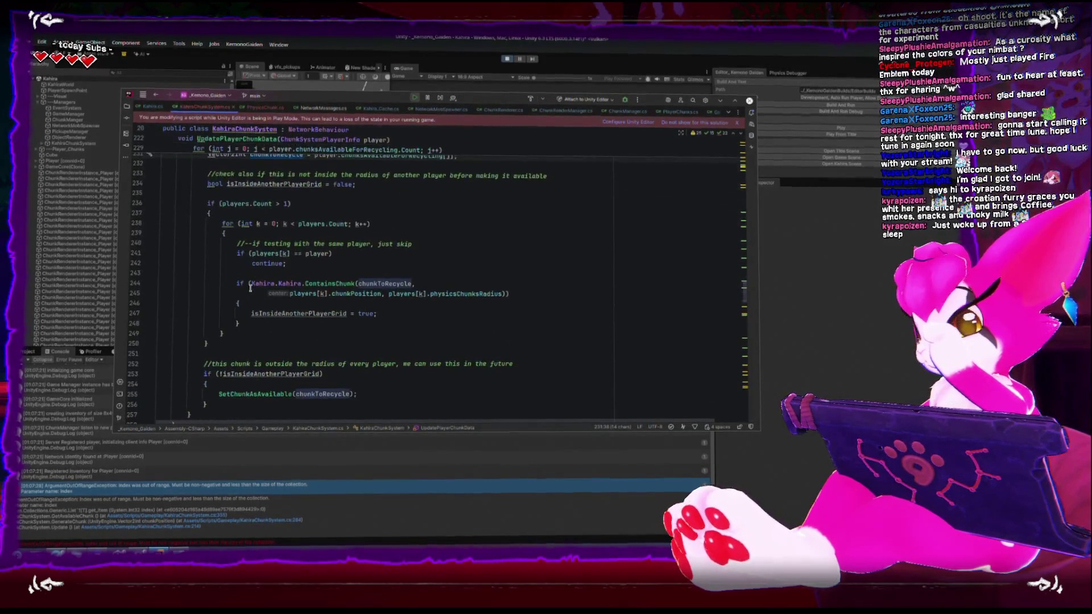
scroll(250, 288, up, 20)
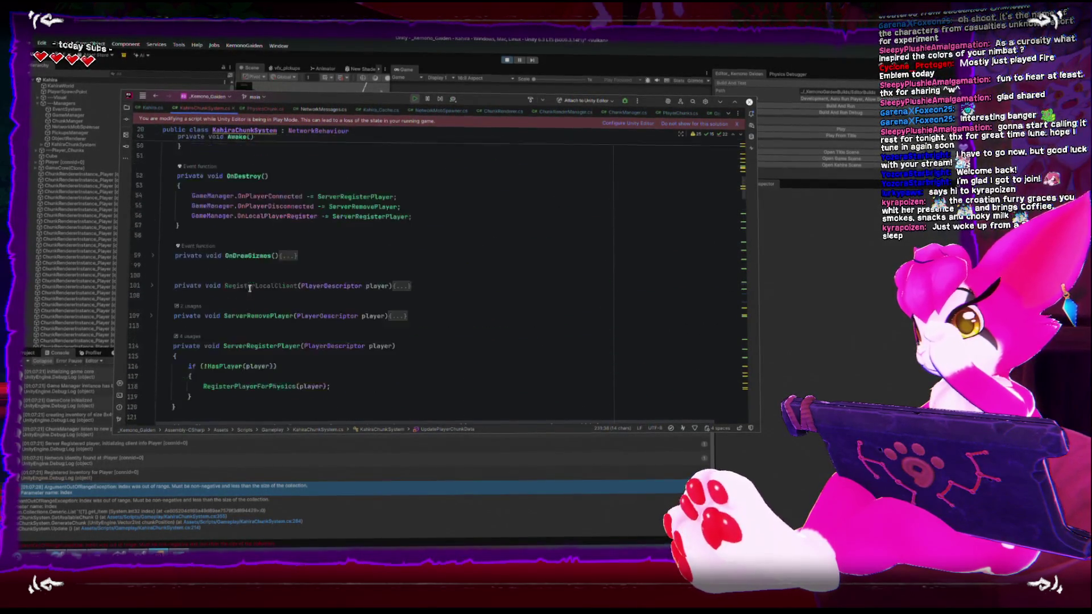
scroll(249, 288, down, 1)
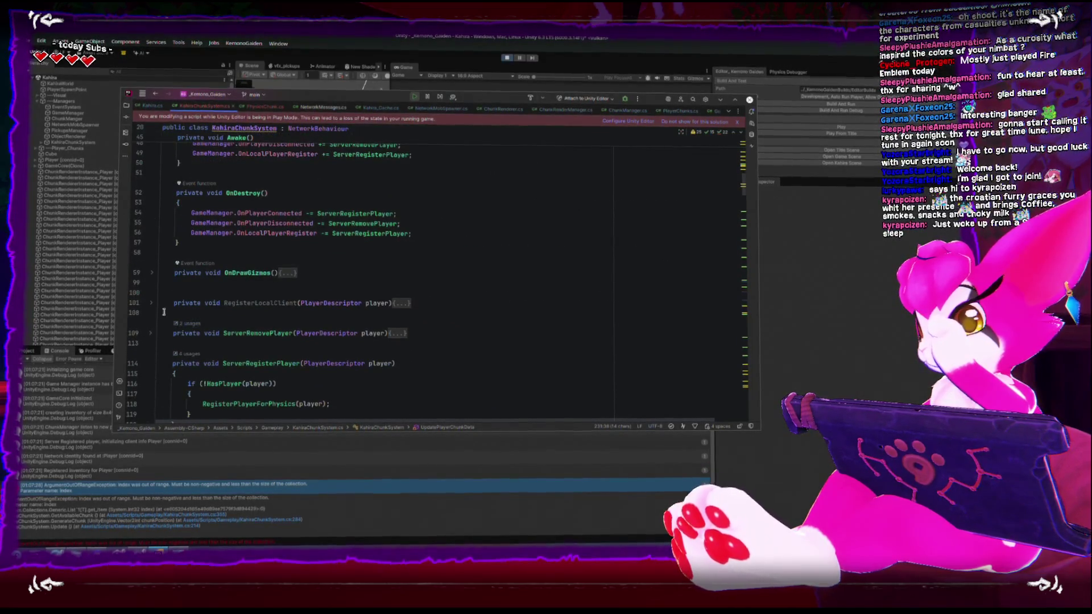
Expand OnDrawGizmos and delete its /* and */ comment markers to enable the chunk gizmos.
click(152, 273)
scroll(187, 285, down, 2)
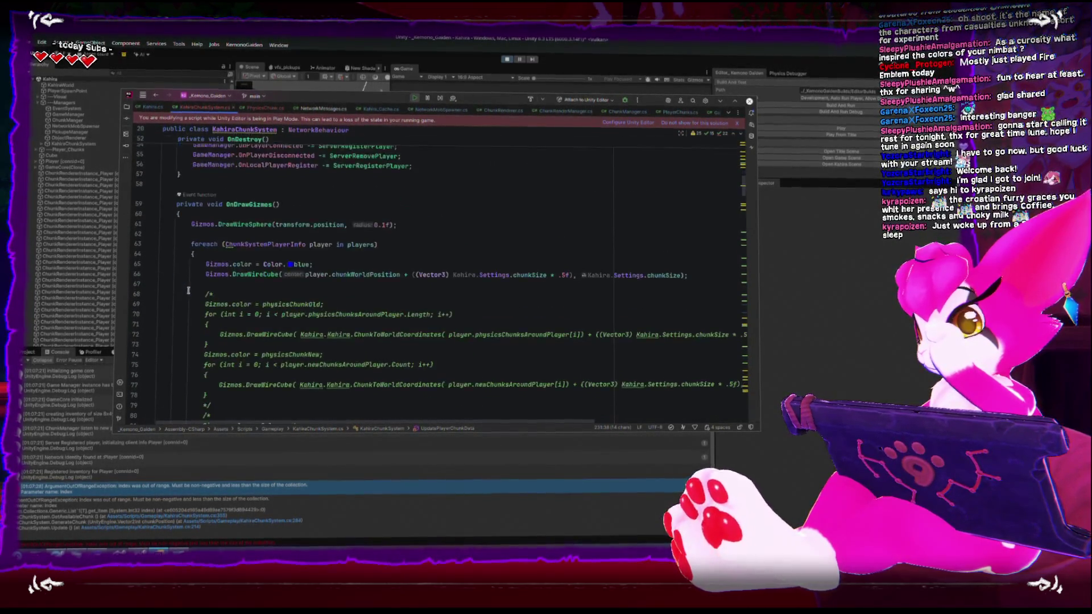
click(226, 295)
key(BackSpace)
key(BackSpace)
scroll(225, 299, down, 2)
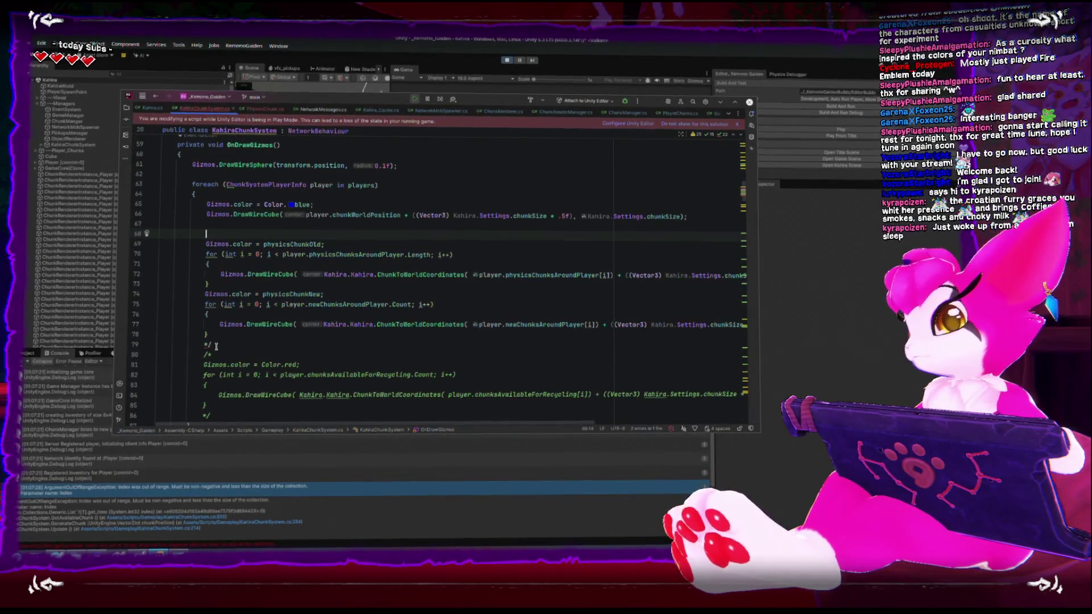
drag(210, 418, 184, 346)
click(204, 344)
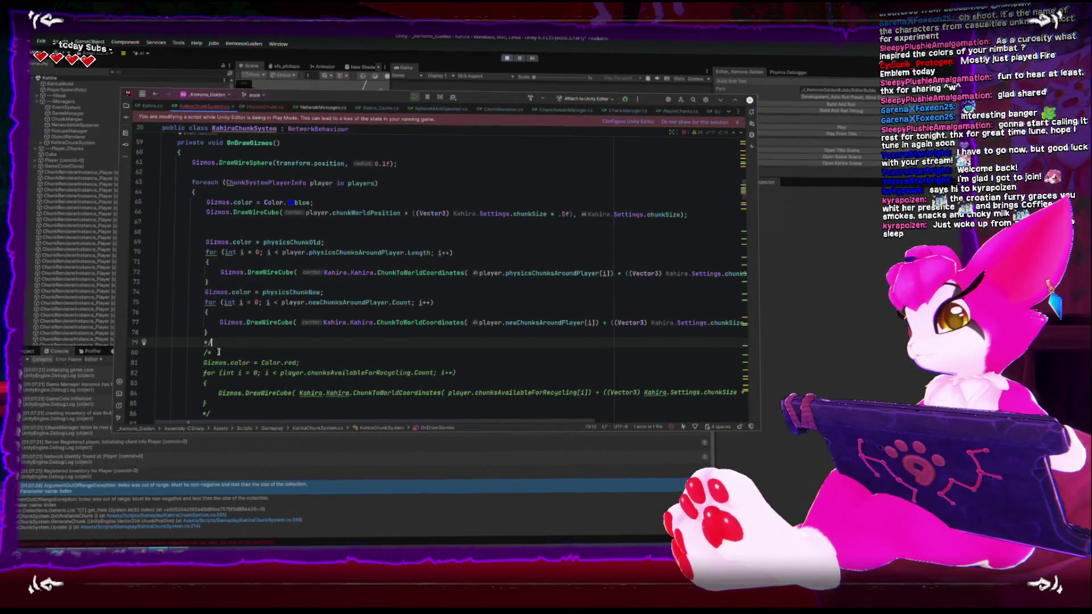
key(BackSpace)
key(BackSpace)
click(219, 352)
key(BackSpace)
key(BackSpace)
scroll(218, 341, down, 5)
click(220, 262)
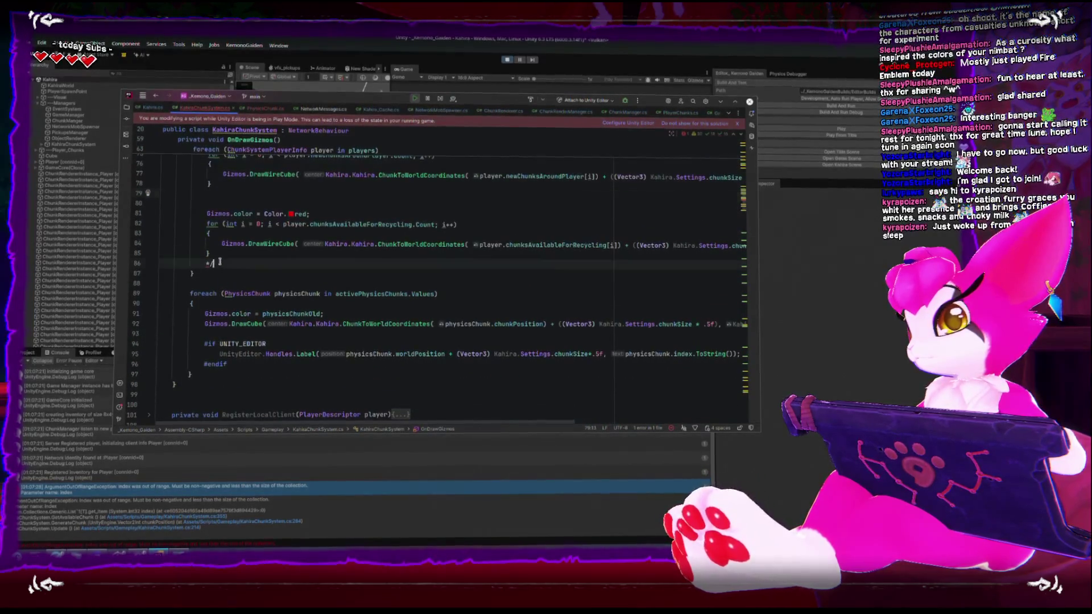
click(508, 53)
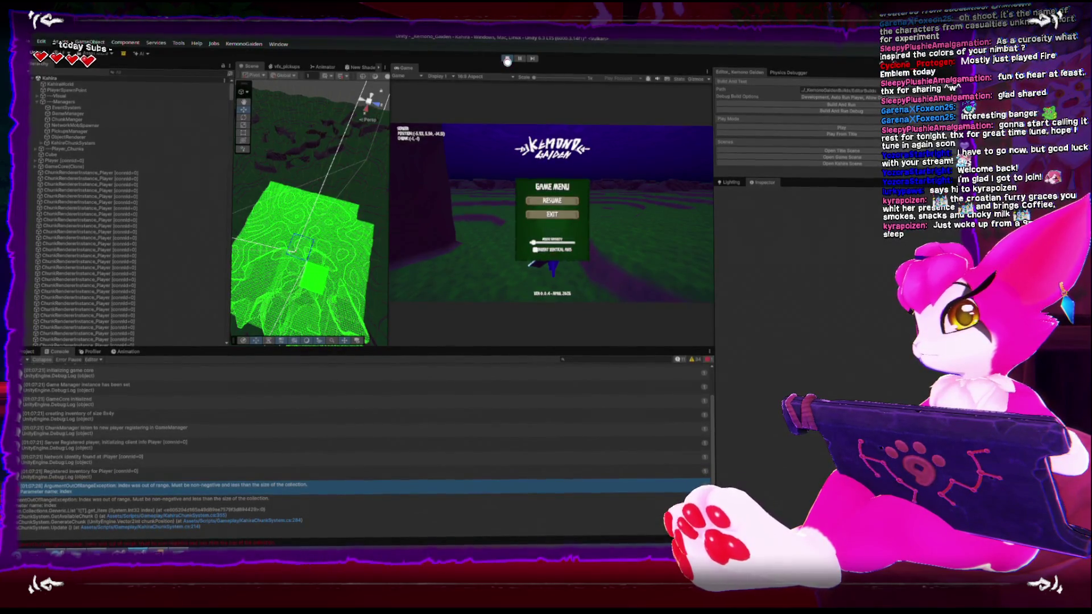
Restart Play mode with the edited script and reveal the host/join options via START.
click(507, 62)
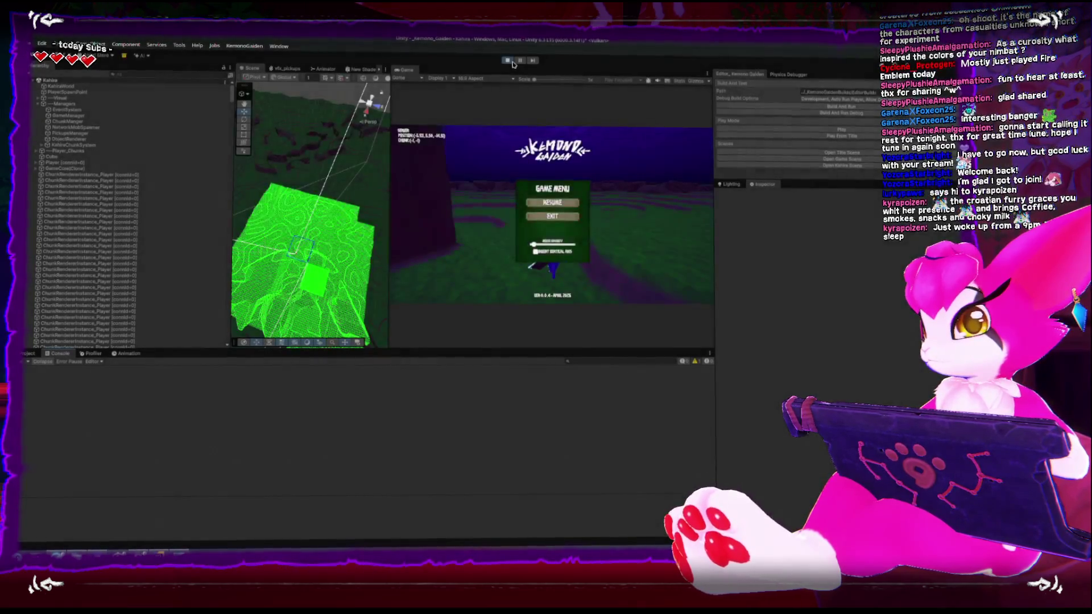
click(508, 60)
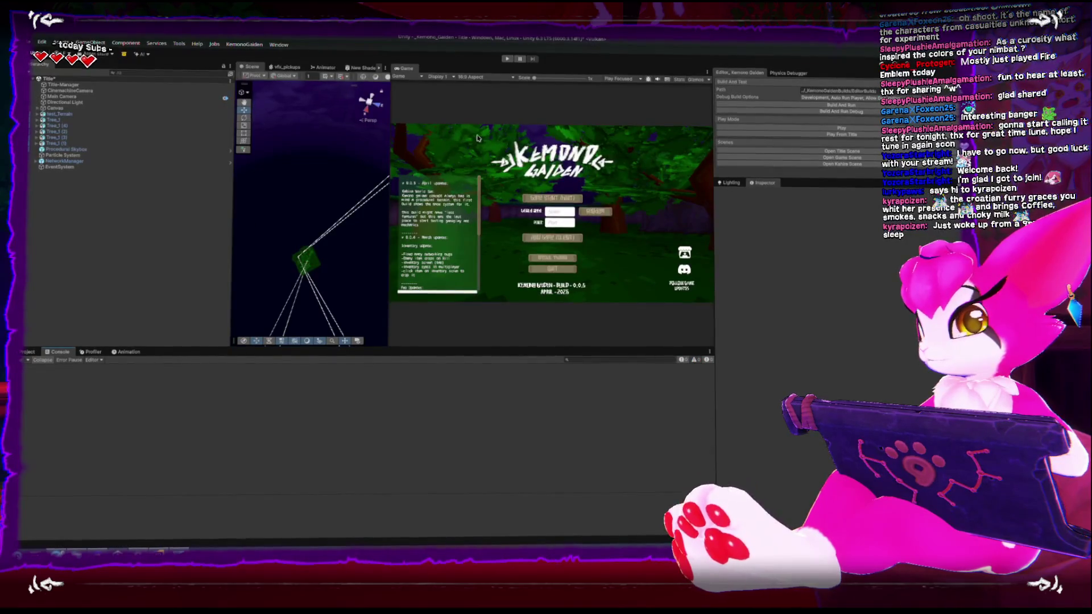
click(512, 60)
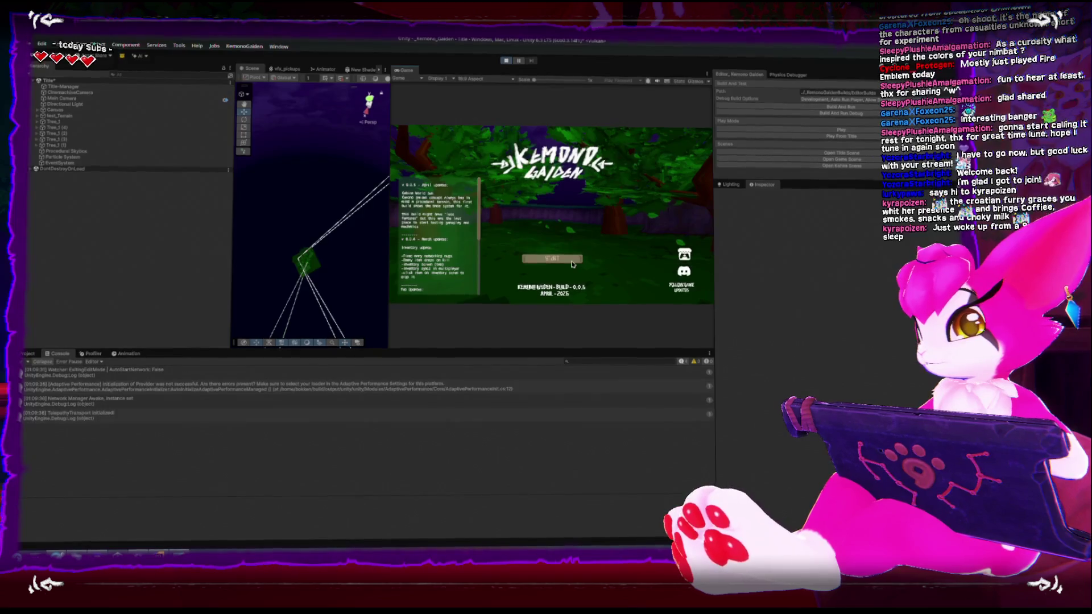
click(573, 260)
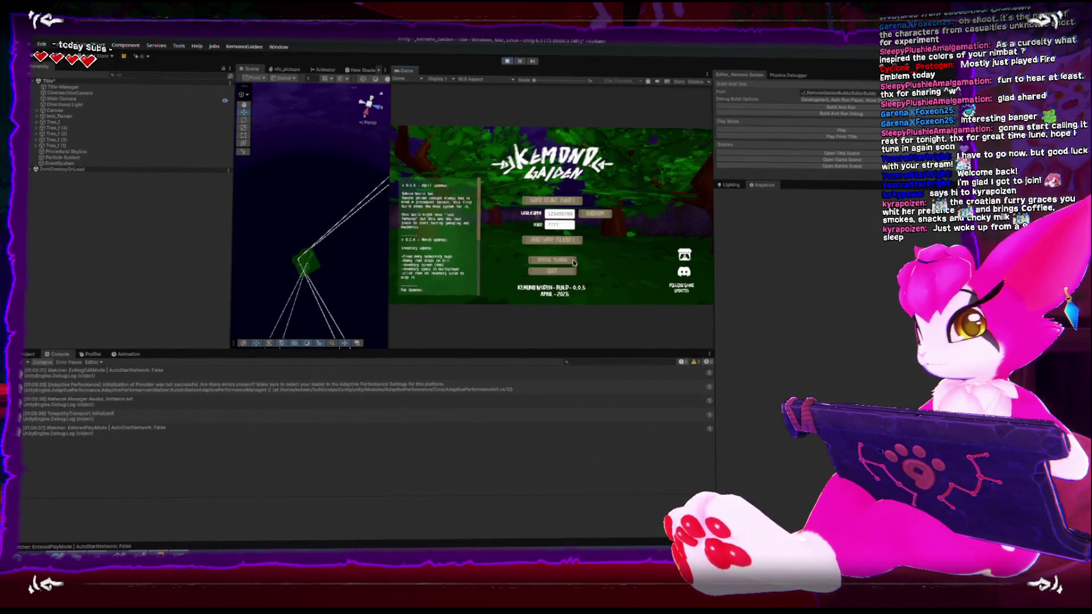
Host a game and walk the character across the Kahira terrain, toggling the pause menu.
click(593, 212)
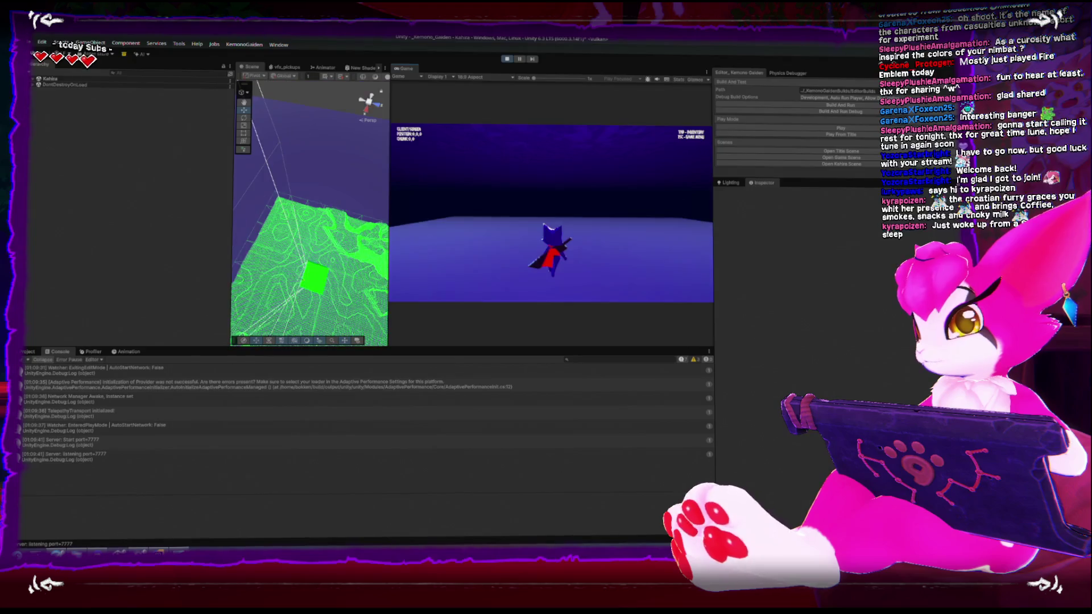
key(Escape)
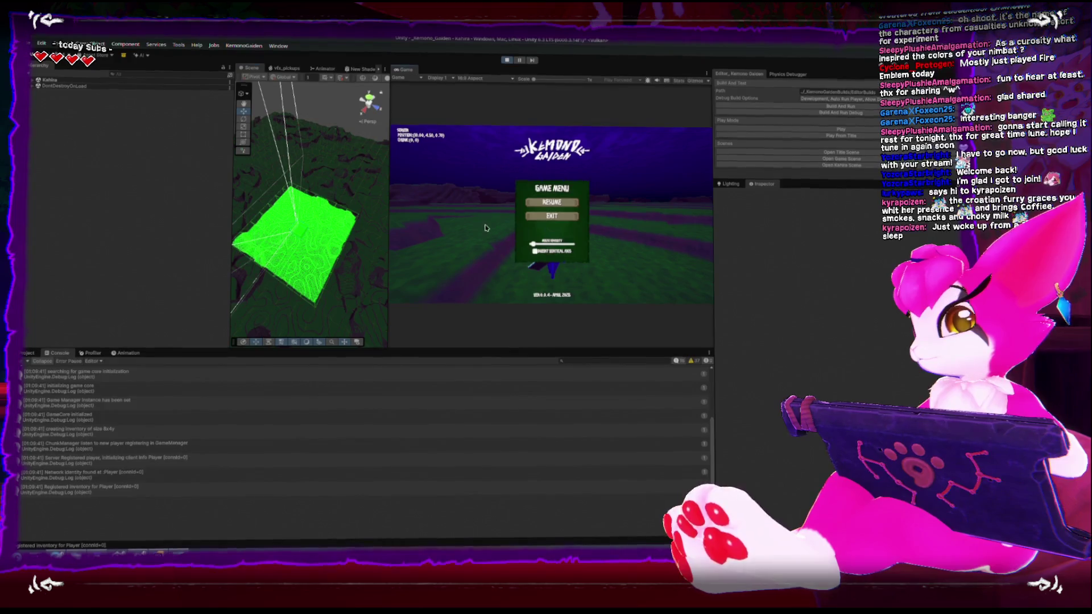
key(Escape)
key(w)
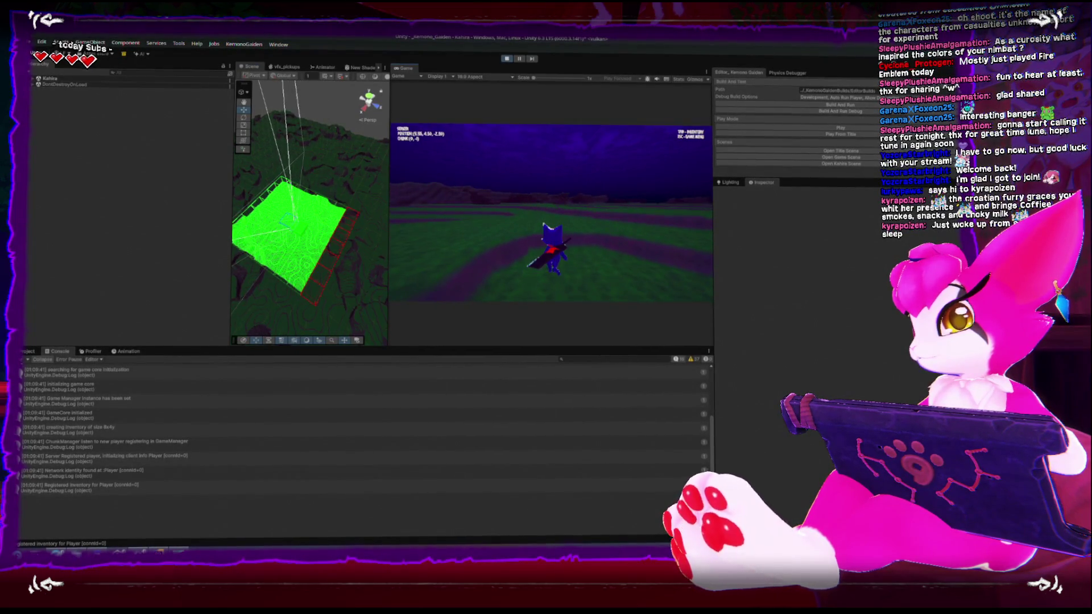
key(Escape)
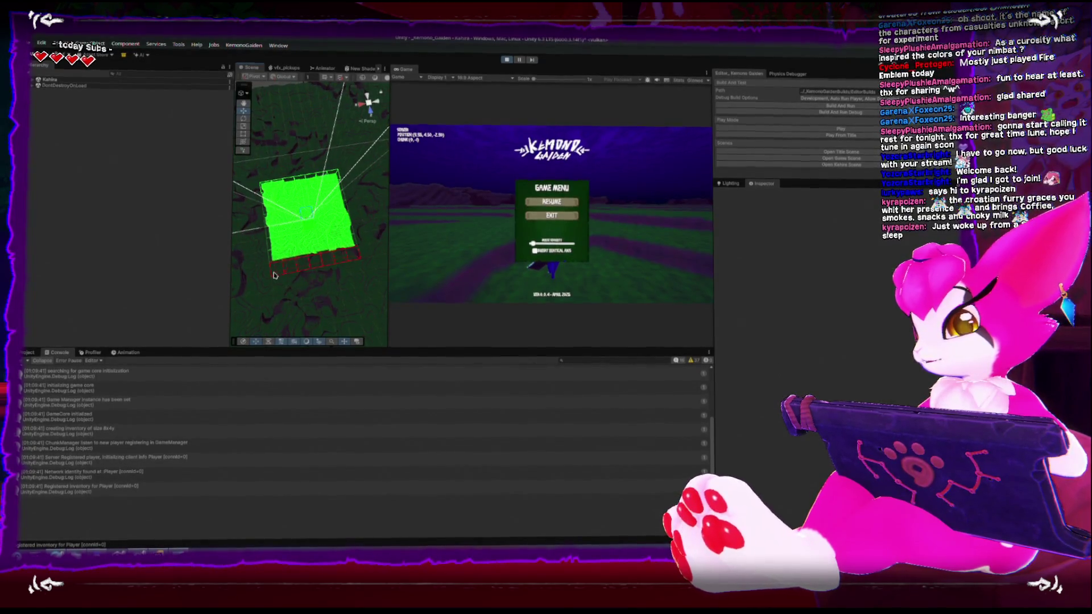
key(Escape)
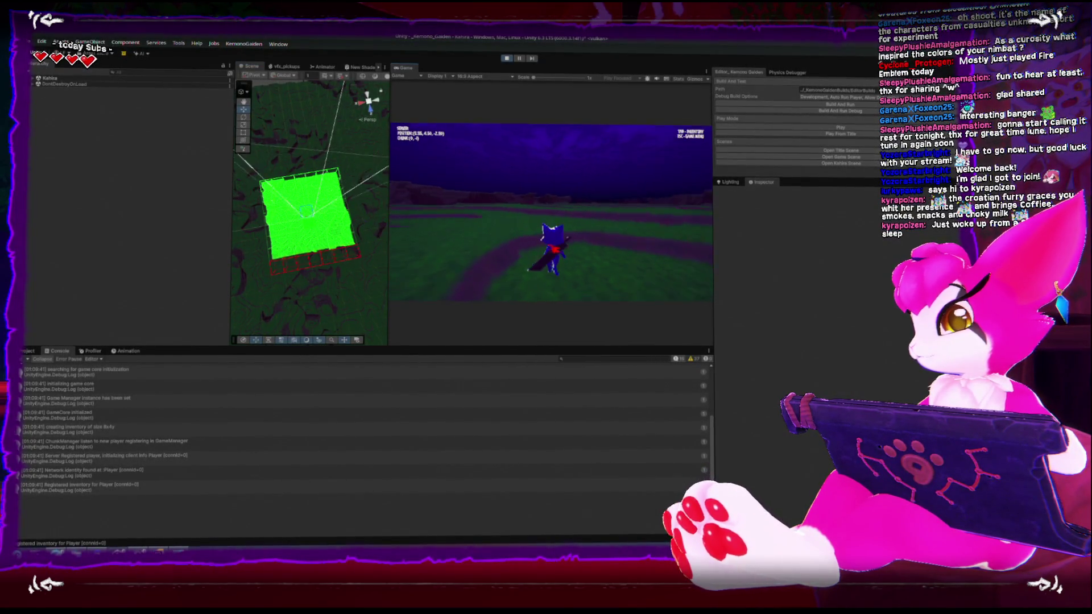
key(w)
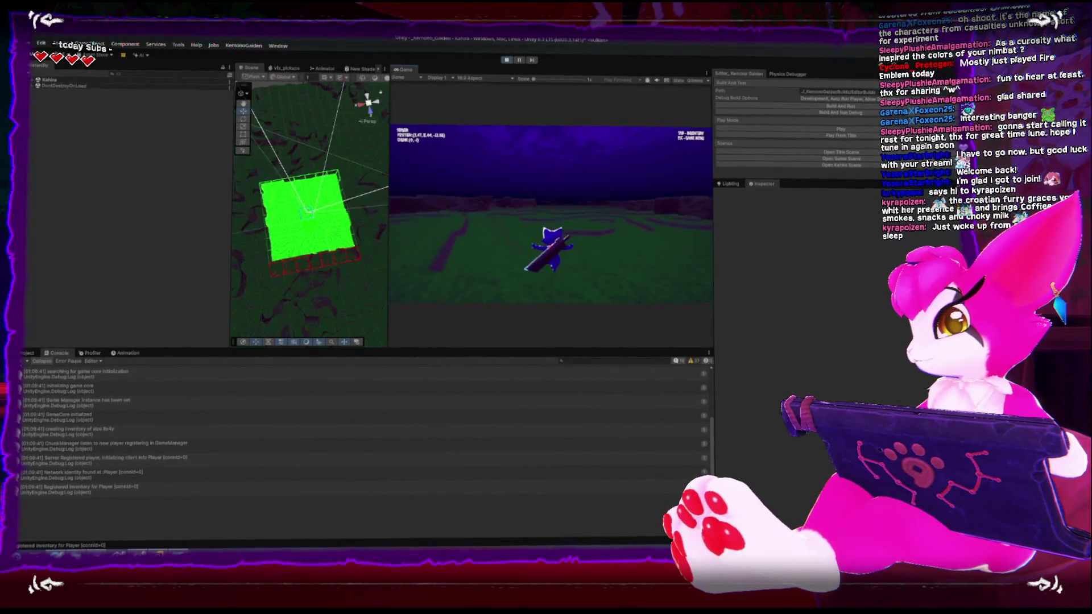
key(Escape)
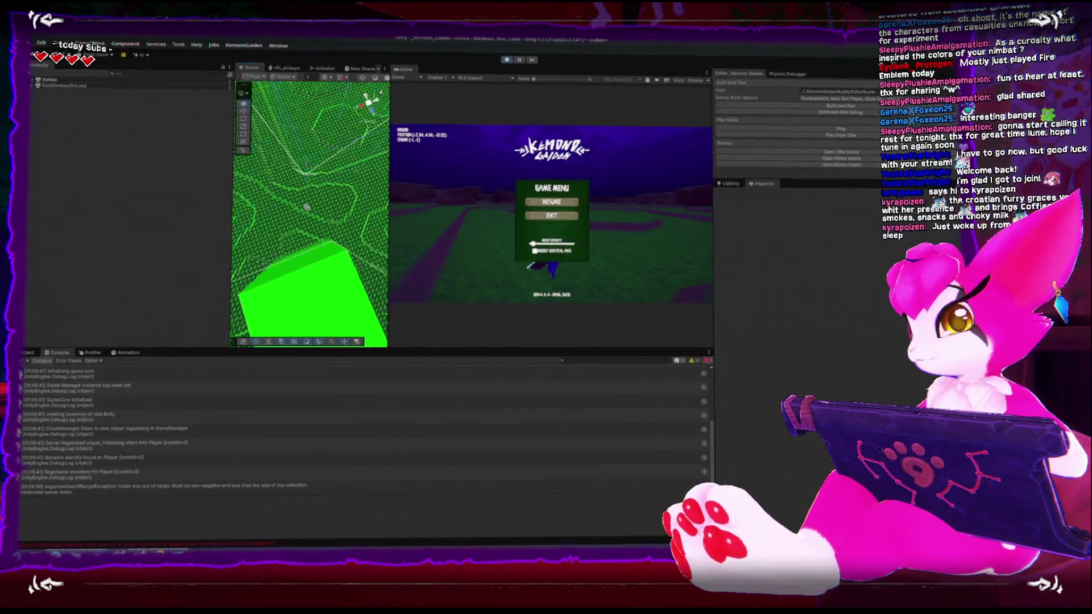
Frame the player in the Scene view, orbit around it, and exit Play mode.
key(f)
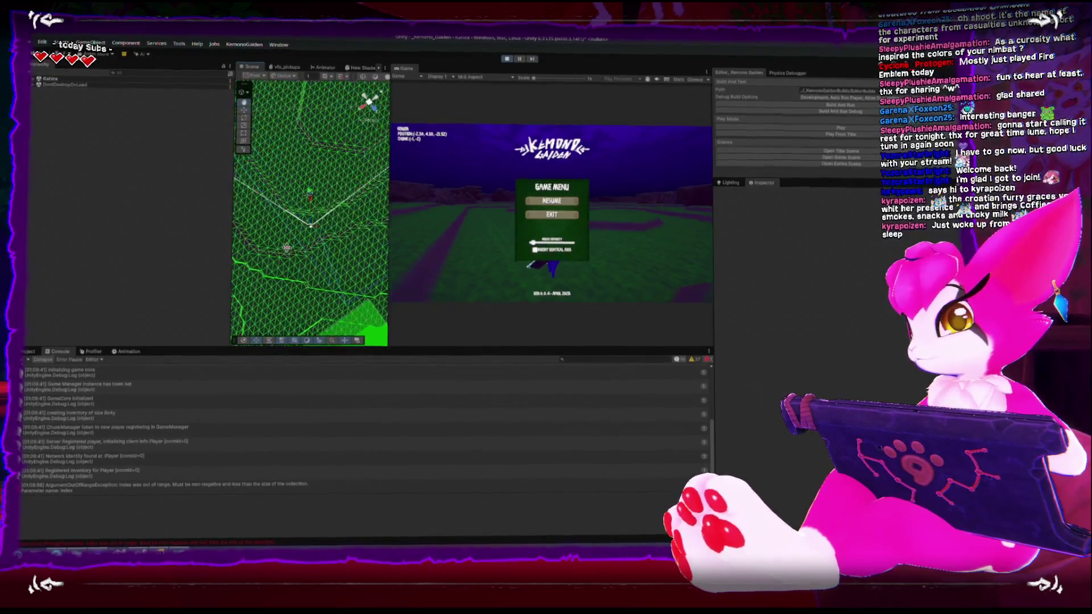
drag(266, 233, 311, 222)
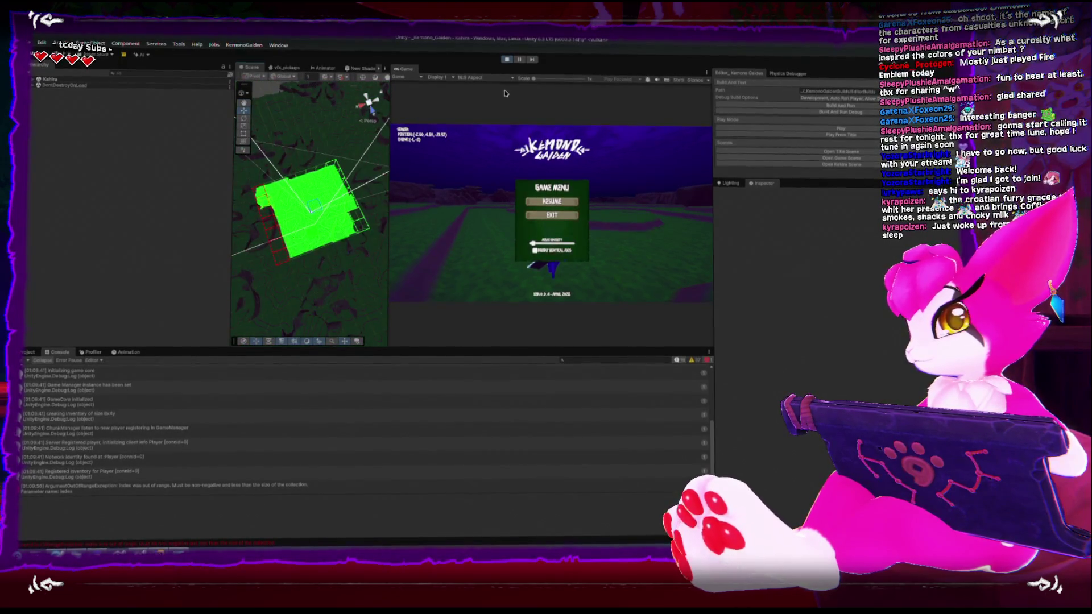
click(512, 61)
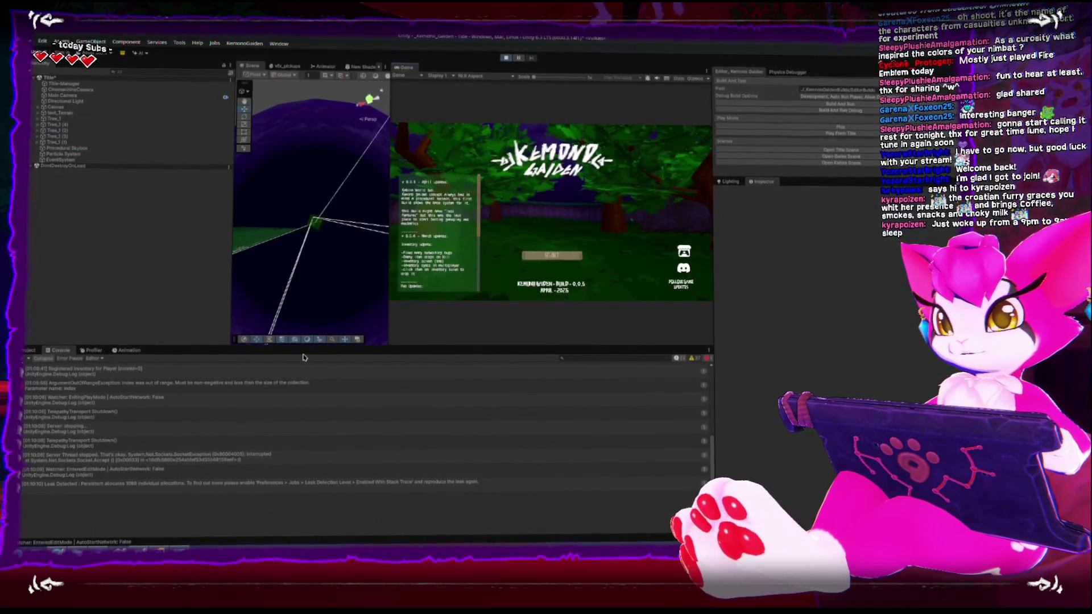
Host a new game via START > Game Start (Host) so the Kahira scene loads.
click(551, 254)
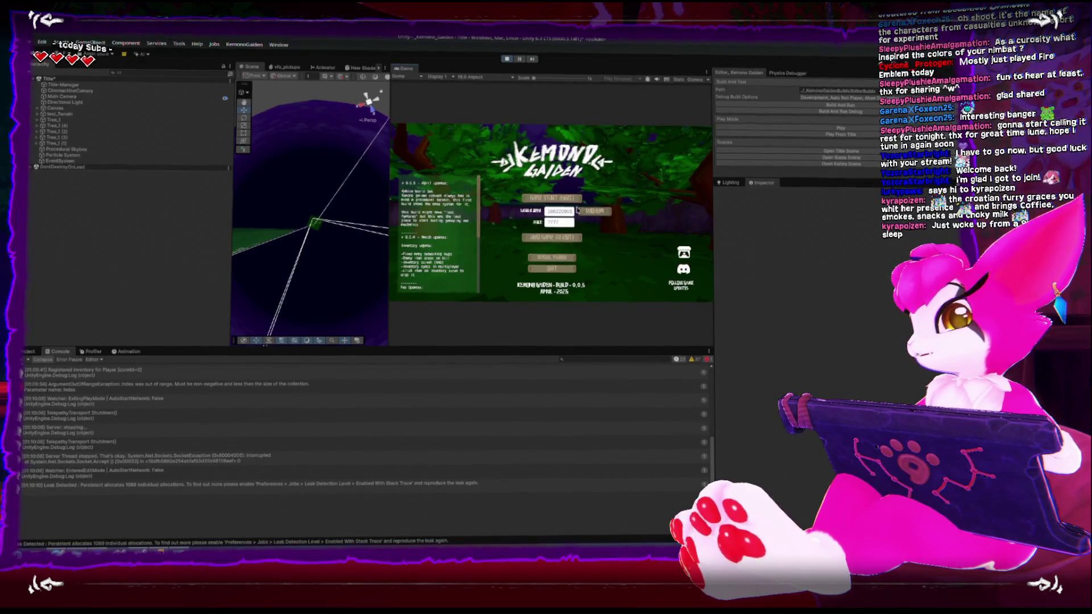
click(550, 196)
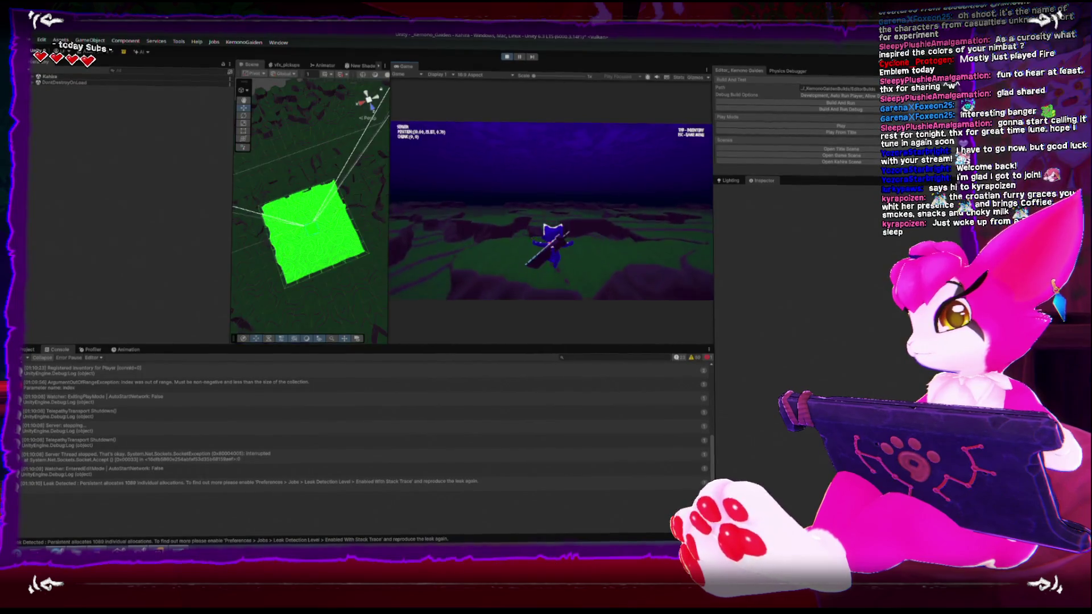
key(Escape)
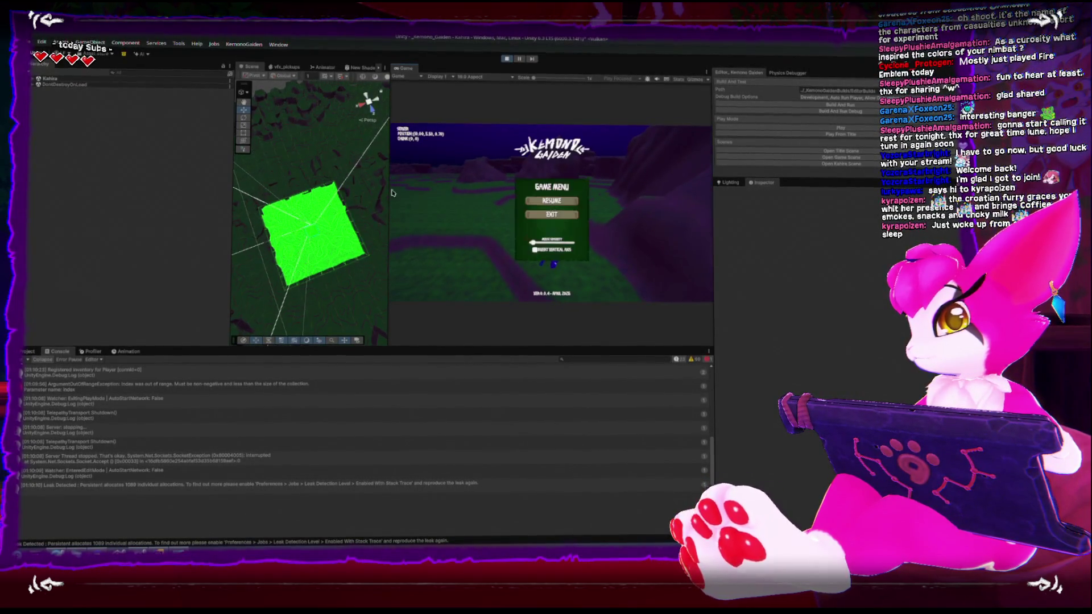
scroll(319, 199, up, 5)
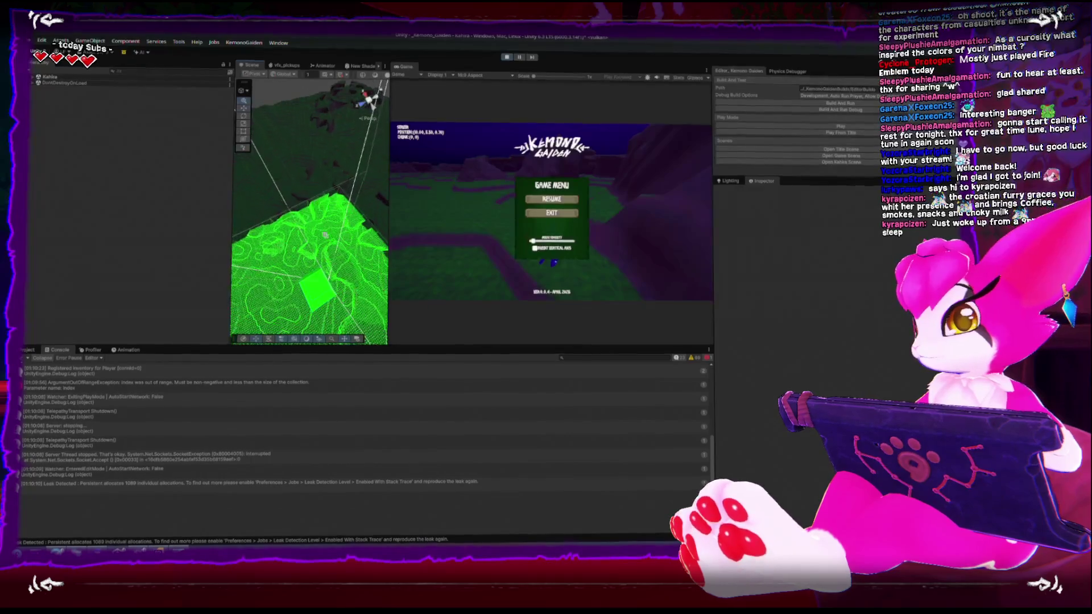
Orbit the Scene view around the player's terrain chunk, toggling the pause menu with Esc.
drag(351, 217, 342, 233)
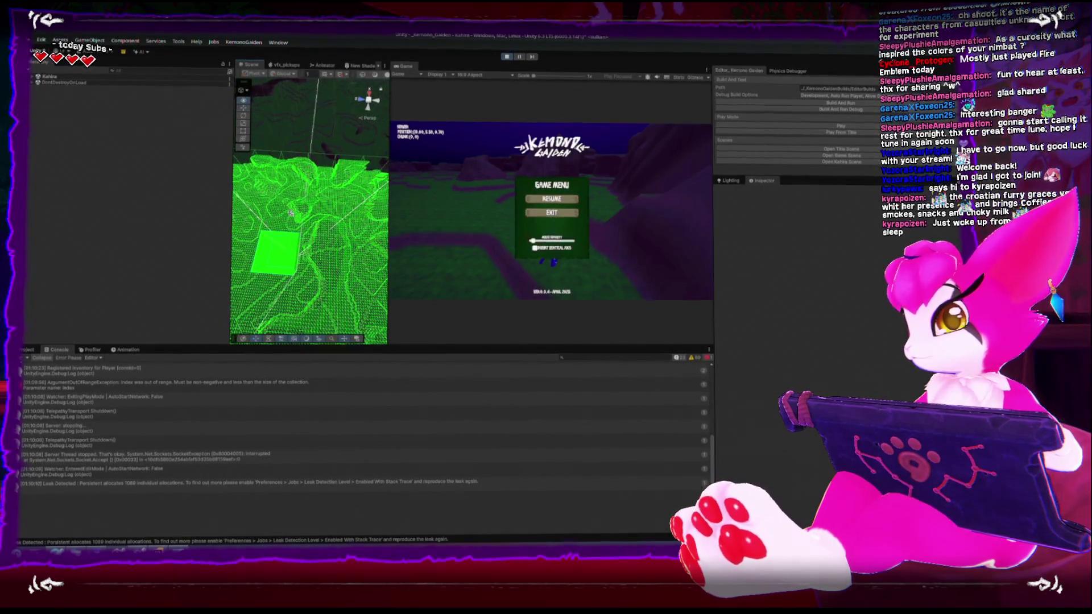
key(Escape)
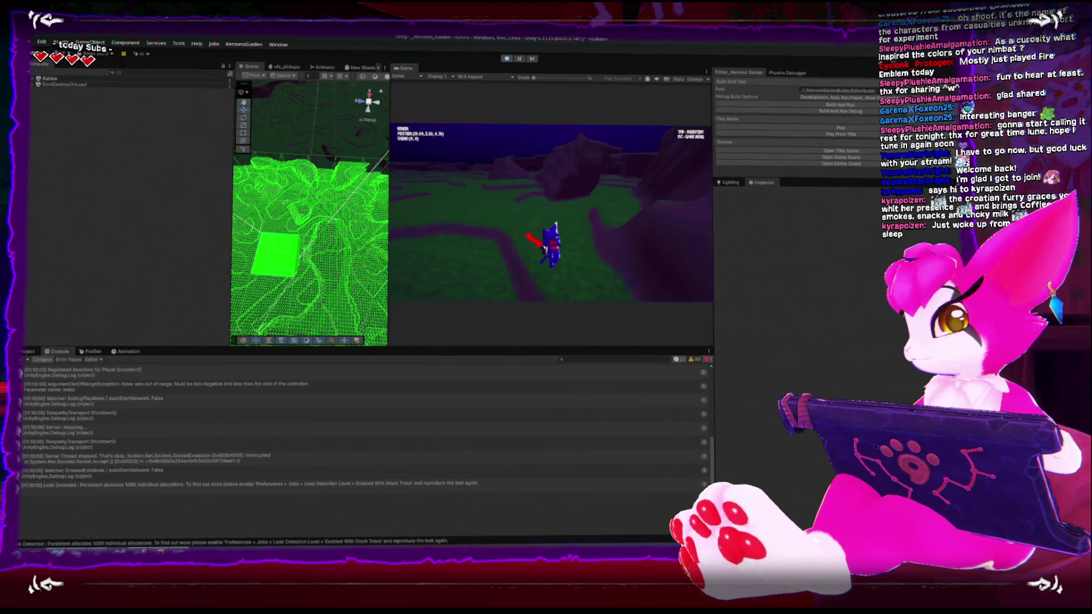
key(Escape)
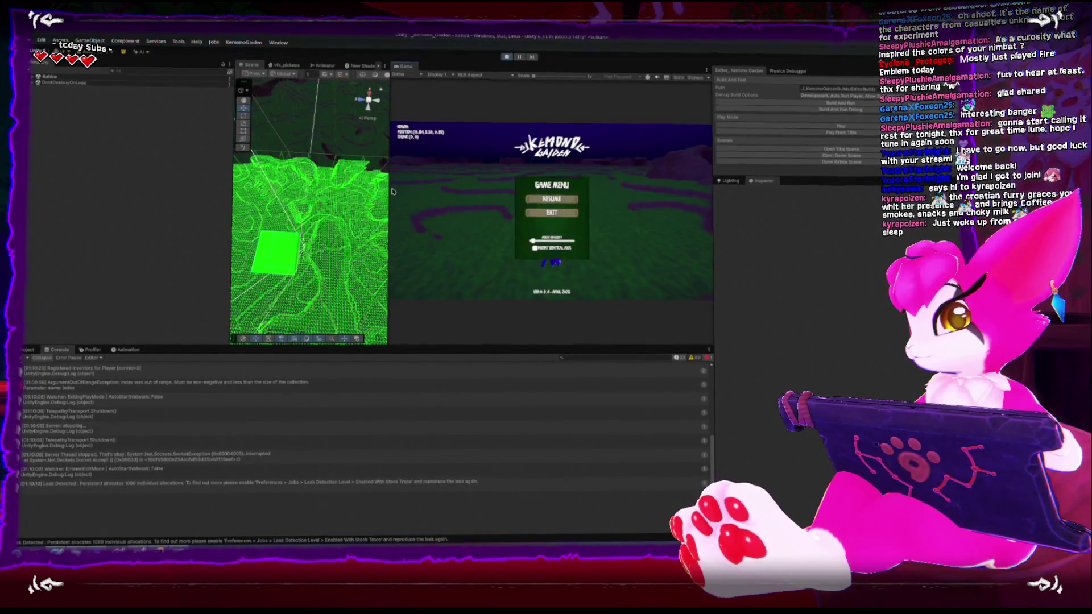
drag(255, 202, 491, 152)
key(Escape)
Walk the character across the terrain with A and W to load new chunks.
key(Escape)
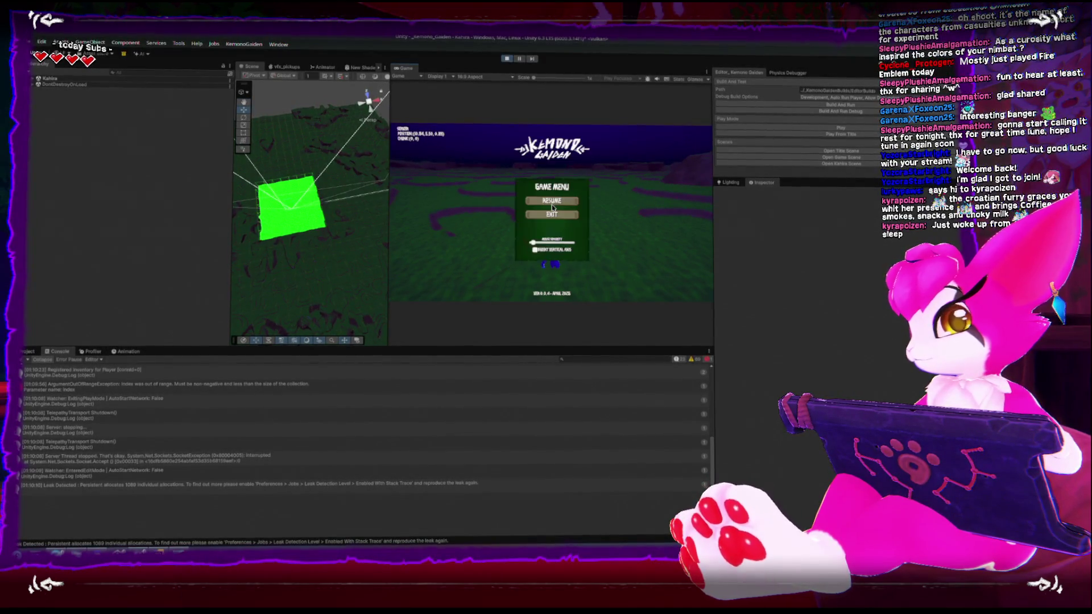
key(Escape)
key(a)
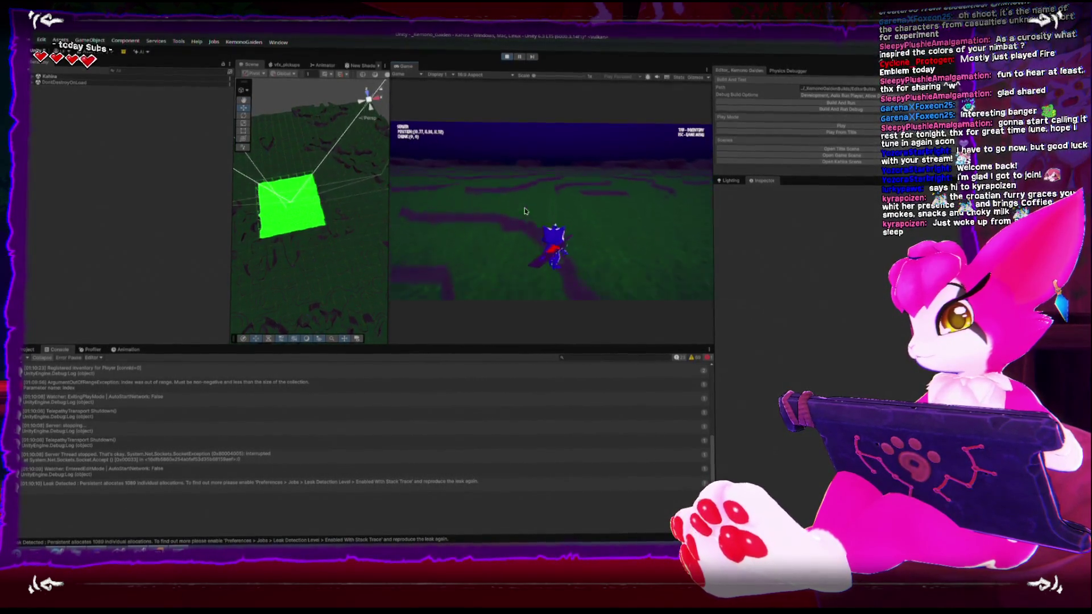
key(w)
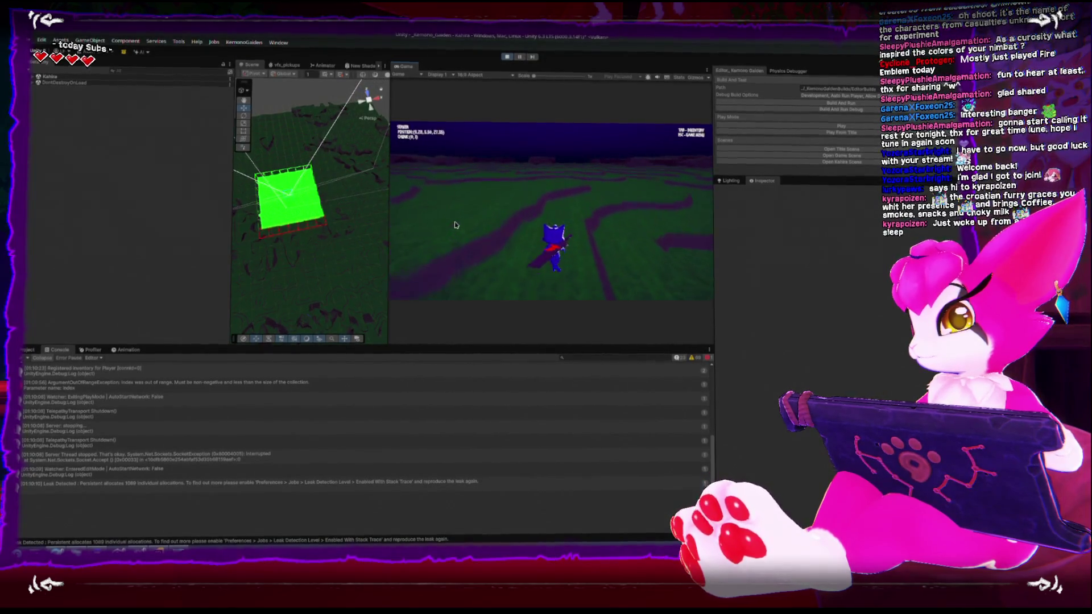
key(w)
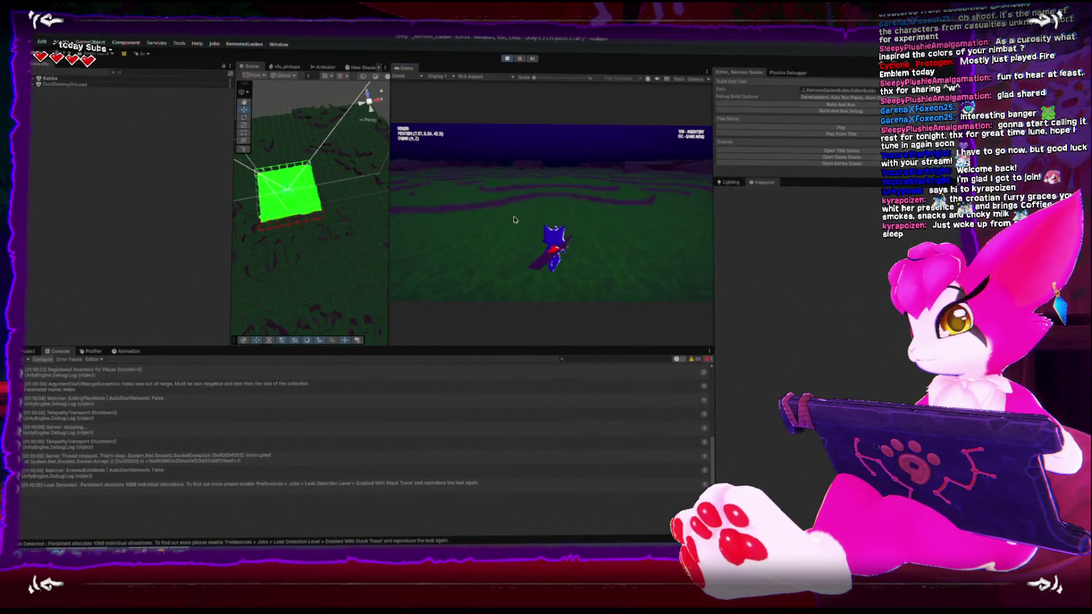
key(w)
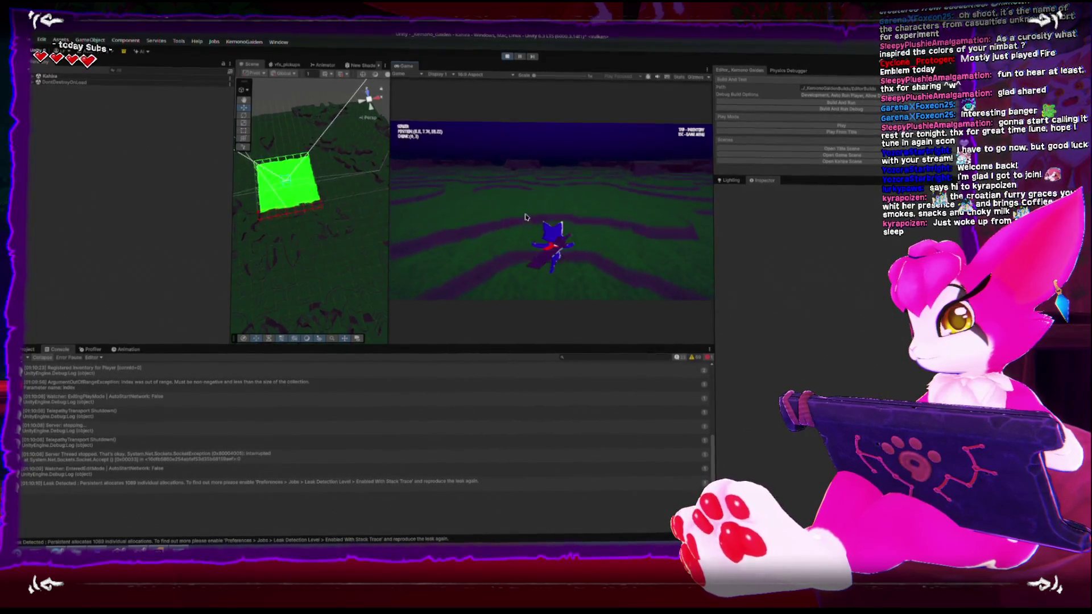
key(w)
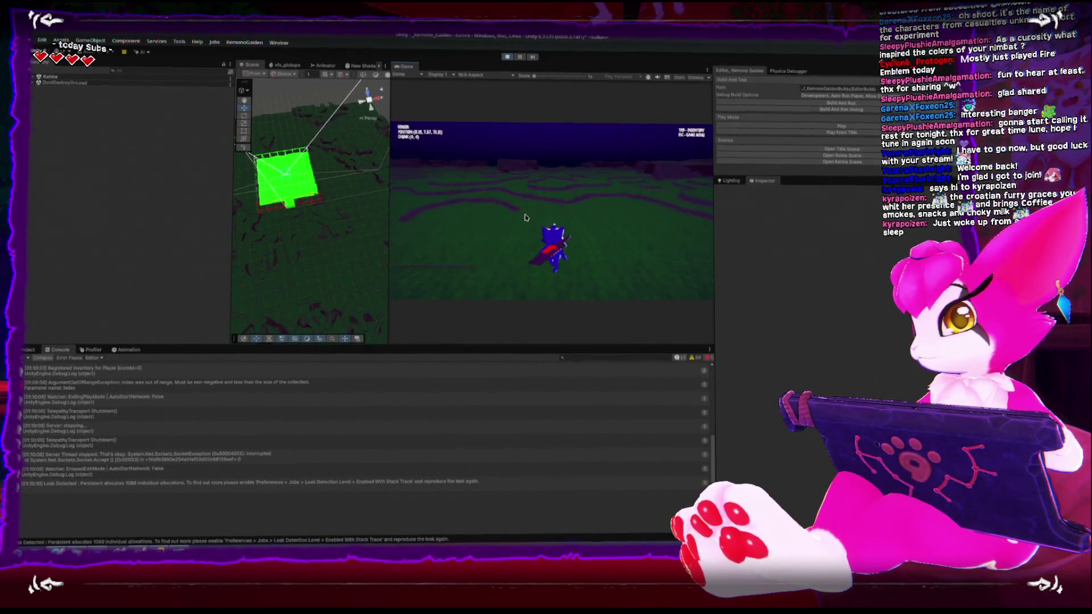
key(w)
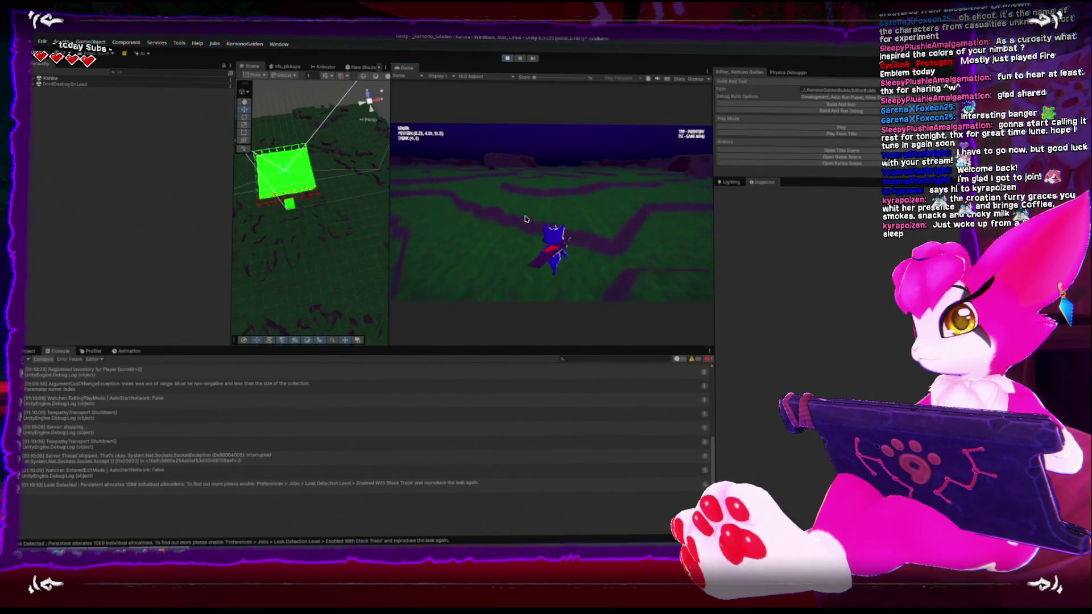
key(w)
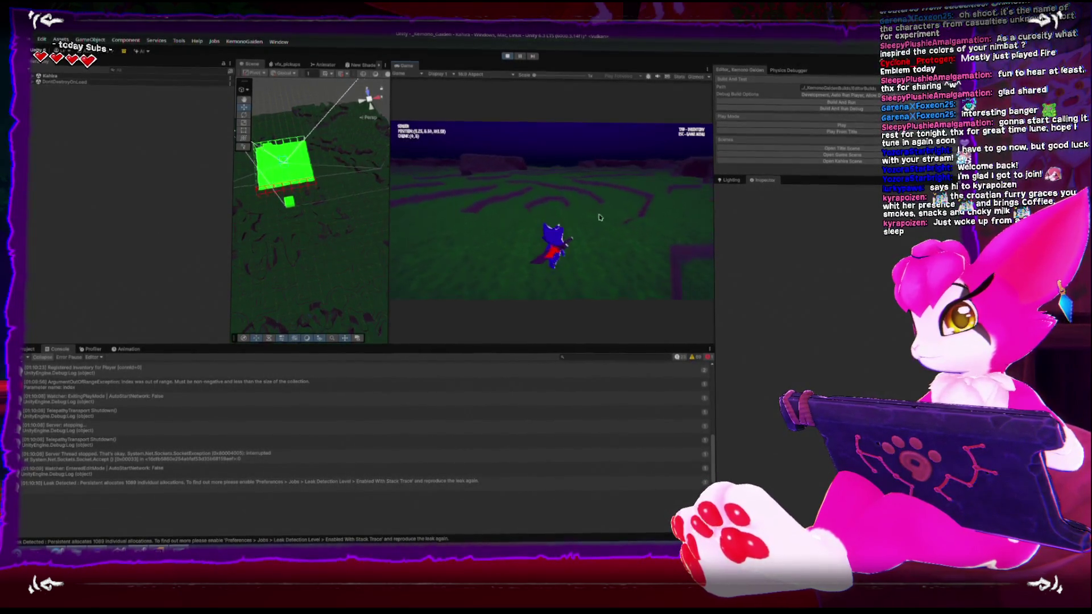
key(w)
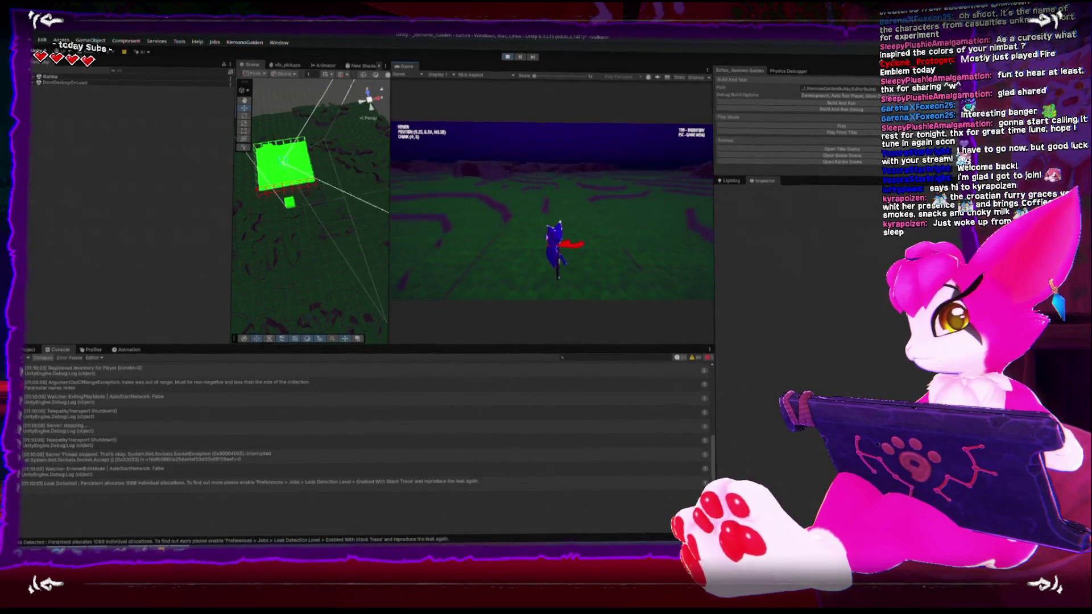
key(w)
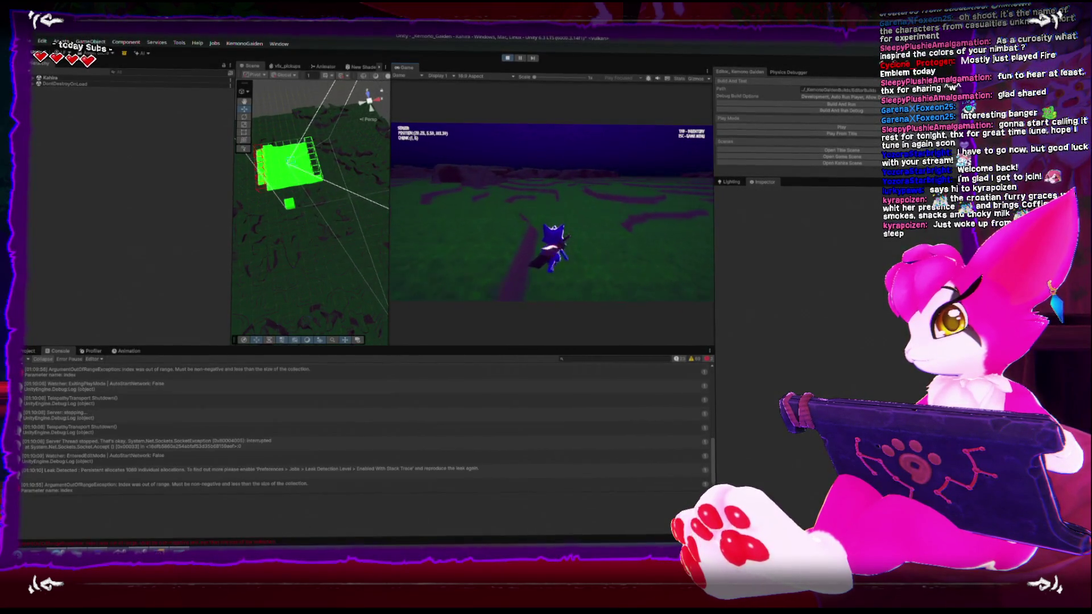
Select the ArgumentOutOfRangeException console entry and highlight its full stack trace.
key(Escape)
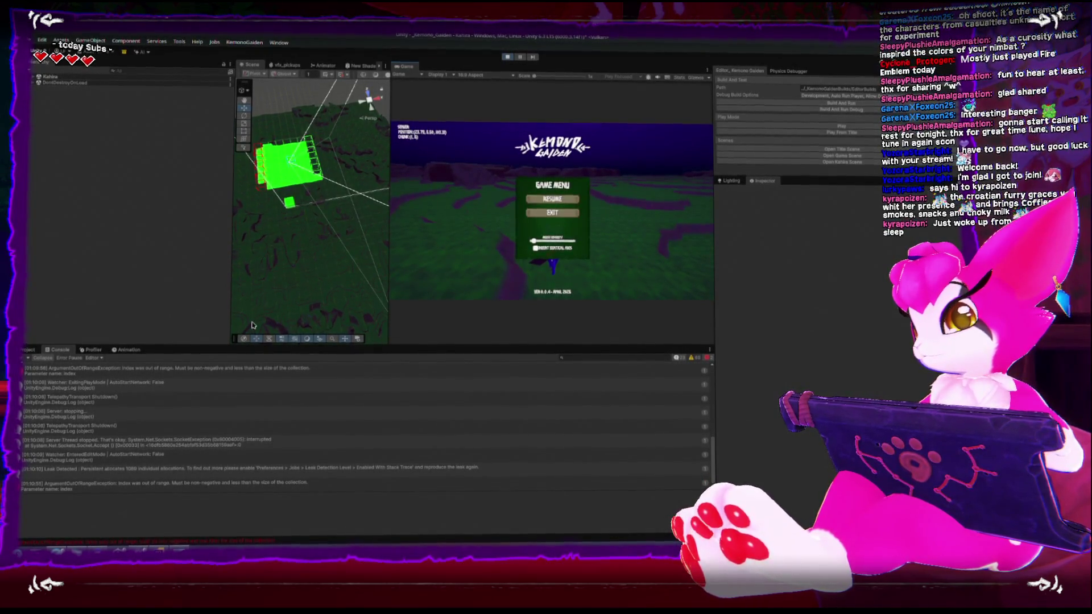
click(245, 471)
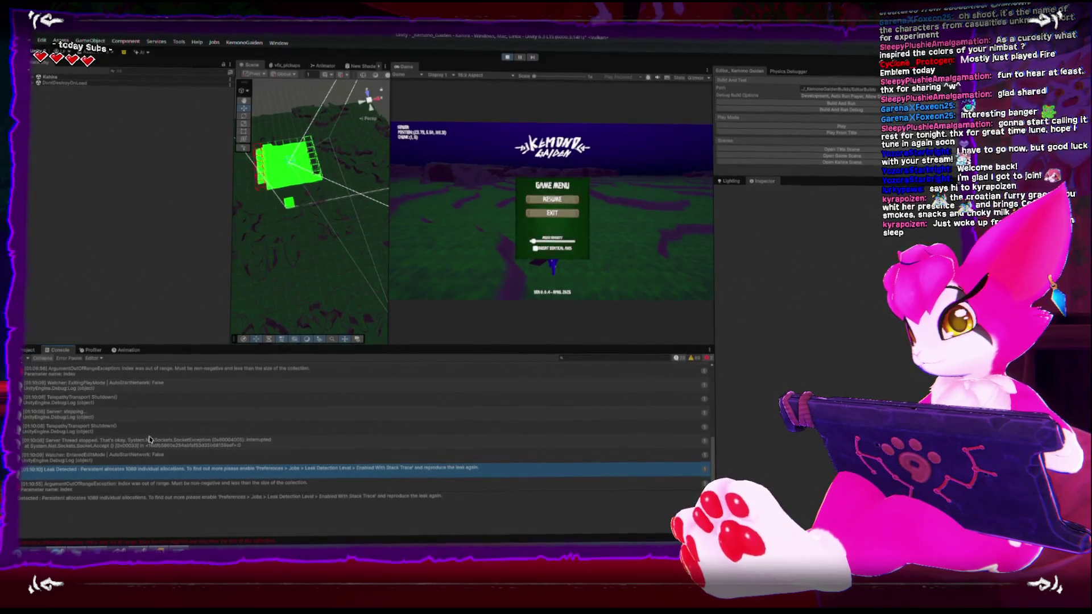
scroll(150, 441, up, 5)
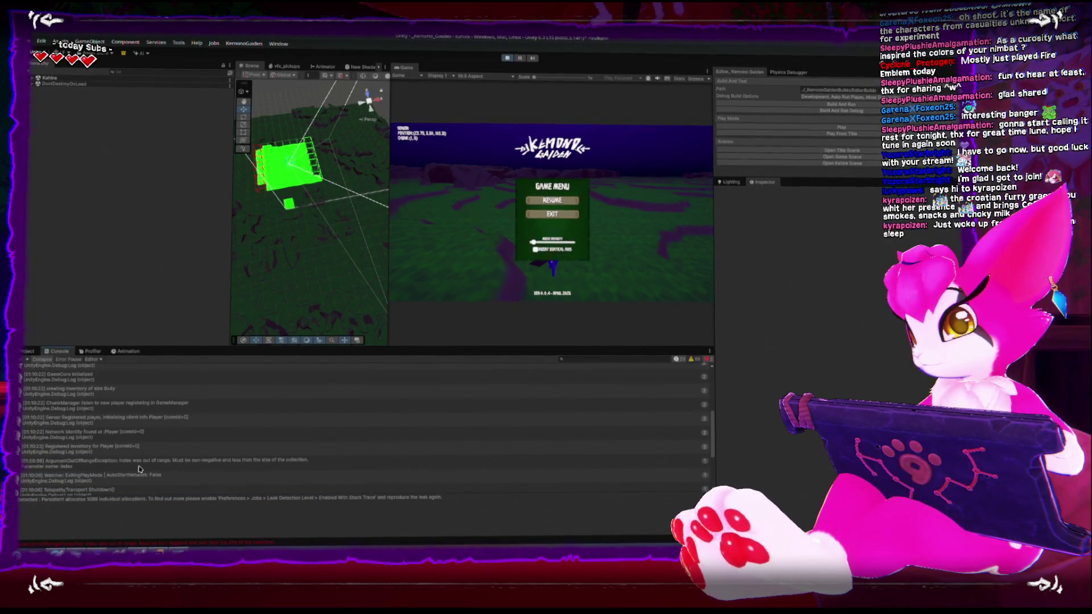
click(139, 463)
triple_click(200, 516)
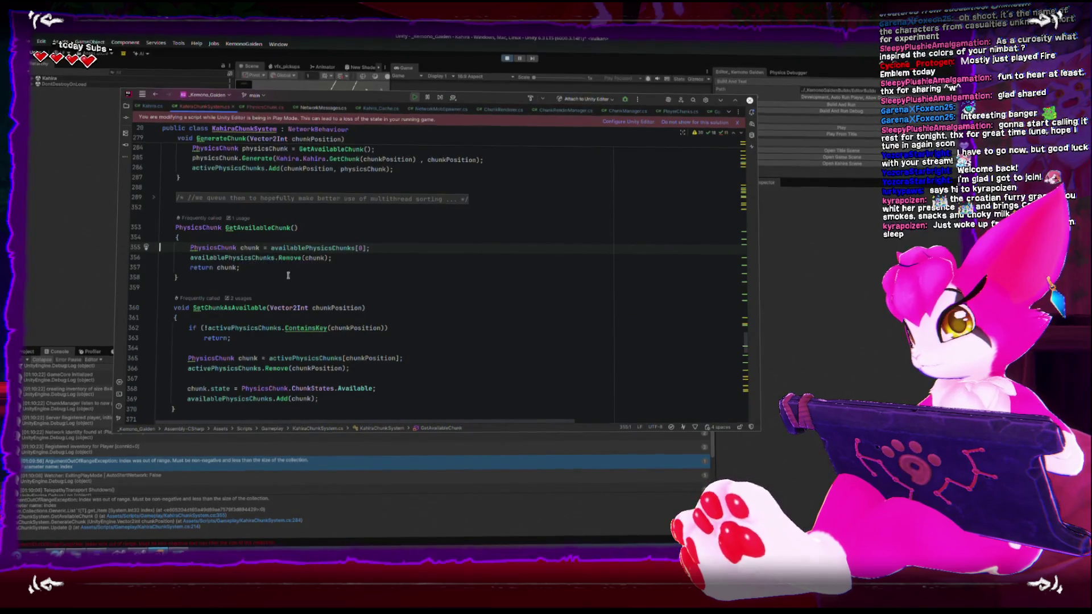
click(159, 529)
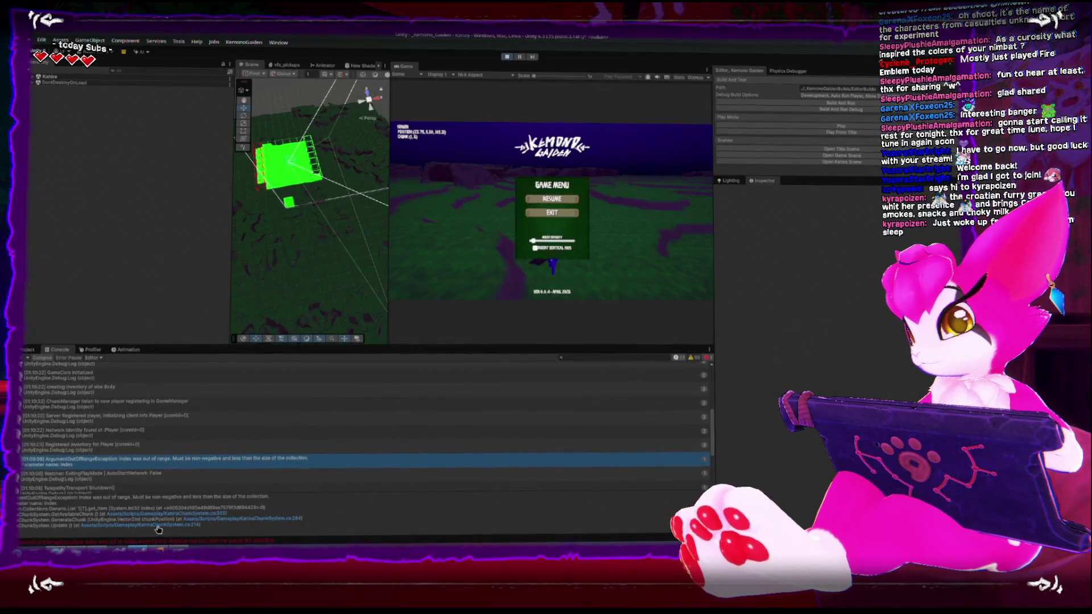
Open KahiraChunkSystem.cs at line 214, highlighting physicsChunksQueue and the GenerateChunk call.
click(158, 528)
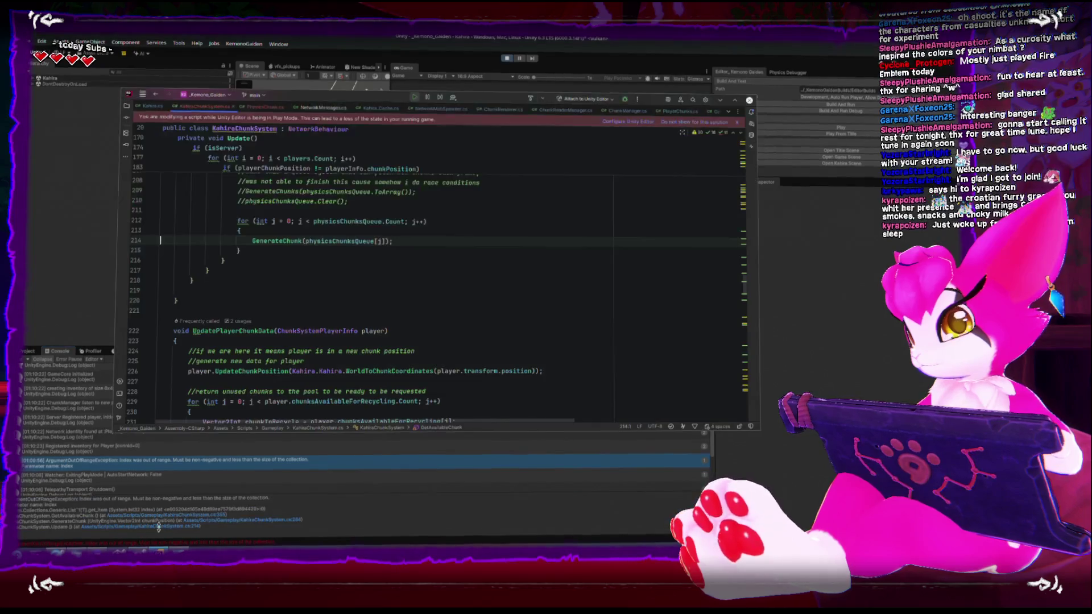
scroll(229, 316, up, 3)
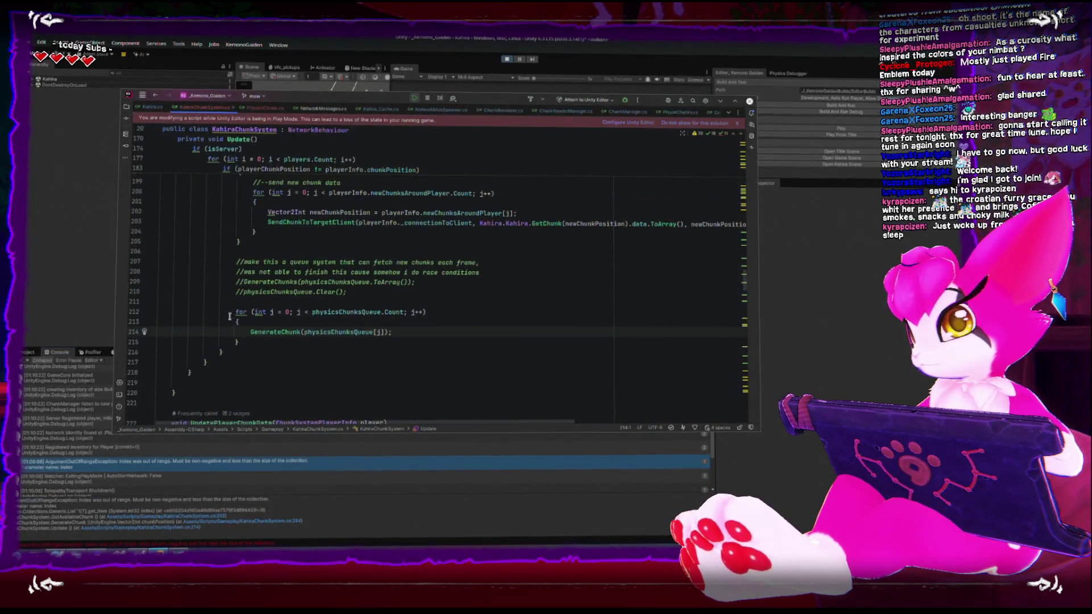
double_click(315, 313)
scroll(321, 330, up, 3)
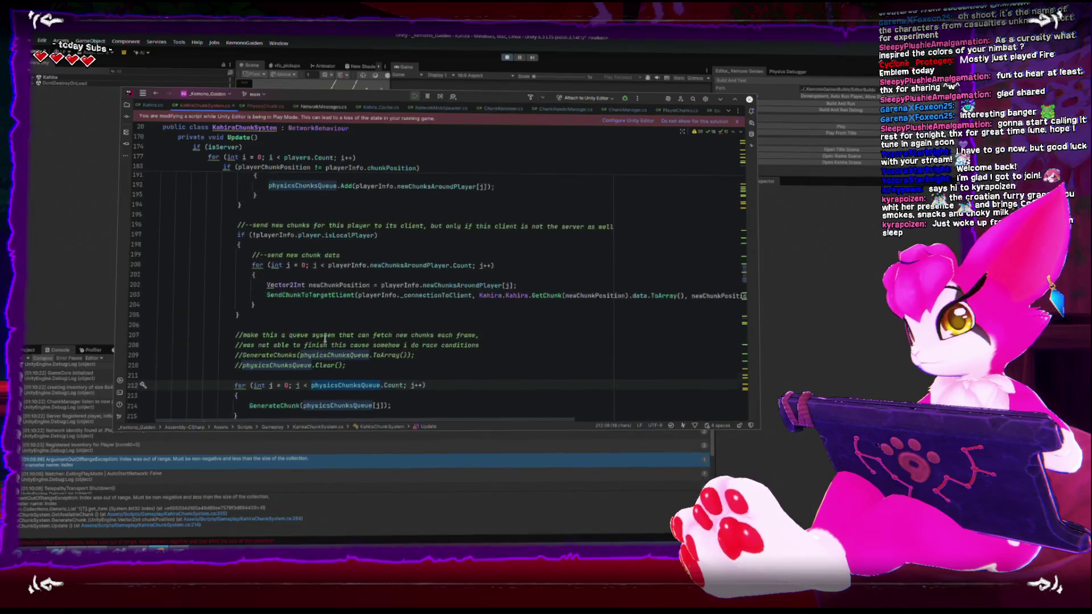
scroll(325, 340, up, 2)
scroll(323, 340, down, 5)
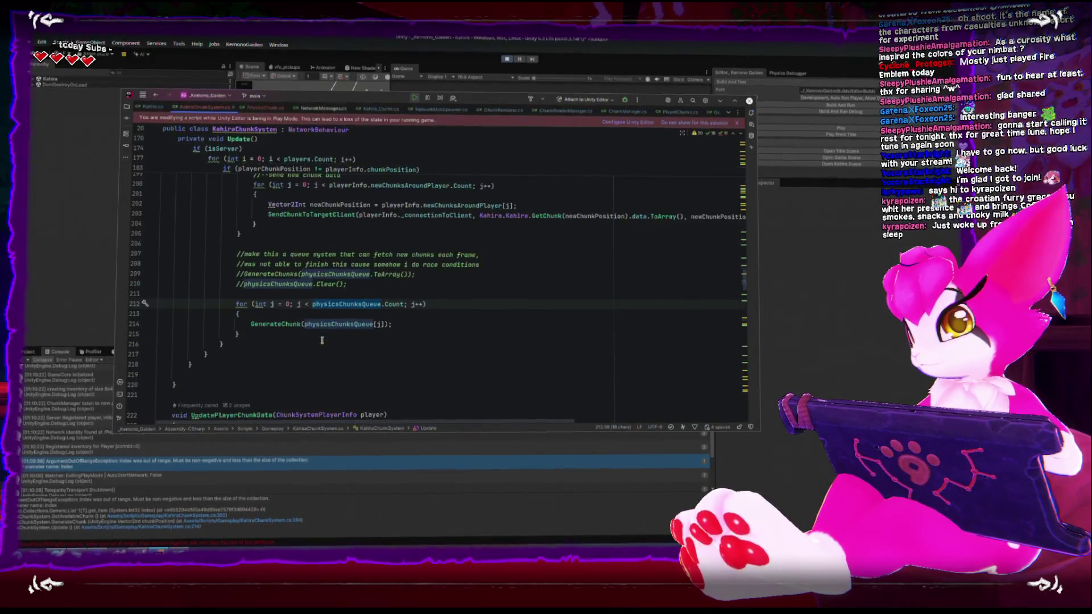
double_click(272, 325)
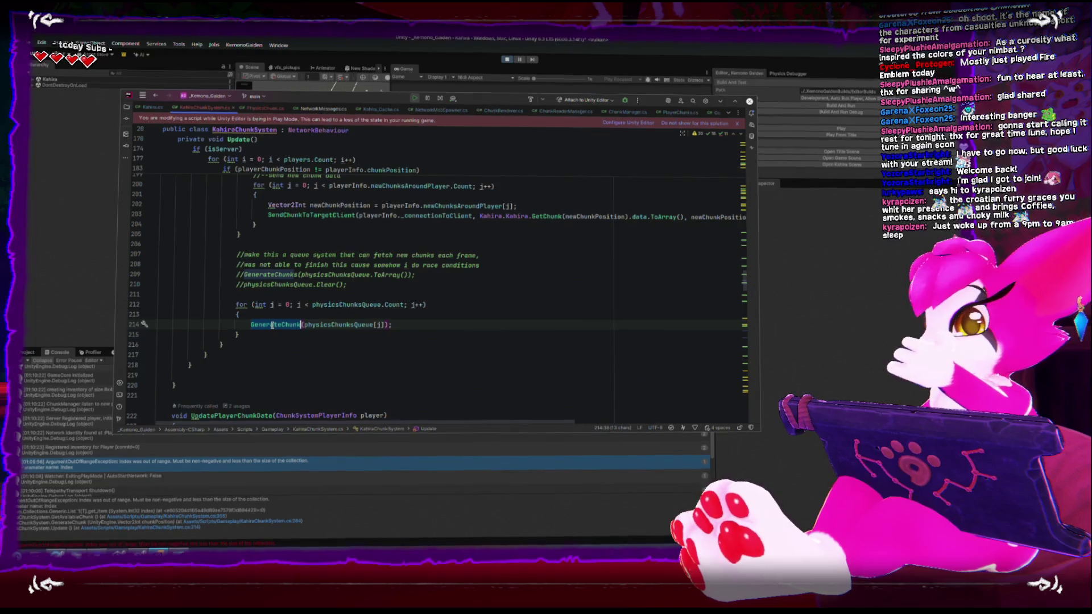
Review Update()'s chunk-position check and queueing, then go to UpdatePlayerChunkData.
scroll(272, 325, up, 3)
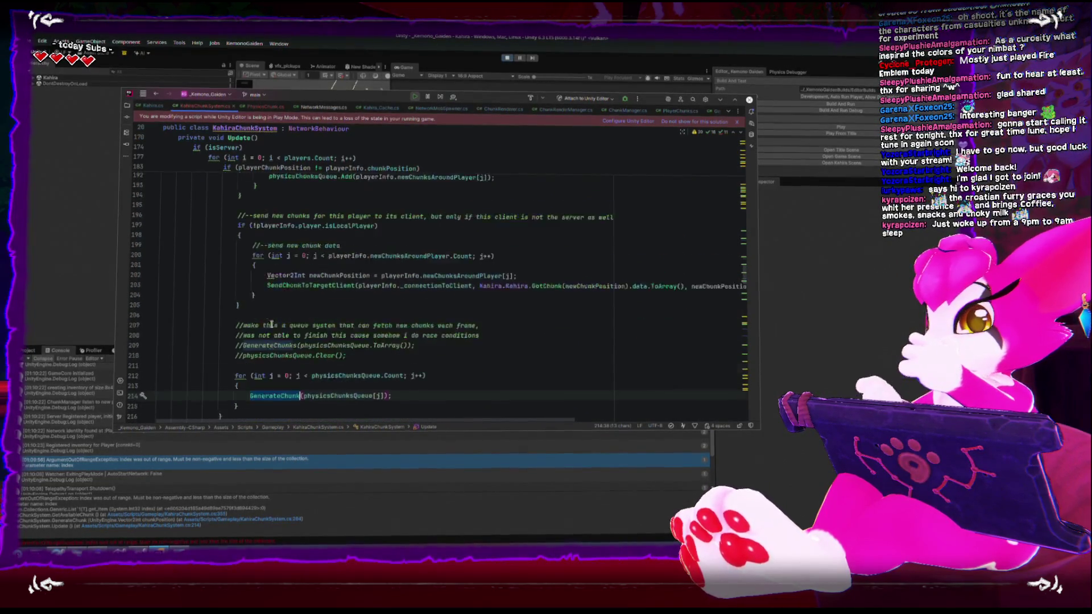
scroll(272, 325, down, 2)
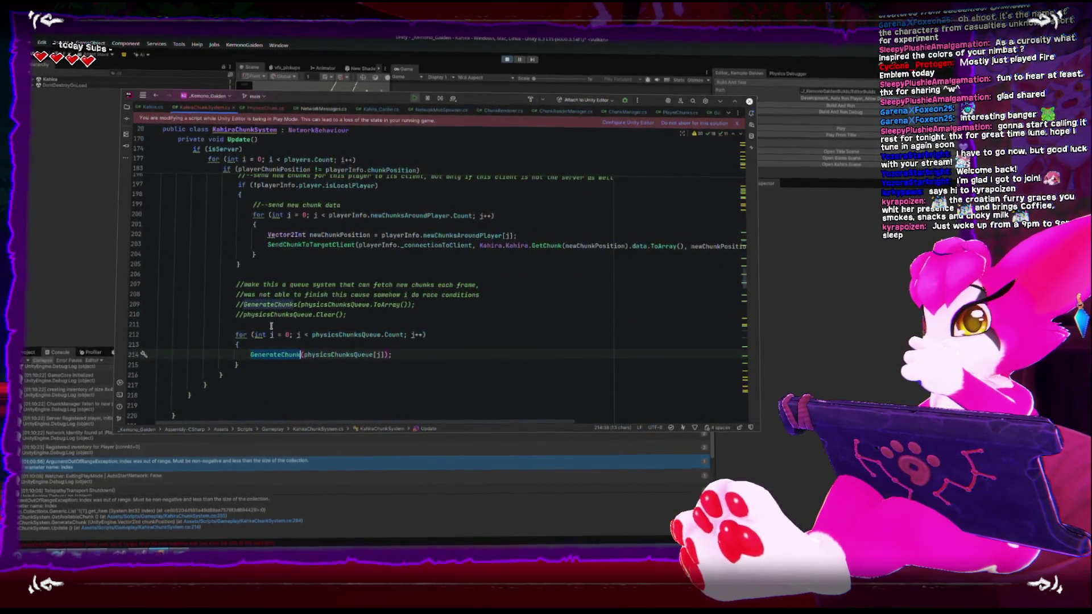
scroll(272, 326, up, 1)
scroll(277, 340, up, 7)
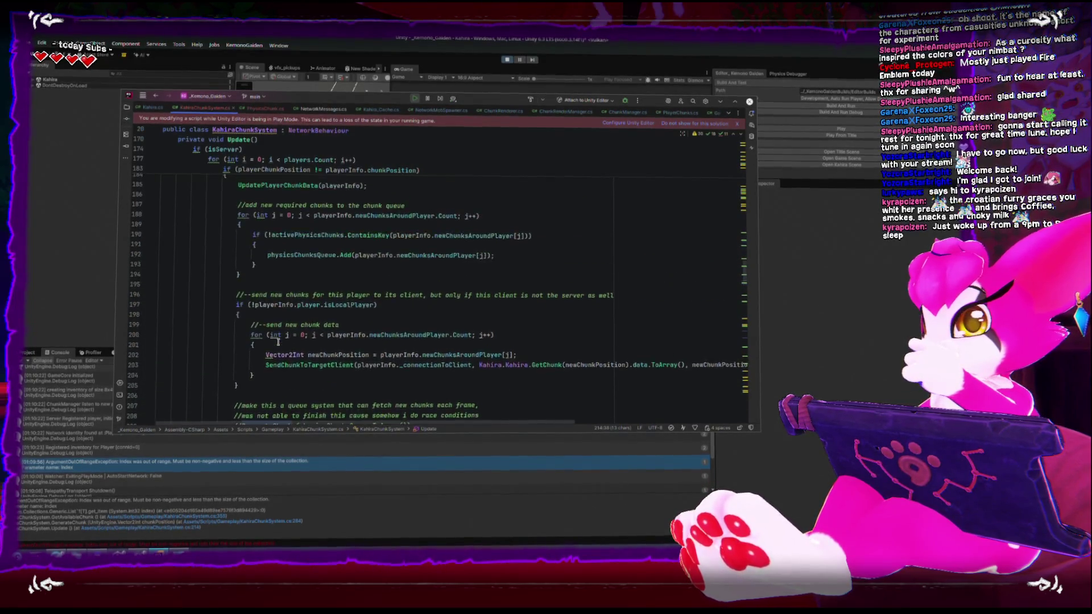
scroll(278, 340, up, 2)
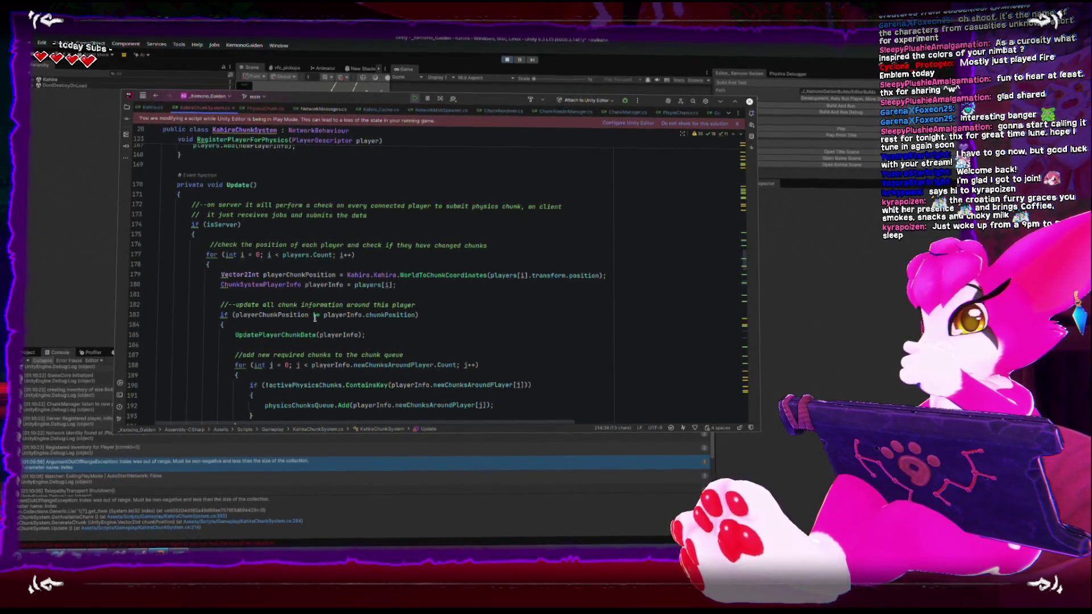
click(330, 323)
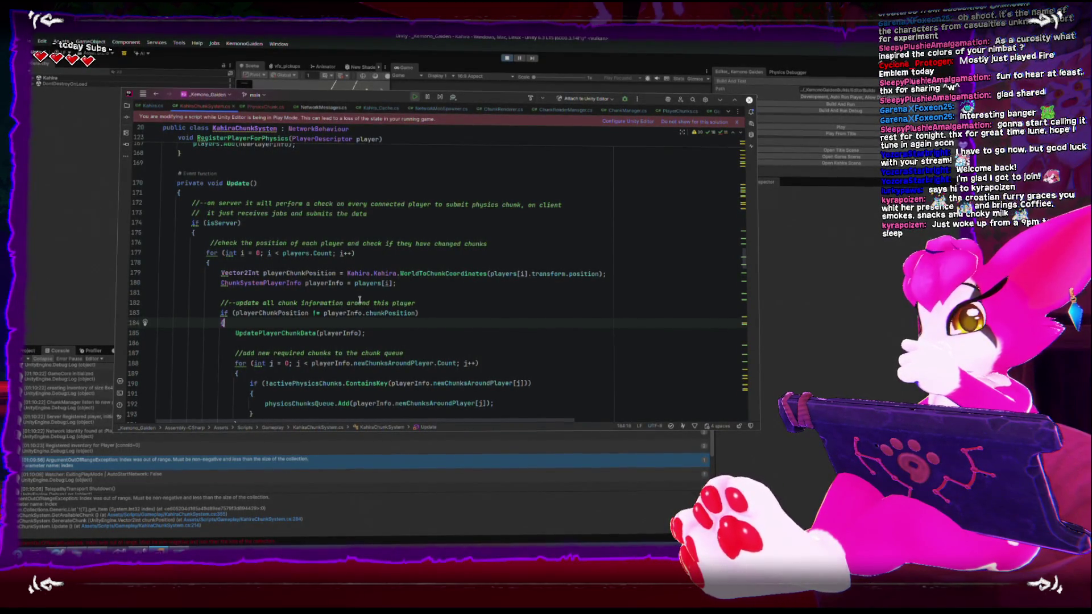
scroll(359, 299, up, 1)
scroll(363, 300, down, 3)
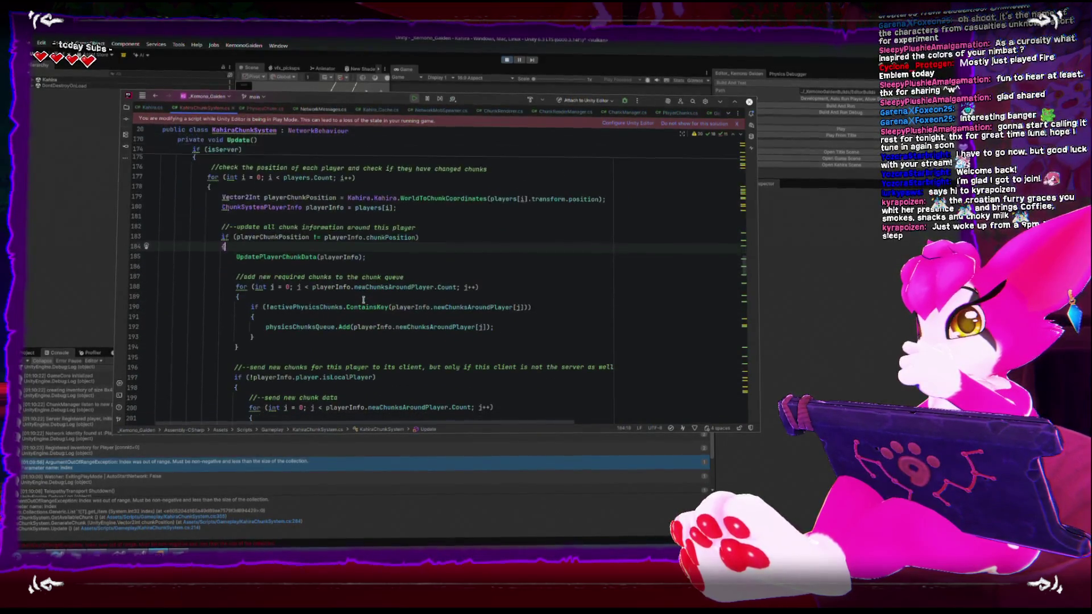
mouse_move(348, 304)
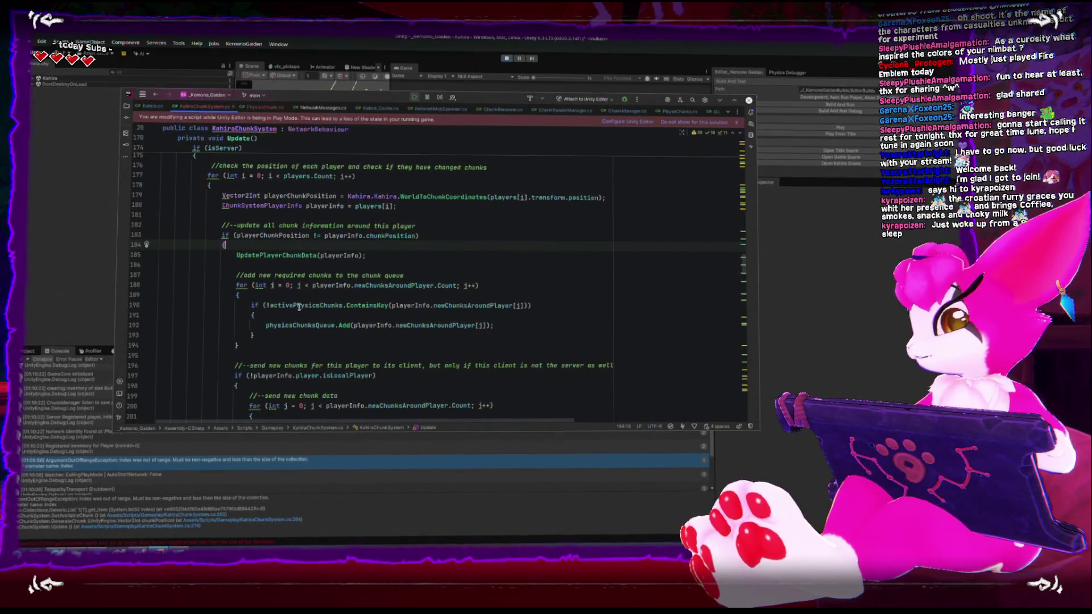
scroll(337, 311, down, 7)
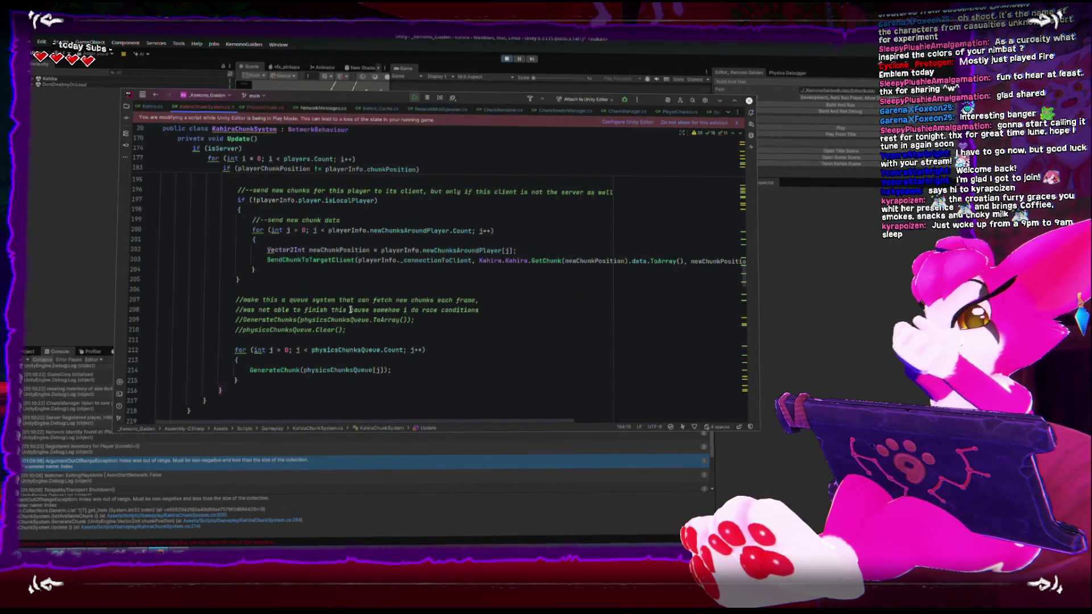
scroll(319, 367, up, 5)
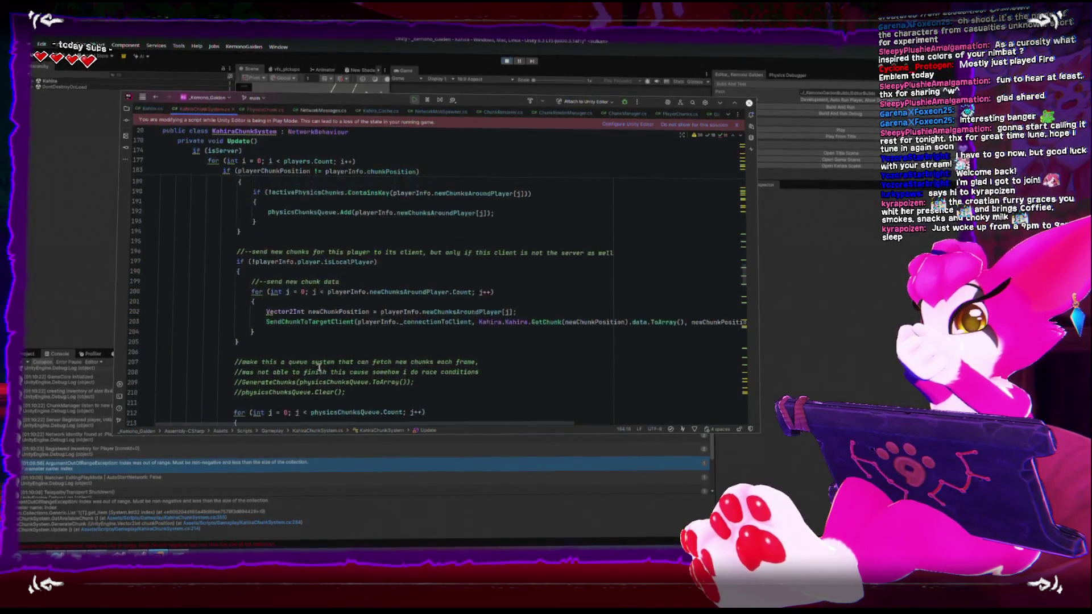
ctrl+click(274, 232)
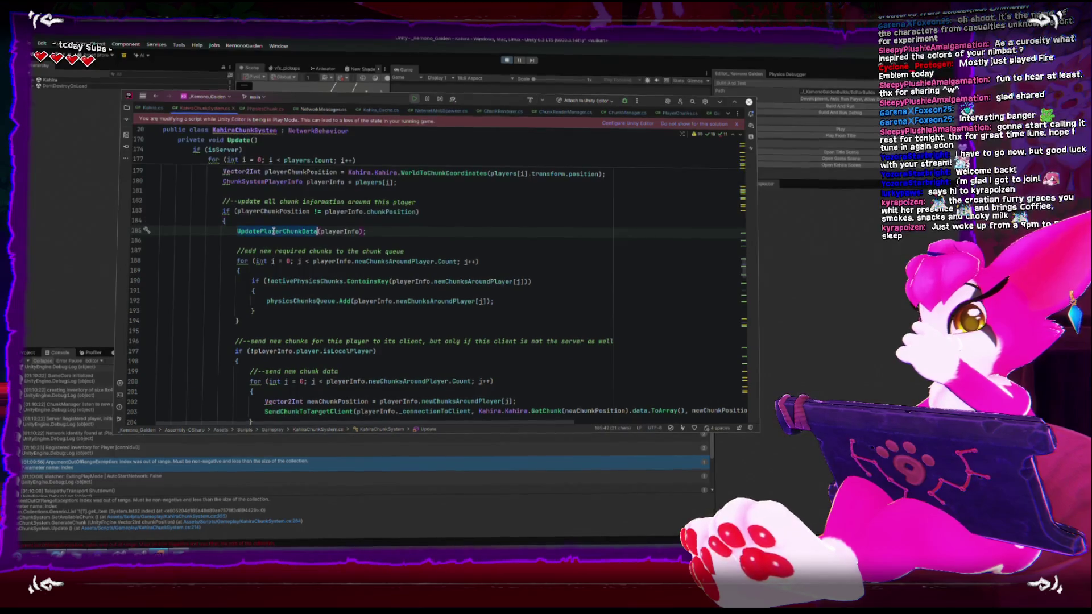
Check the ContainsChunk call on line 244 and isInsideAnotherPlayerGrid on line 253.
scroll(292, 336, down, 5)
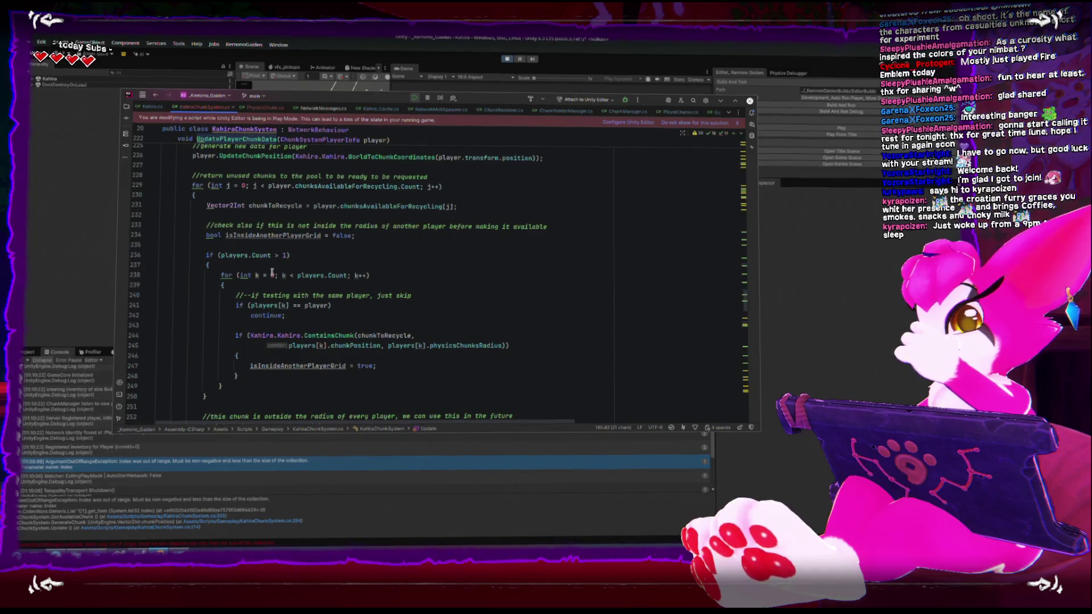
mouse_move(289, 366)
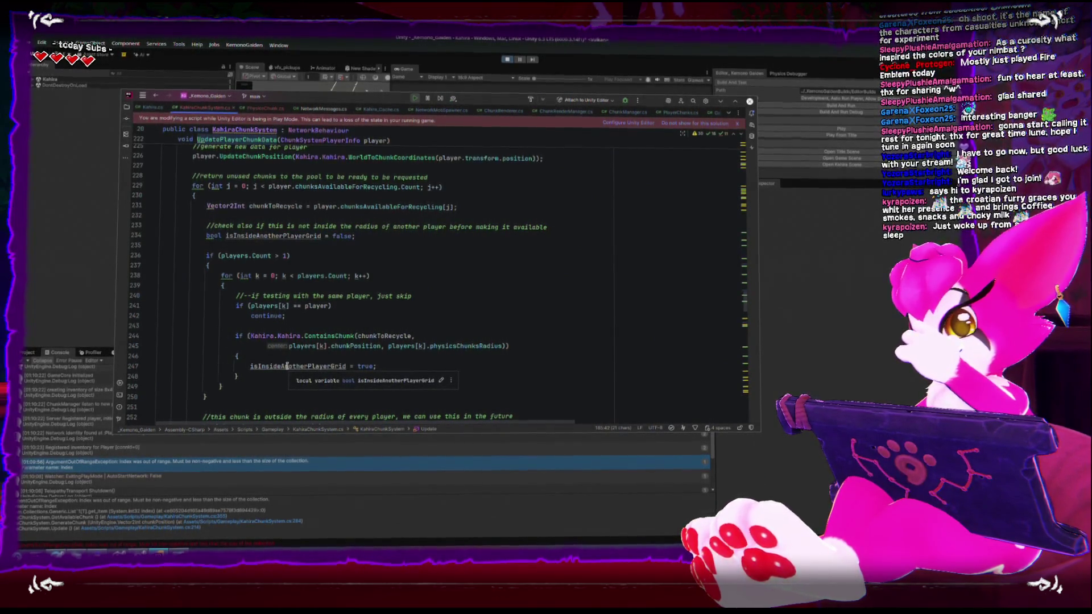
double_click(307, 335)
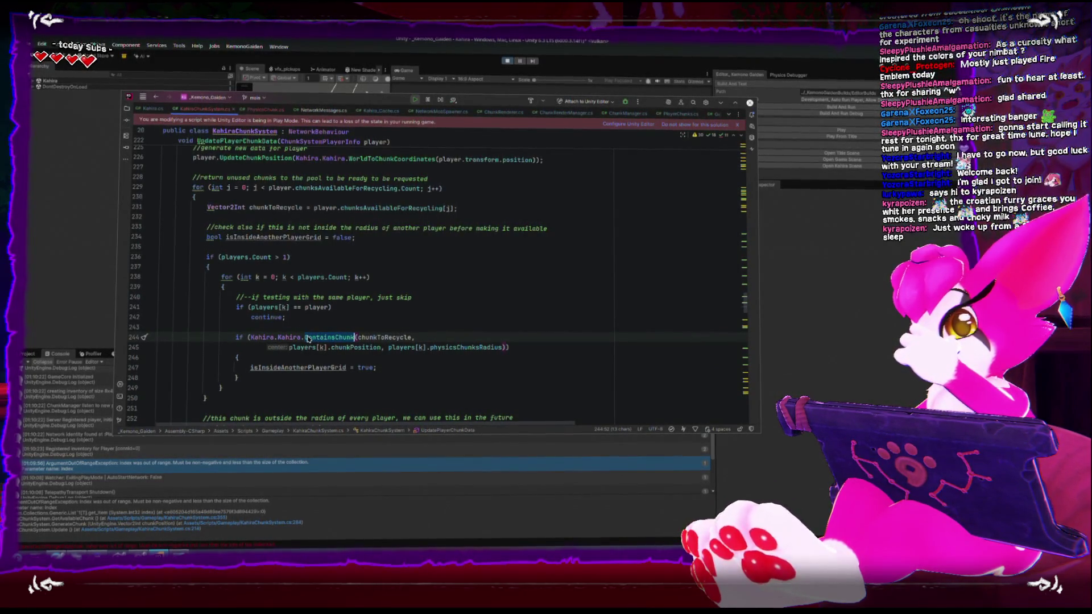
scroll(291, 357, down, 1)
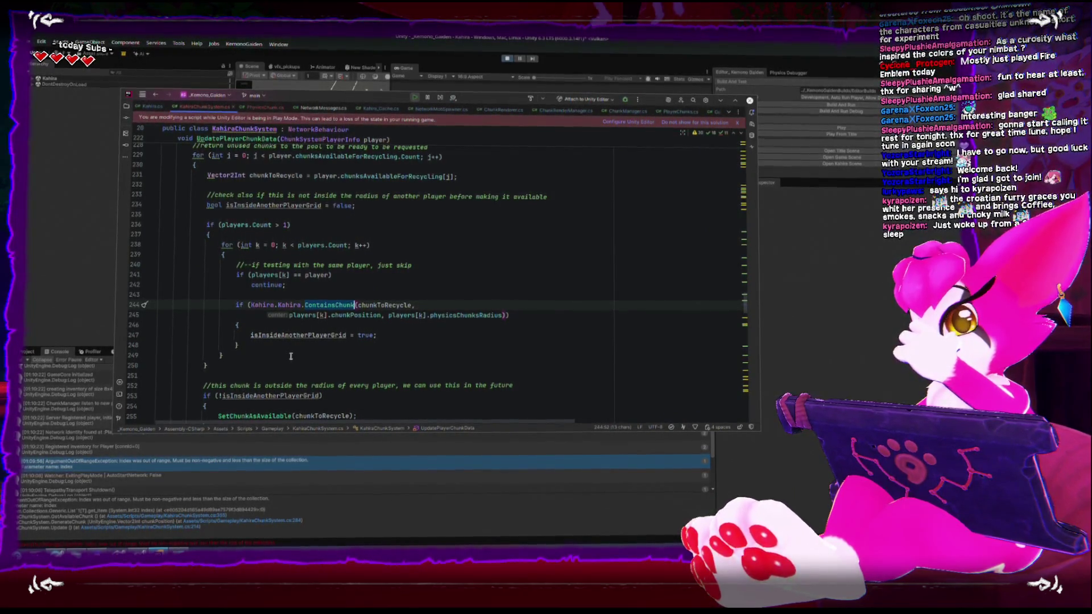
scroll(291, 356, down, 2)
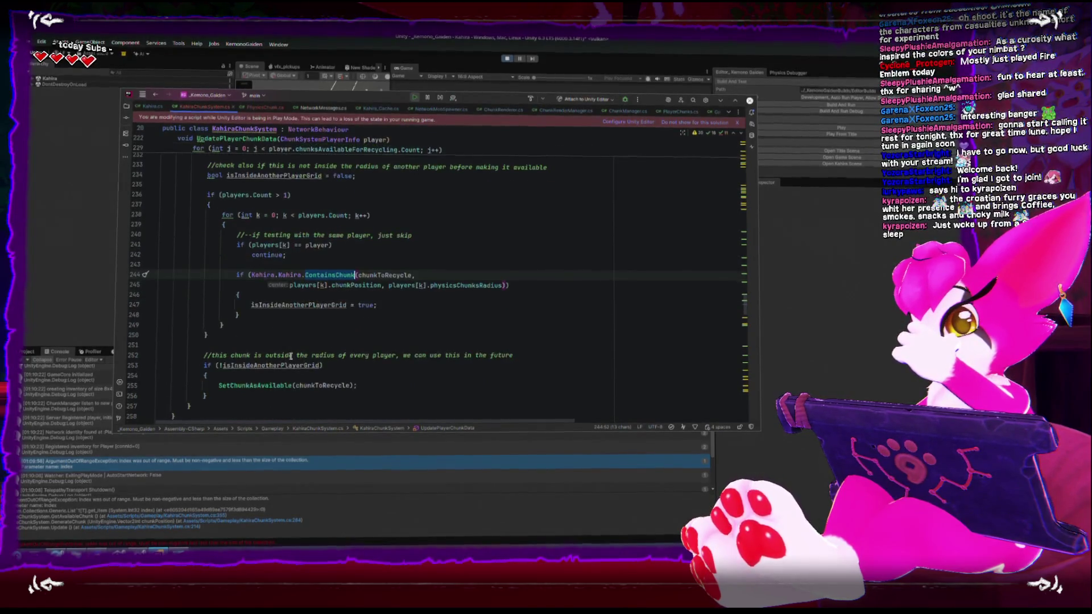
double_click(256, 336)
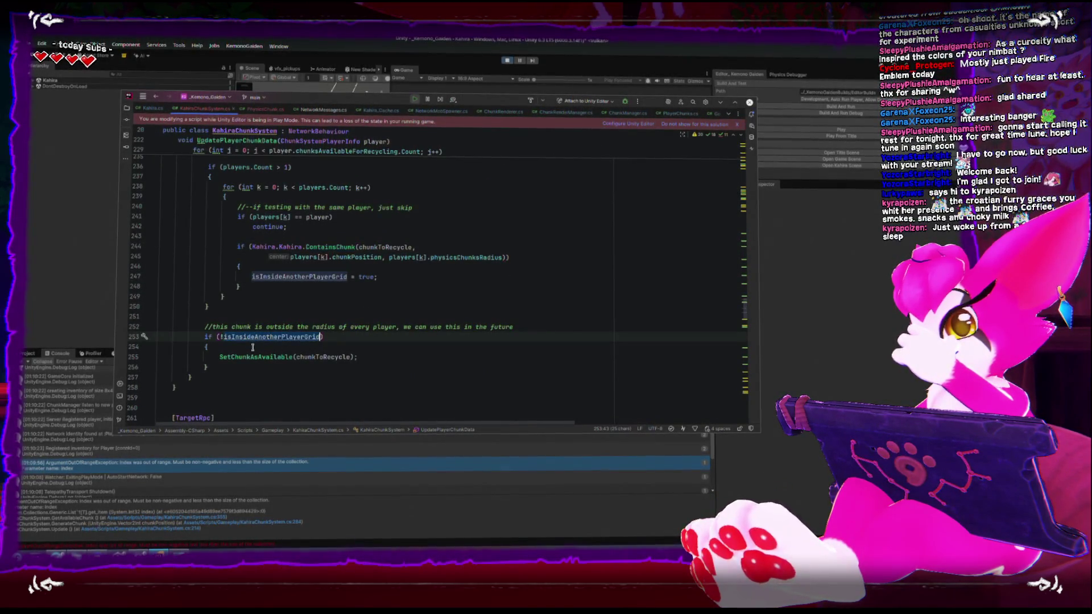
scroll(250, 349, up, 2)
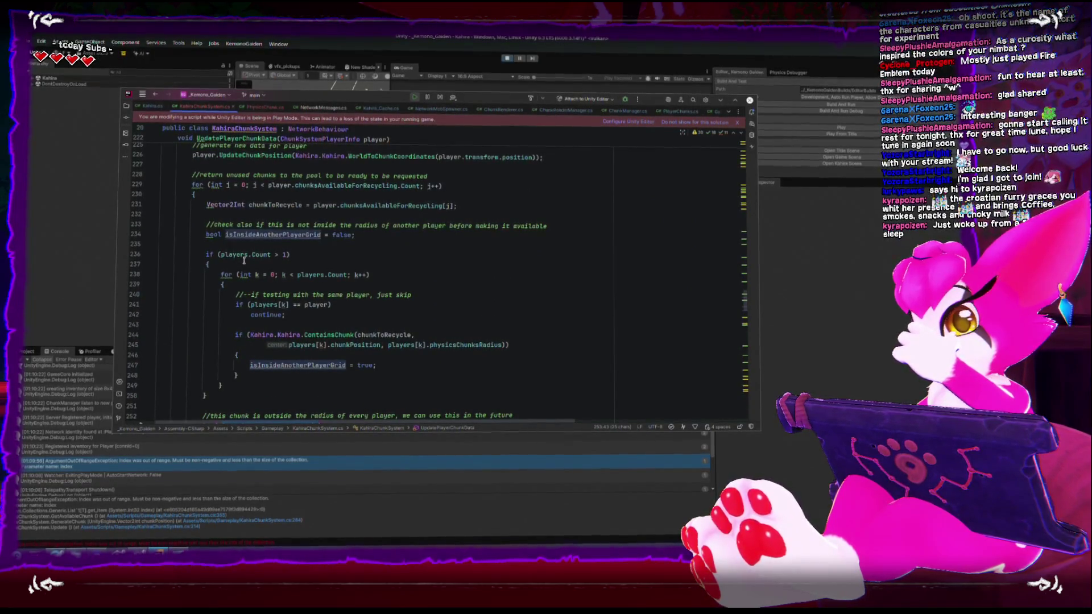
scroll(243, 259, down, 3)
scroll(242, 250, up, 3)
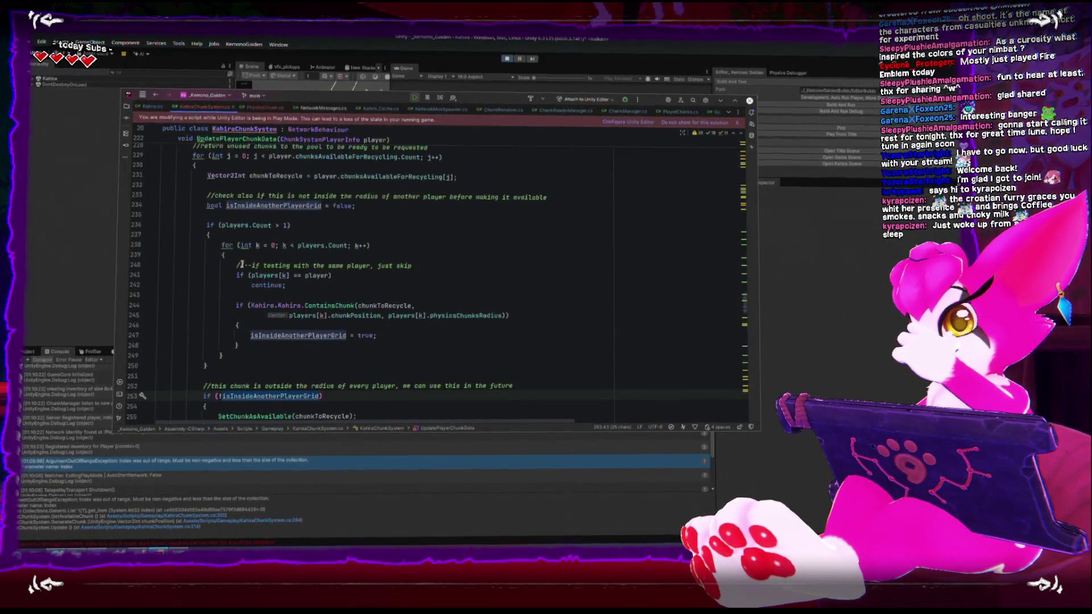
Trace the chunksAvailableForRecycling loop and SetChunkAsAvailable call down to GenerateChunk and GetAvailableChunk.
double_click(341, 159)
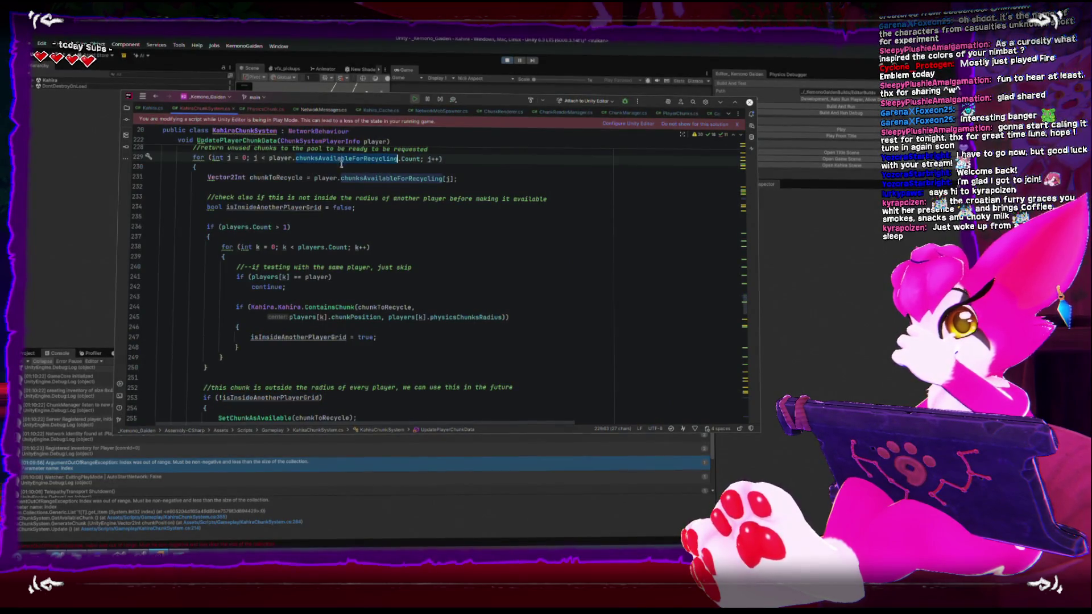
drag(312, 178, 442, 176)
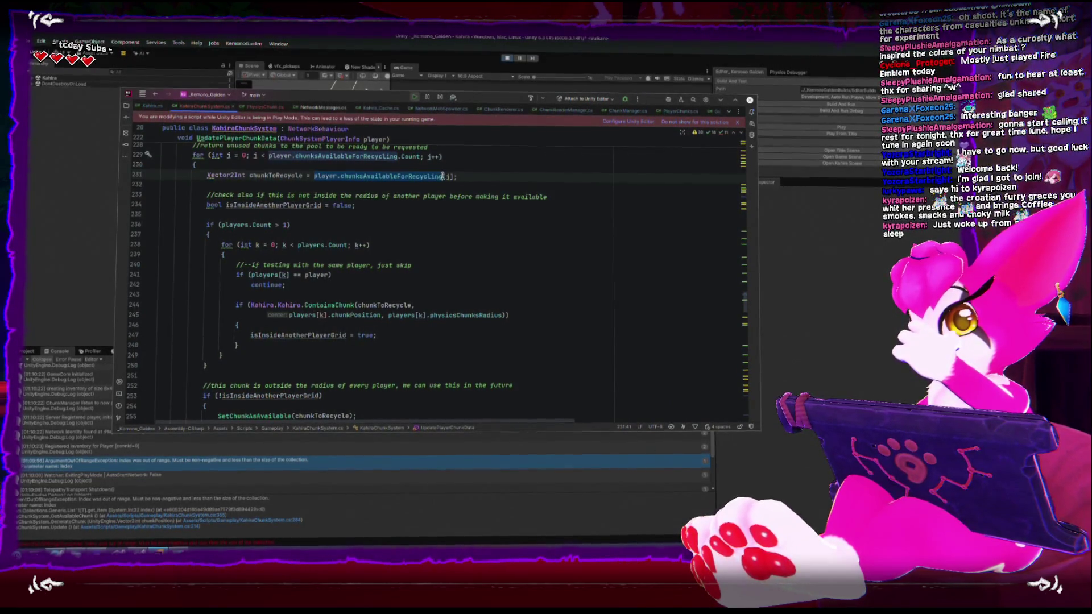
scroll(307, 274, down, 3)
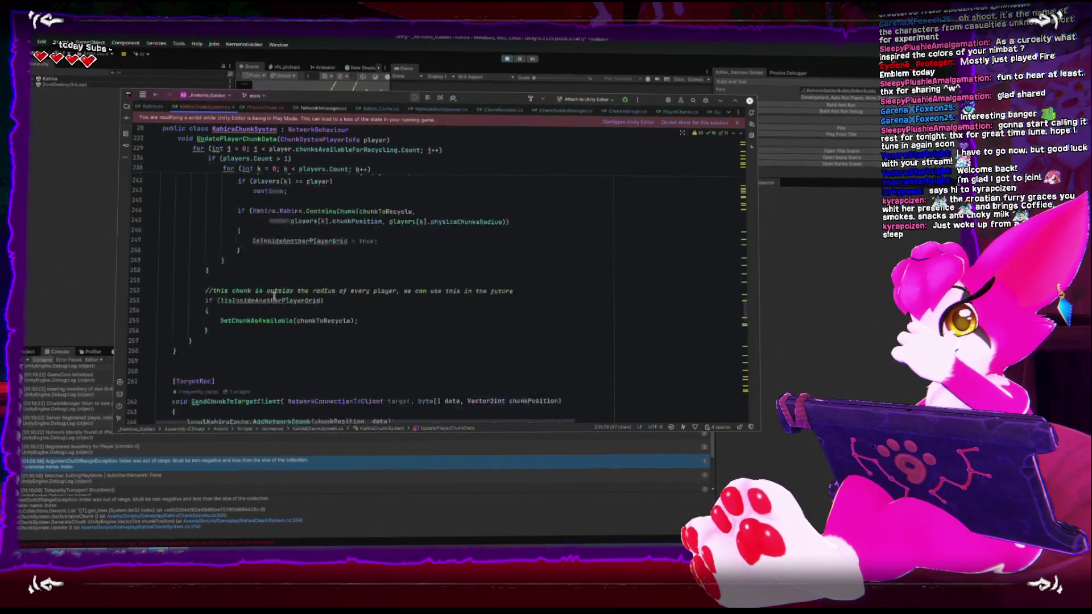
scroll(273, 290, up, 5)
scroll(257, 306, down, 4)
double_click(245, 349)
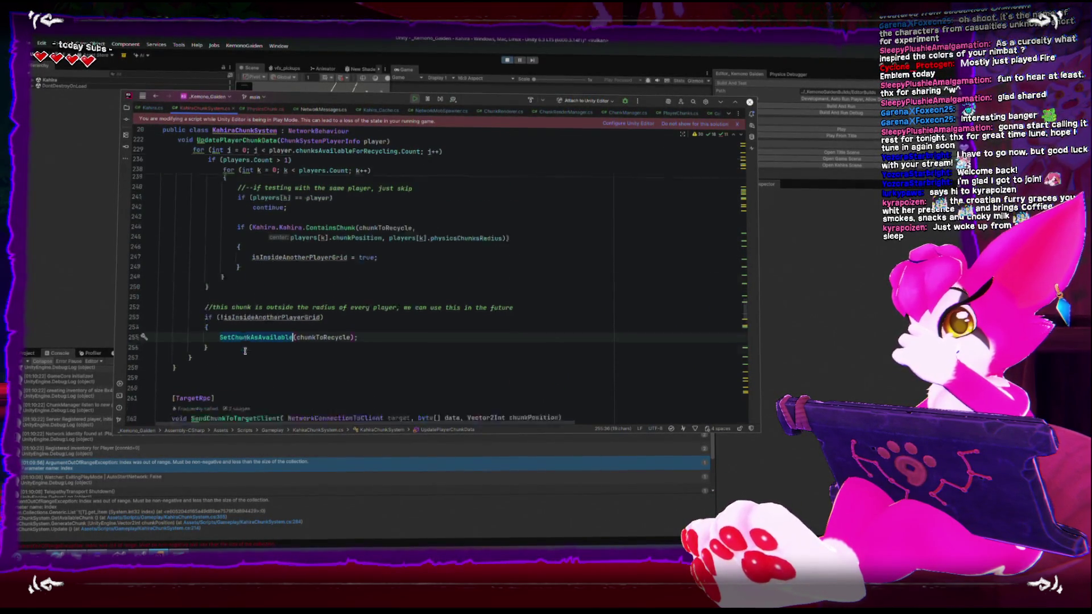
scroll(245, 347, down, 7)
scroll(245, 347, down, 10)
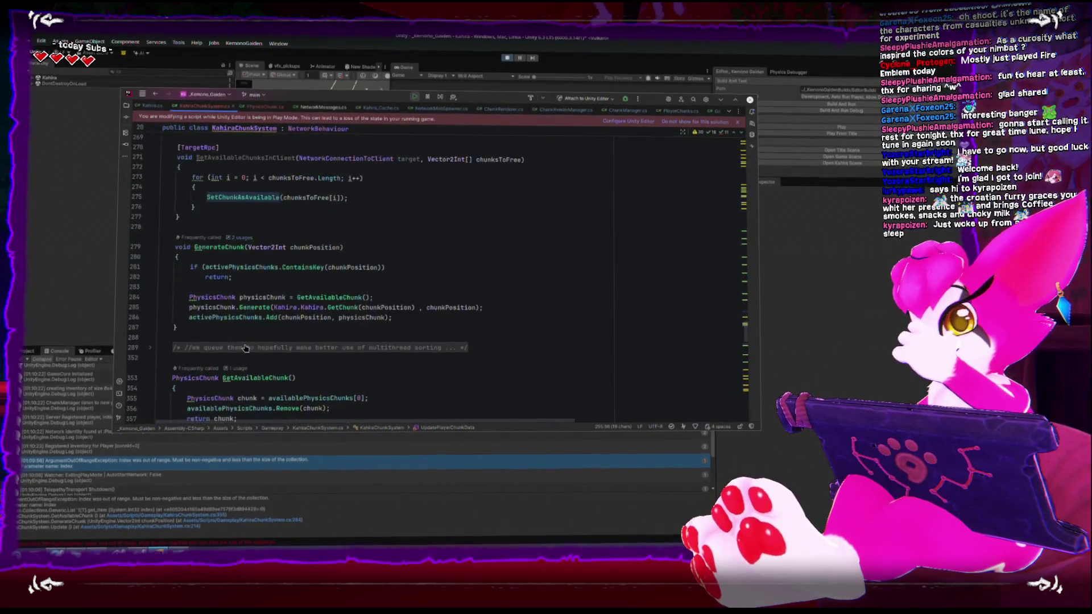
Delete the unused SetAvailableChunksInClient method and its leftover blank line.
scroll(246, 343, up, 9)
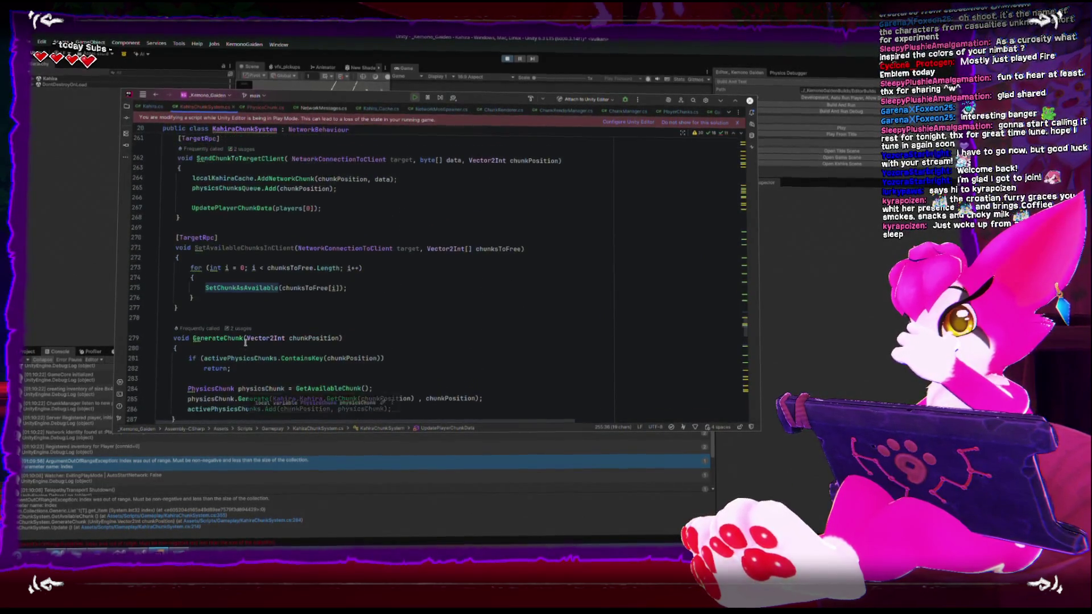
drag(179, 308, 100, 240)
key(BackSpace)
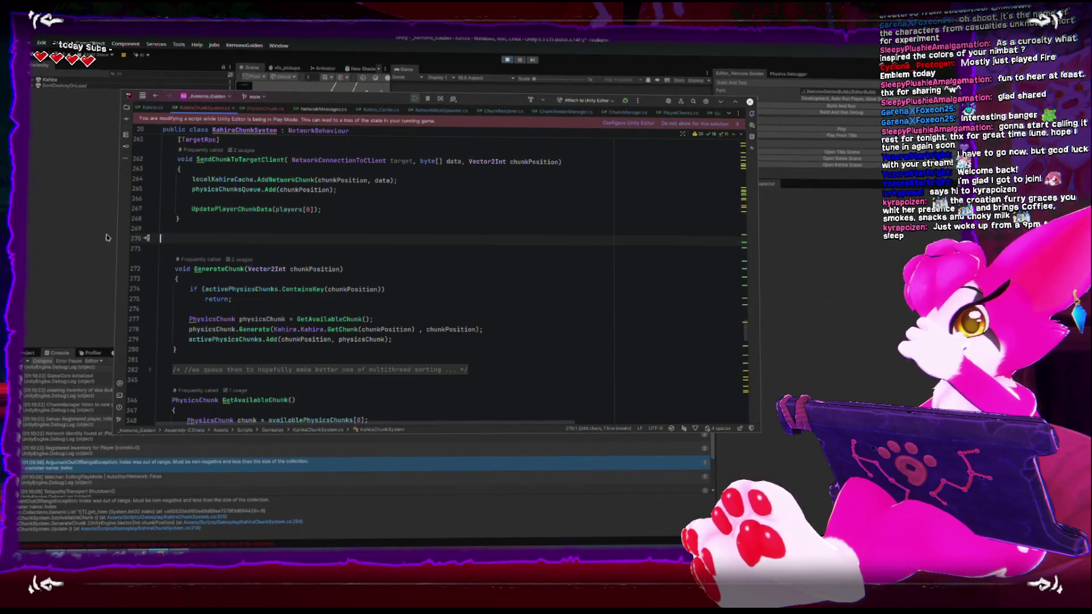
key(BackSpace)
Go to the SetChunkAsAvailable definition in KahiraChunkSystem.cs.
scroll(165, 341, down, 7)
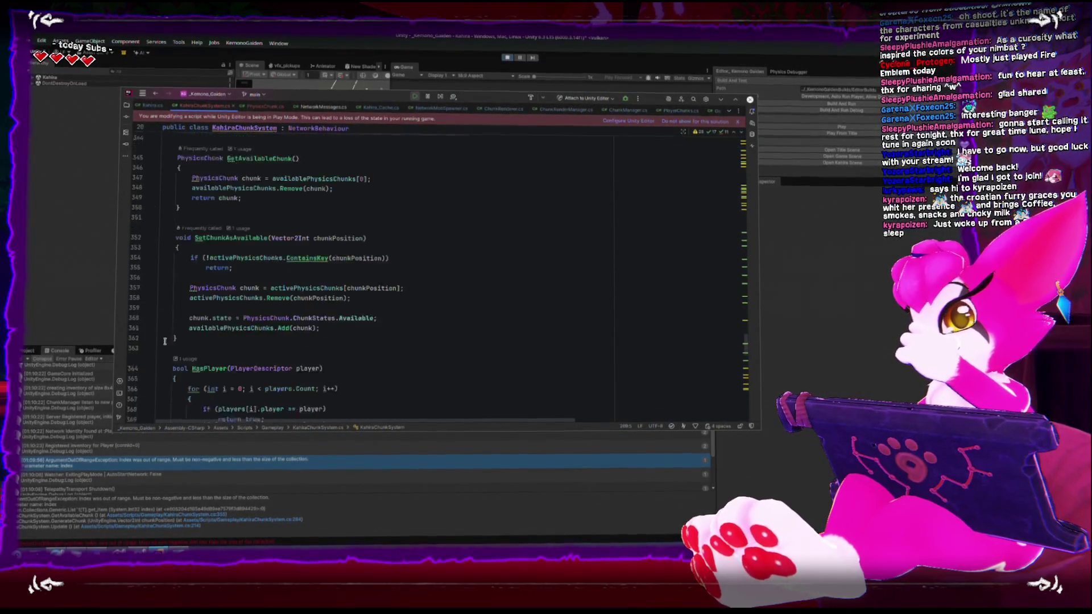
scroll(165, 340, up, 20)
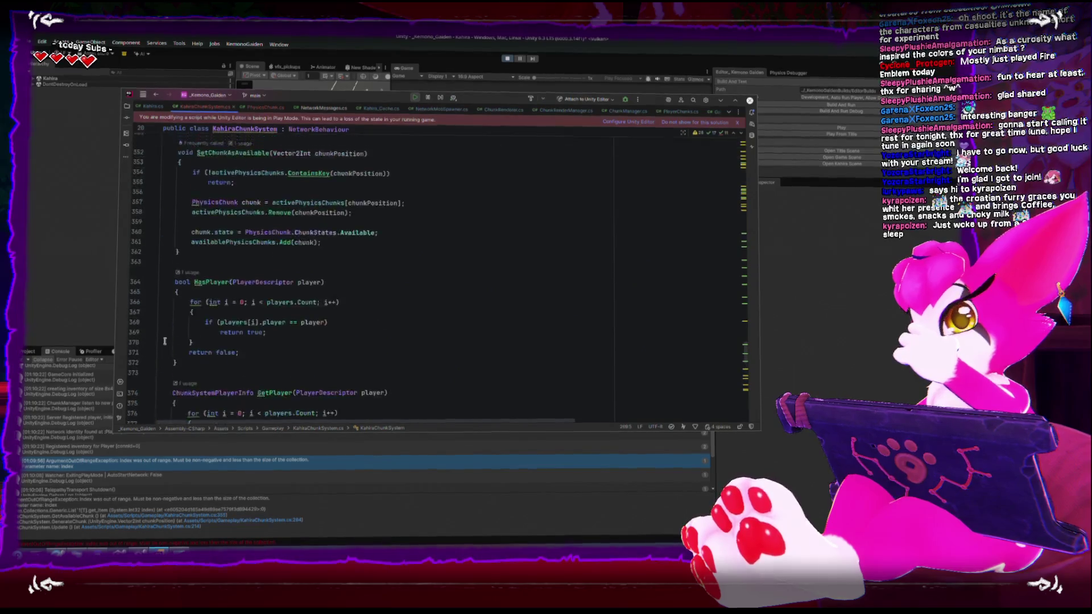
scroll(165, 342, up, 6)
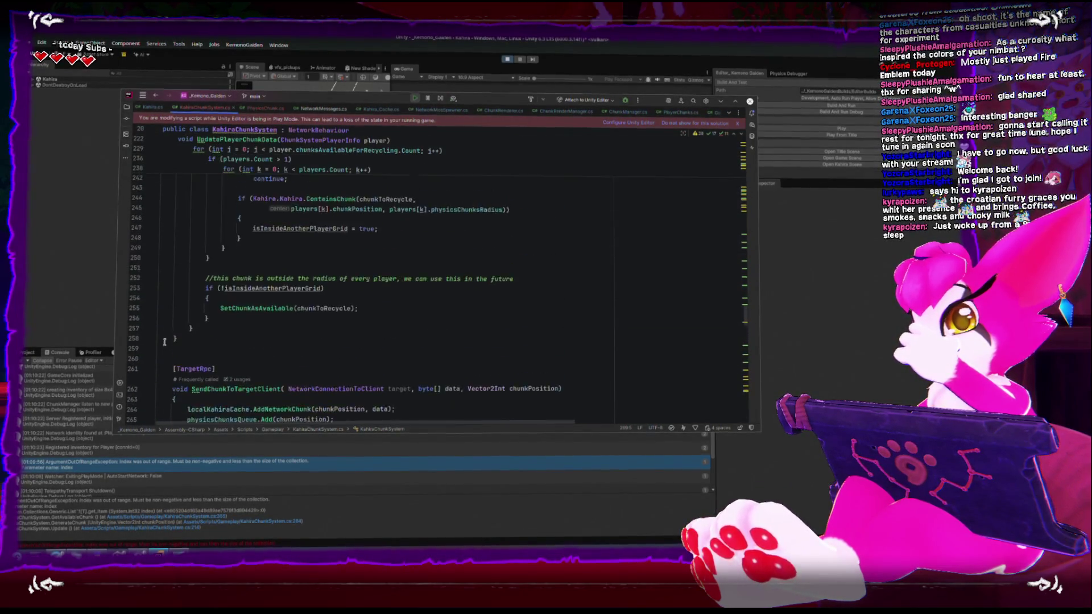
scroll(166, 340, down, 3)
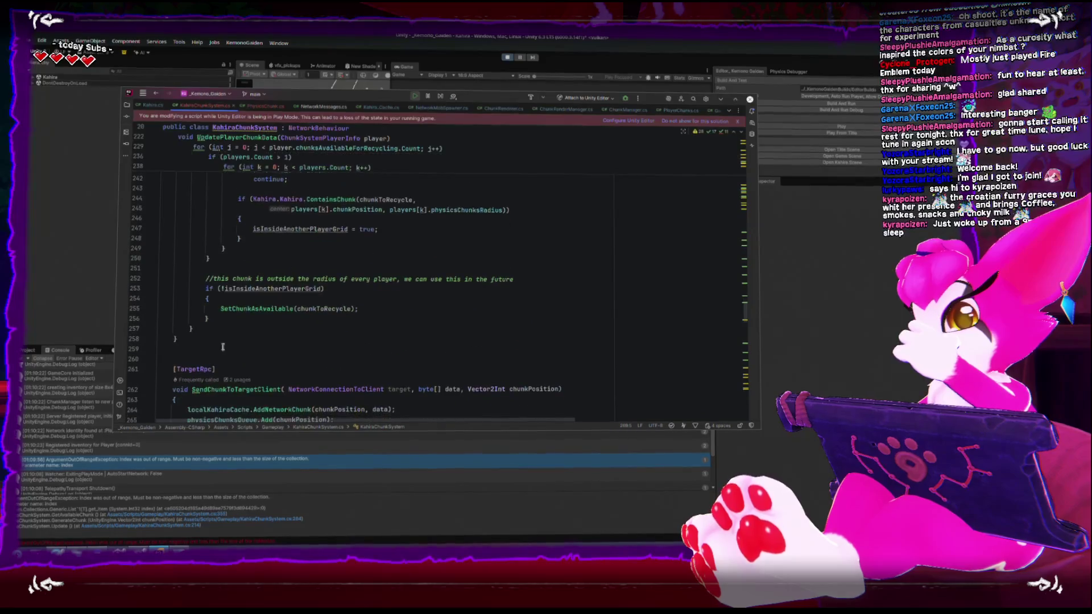
double_click(263, 309)
scroll(259, 318, down, 20)
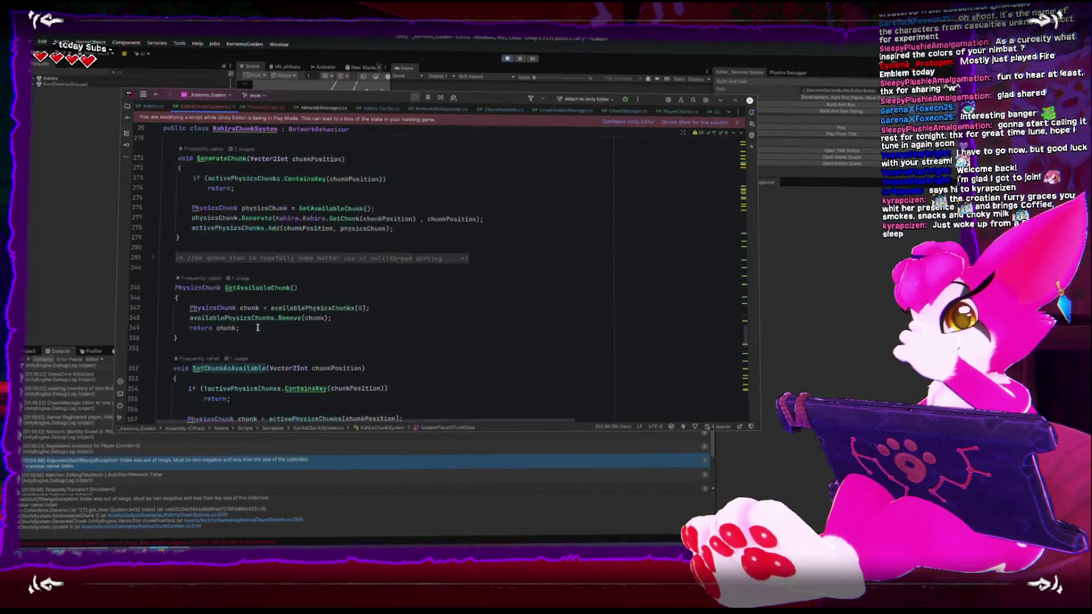
scroll(257, 327, up, 5)
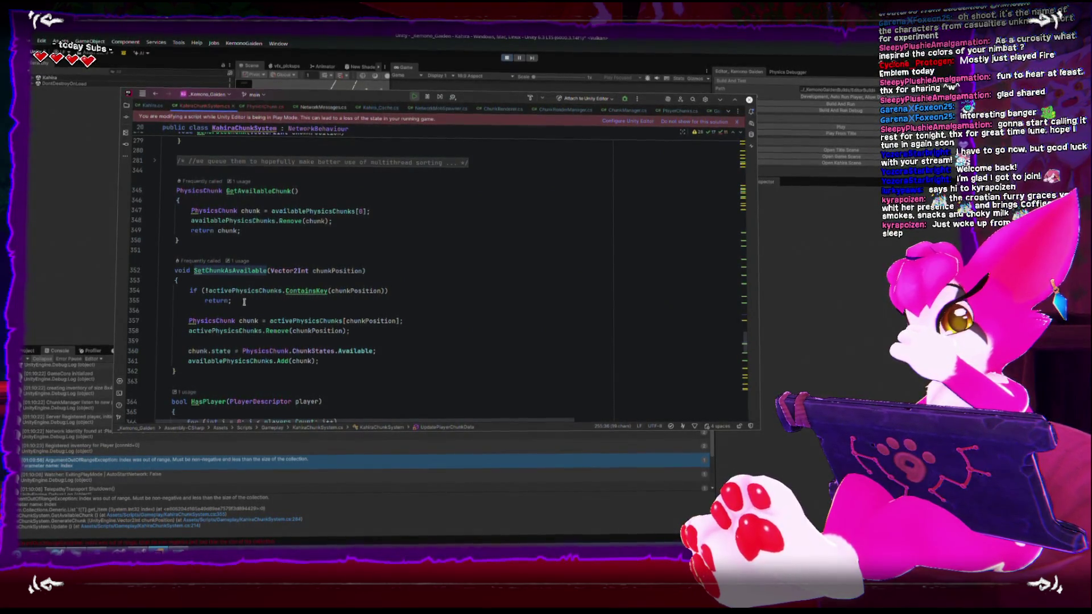
Inspect usages of chunk, activePhysicsChunks, PhysicsChunk and availablePhysicsChunks, then return to Unity.
double_click(249, 320)
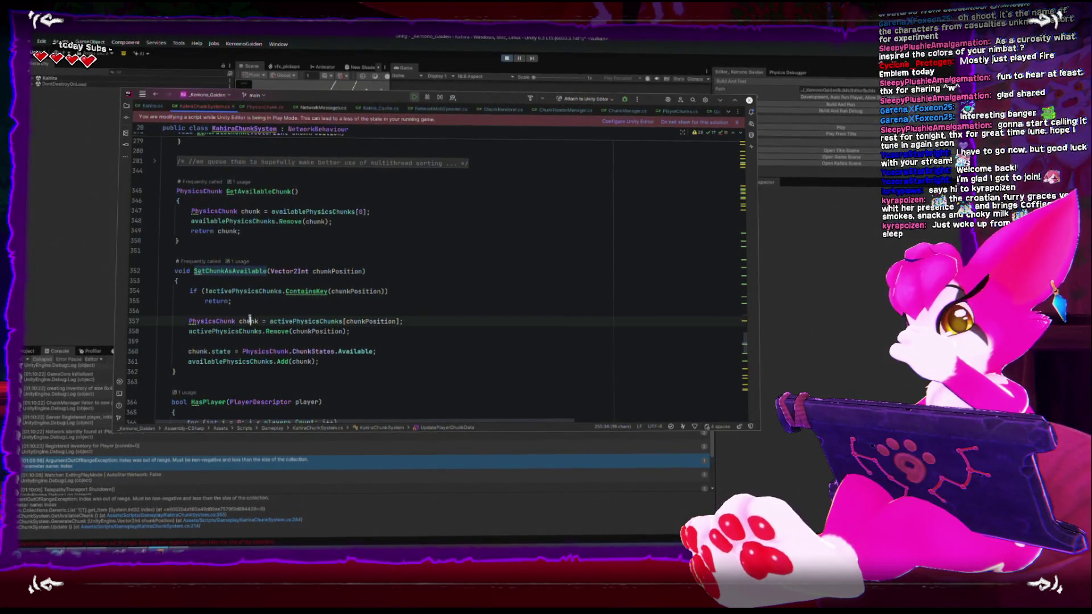
double_click(296, 321)
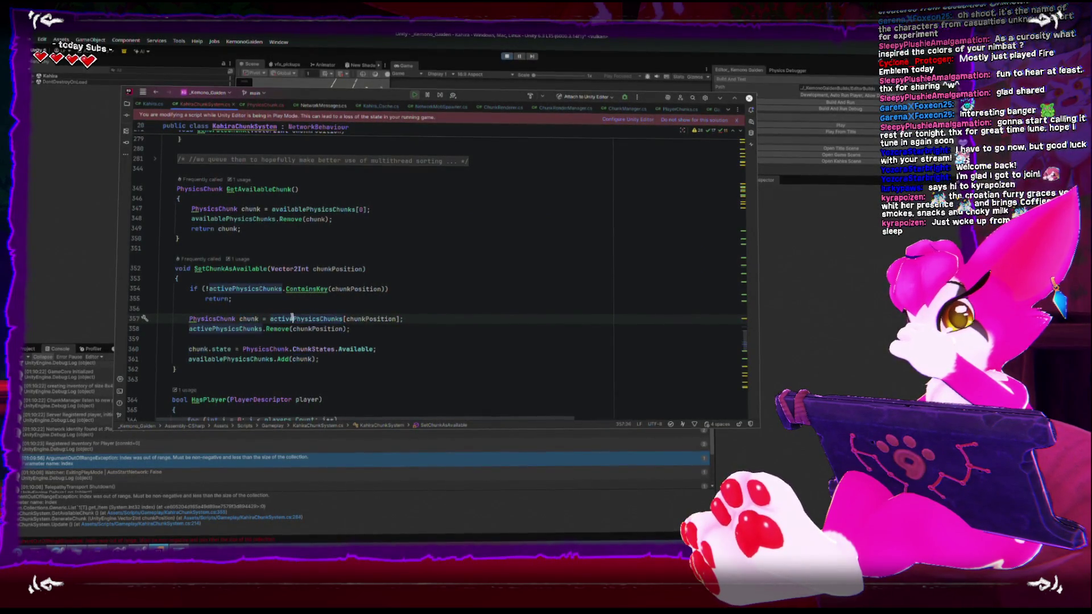
mouse_move(290, 321)
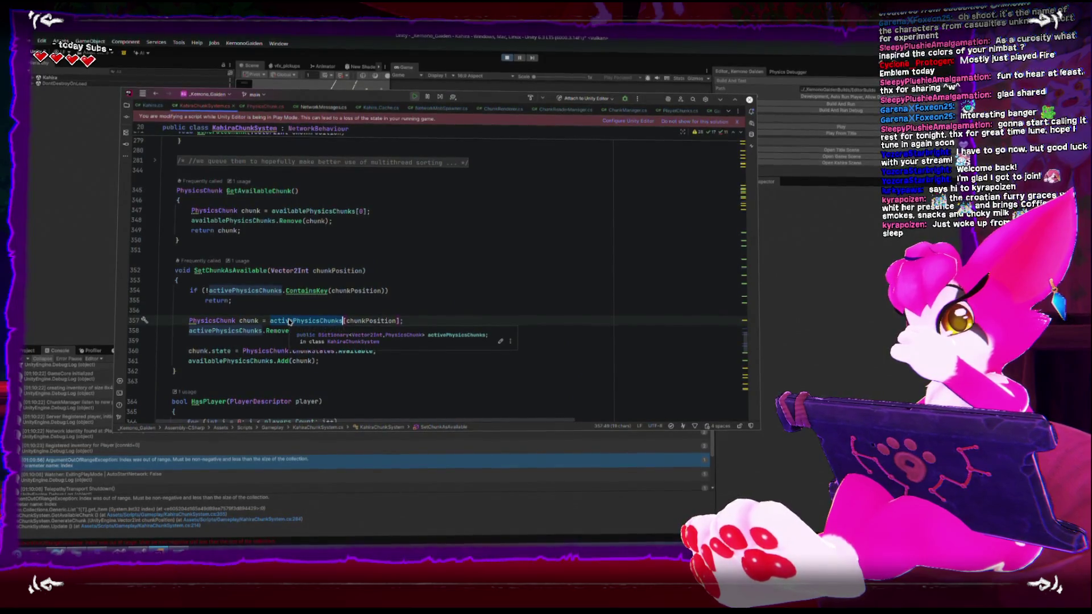
click(370, 321)
click(262, 328)
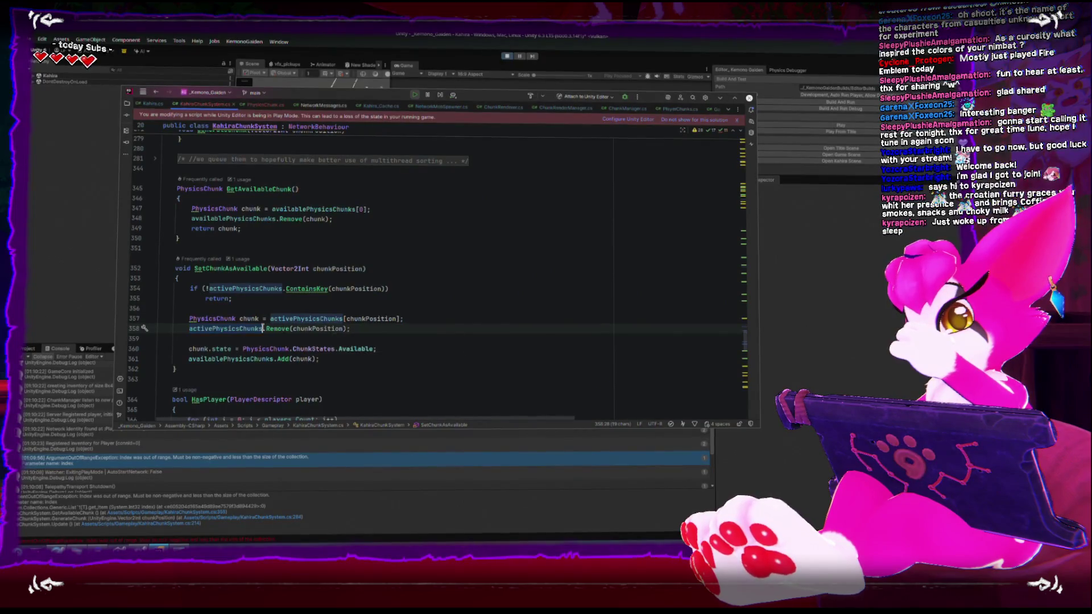
double_click(258, 350)
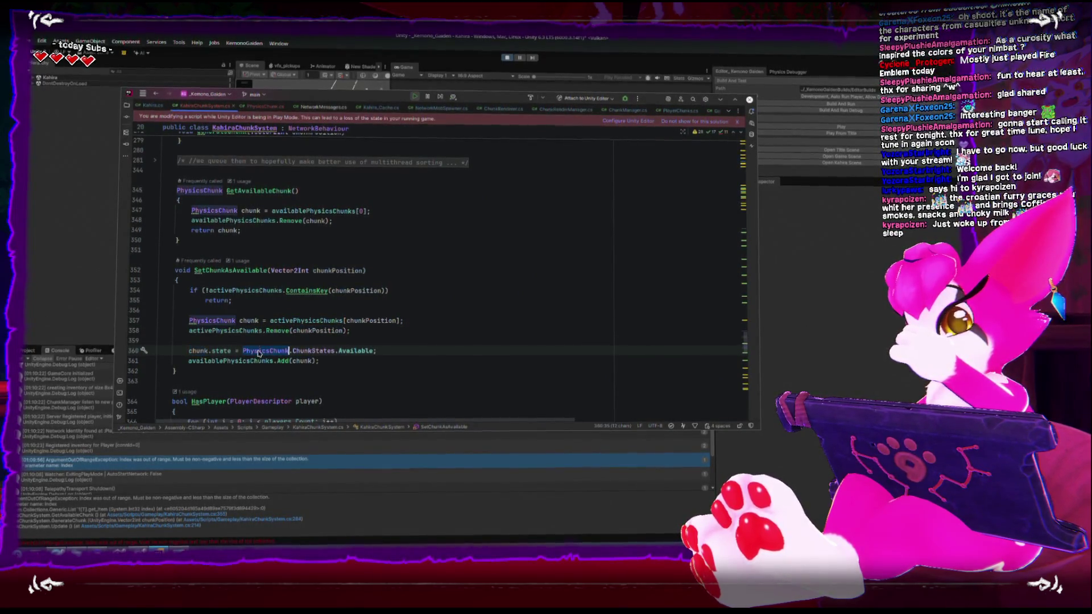
double_click(258, 361)
mouse_move(259, 361)
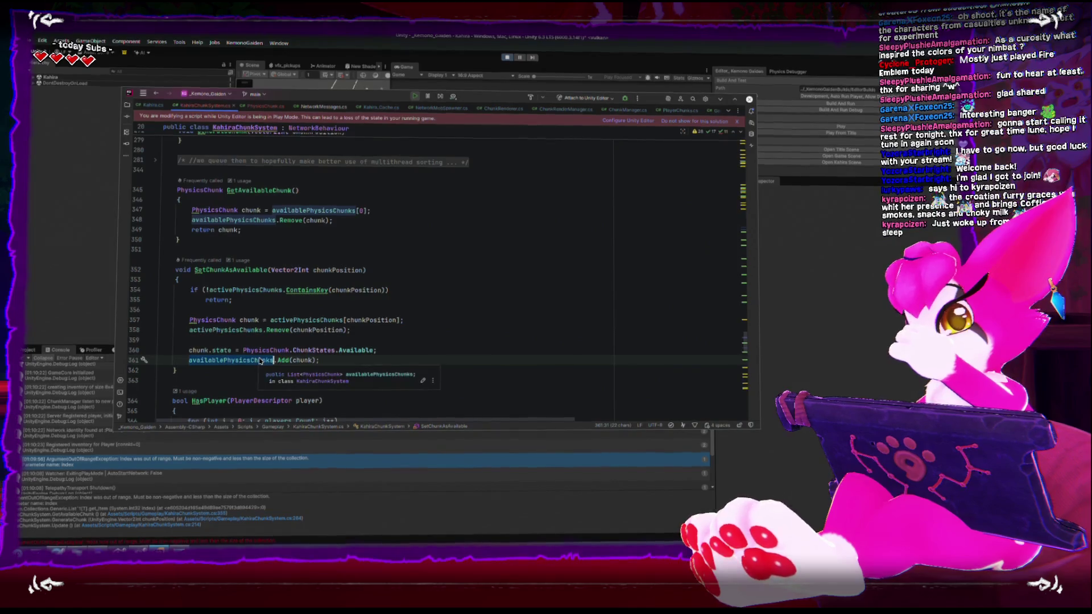
key(alt+Tab)
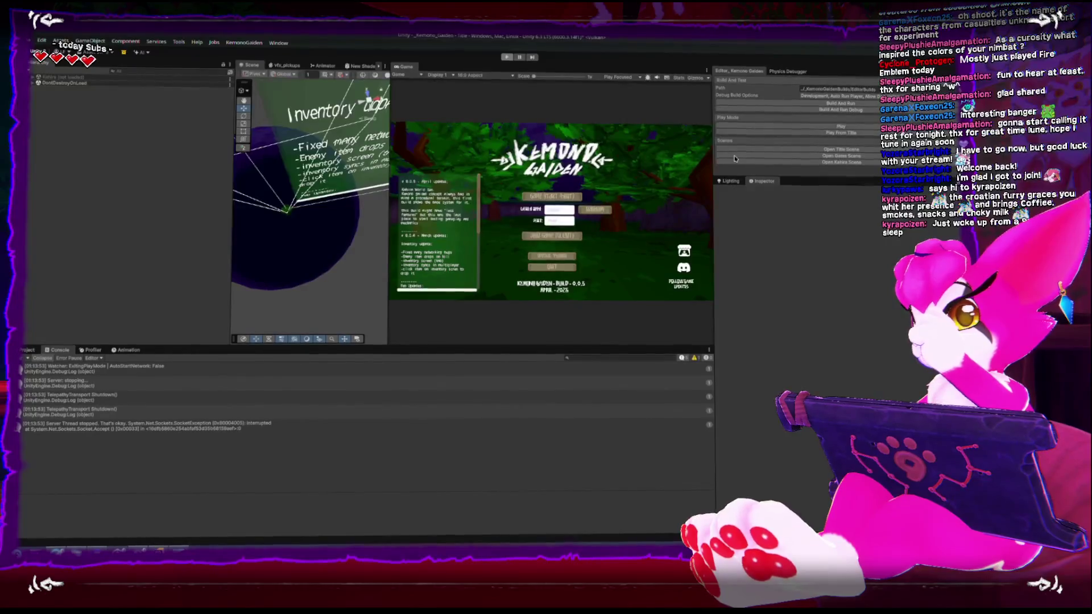
Open the Kahira scene without saving the Title scene and enter Play mode.
click(734, 160)
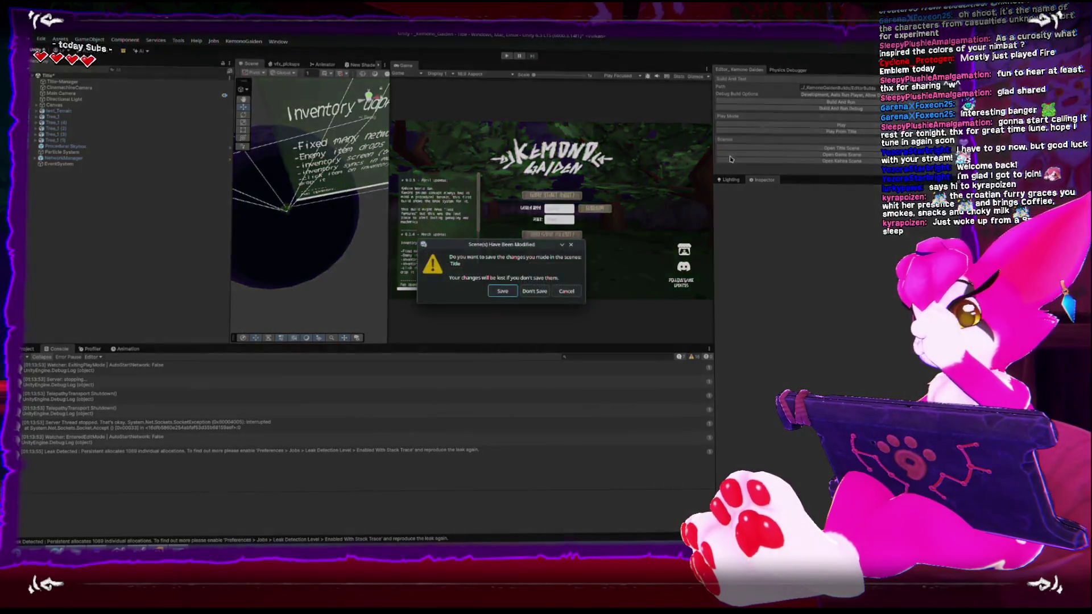
click(532, 293)
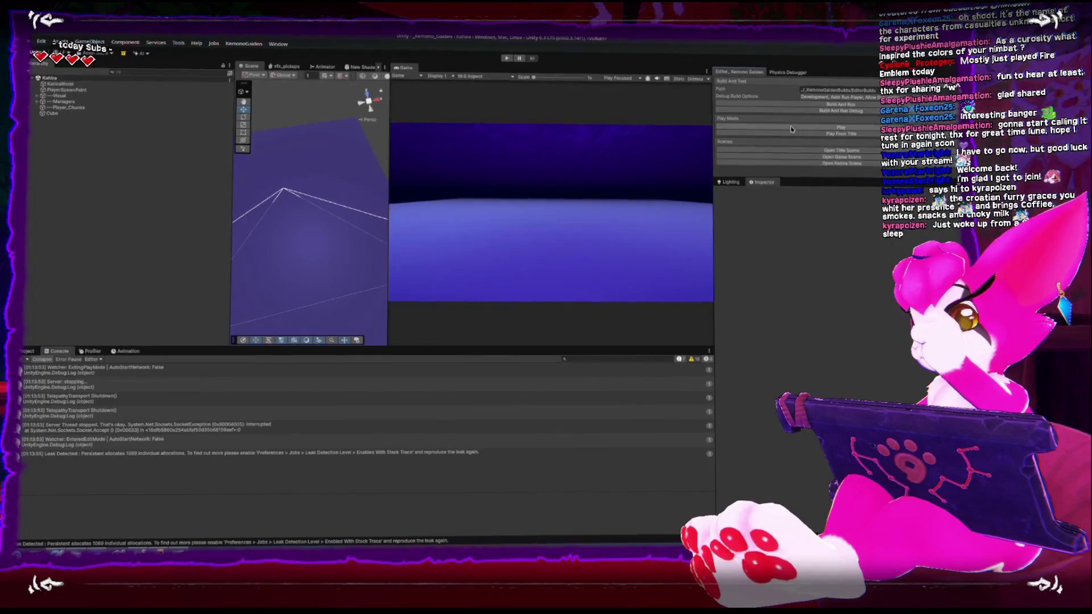
click(791, 127)
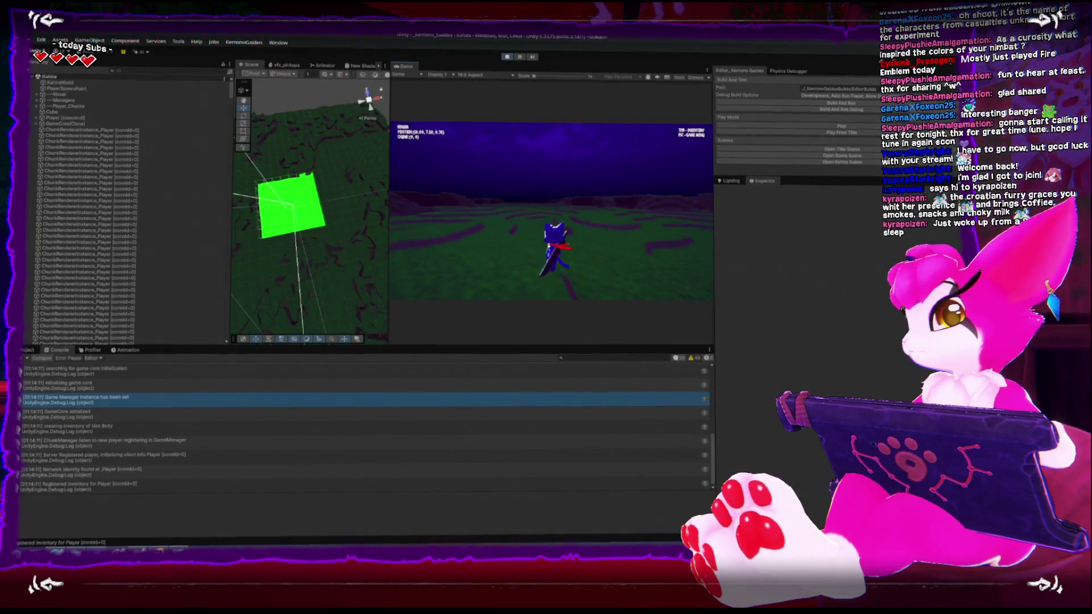
Walk the player left into chunk (-3,0) and forward, then stop play mode.
key(a)
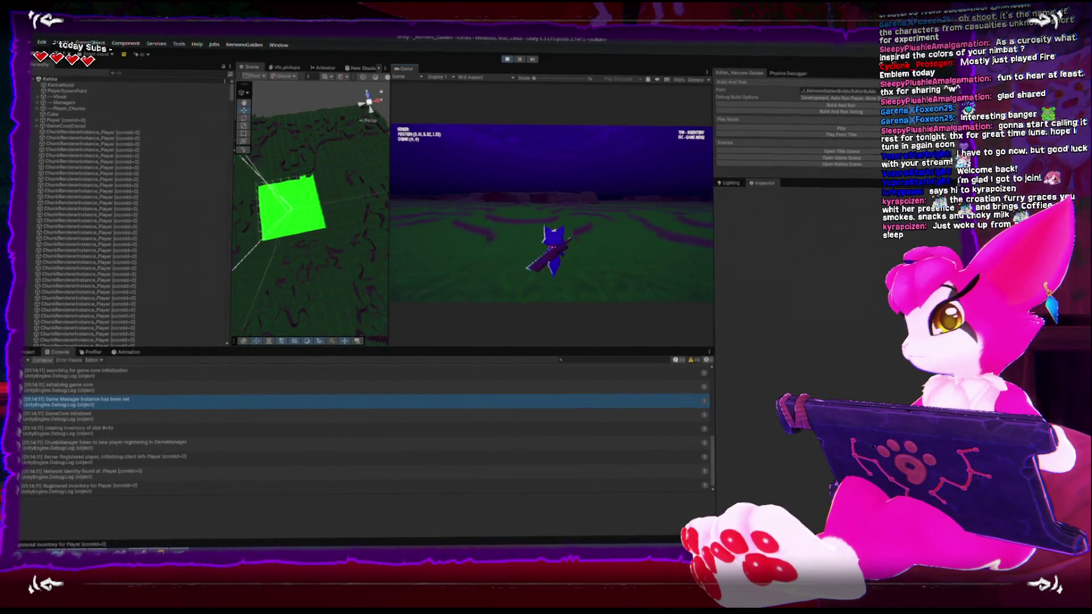
key(a)
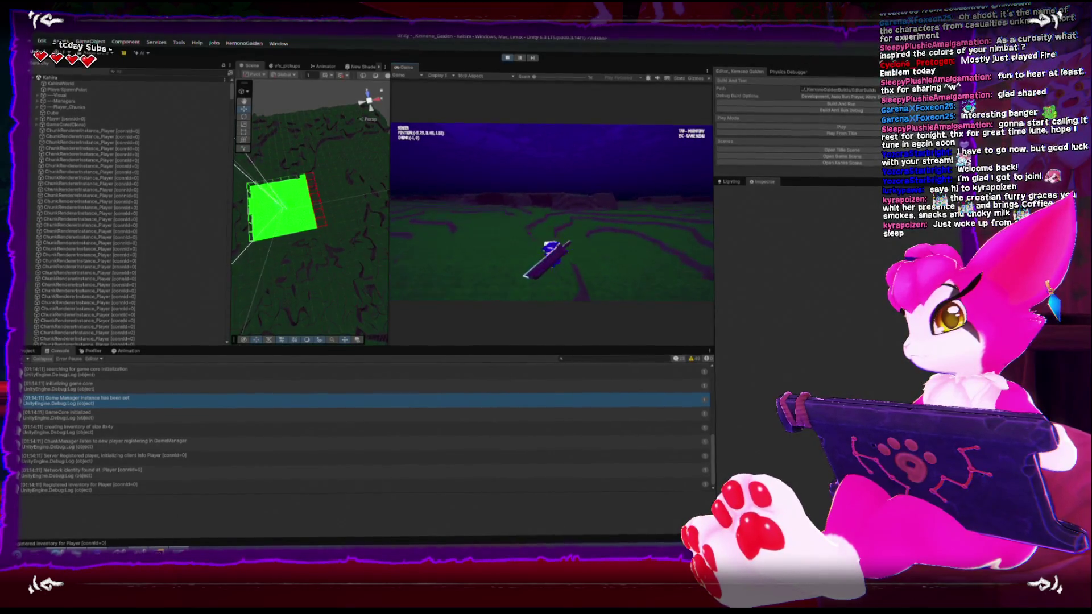
key(a)
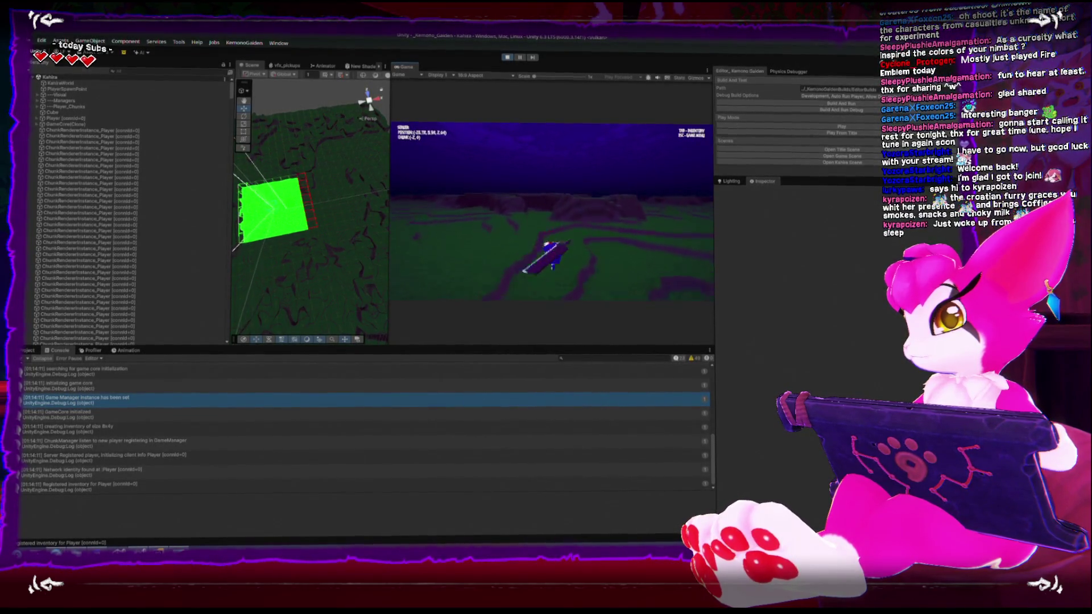
key(Escape)
key(Escape)
key(Escape)
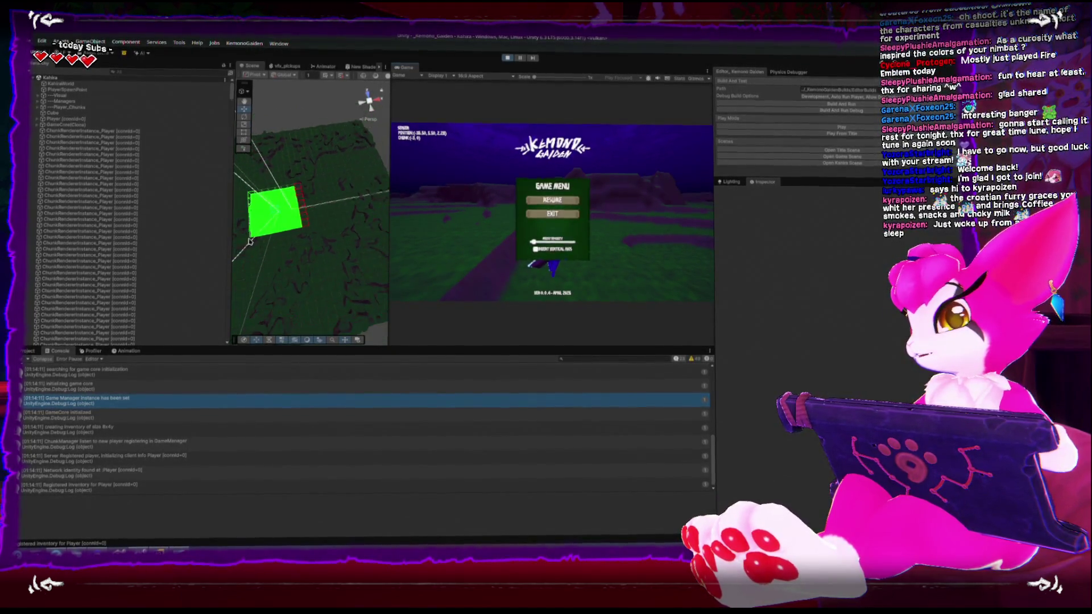
click(552, 203)
key(w)
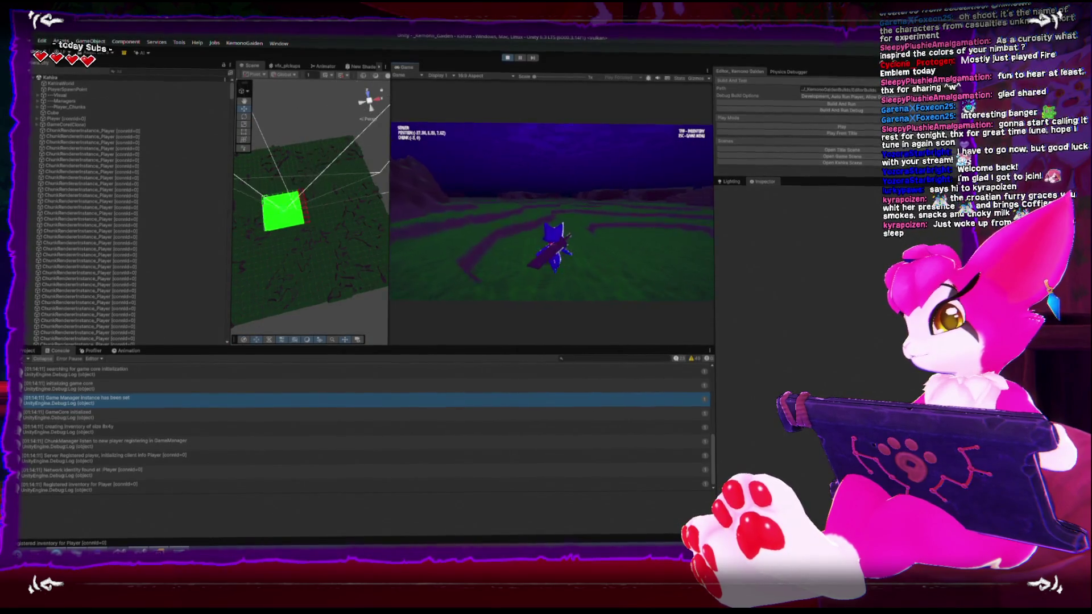
key(w)
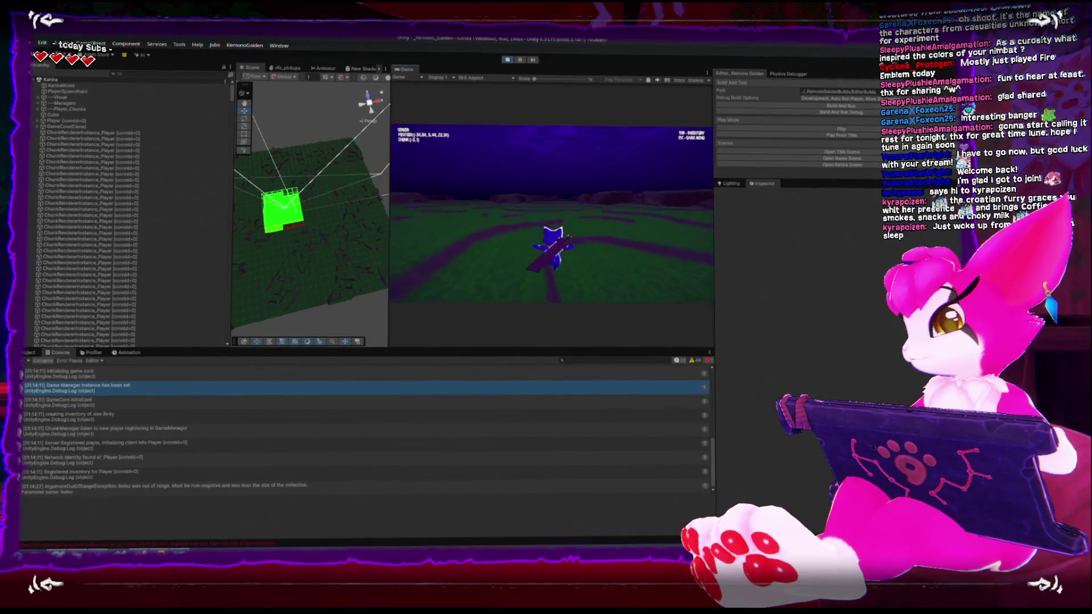
key(Escape)
click(507, 60)
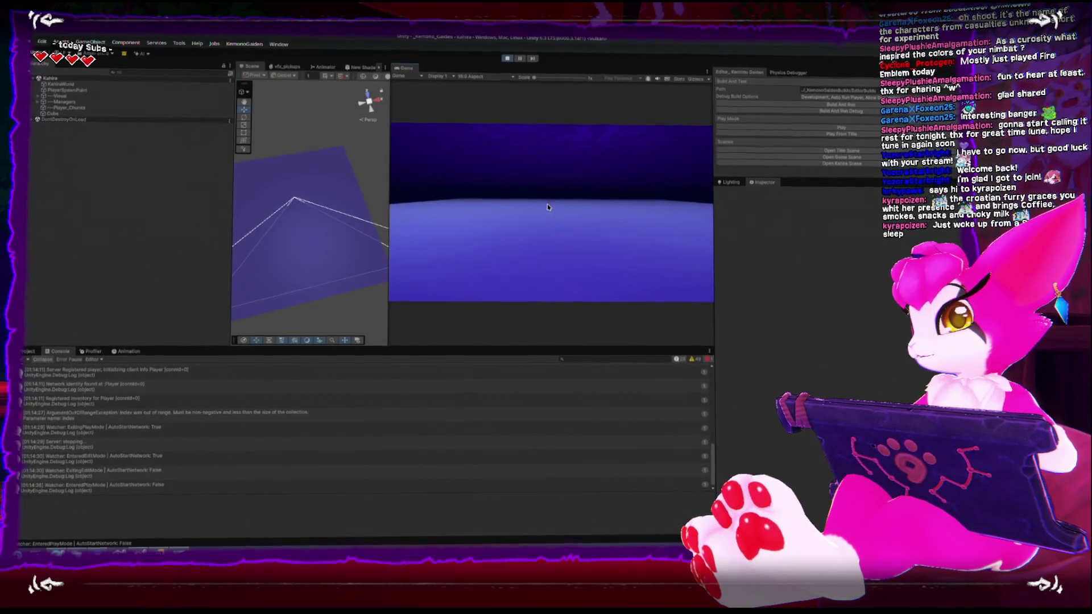
Run another play test, moving across chunks and viewing the chunk grid, then stop playing.
click(510, 62)
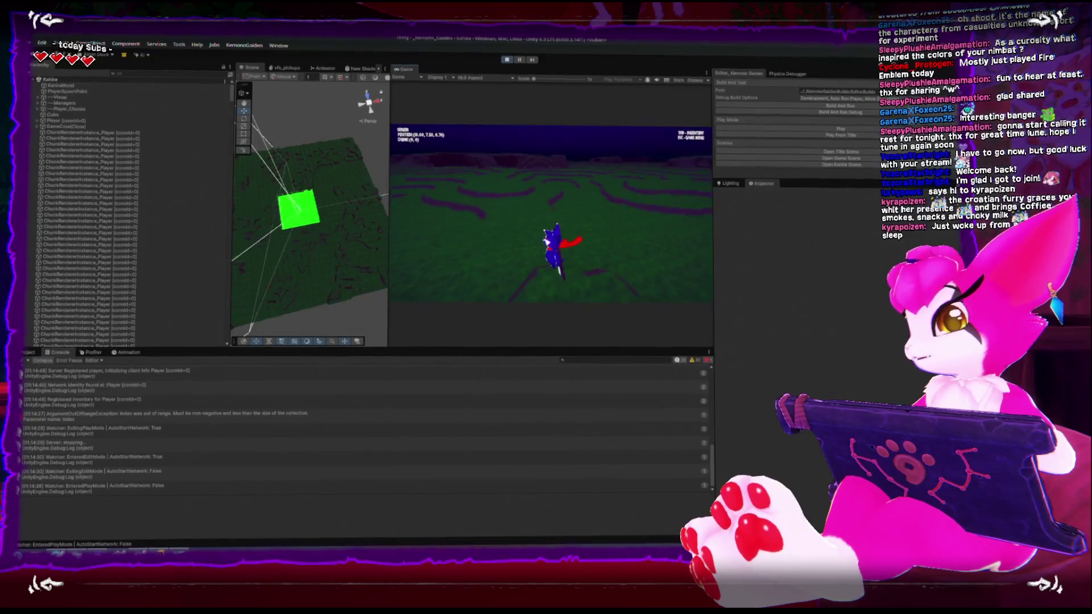
key(Escape)
scroll(340, 184, down, 3)
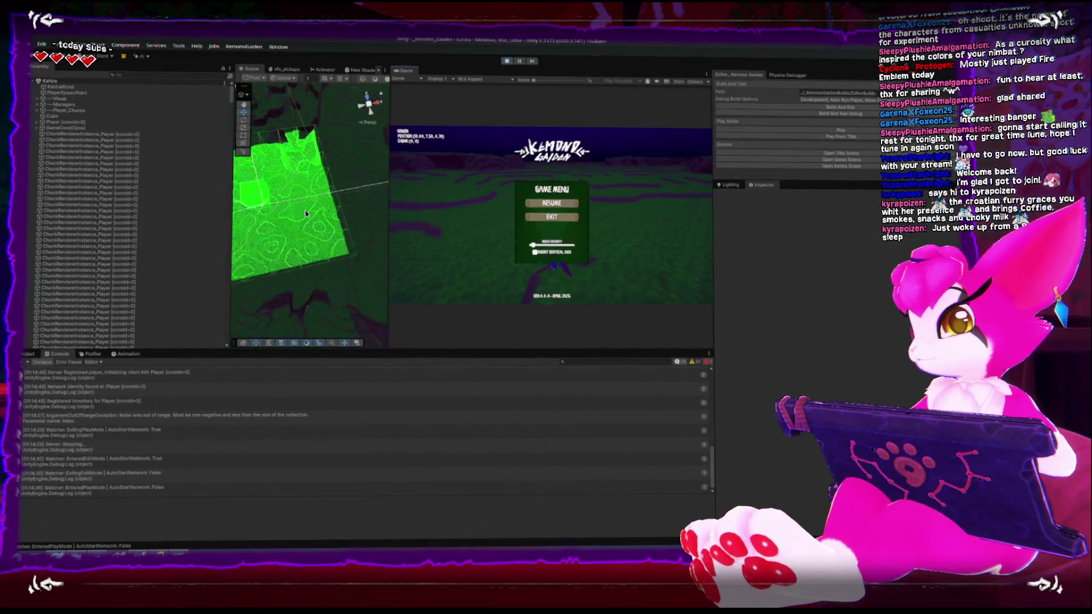
key(Escape)
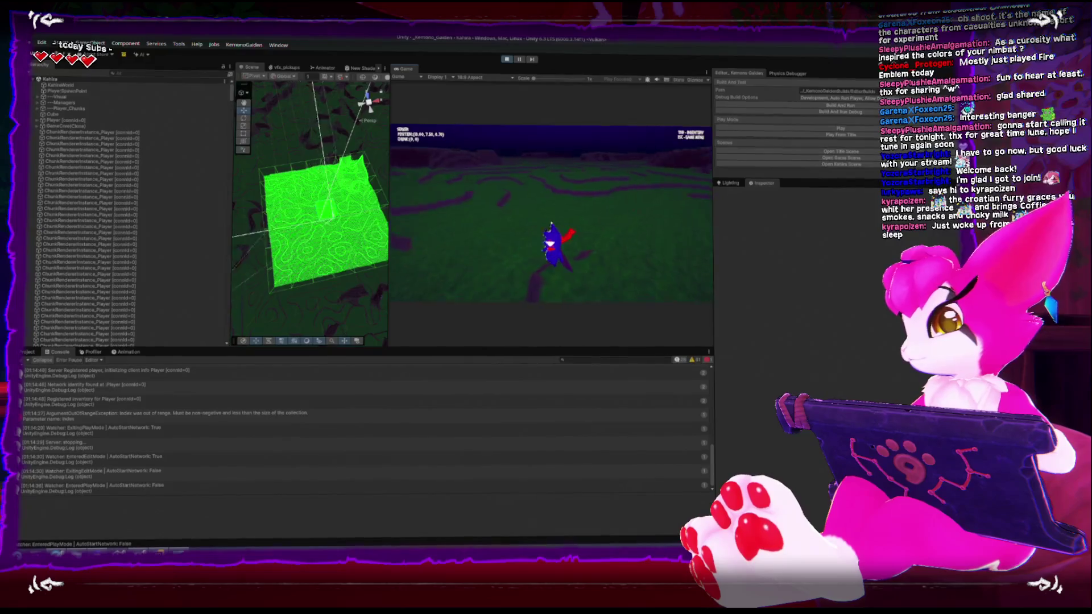
key(w)
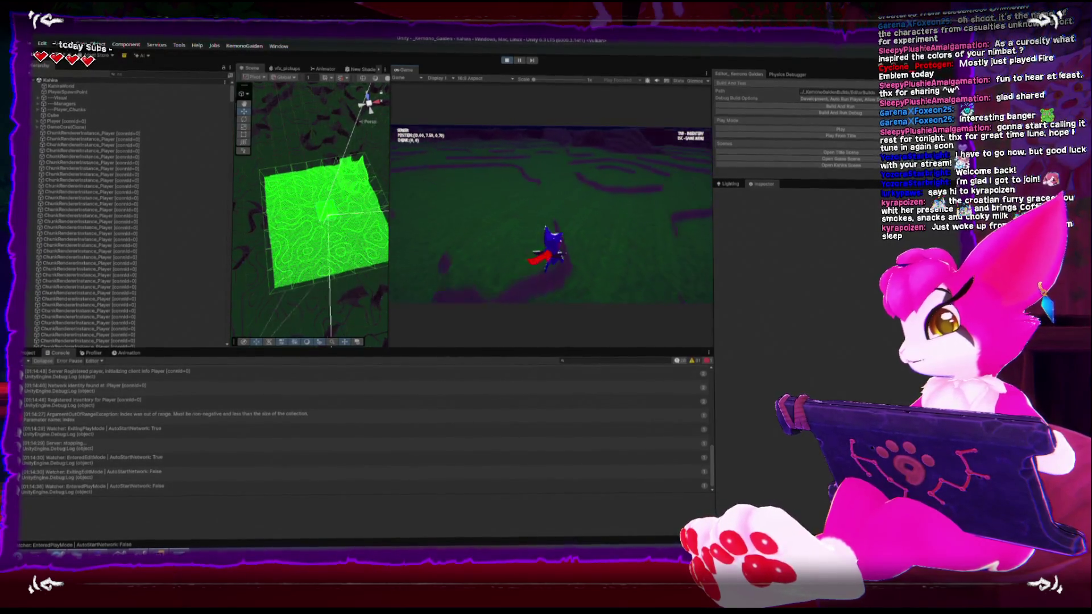
key(w)
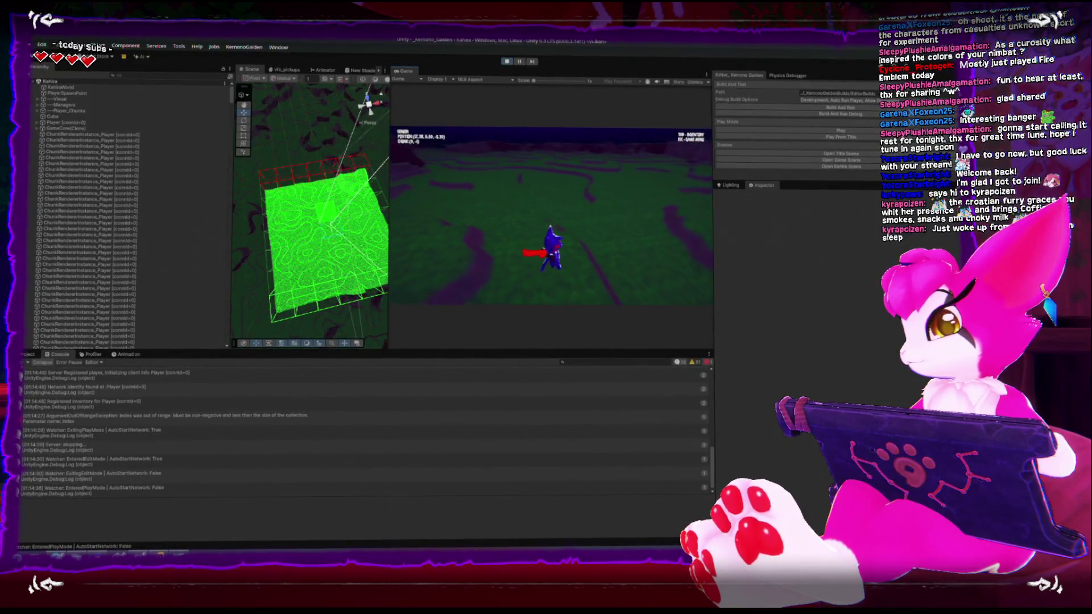
key(Escape)
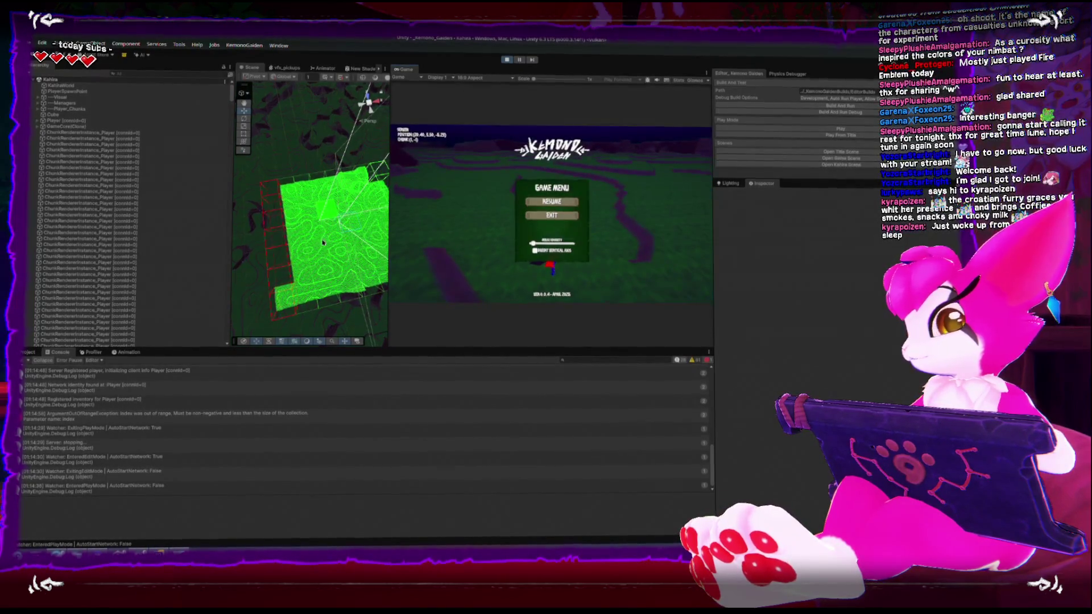
drag(322, 243, 286, 249)
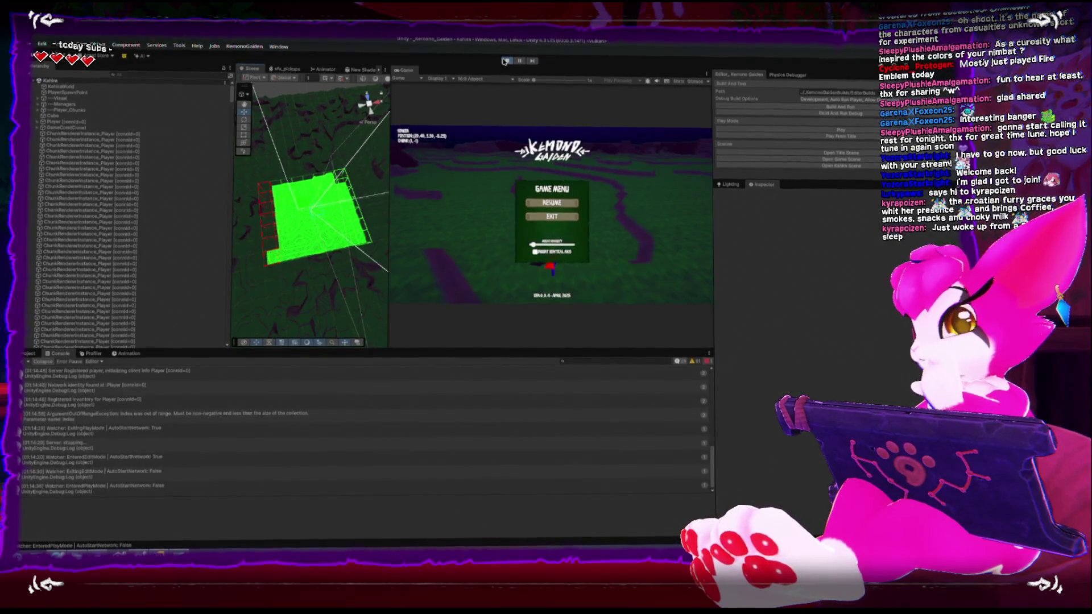
click(504, 61)
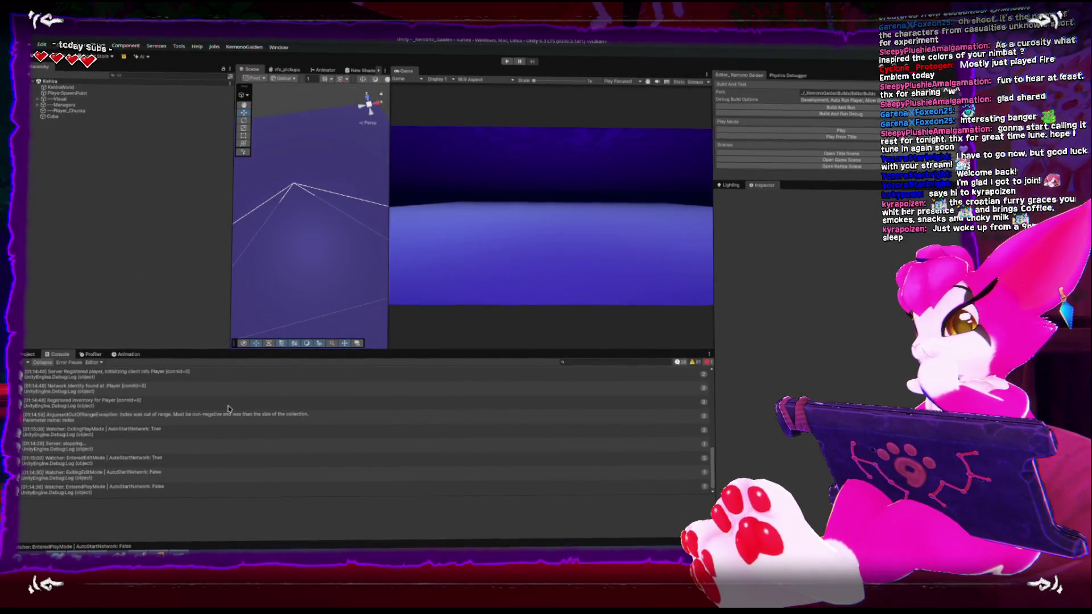
Switch to Rider and scroll KahiraChunkSystem.cs to SetChunkAsAvailable around line 352.
key(alt+Tab)
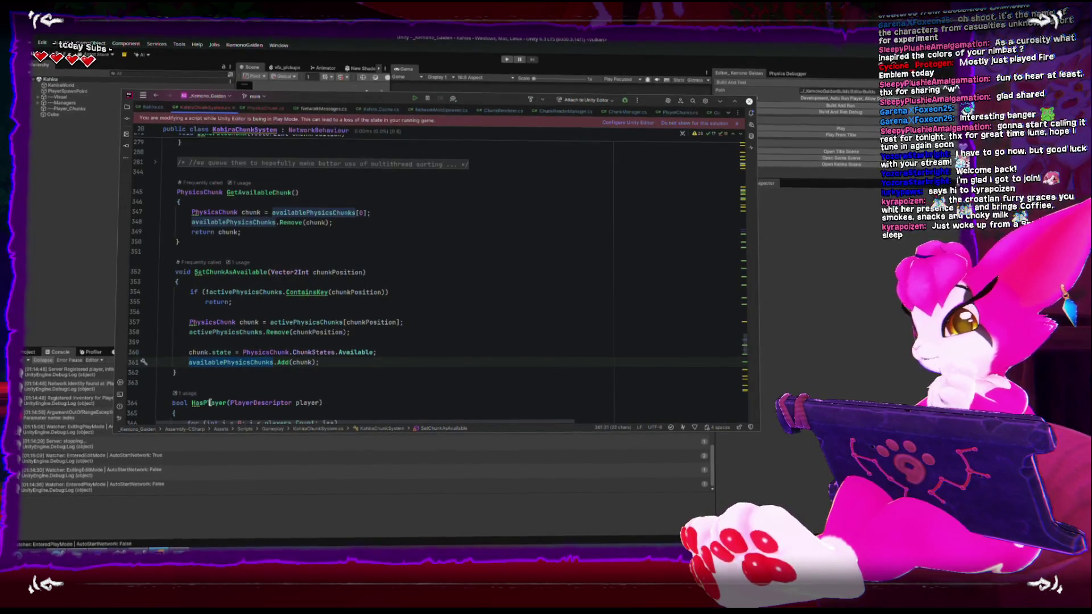
scroll(210, 402, down, 2)
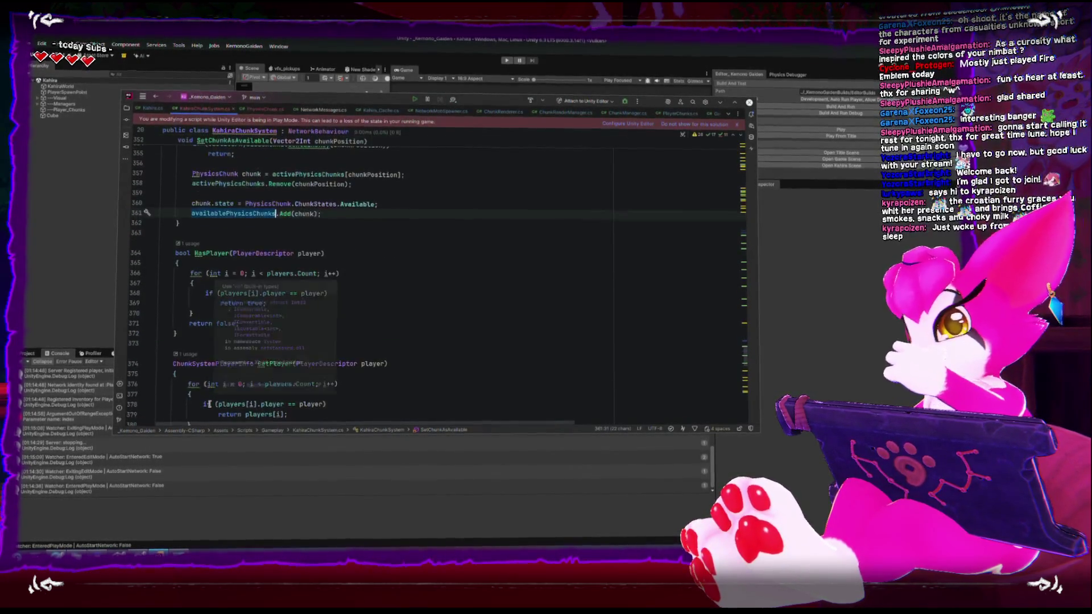
scroll(209, 404, up, 5)
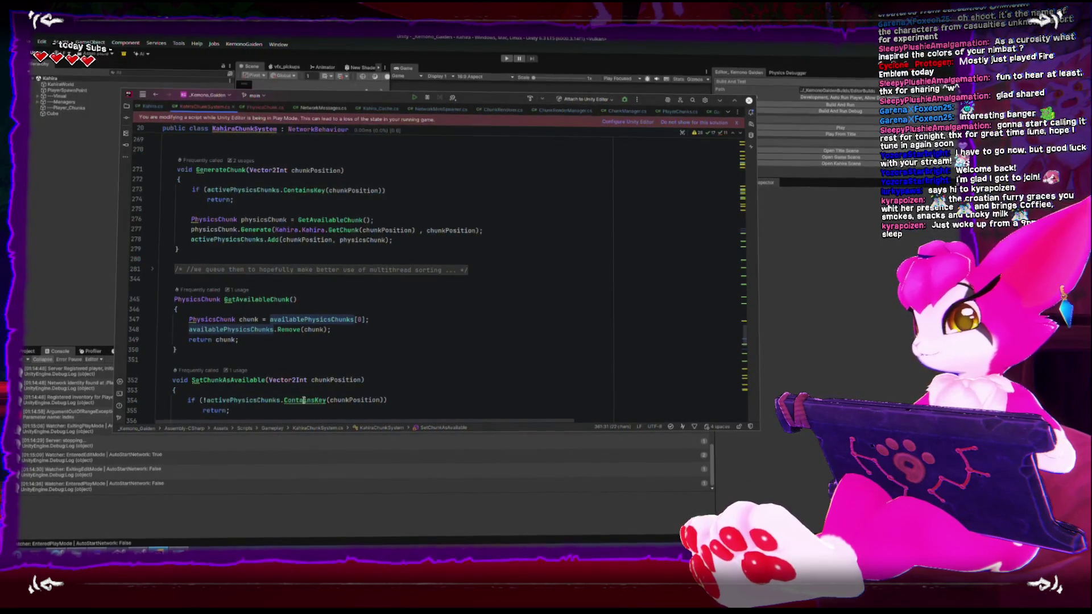
scroll(304, 396, up, 3)
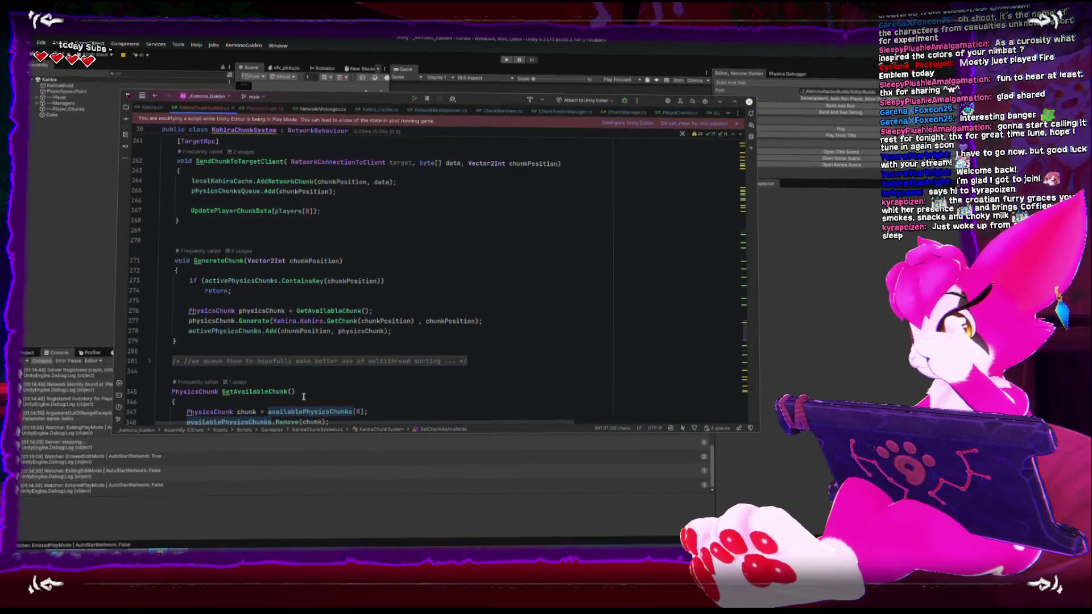
scroll(297, 396, down, 7)
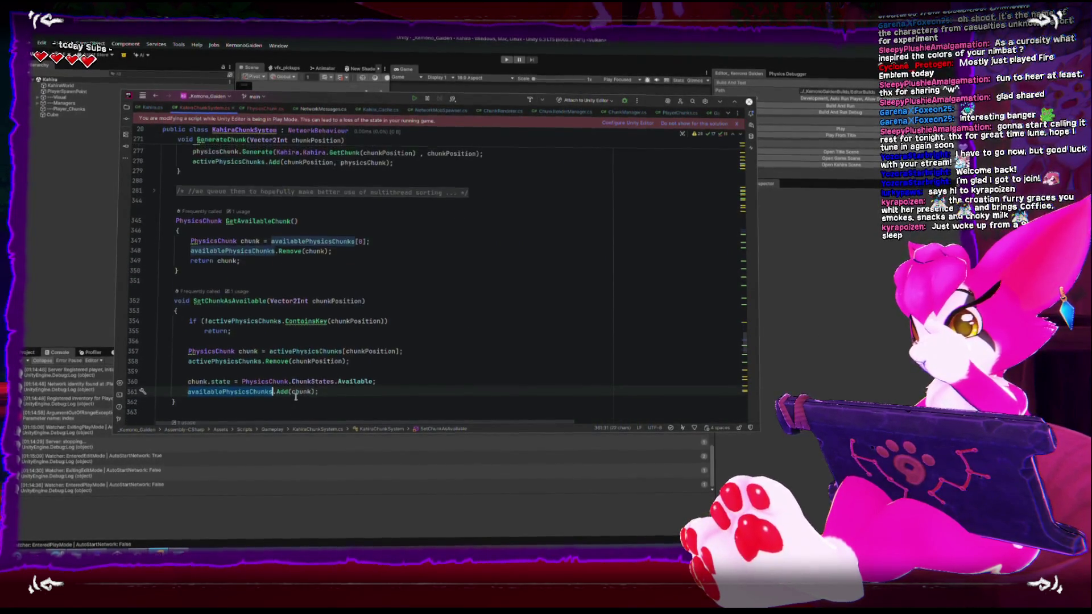
scroll(303, 400, down, 1)
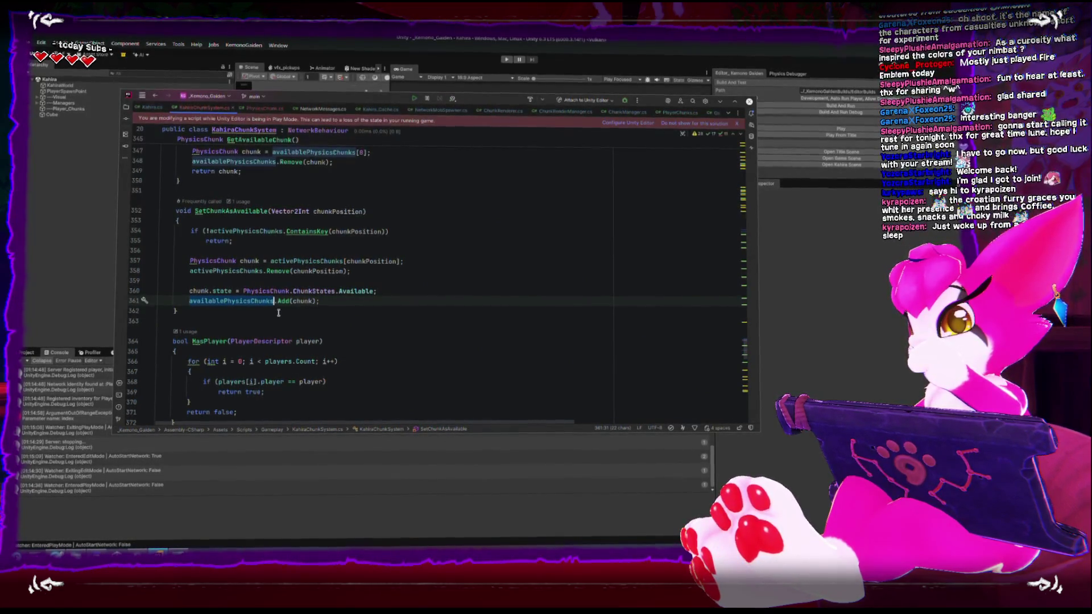
scroll(287, 307, up, 3)
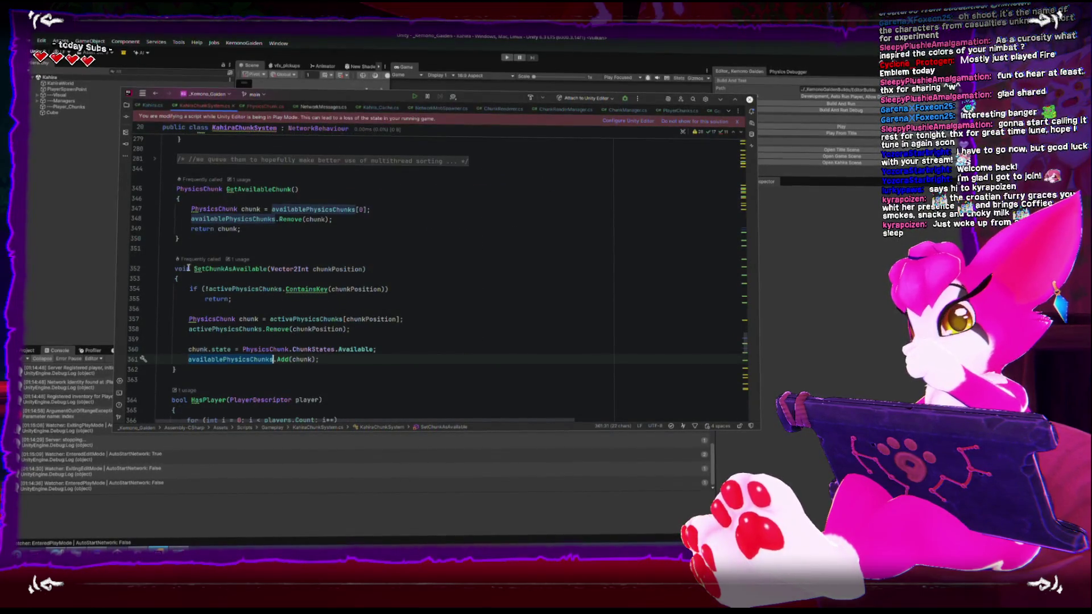
Change SetChunkAsAvailable's return type to bool and make its early exit return false.
double_click(183, 269)
text(boo)
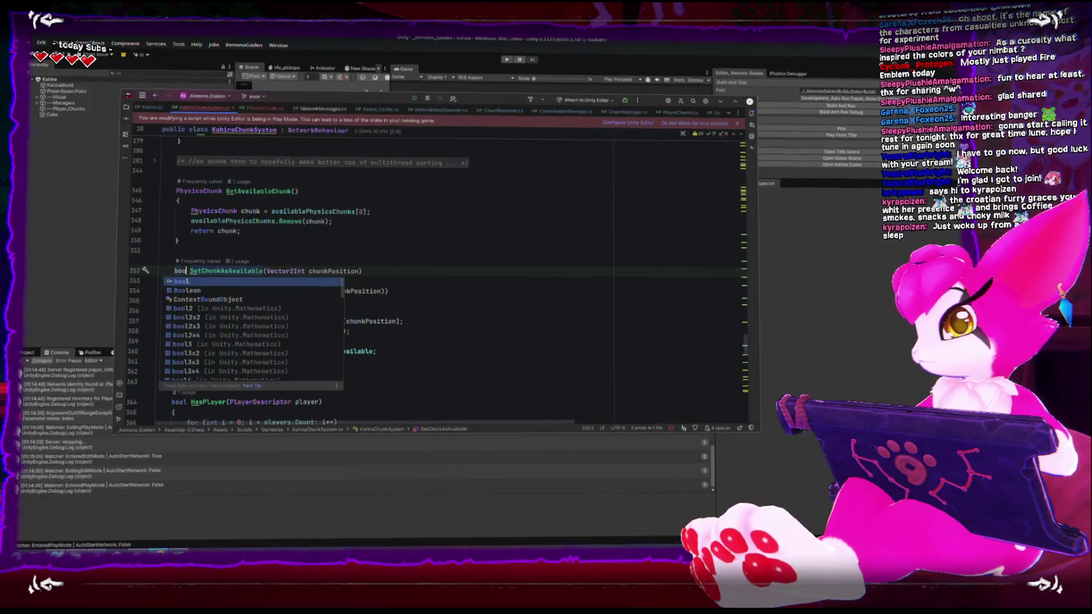
key(Return)
click(229, 301)
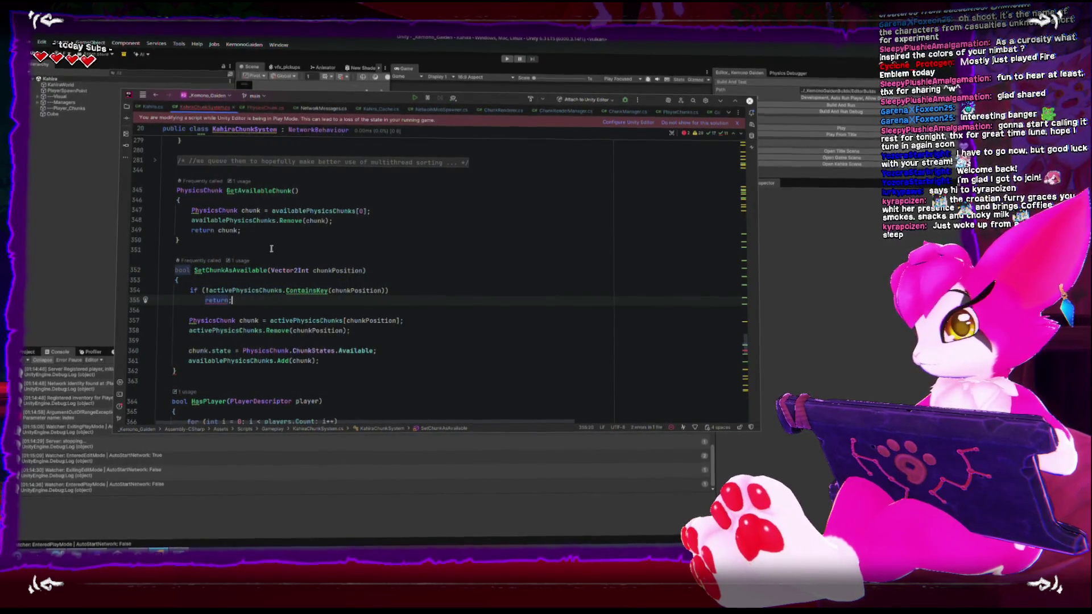
text(fa)
key(Return)
text(;)
Add return true; at the end of the method and switch to Unity to recompile.
key(Down)
key(Down)
key(Down)
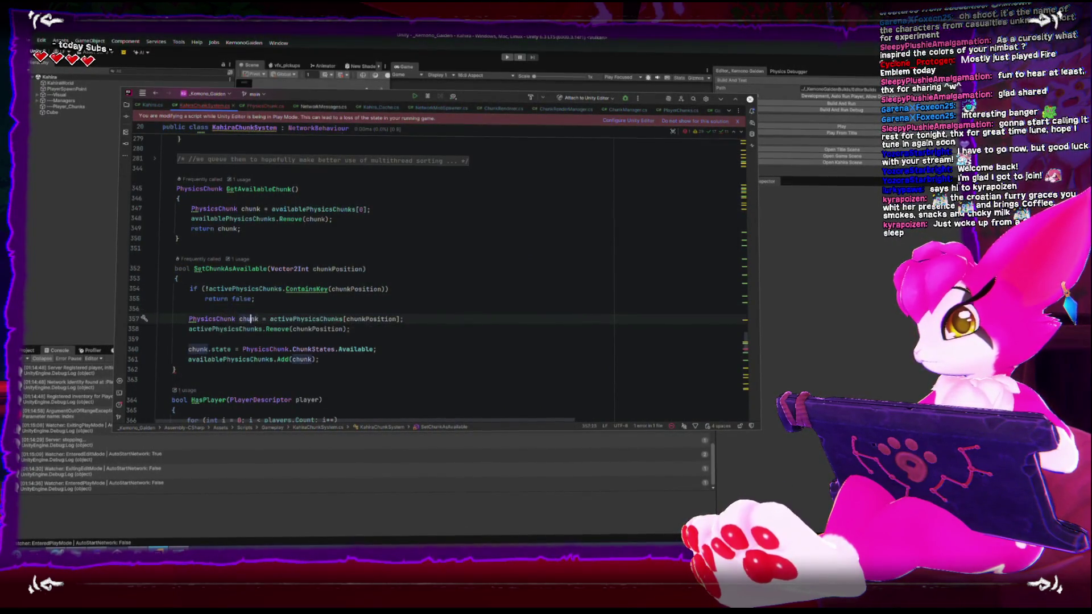
key(End)
key(Return)
text(return t)
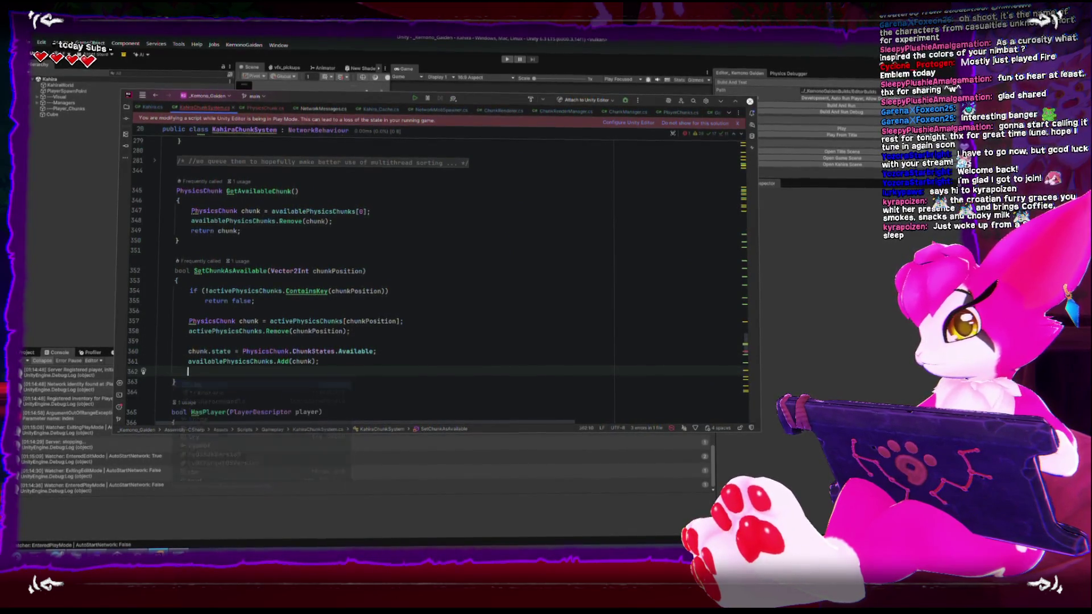
text(rue;)
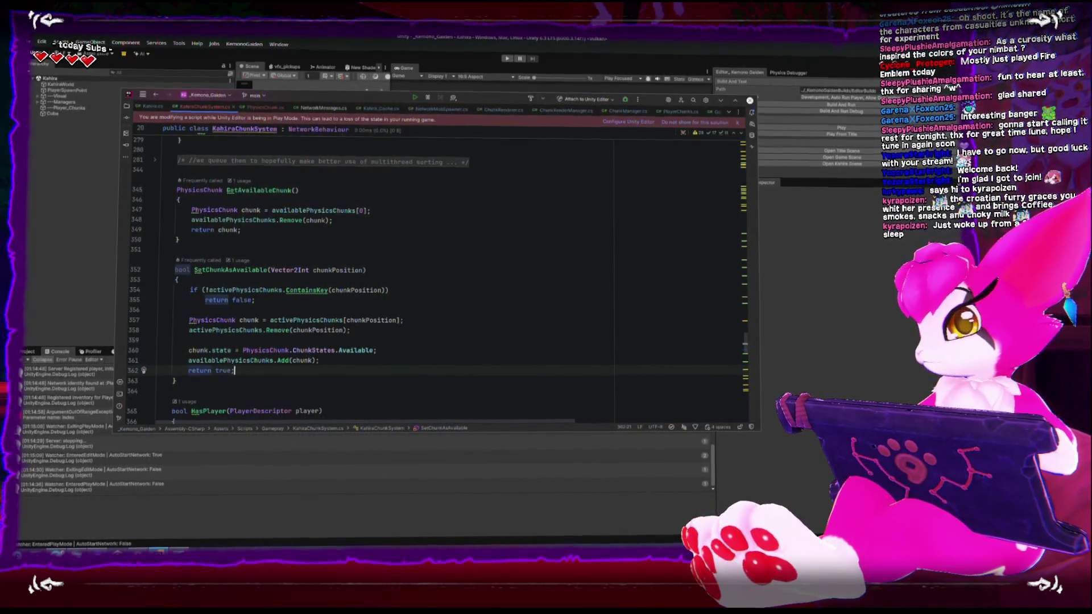
key(Home)
key(Return)
key(Up)
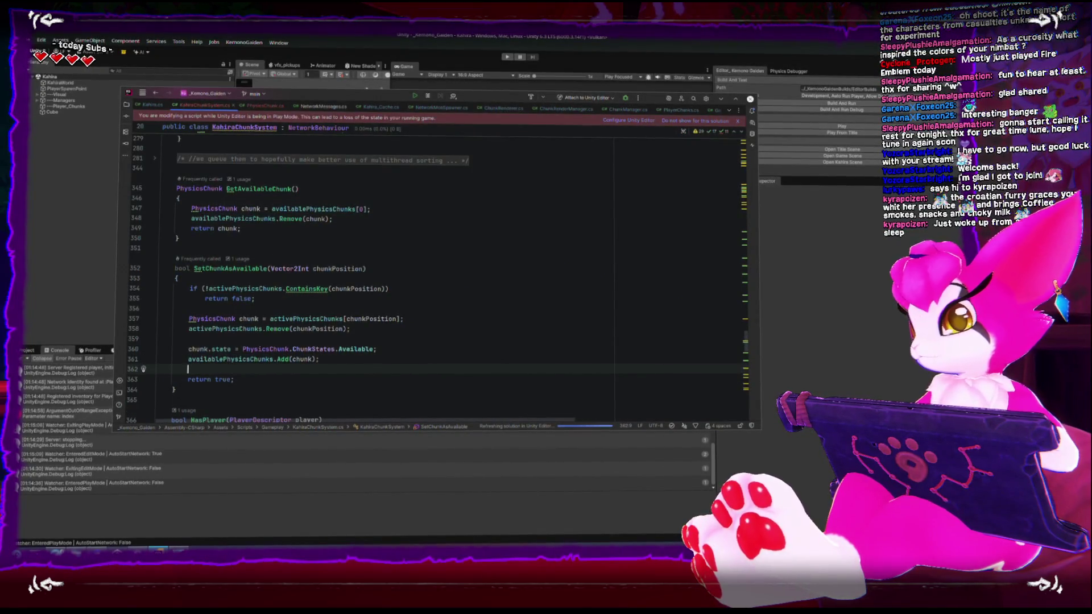
key(alt+Tab)
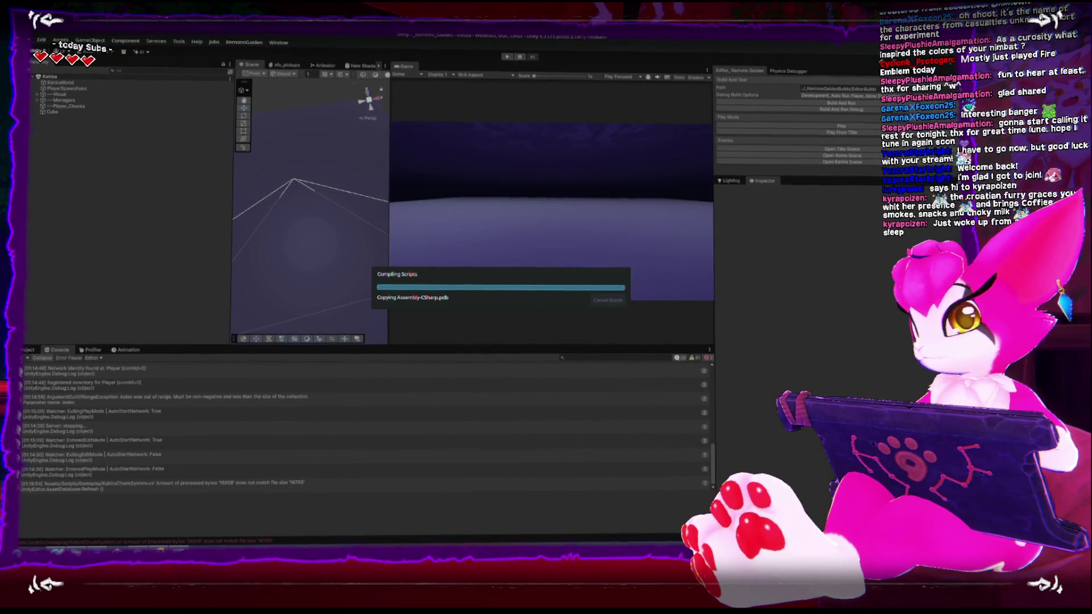
key(alt+Tab)
scroll(273, 353, up, 20)
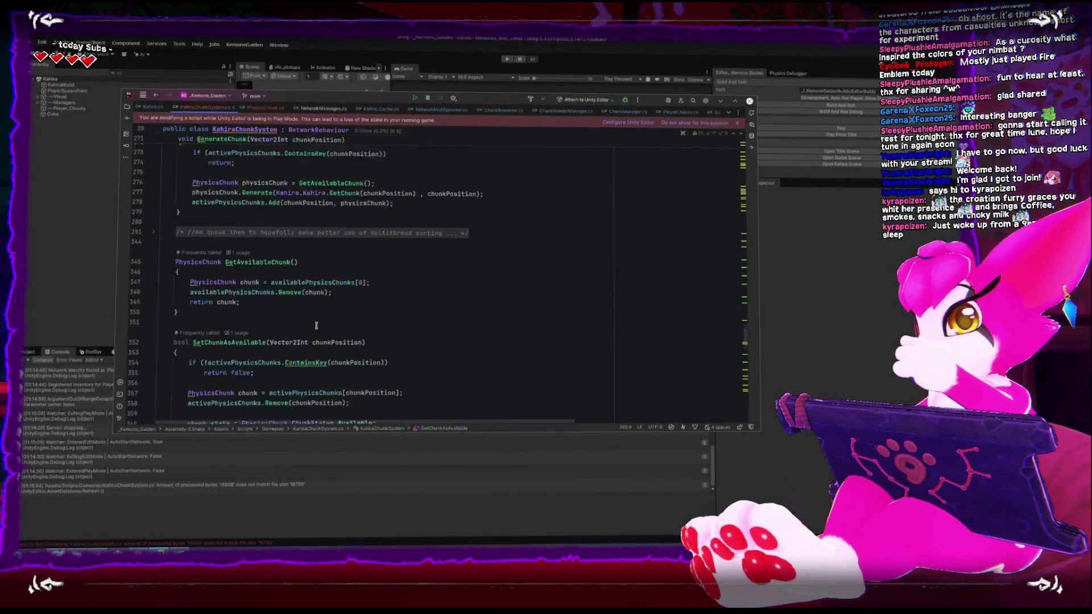
scroll(317, 325, up, 15)
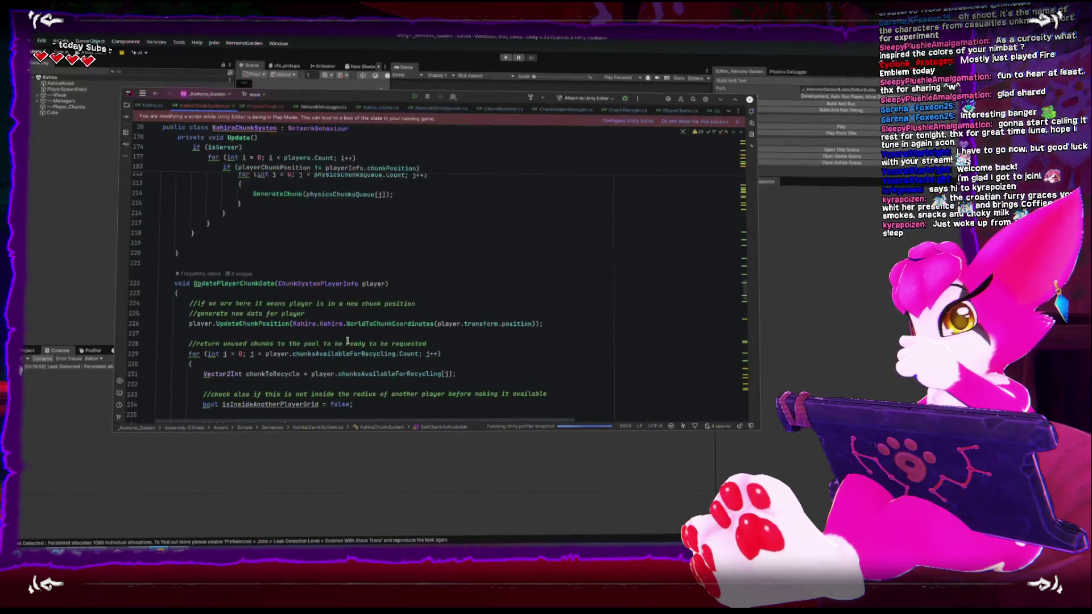
scroll(349, 336, down, 5)
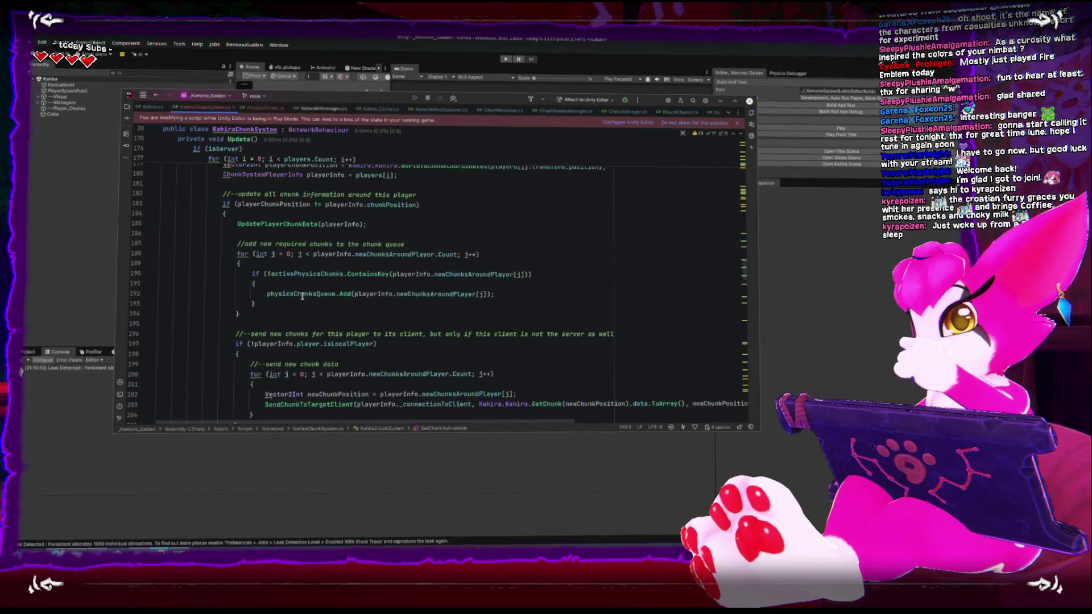
scroll(284, 284, up, 4)
right_click(243, 243)
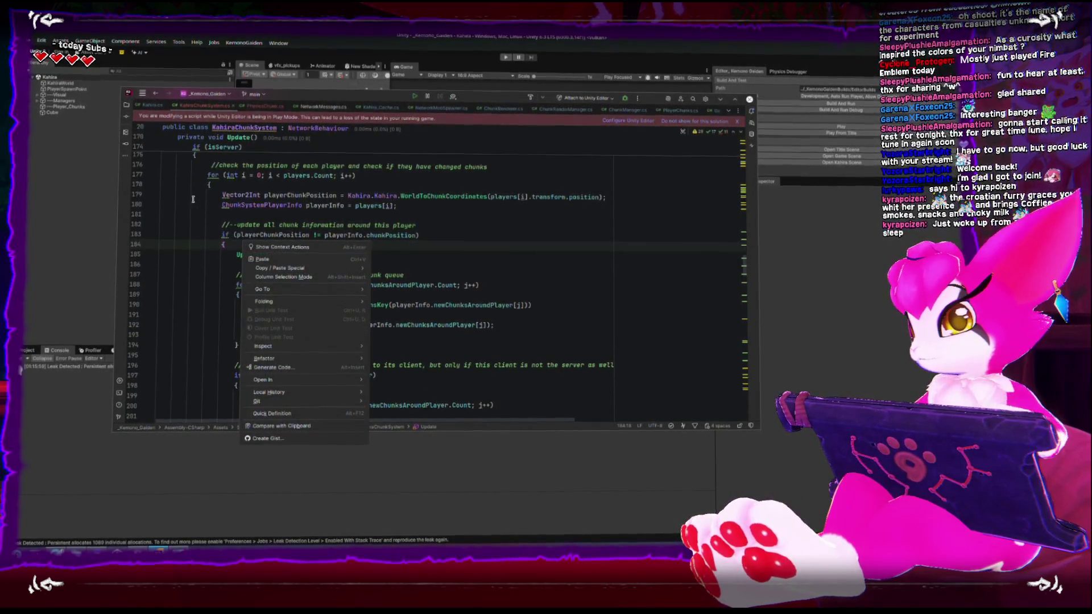
click(230, 195)
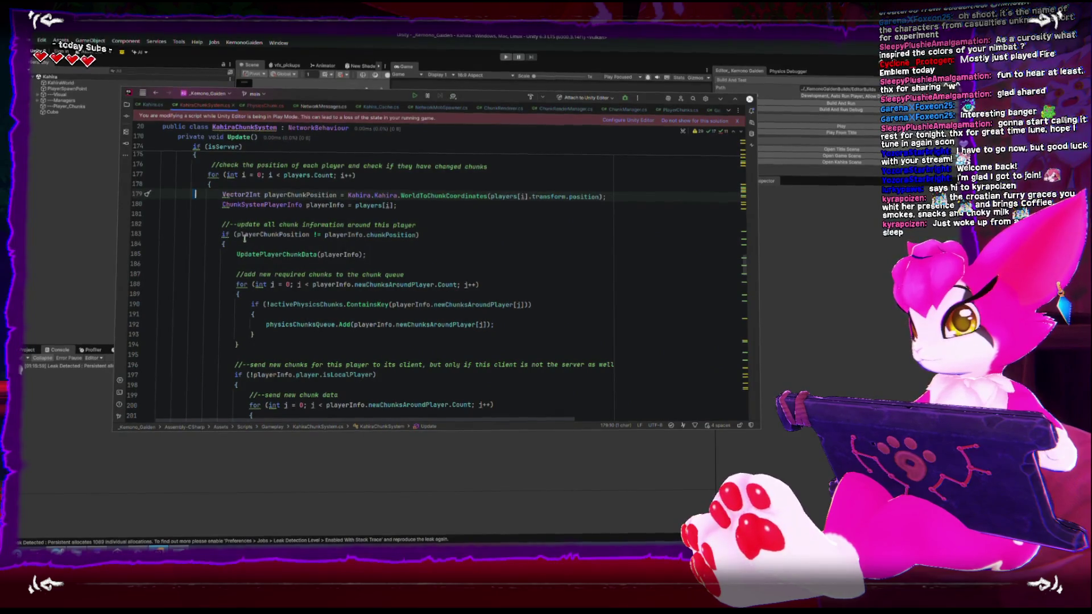
drag(234, 236, 419, 237)
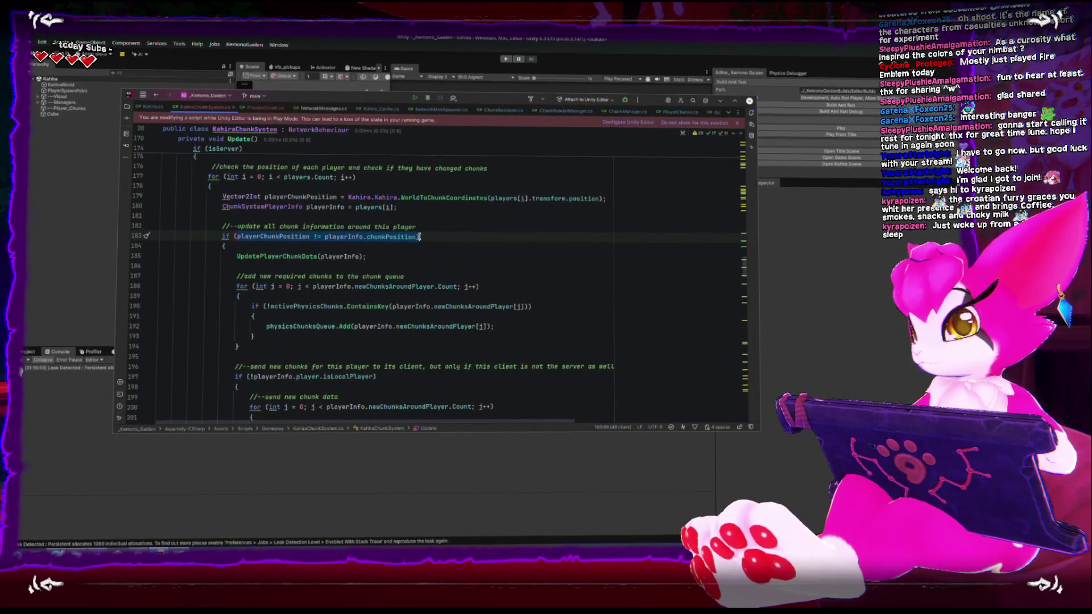
double_click(252, 254)
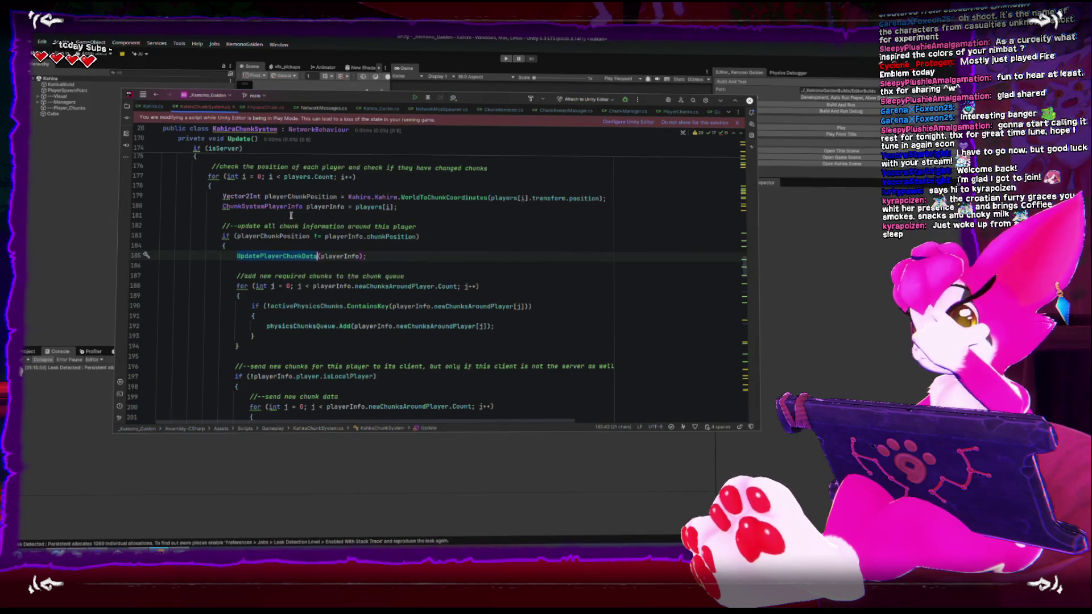
scroll(273, 269, down, 10)
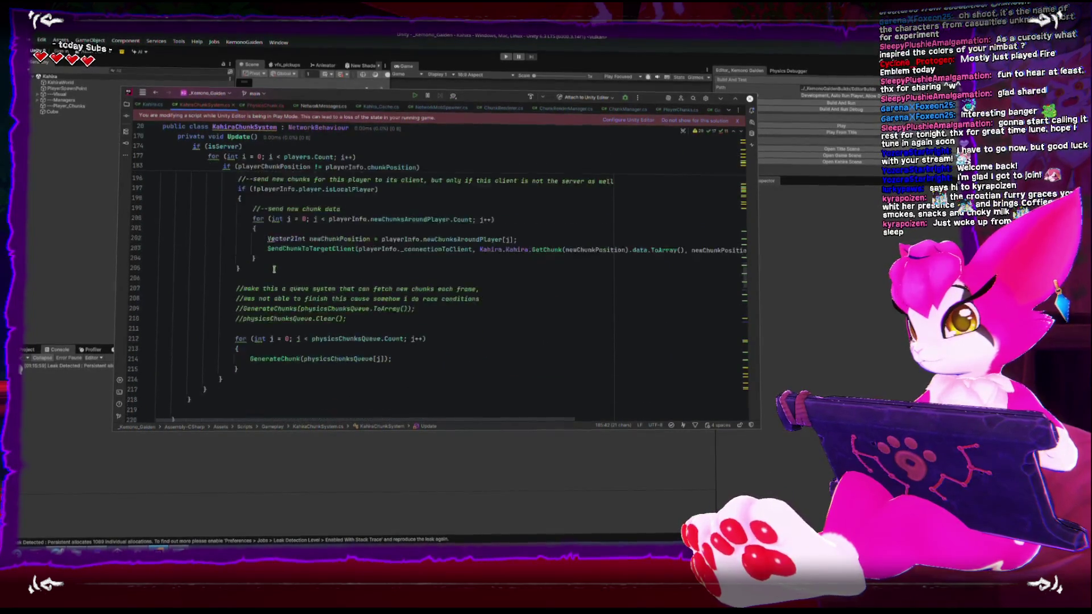
scroll(274, 268, down, 6)
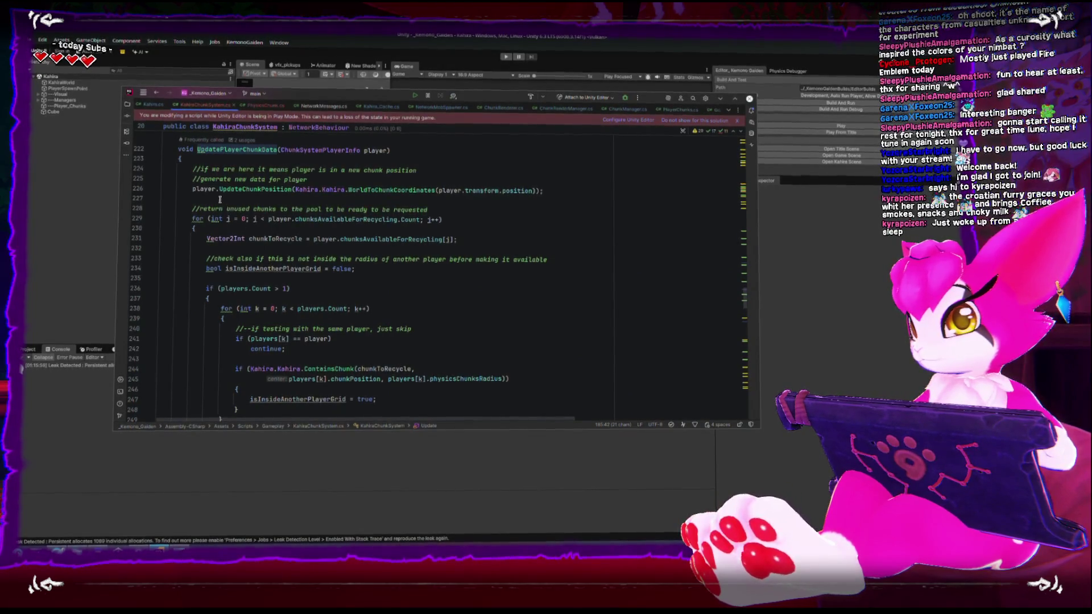
double_click(273, 192)
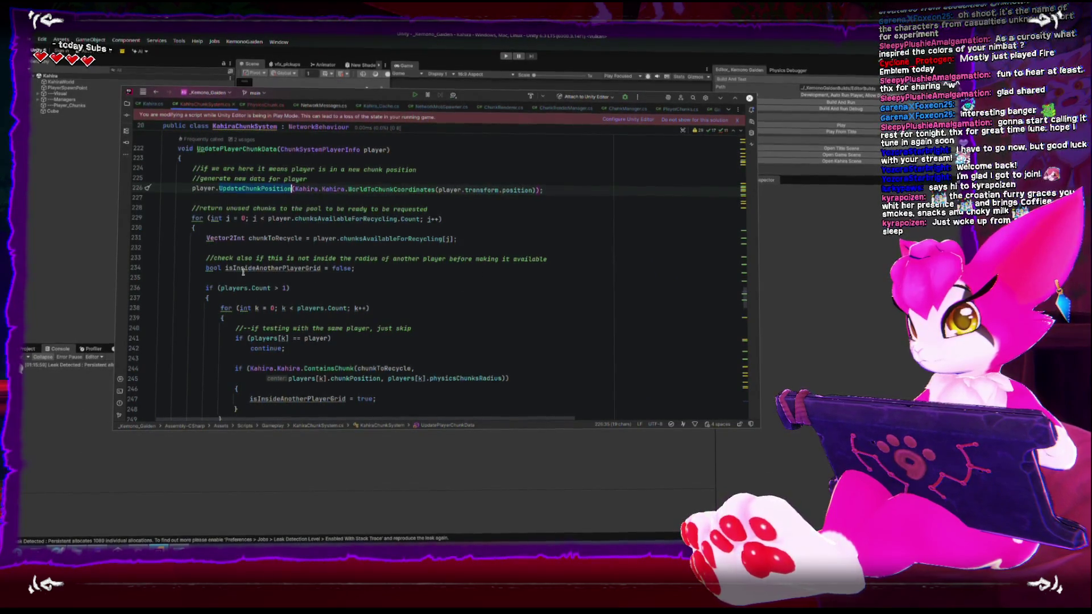
scroll(243, 271, up, 2)
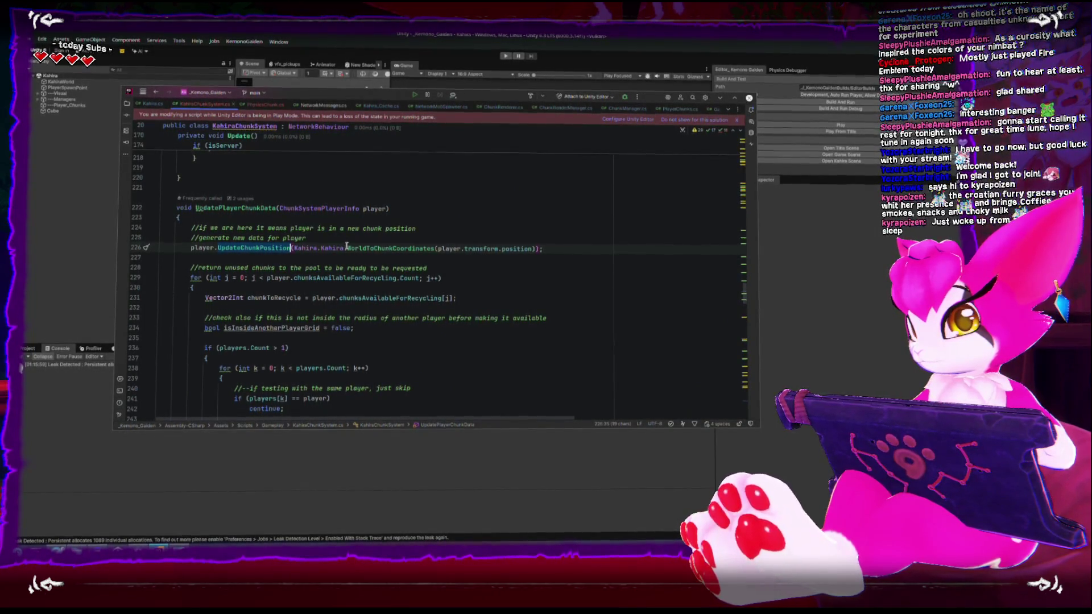
mouse_move(346, 246)
scroll(324, 243, up, 15)
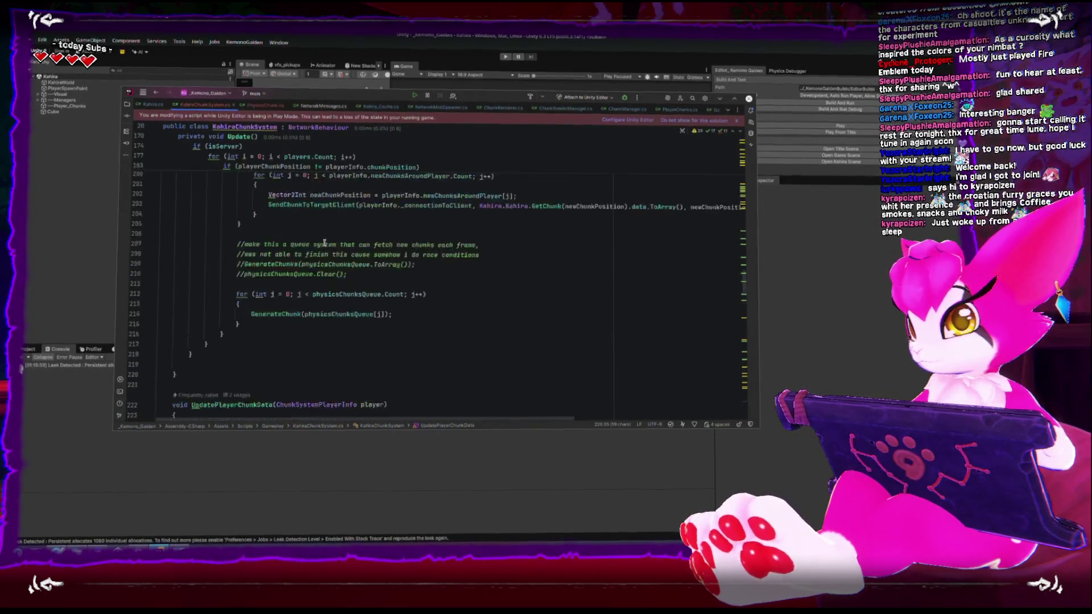
scroll(324, 244, up, 1)
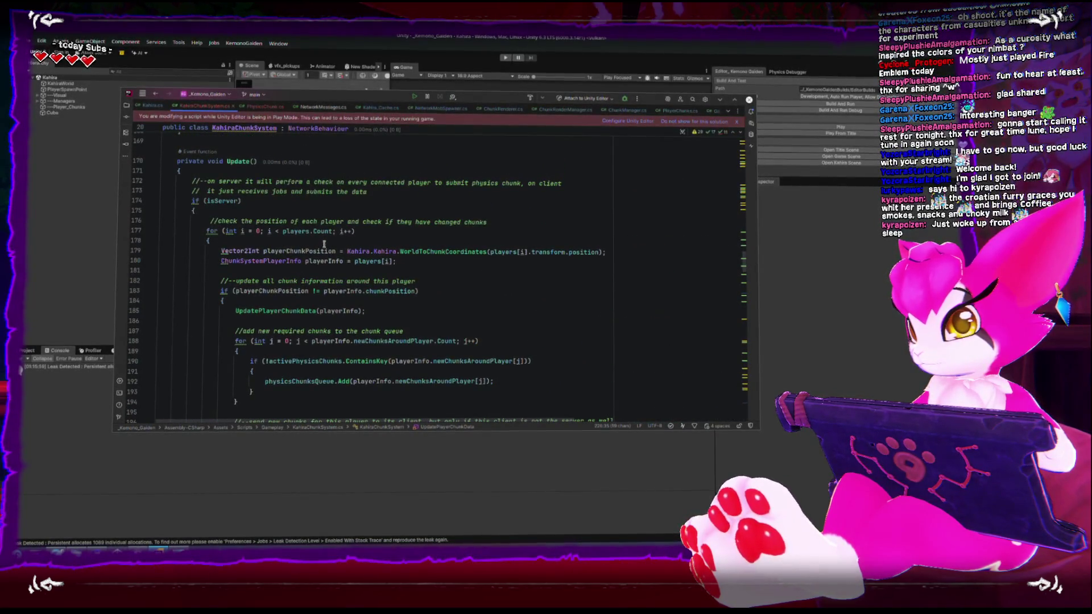
scroll(324, 244, down, 15)
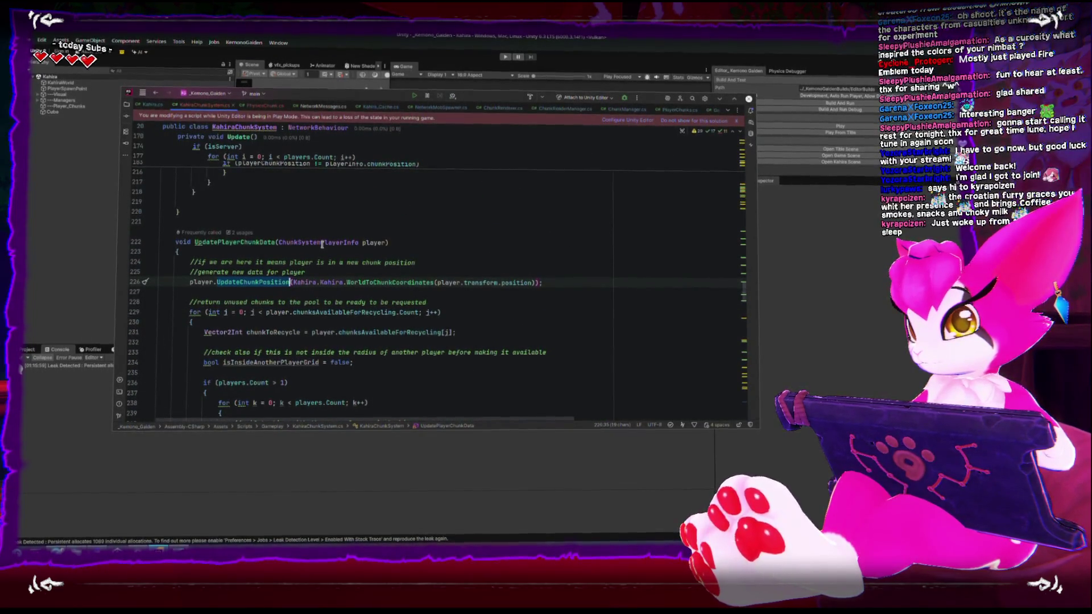
scroll(322, 244, down, 2)
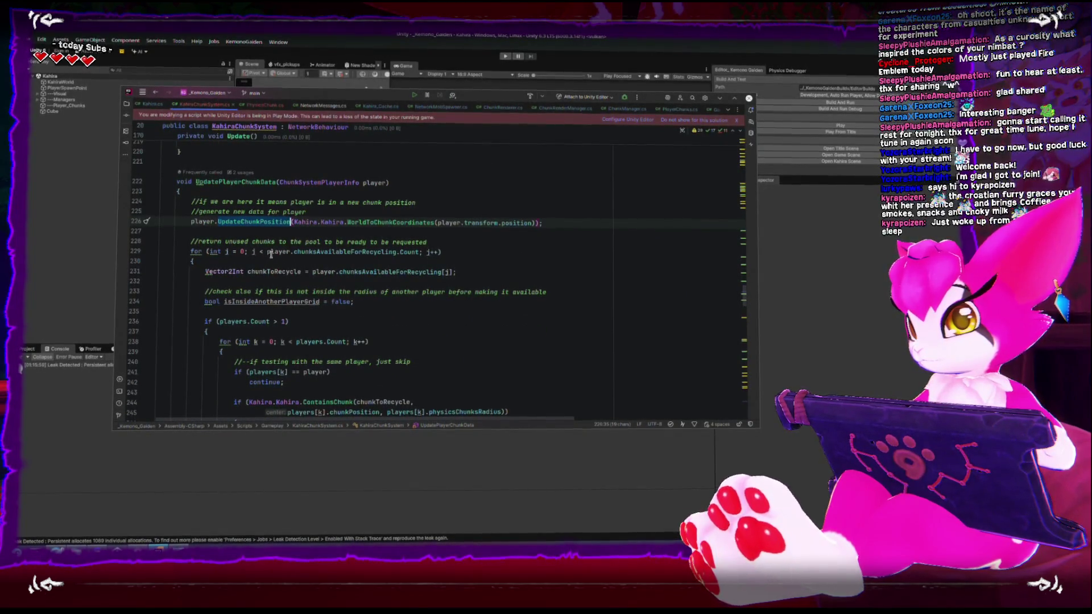
double_click(306, 252)
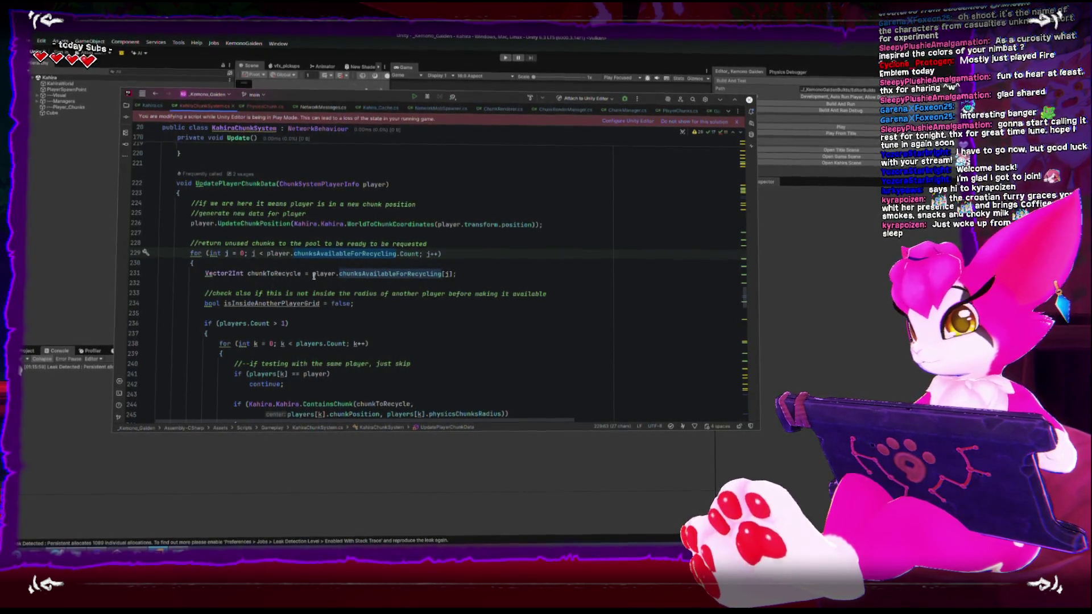
drag(312, 275, 460, 276)
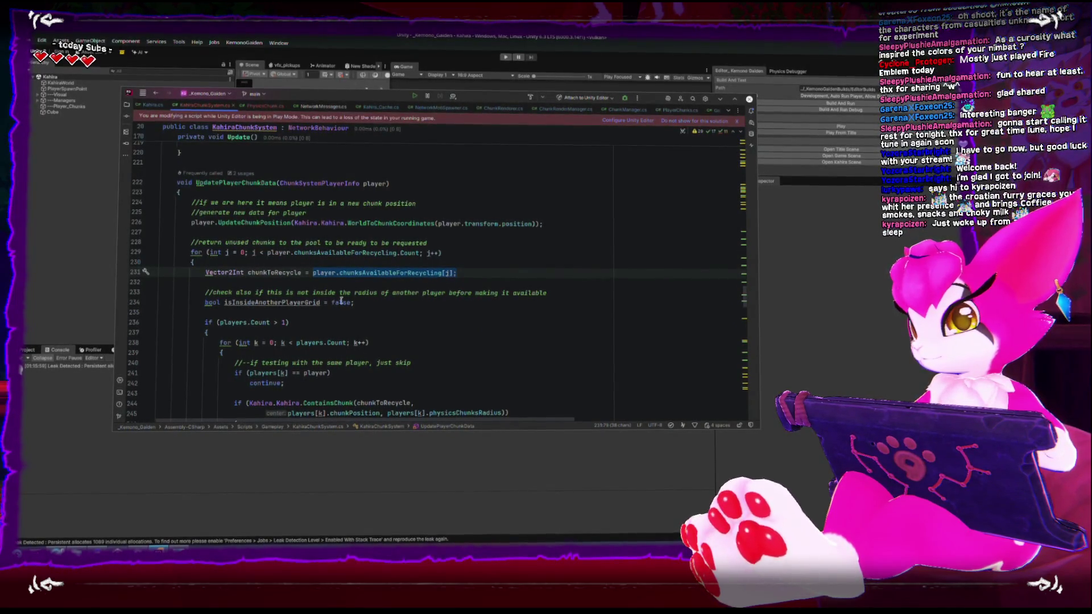
scroll(329, 295, down, 2)
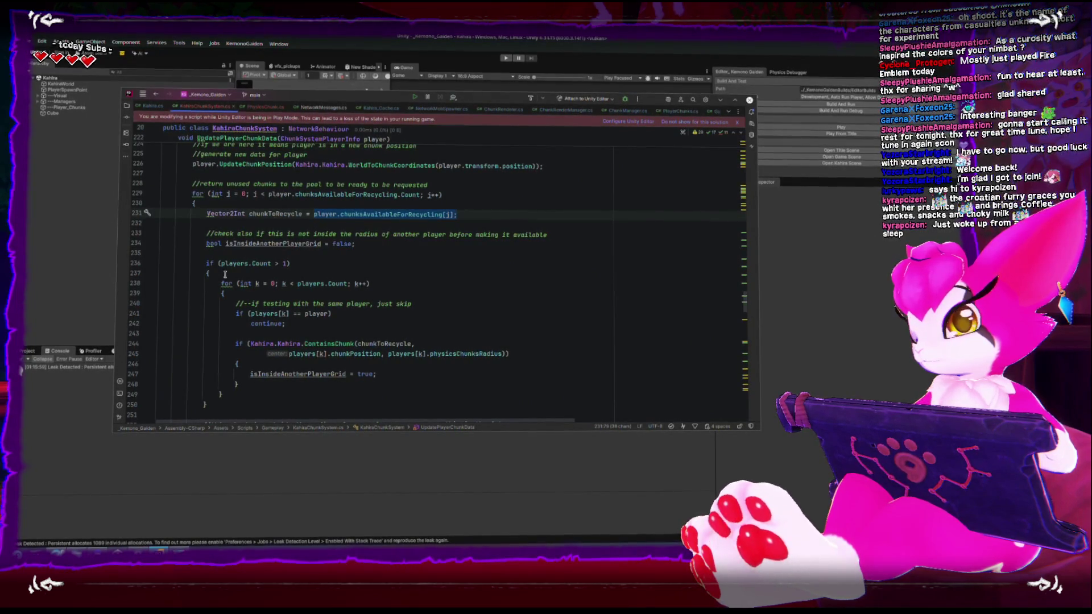
drag(221, 285, 273, 394)
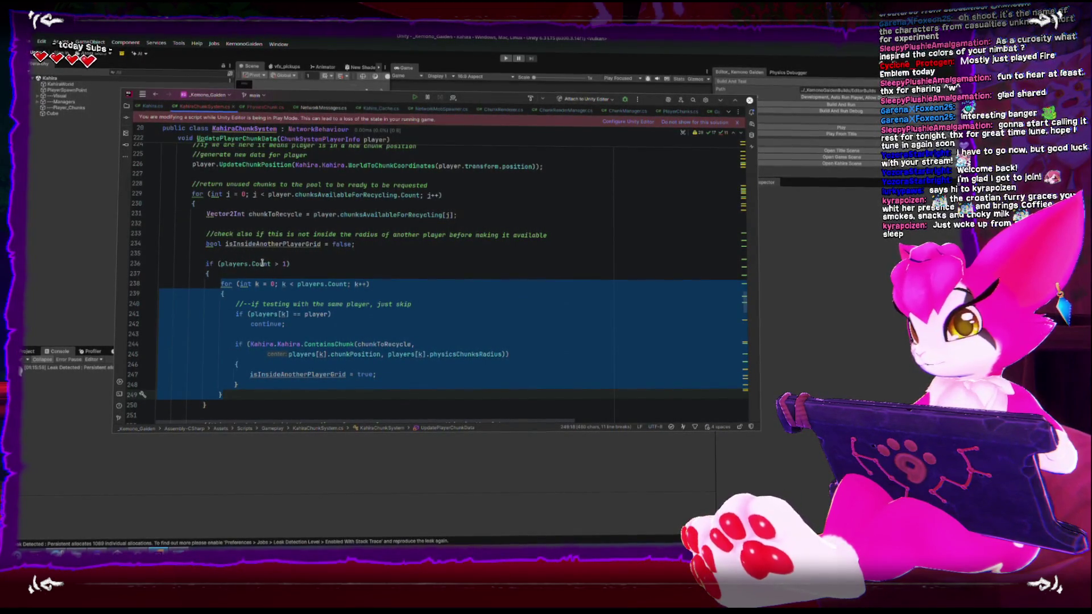
mouse_move(261, 263)
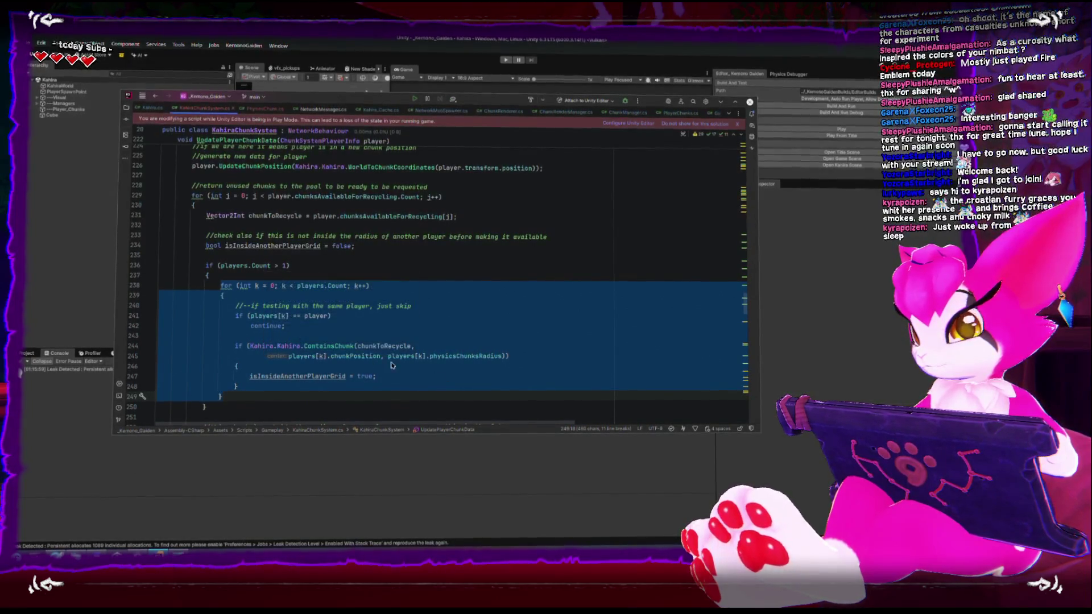
scroll(356, 343, down, 5)
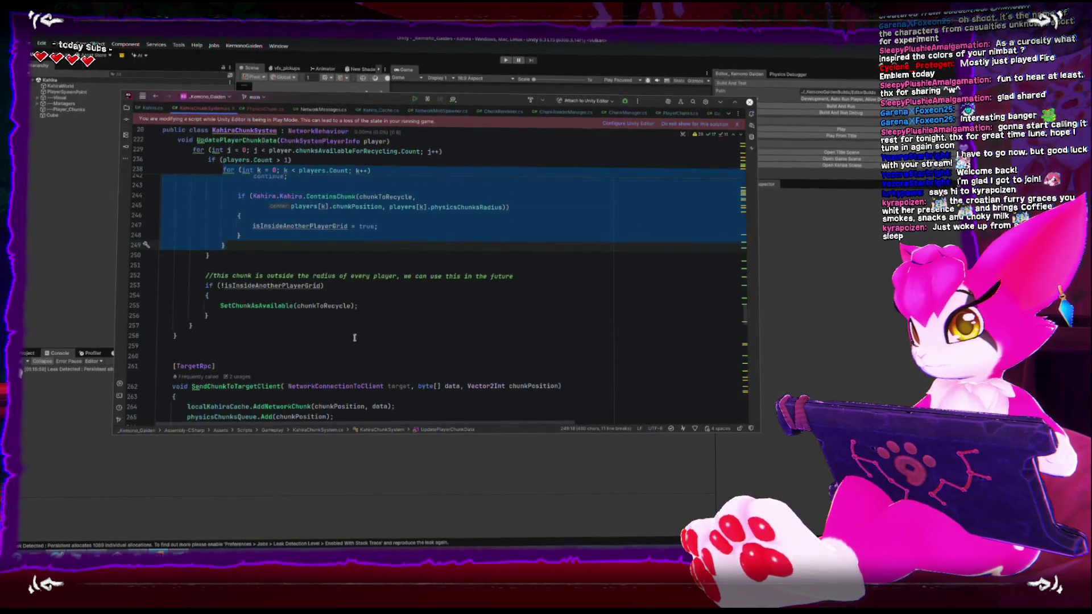
drag(219, 305, 385, 306)
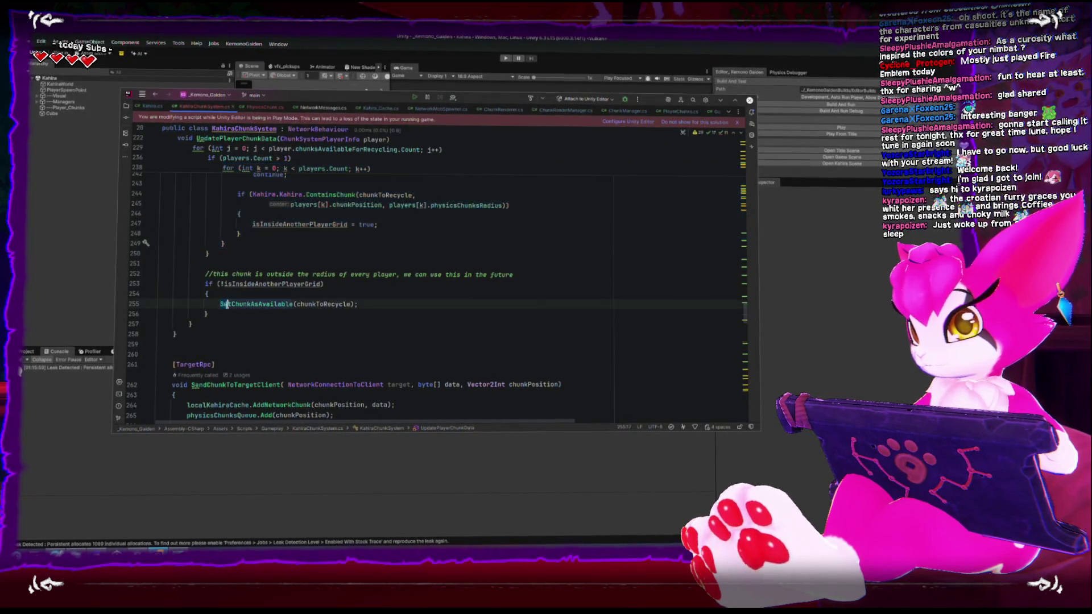
click(381, 304)
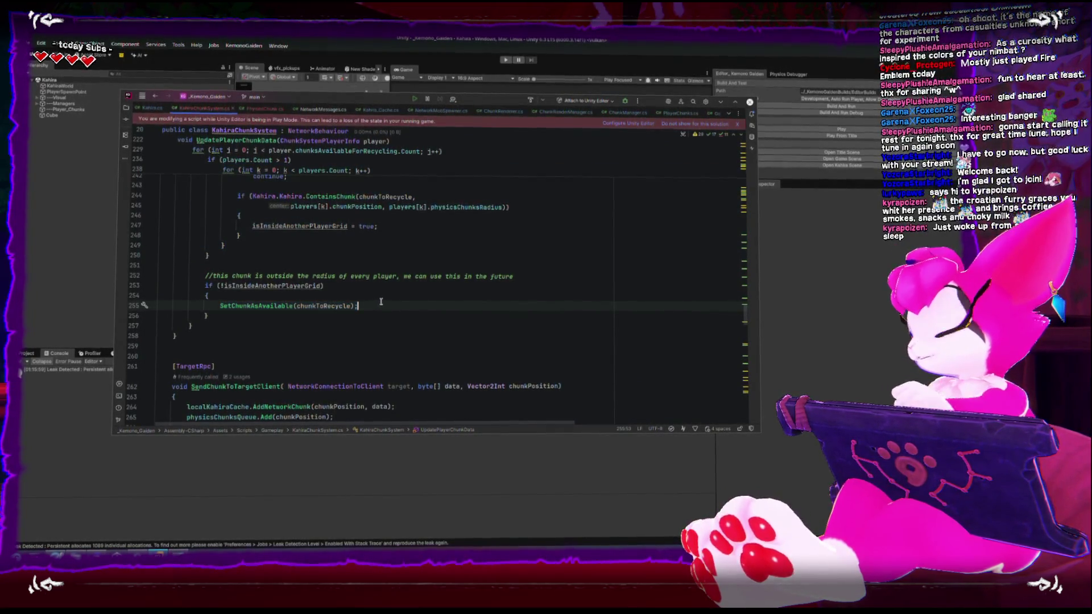
Wrap the SetChunkAsAvailable(chunkToRecycle) call in an if statement and start its 'has been recycled' Debug.Log.
text(if()
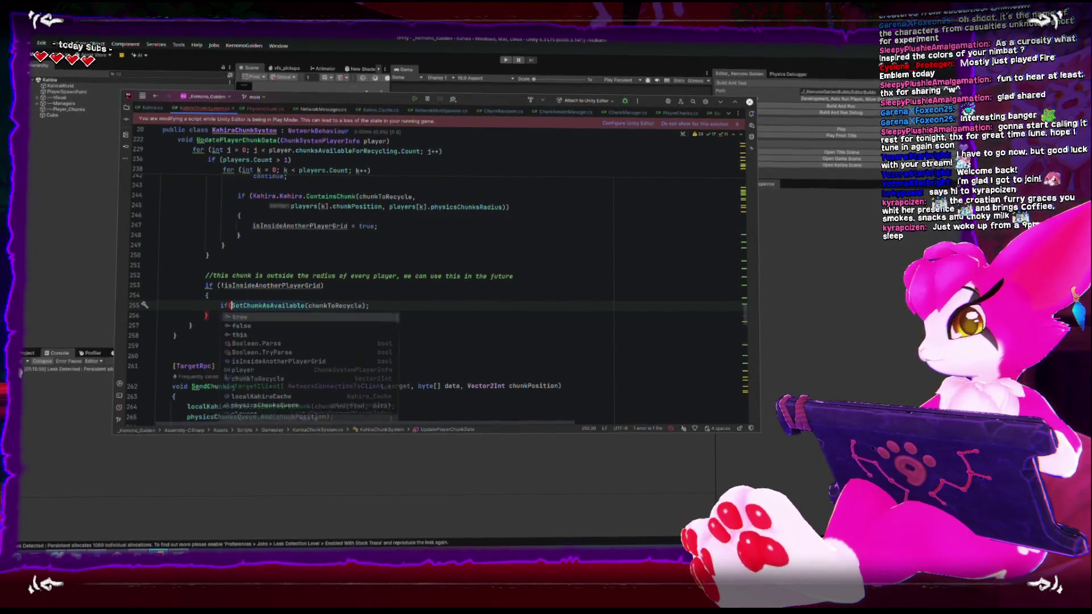
key(End)
key(Left)
text())
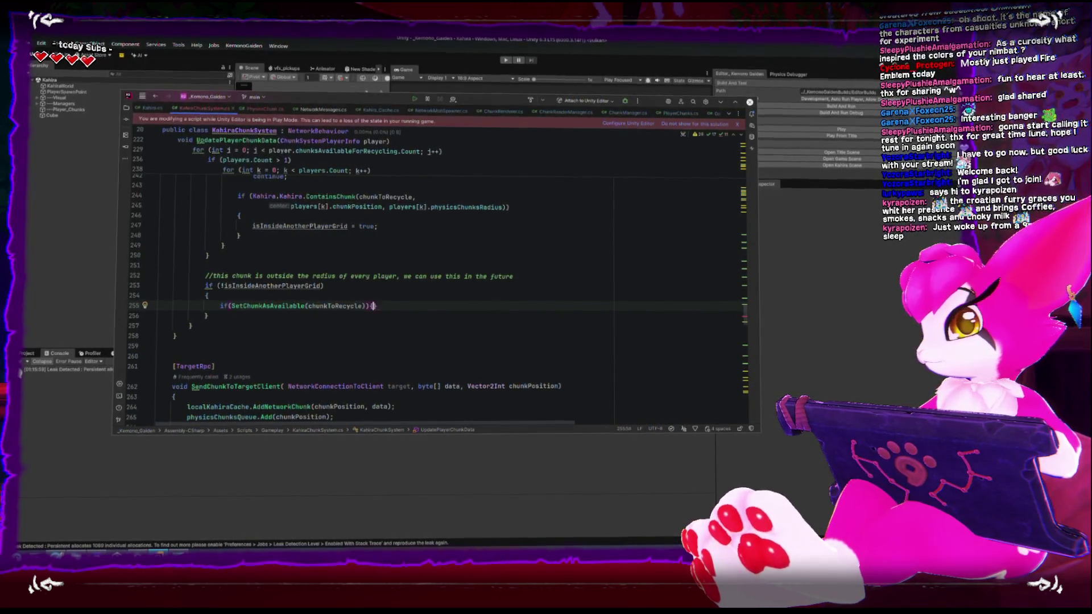
key(Return)
text(Debug.ol)
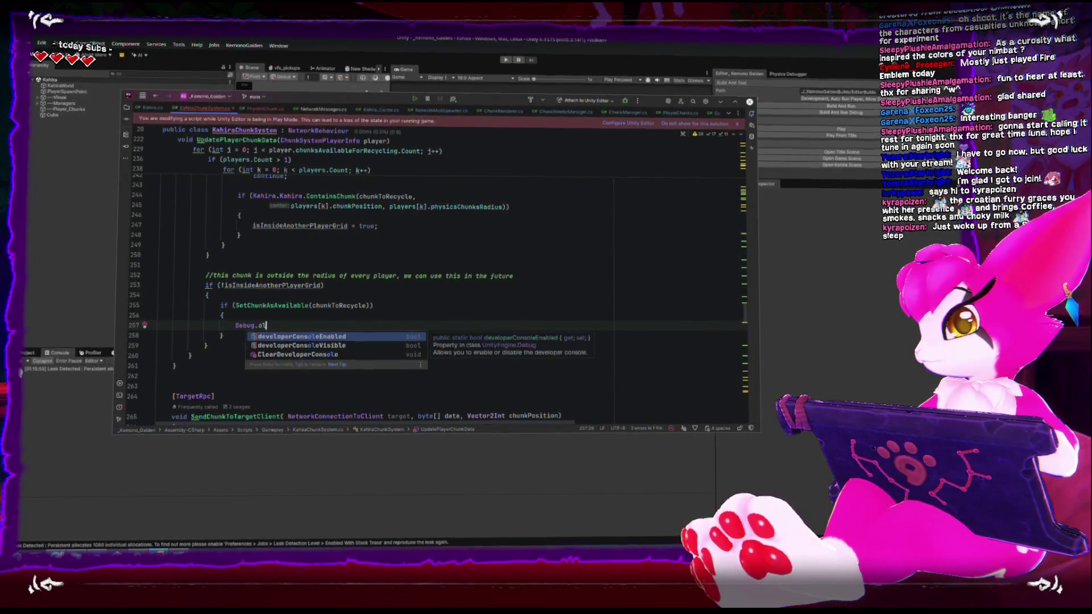
key(BackSpace)
key(BackSpace)
key(Escape)
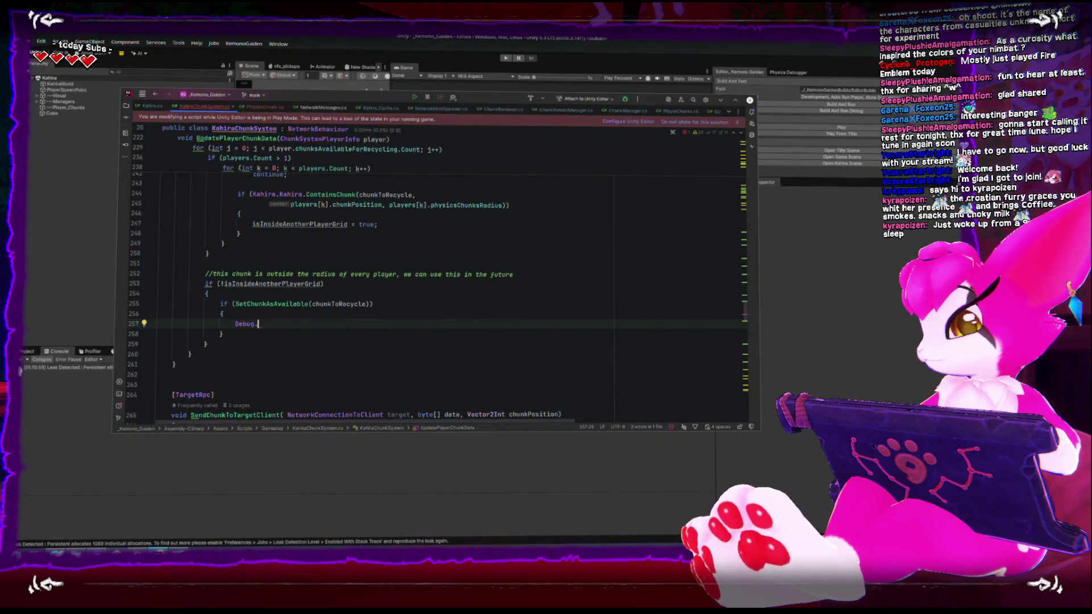
text(Log("Chunk " + chunkToRecycle + " has been recycled");)
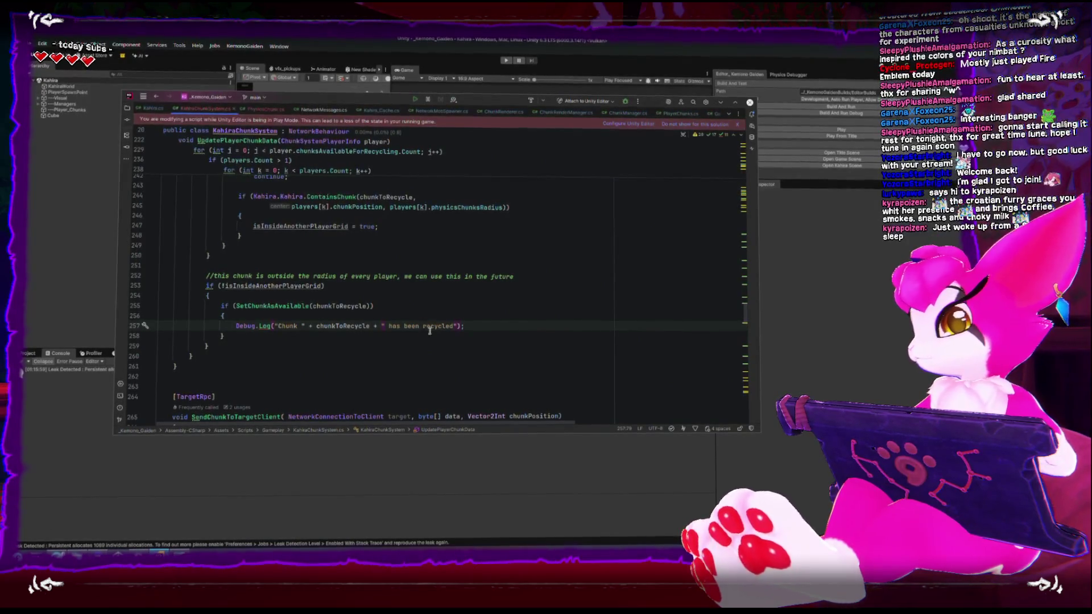
Add an else branch logging "error returning chunk " + chunkToRecycle, then save the file.
click(530, 340)
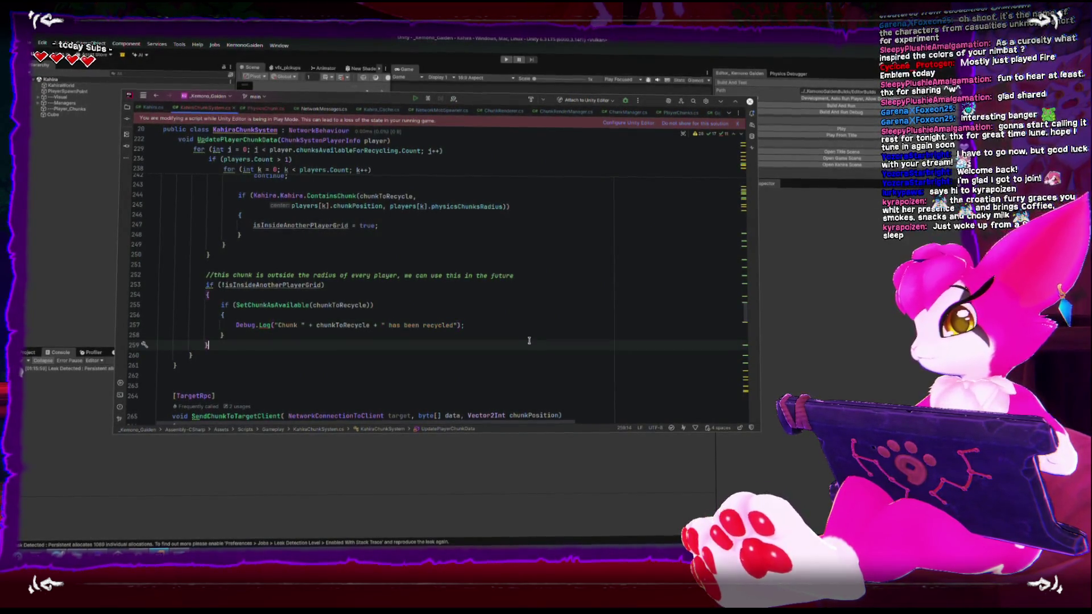
key(Return)
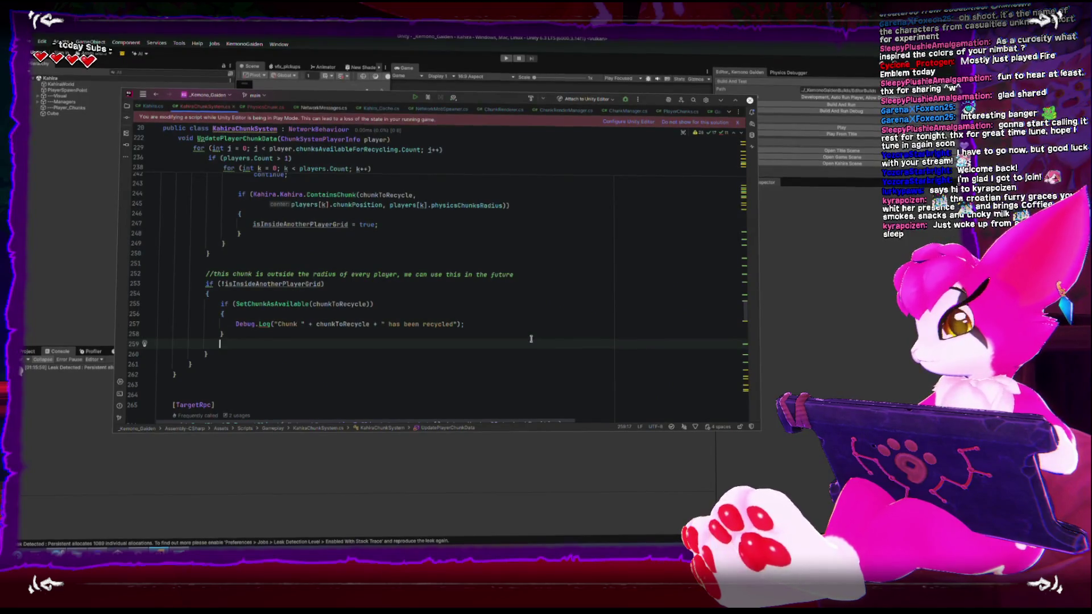
text(else)
key(Return)
text({)
key(Return)
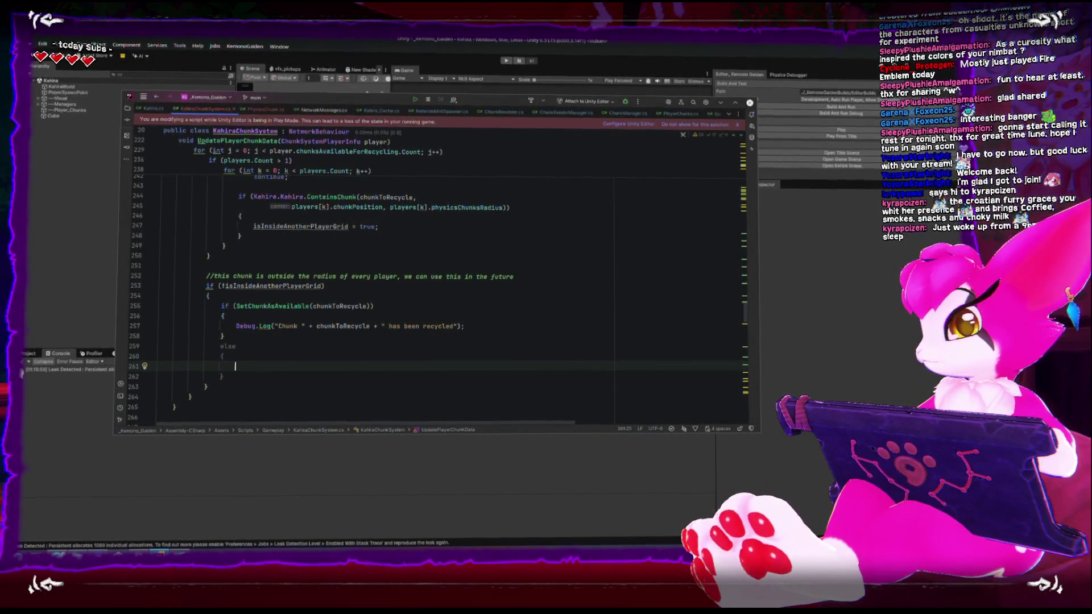
text(Debug.)
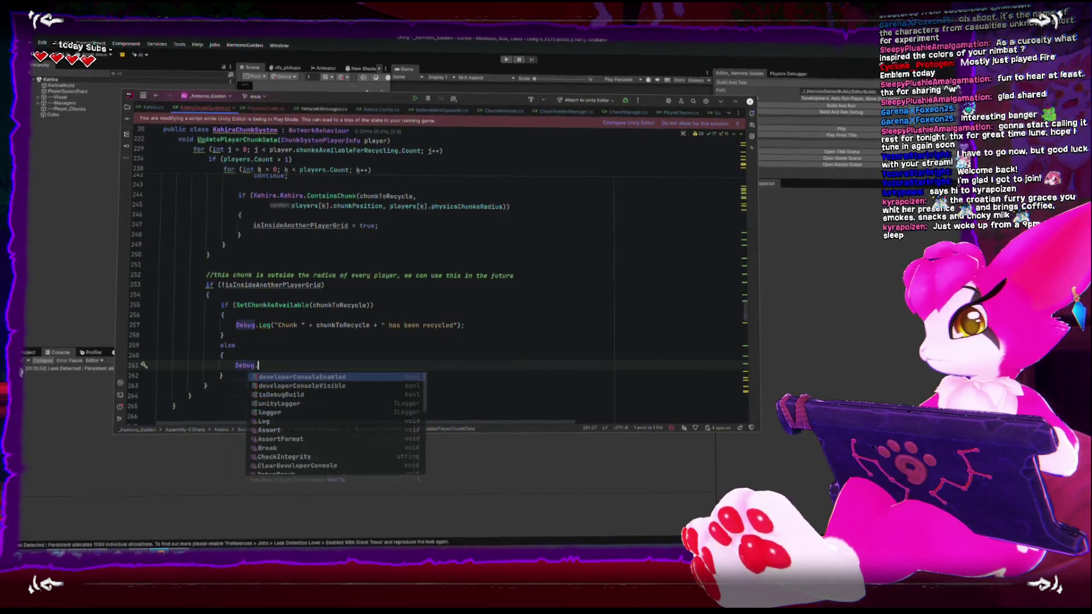
text(logger)
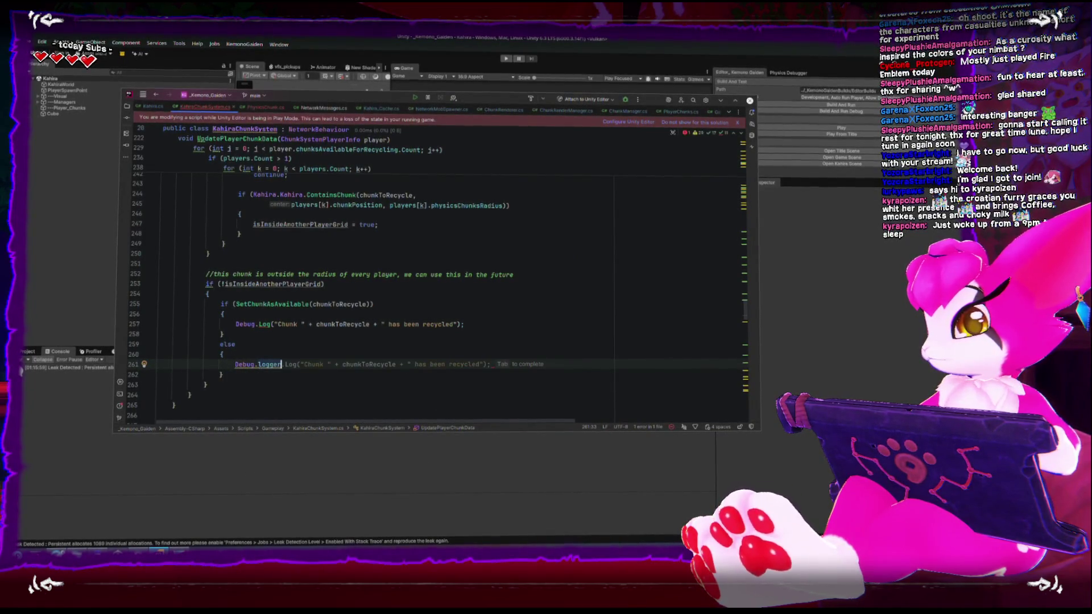
key(BackSpace)
key(BackSpace)
key(BackSpace)
text(Log)
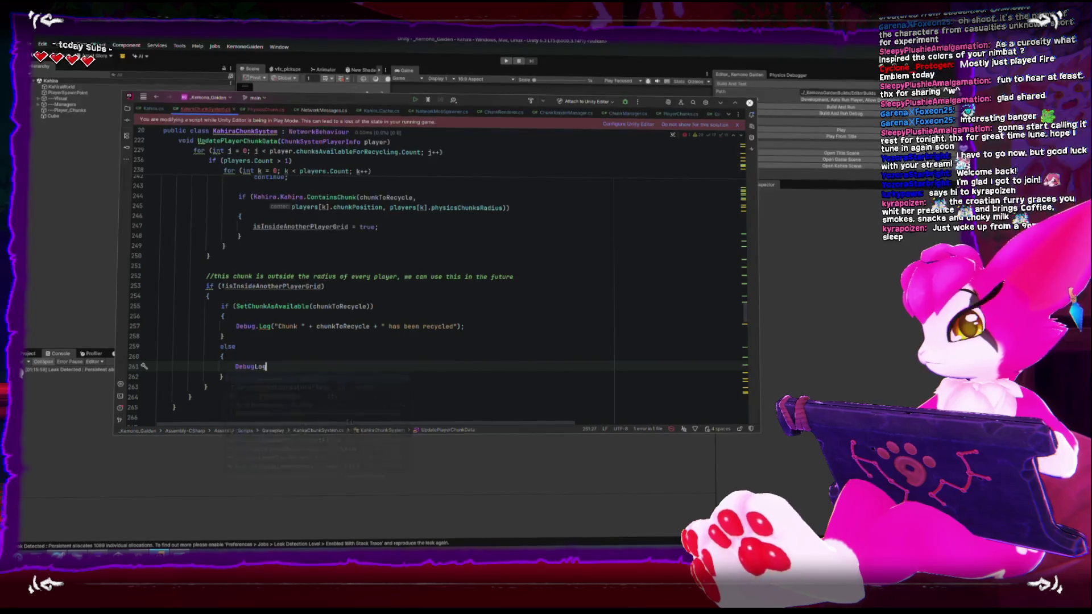
key(BackSpace)
text(.Log)
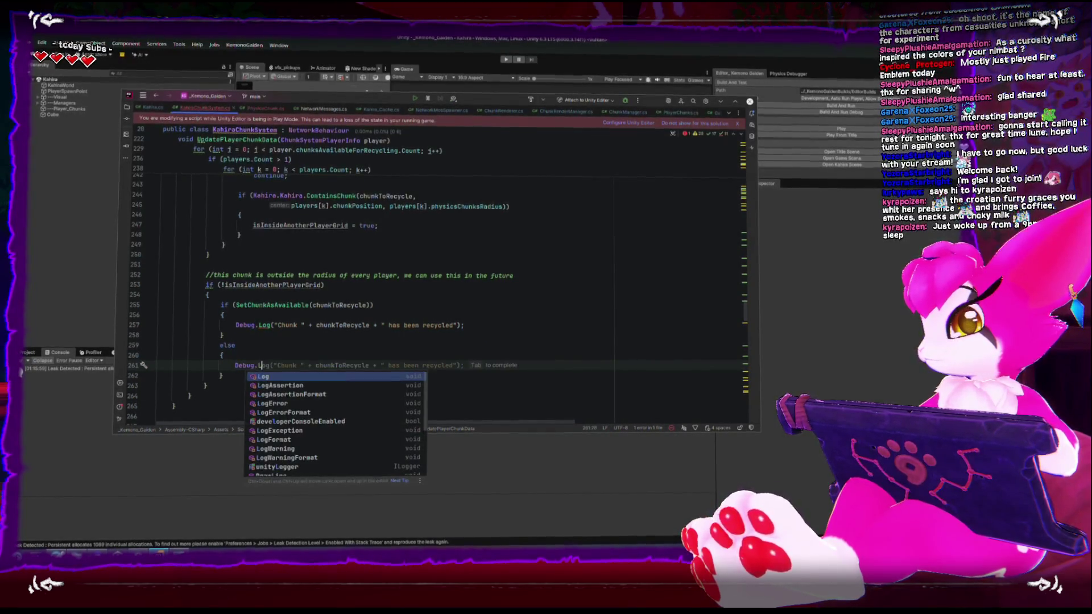
text(()
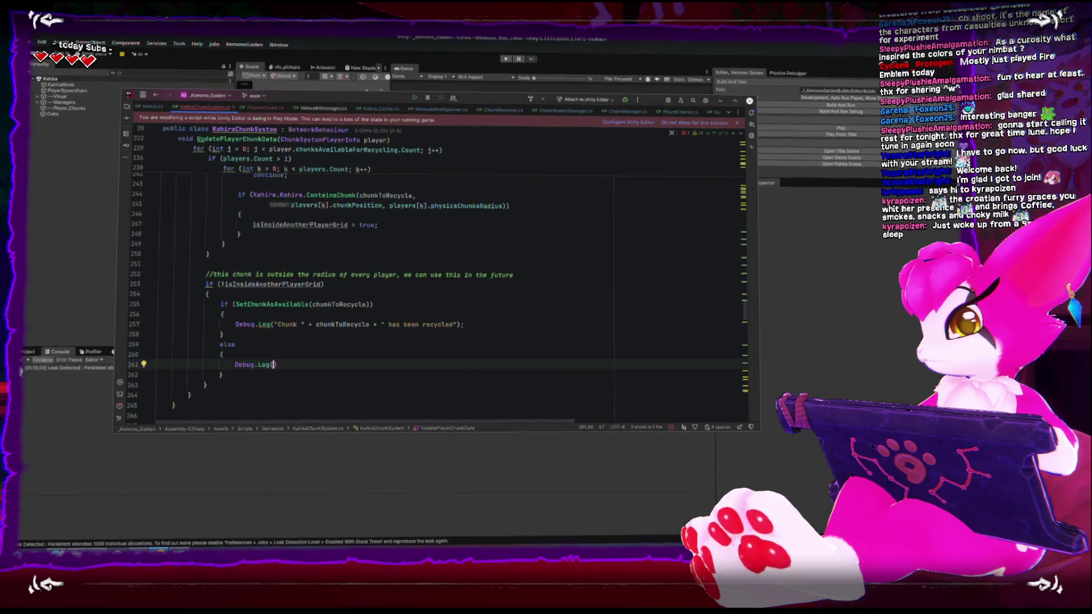
text("error retur)
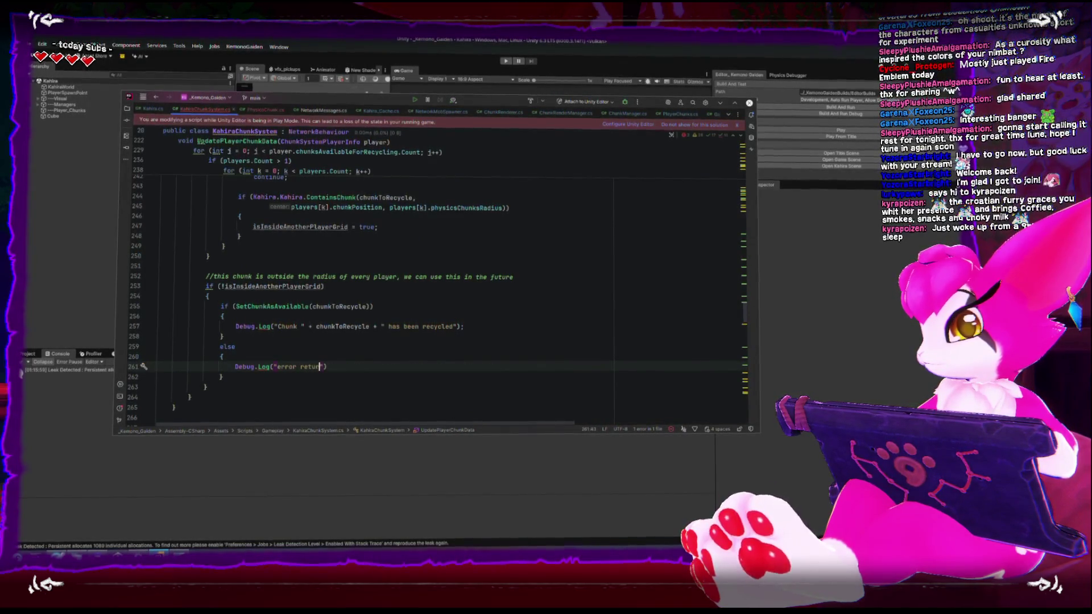
text(ning chunk " + chunkToRecycle);)
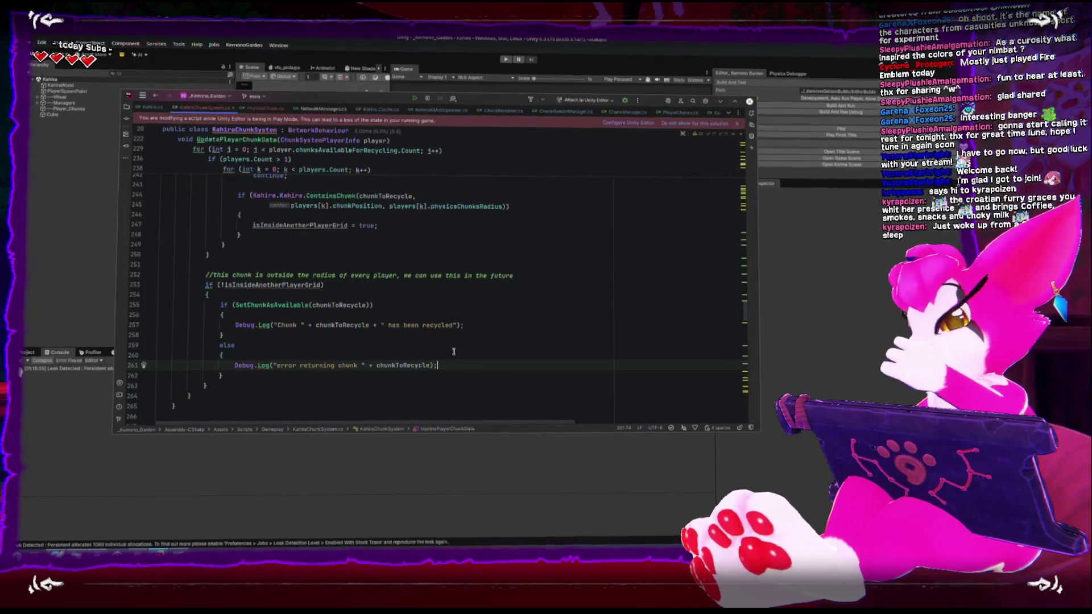
key(ctrl+s)
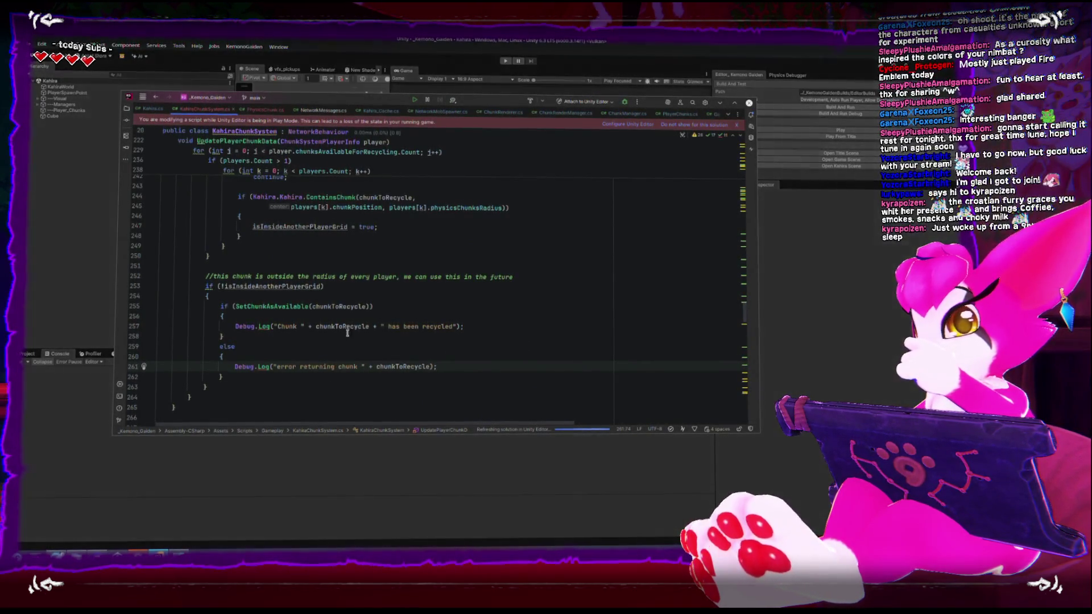
Review the chunkToRecycle declaration, the ContainsChunk check and SetChunkAsAvailable around lines 244–255.
click(341, 306)
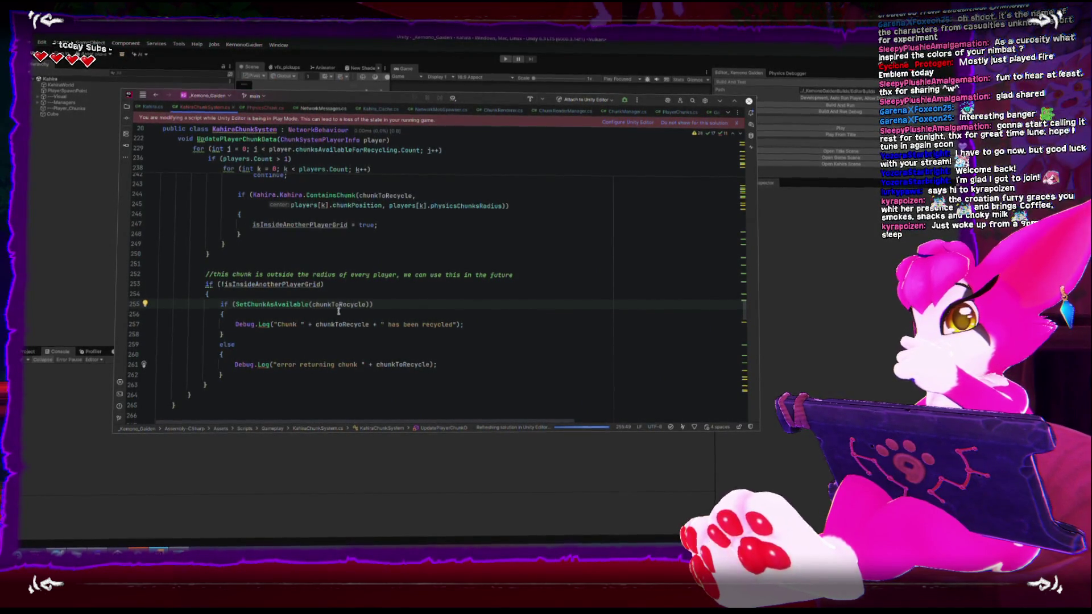
scroll(339, 310, up, 7)
scroll(339, 325, down, 3)
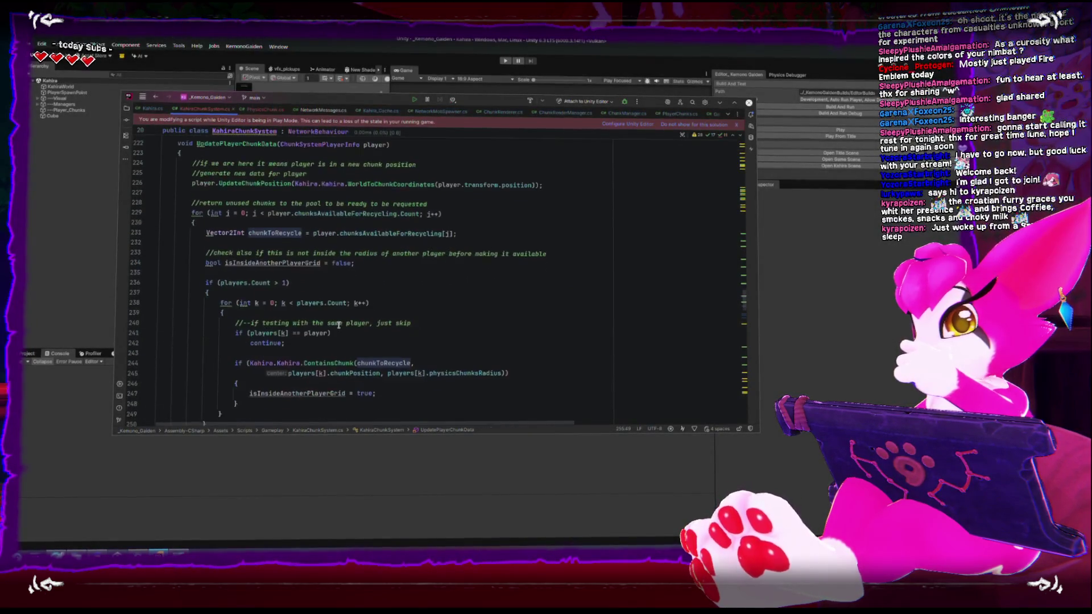
click(336, 316)
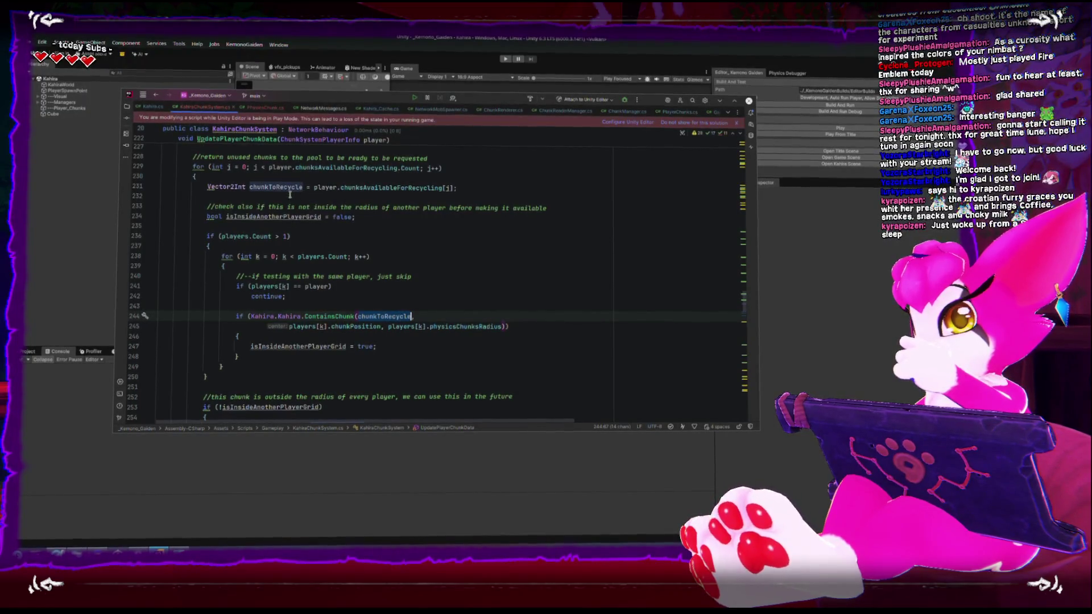
ctrl+click(407, 317)
scroll(339, 291, down, 5)
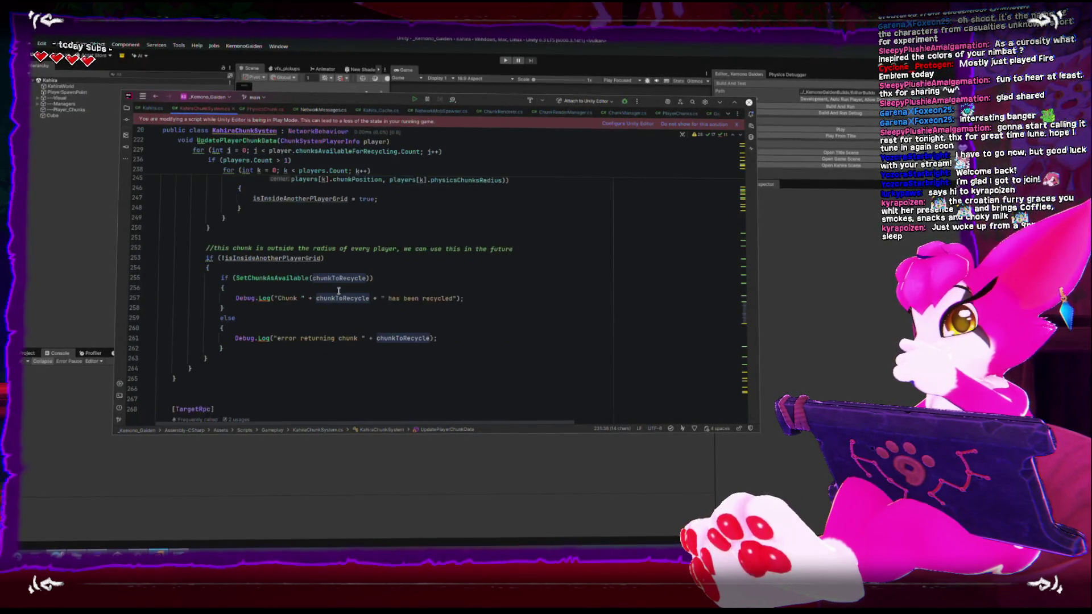
double_click(285, 278)
scroll(301, 307, down, 6)
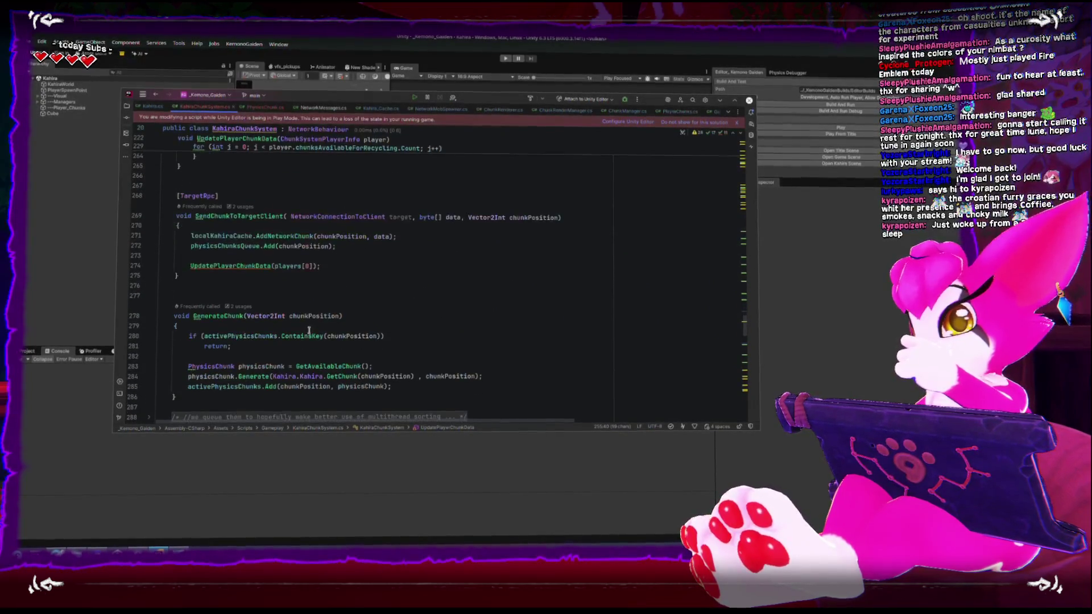
click(94, 302)
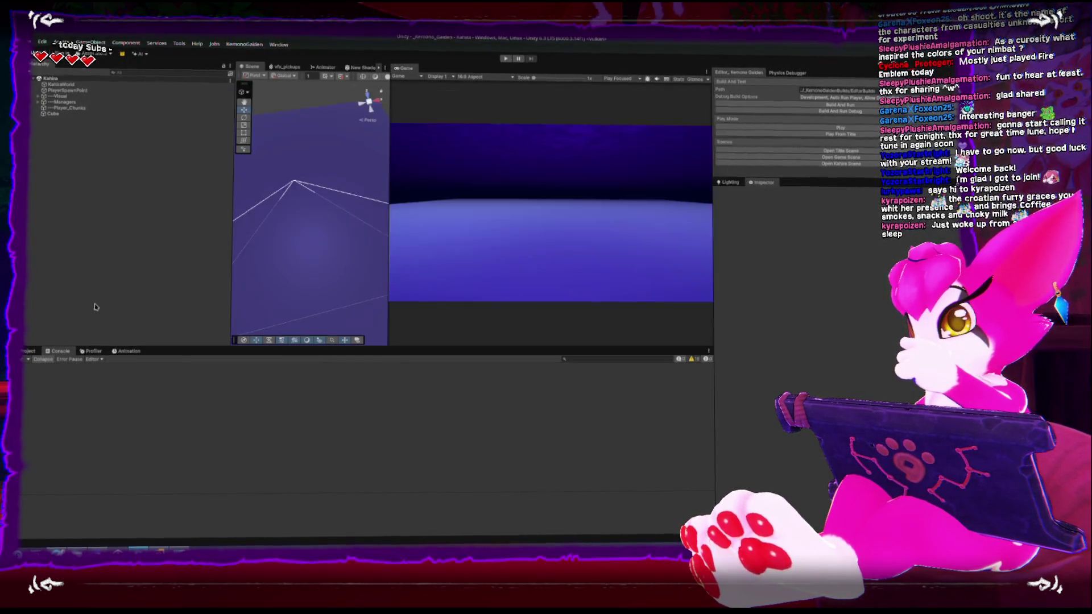
Enter play mode so Unity reloads the scripts with the new chunk-recycling logs.
click(505, 59)
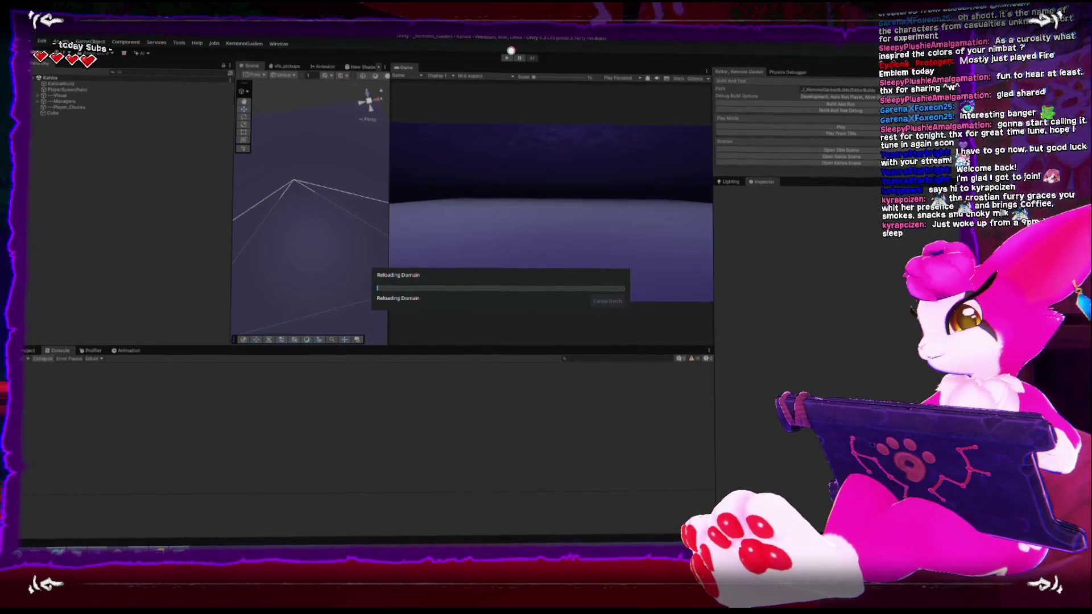
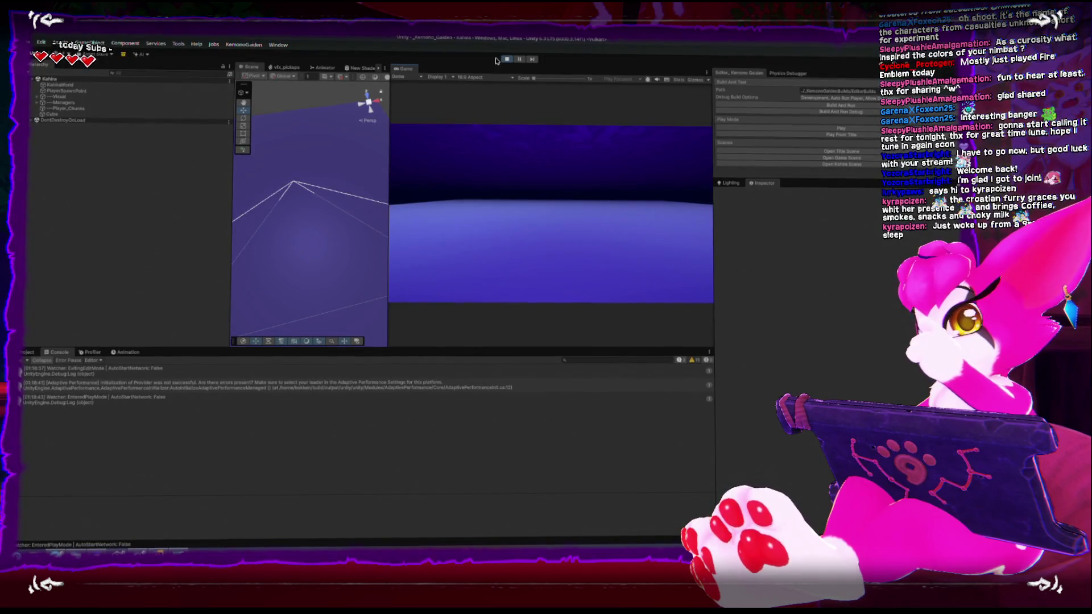
Stop the game, restart it with Play From Title, and clear the Console.
key(ctrl+p)
click(813, 133)
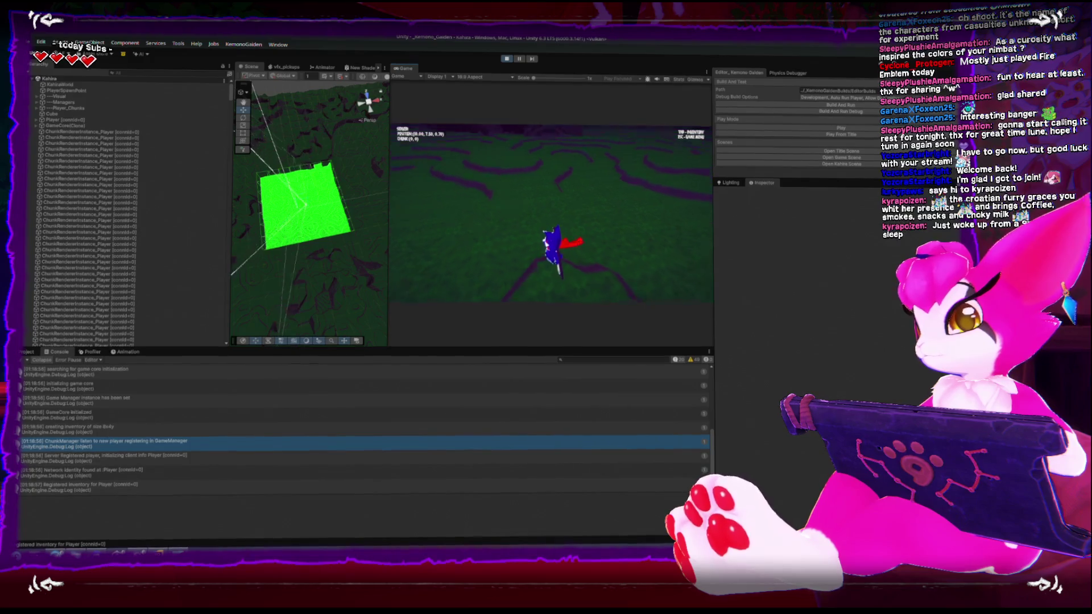
click(32, 360)
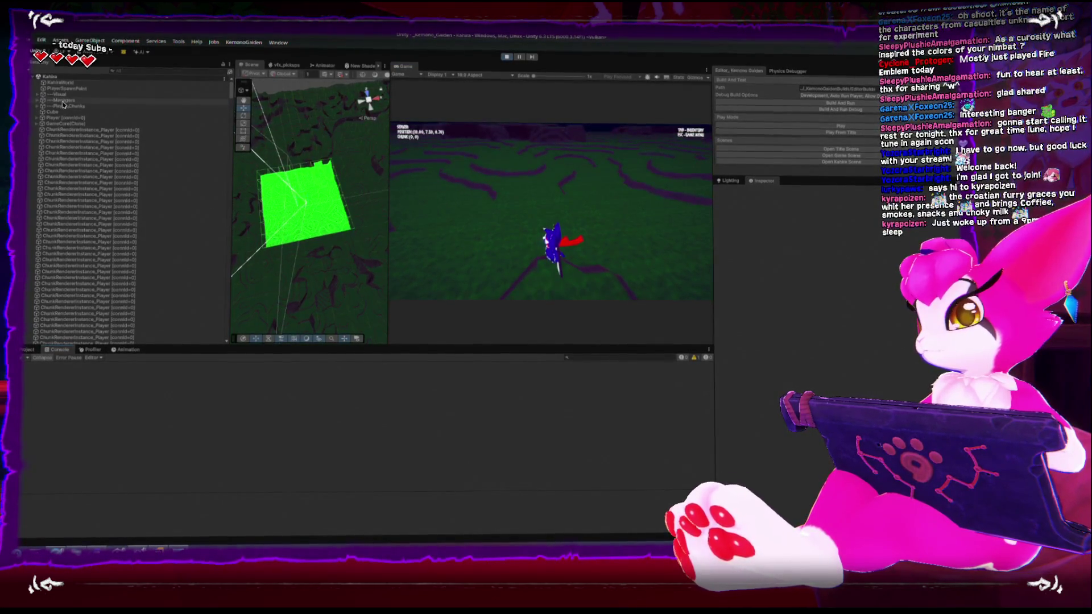
Select KahiraChunkSystem under ---Managers and walk the player forward and back.
click(35, 100)
click(36, 101)
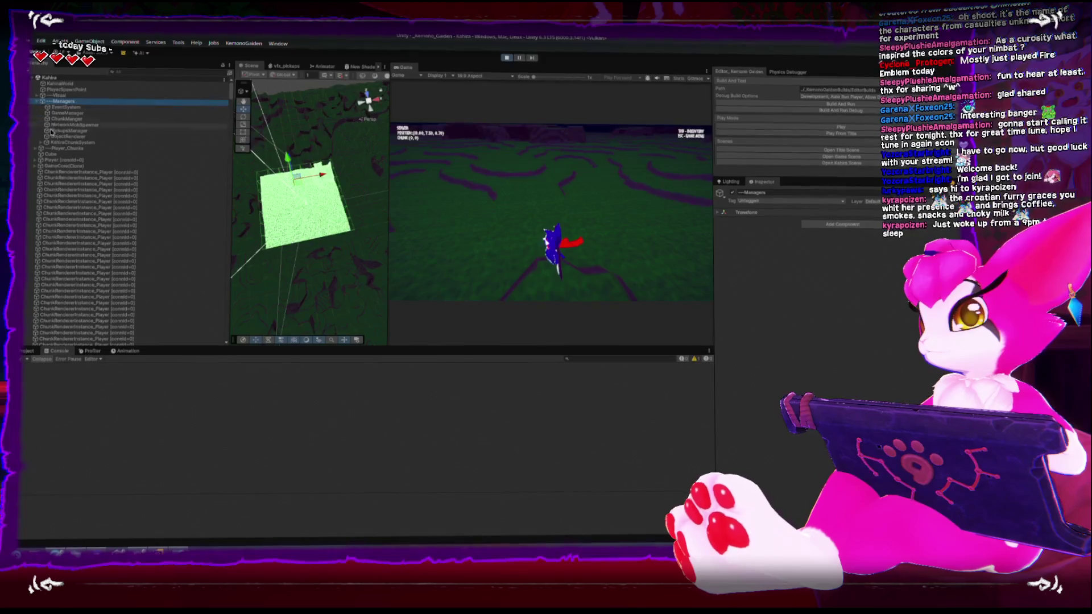
click(84, 143)
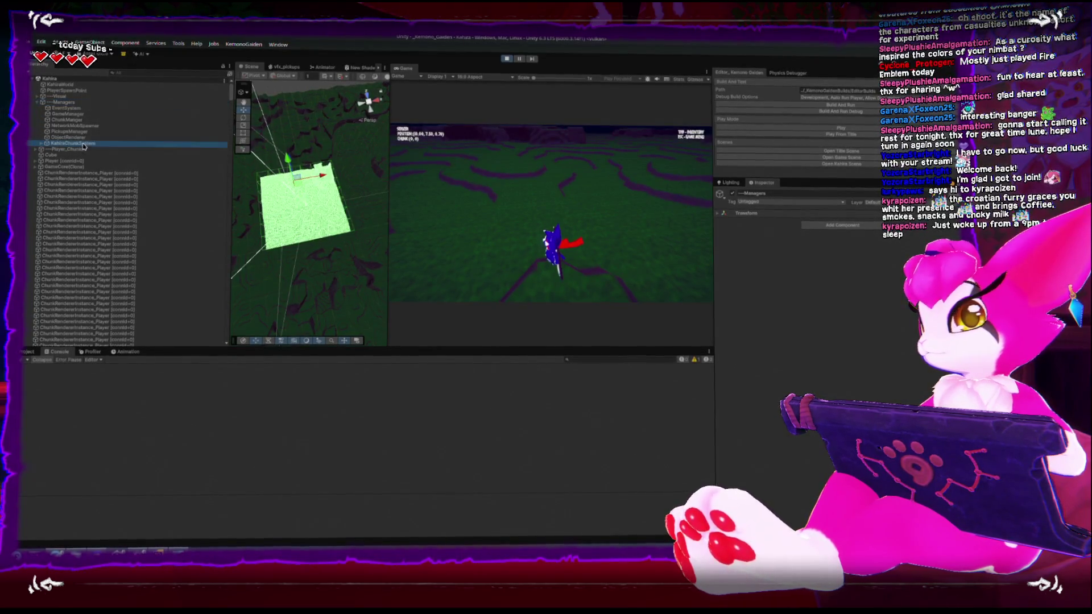
key(w)
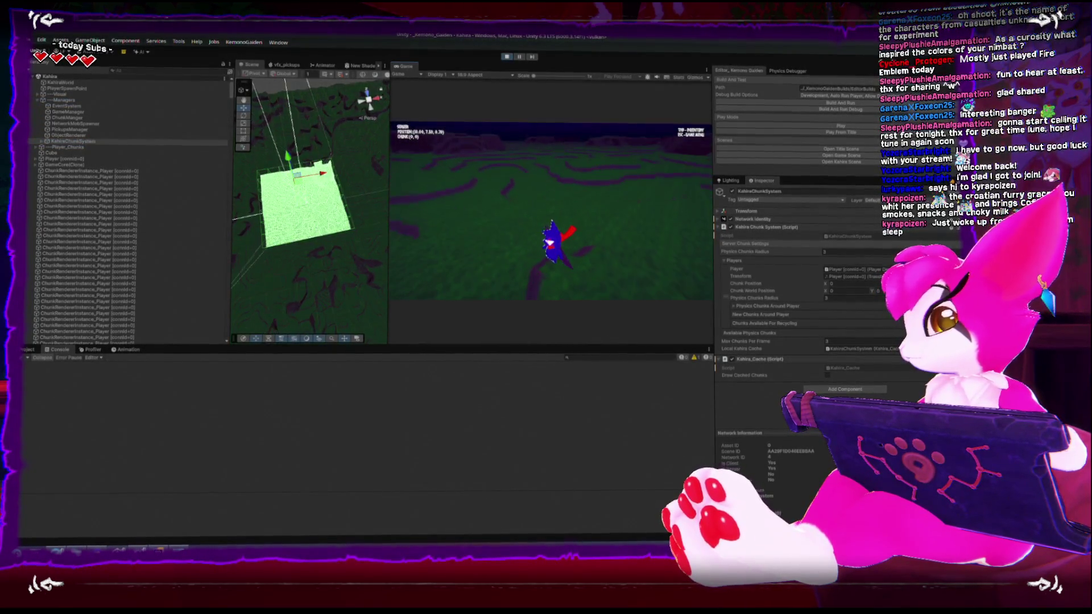
key(s)
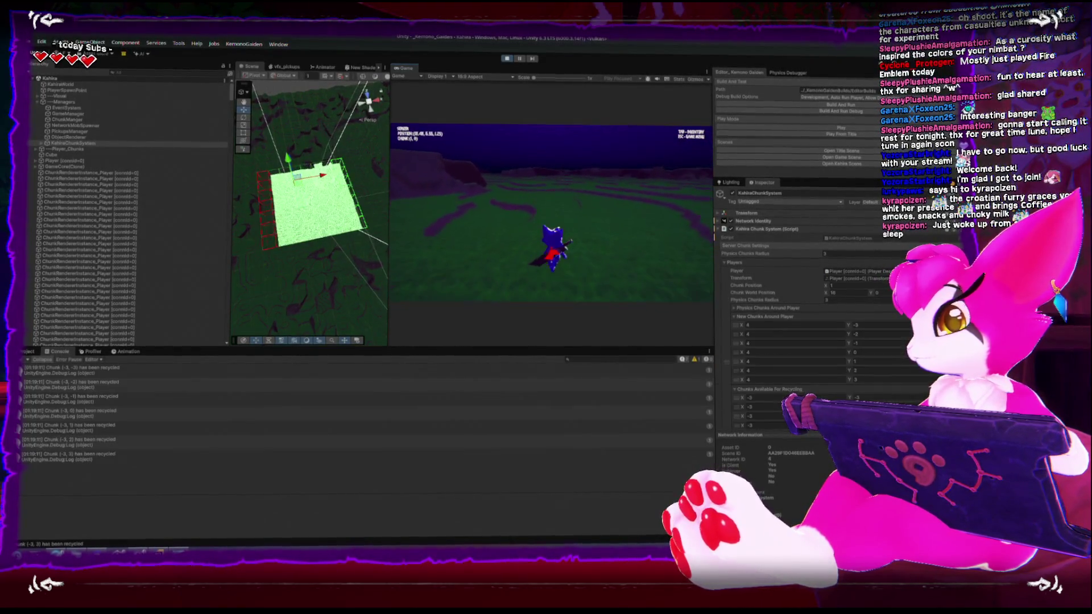
Walk further until an ArgumentOutOfRangeException is logged, pause, and show its stack trace.
key(Escape)
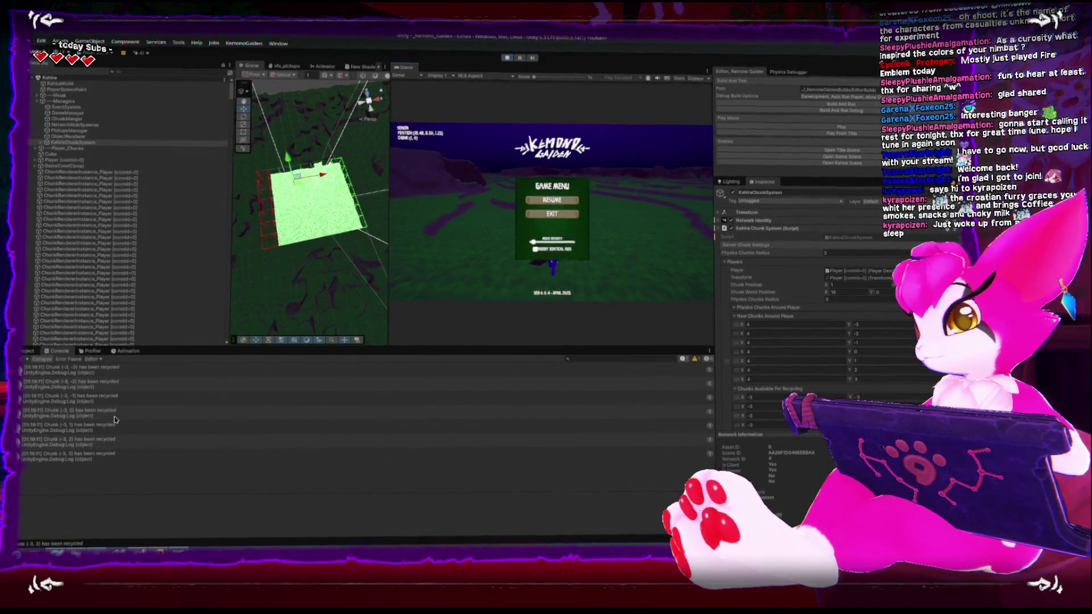
key(Escape)
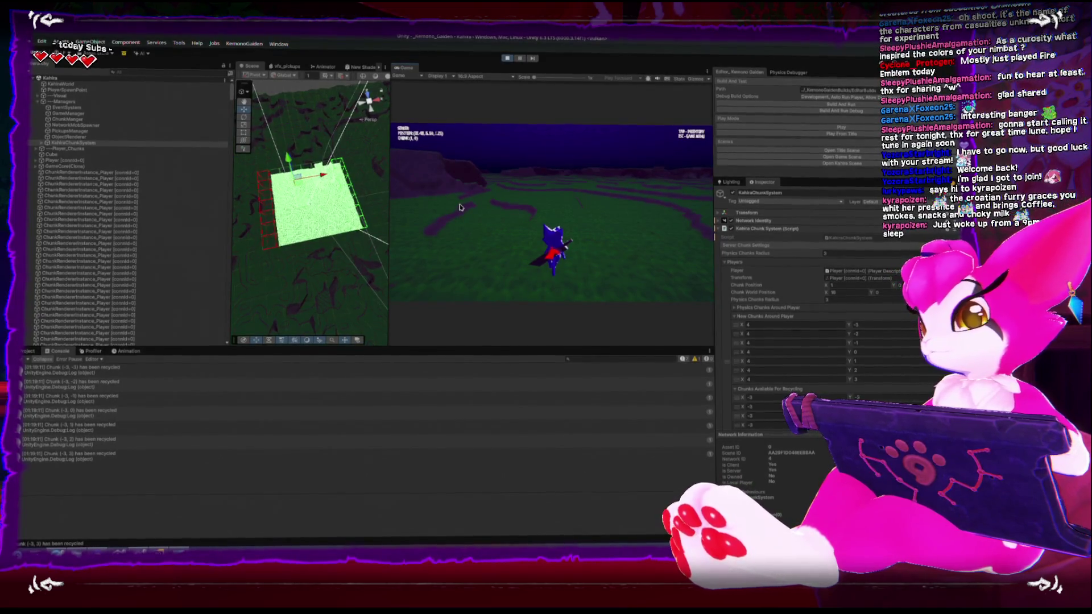
click(459, 208)
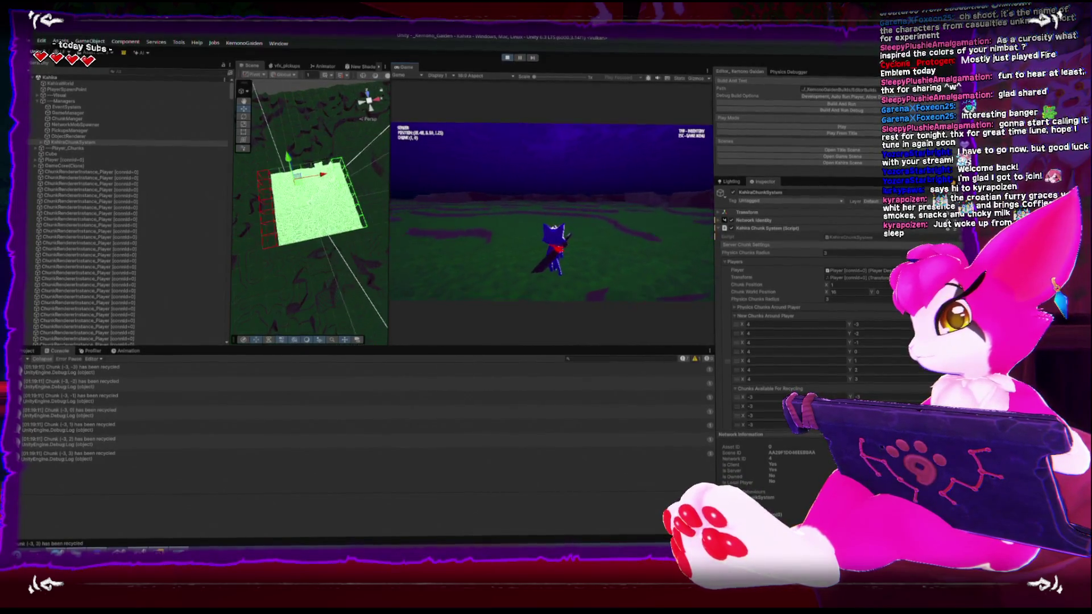
key(w)
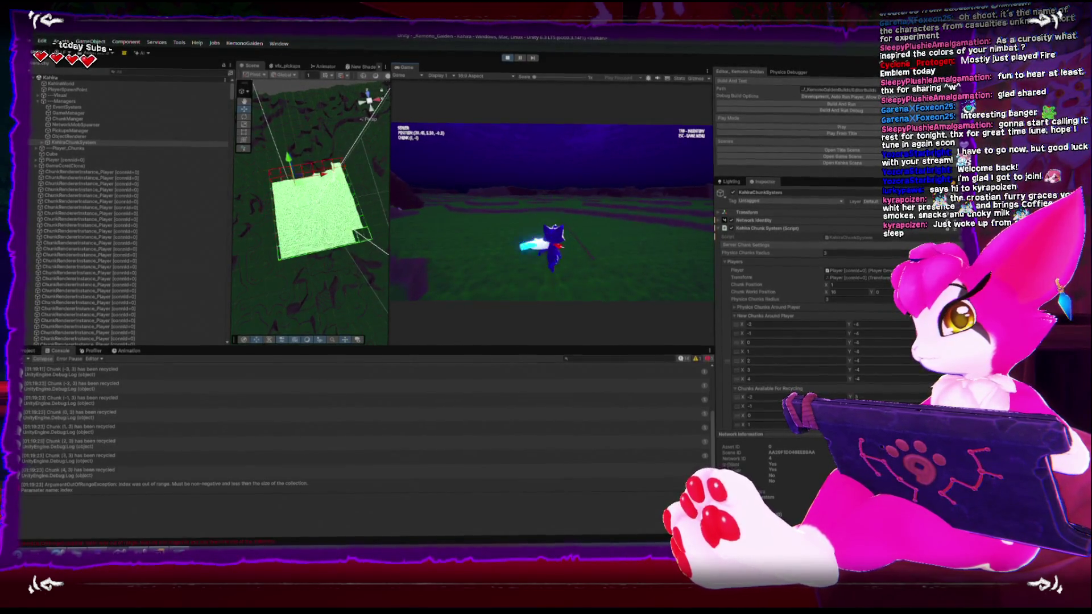
key(Escape)
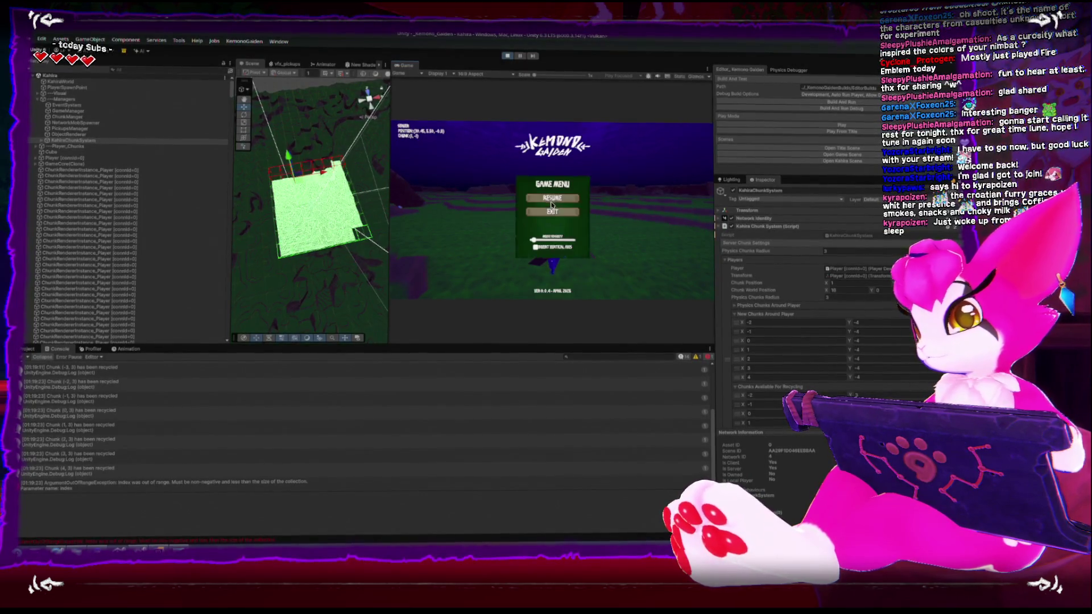
click(96, 486)
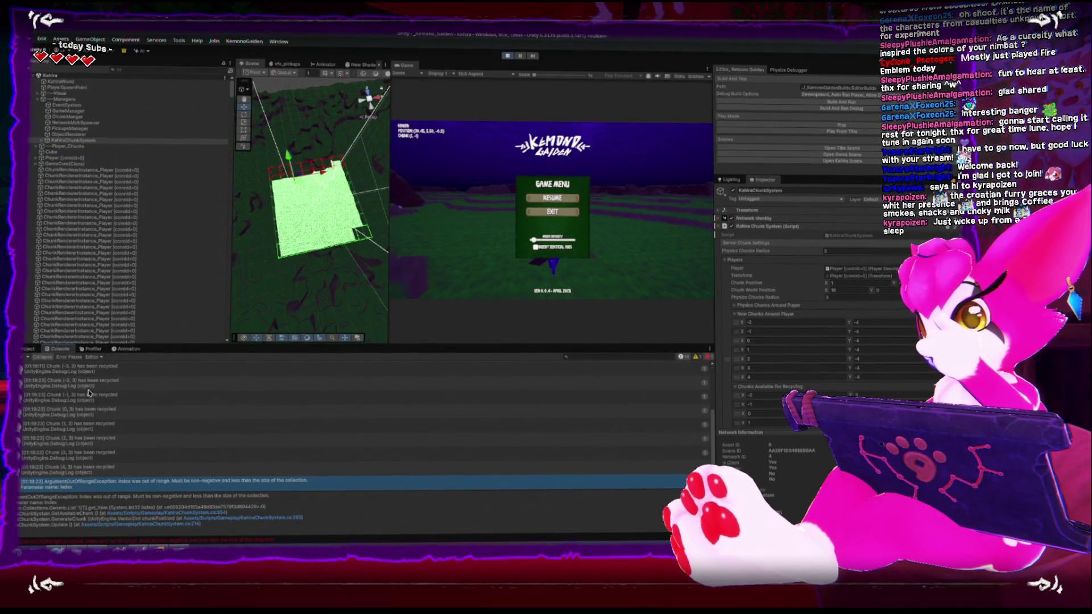
Read the Chunk (0, 3) through Chunk (4, 3) recycled messages and the exception.
click(92, 418)
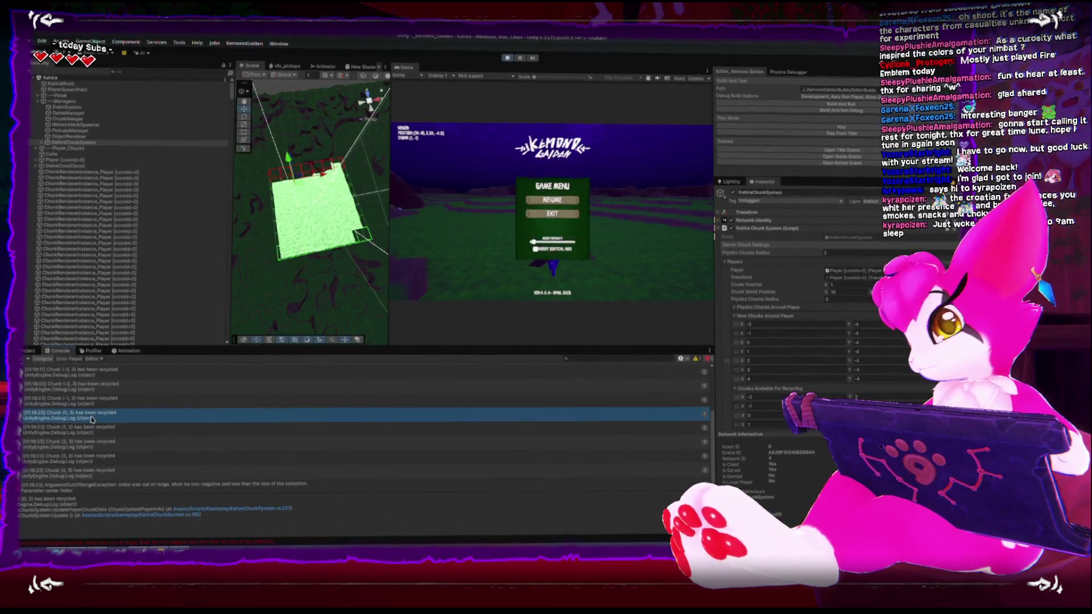
click(92, 432)
click(94, 446)
click(98, 461)
click(101, 475)
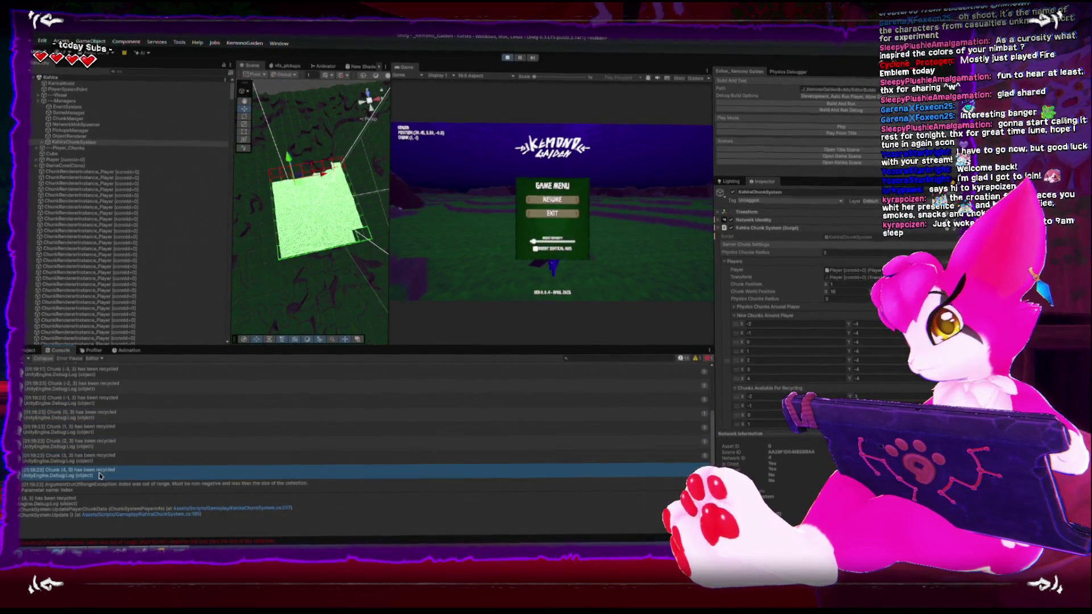
click(102, 488)
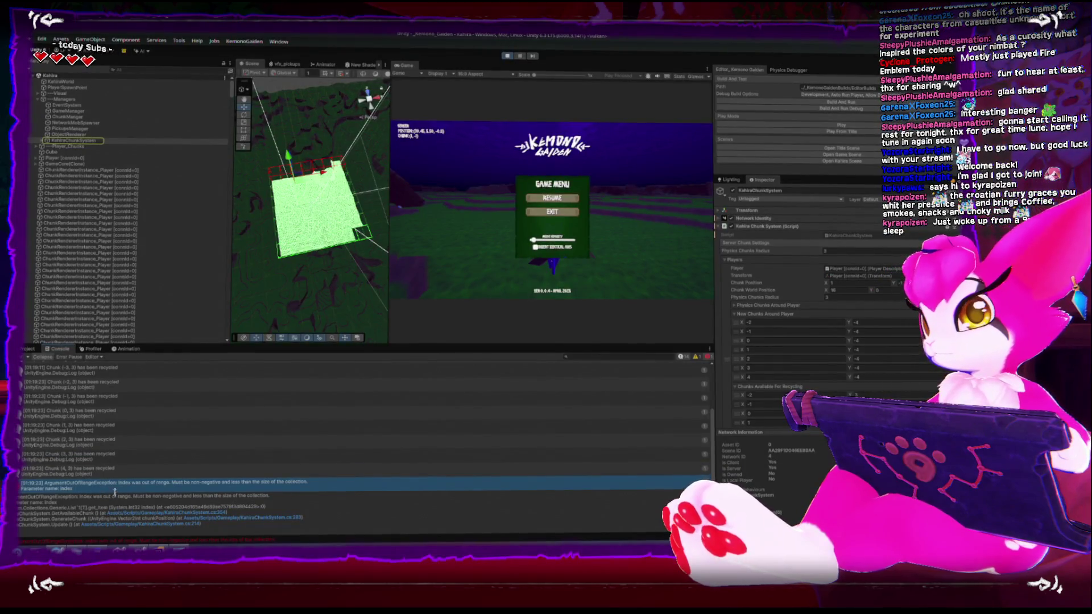
click(92, 472)
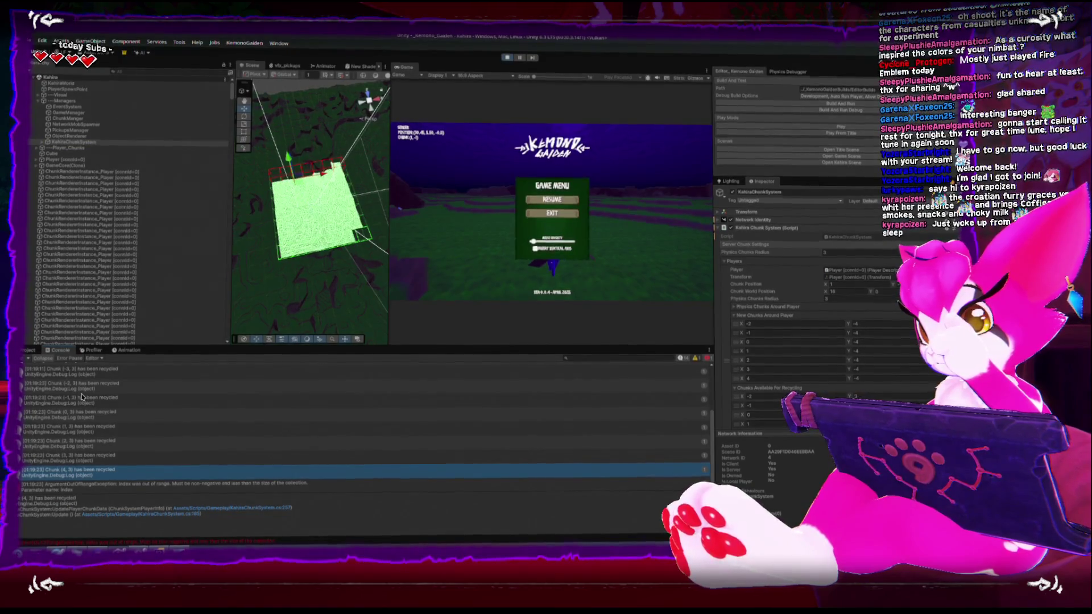
Scan the recycled-chunk log up to the Chunk (-2, 3) message.
drag(85, 389, 94, 479)
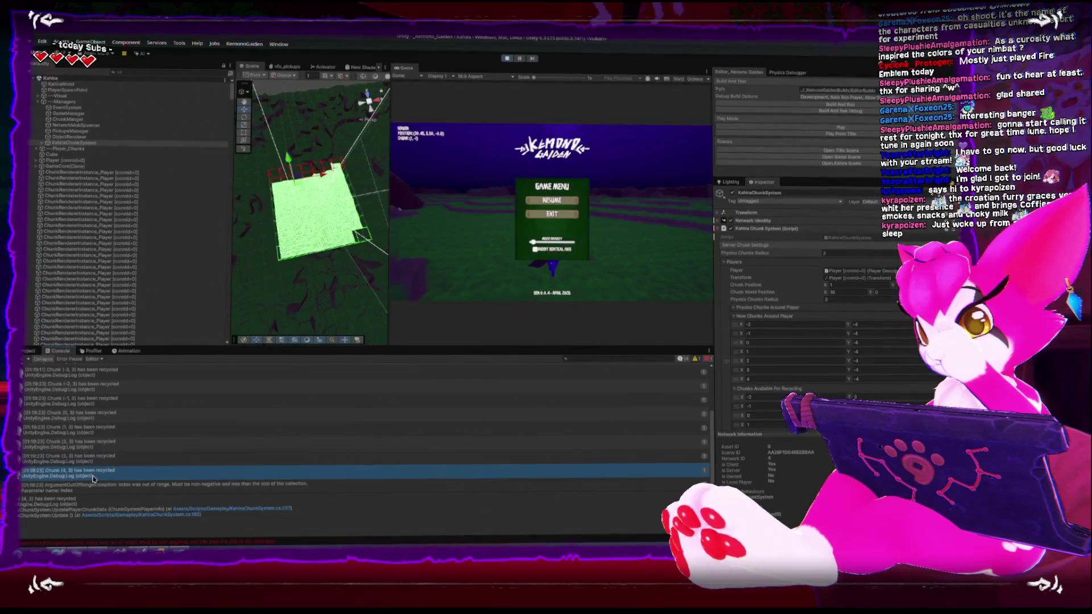
drag(89, 417, 91, 443)
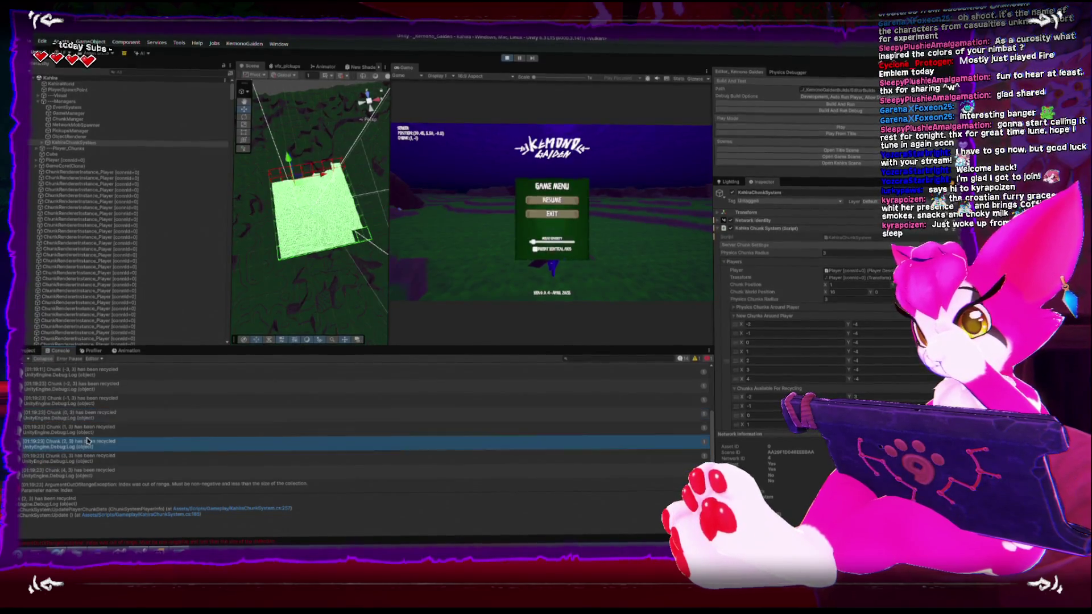
click(91, 388)
scroll(97, 410, up, 1)
scroll(100, 424, up, 2)
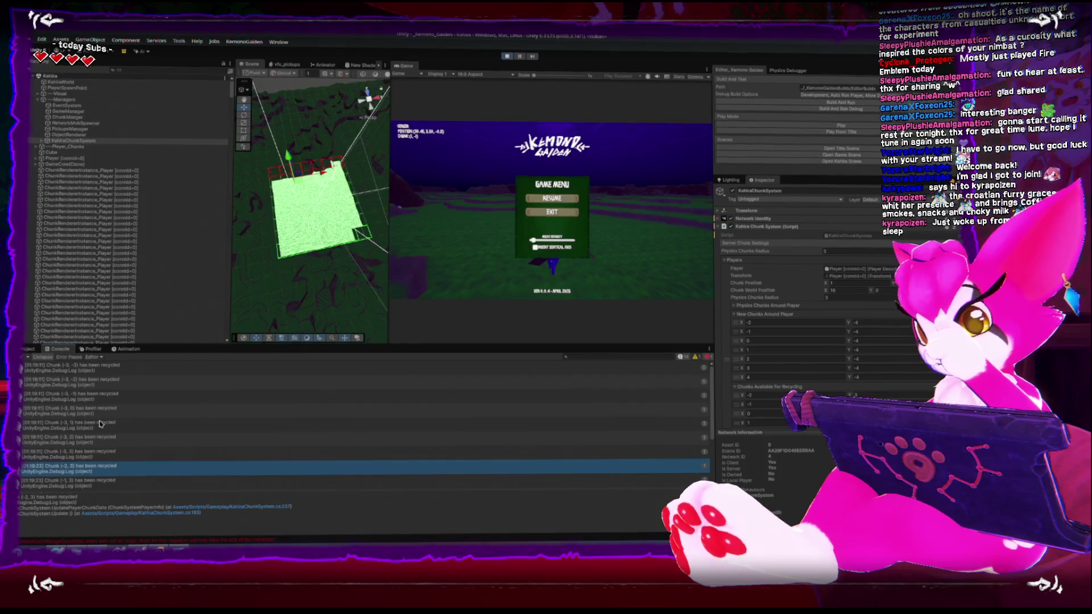
scroll(98, 431, down, 3)
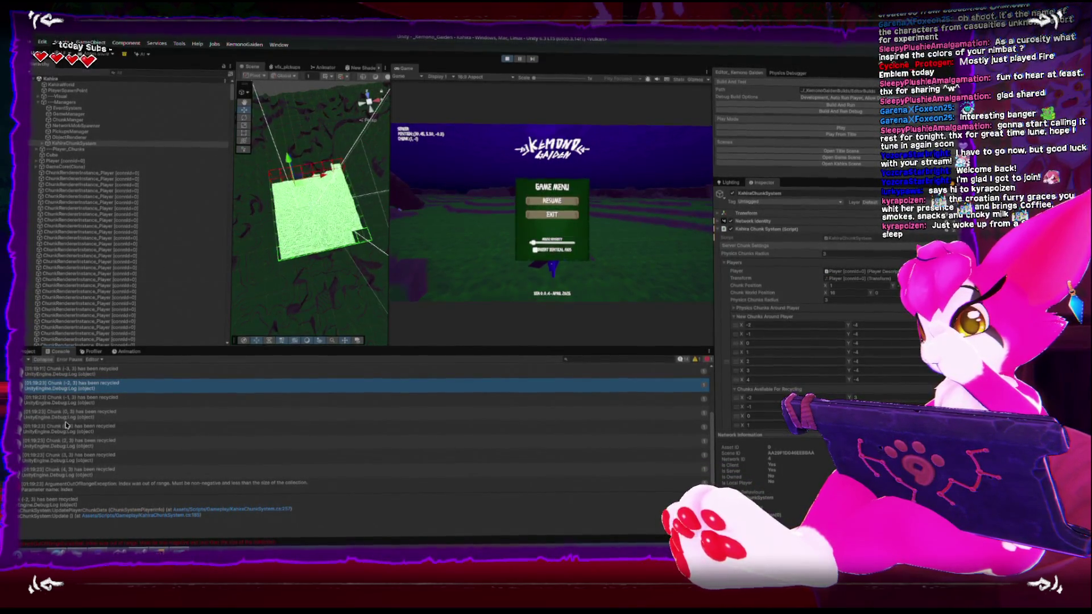
Step back up the recycled messages from Chunk (3, 3) to Chunk (-2, 3).
click(78, 473)
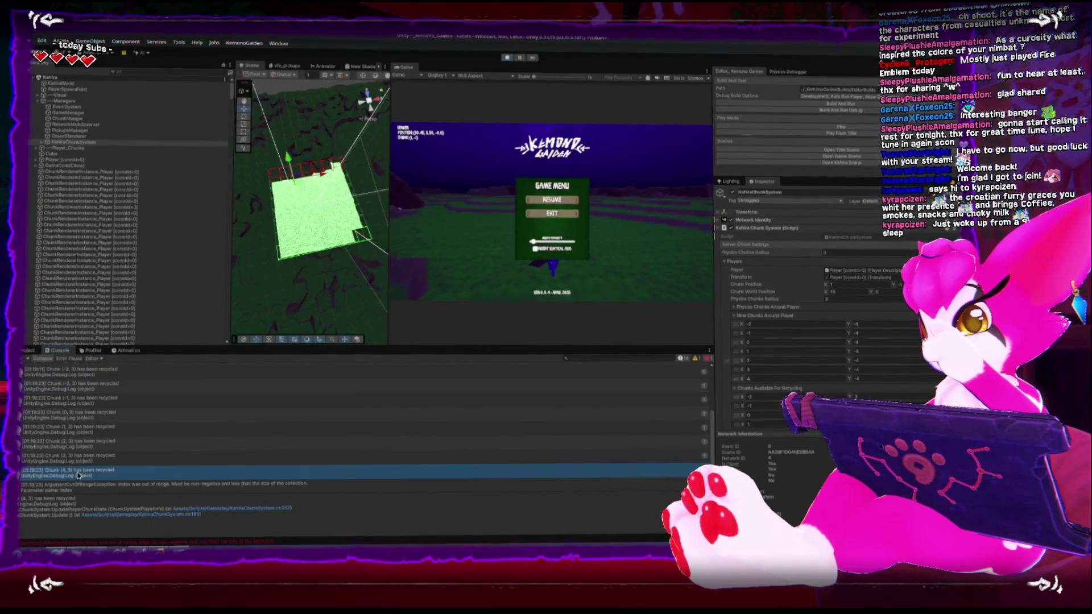
click(83, 455)
click(87, 443)
click(90, 429)
click(93, 414)
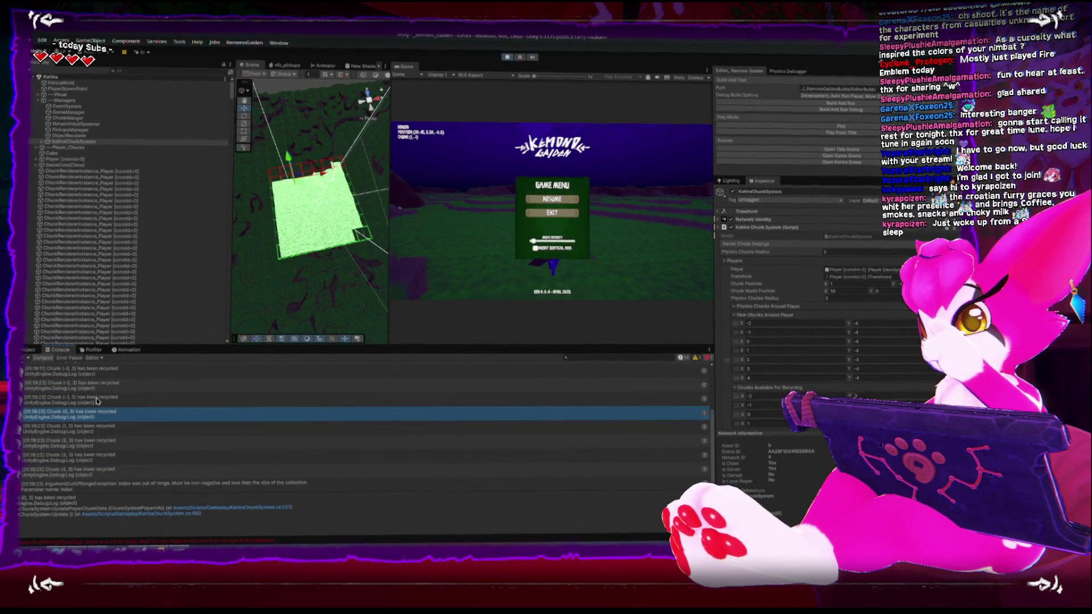
click(97, 400)
click(100, 389)
scroll(96, 410, up, 2)
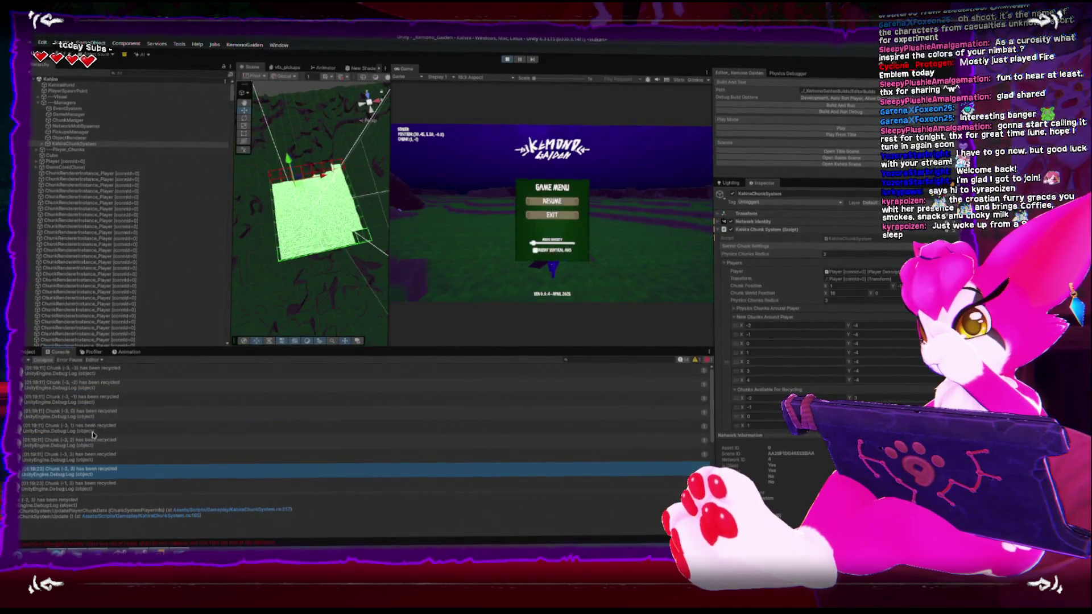
scroll(91, 461, down, 3)
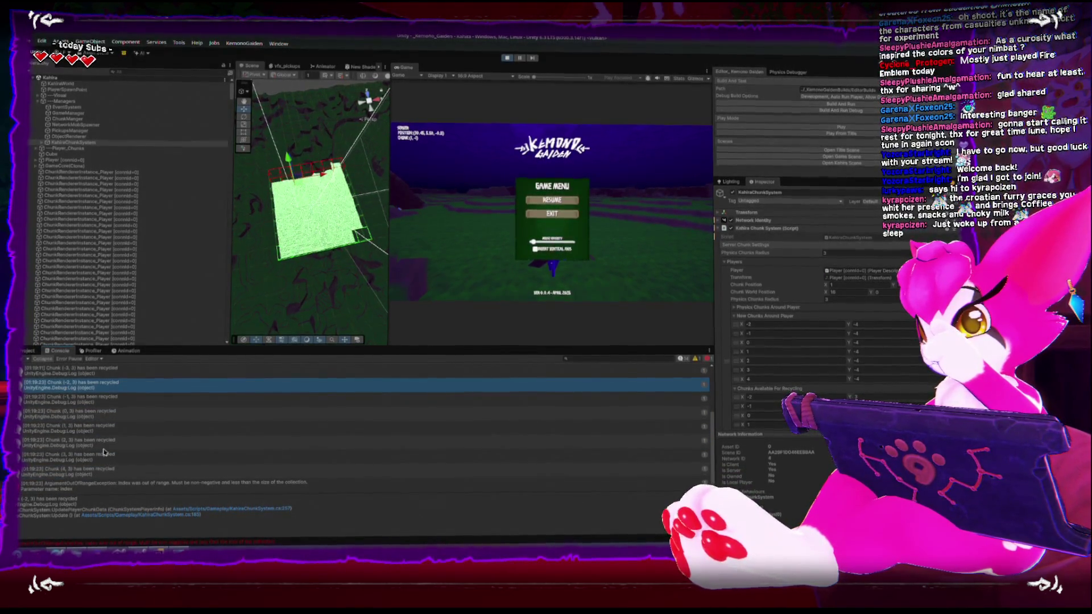
Step down from Chunk (0, 3) to Chunk (4, 3) and view the exception's stack trace.
click(94, 417)
click(96, 430)
click(94, 444)
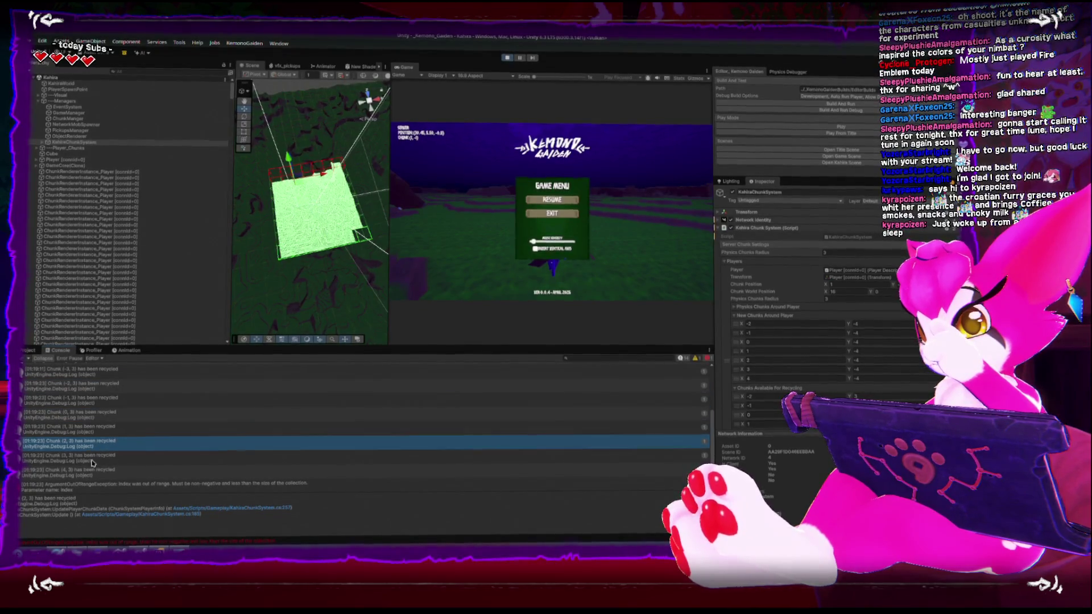
click(91, 458)
click(89, 472)
click(156, 489)
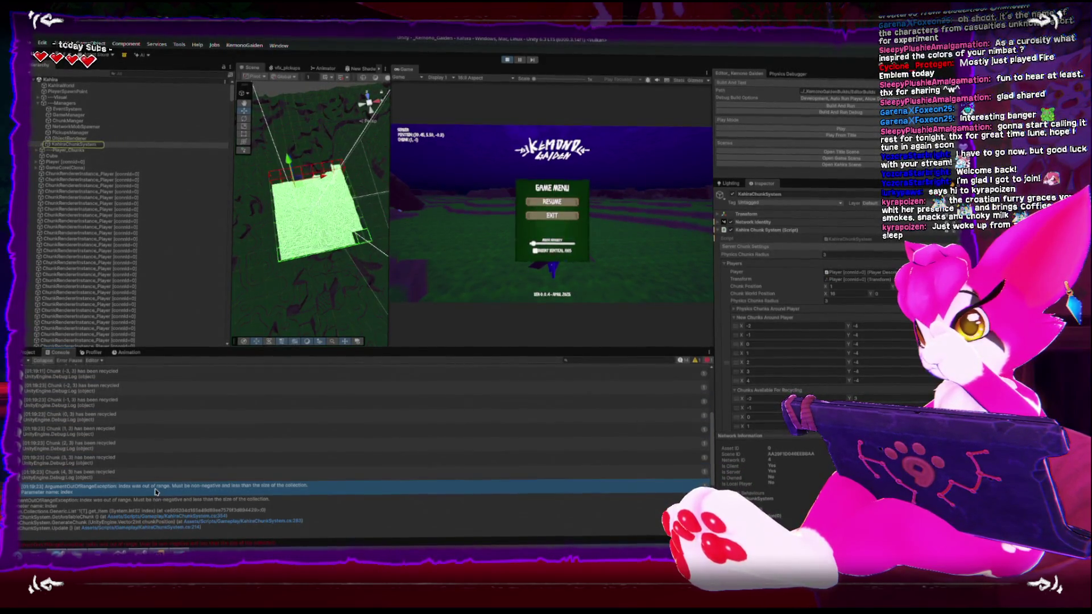
Compare the recycled messages just before the exception with its stack trace.
click(101, 471)
click(97, 458)
click(96, 444)
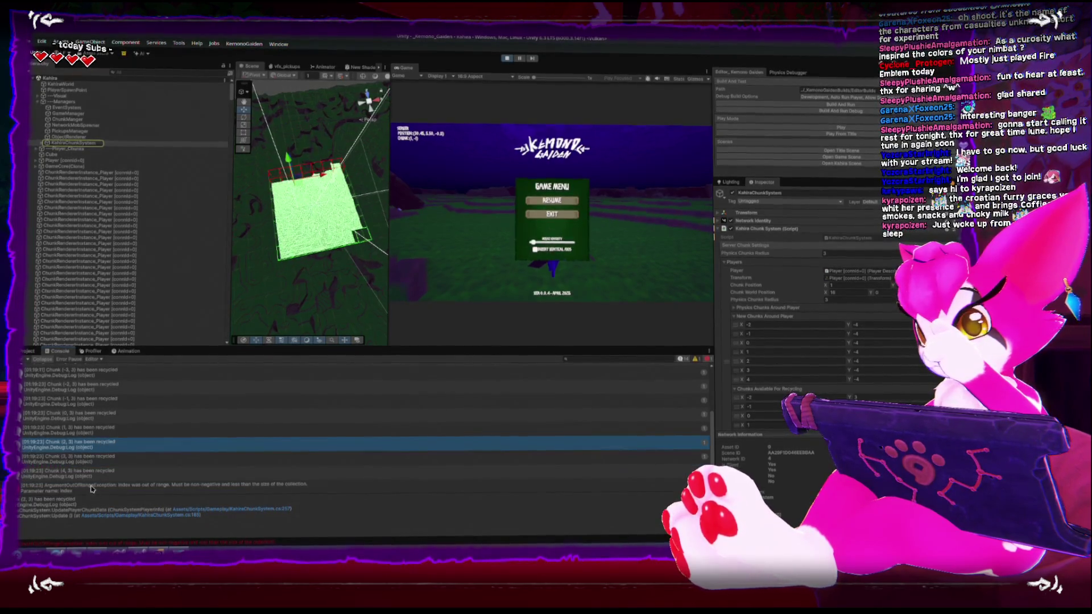
click(89, 493)
Step up to Chunk (-2, 3), then open KahiraChunkSystem.cs at line 354 from the stack trace.
click(91, 472)
click(93, 458)
click(95, 444)
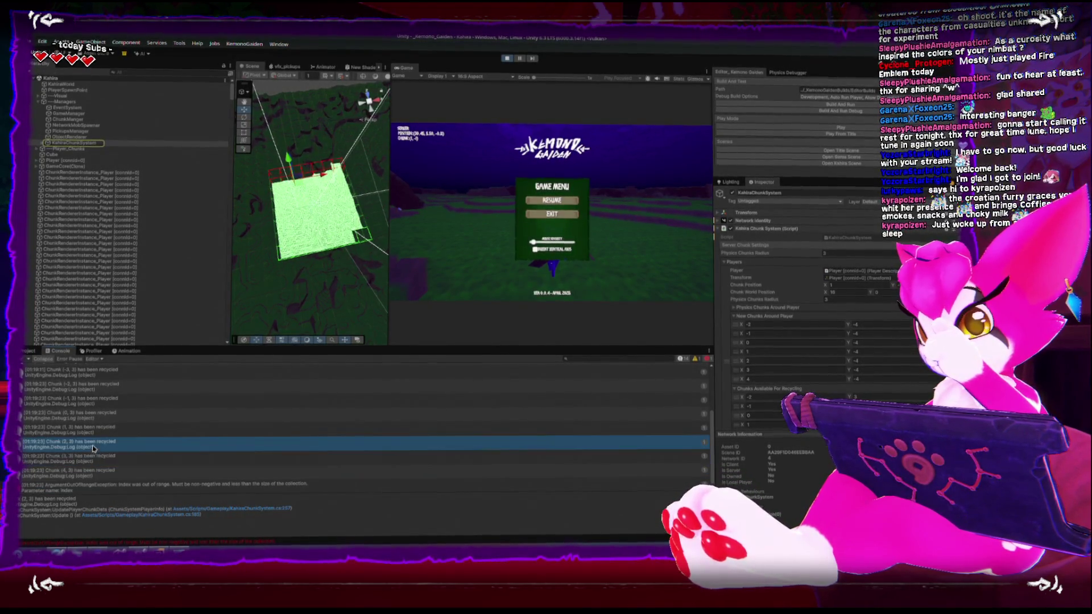
click(96, 430)
click(100, 414)
click(98, 400)
click(102, 386)
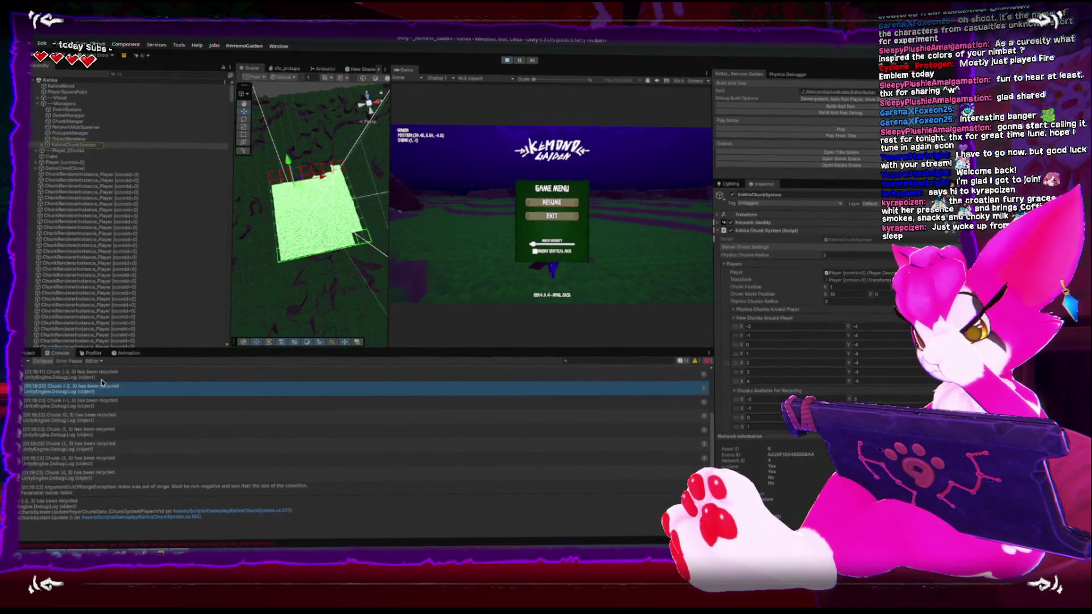
click(98, 487)
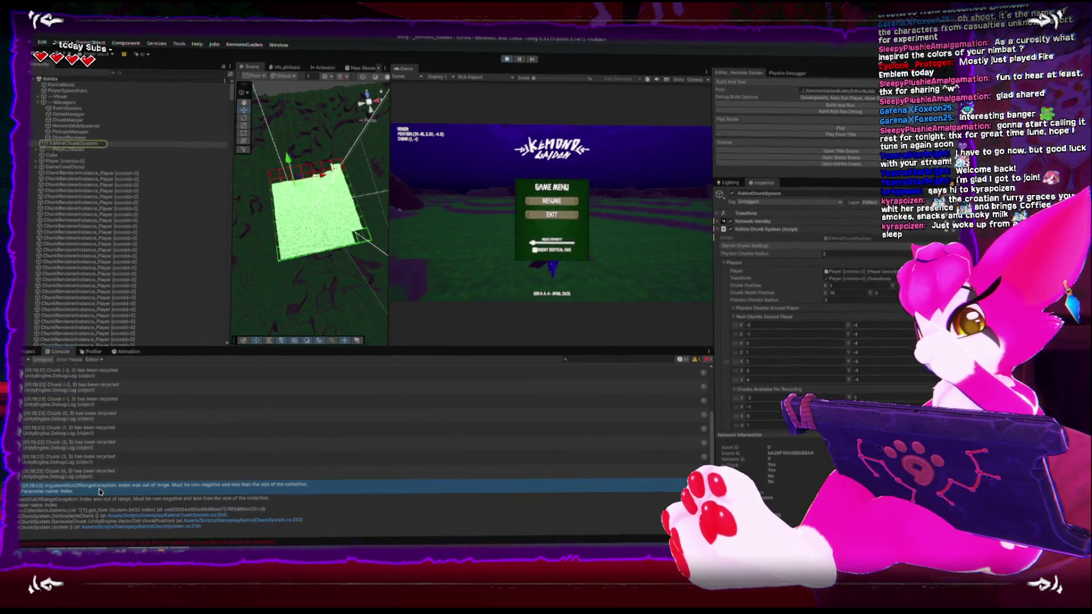
click(208, 518)
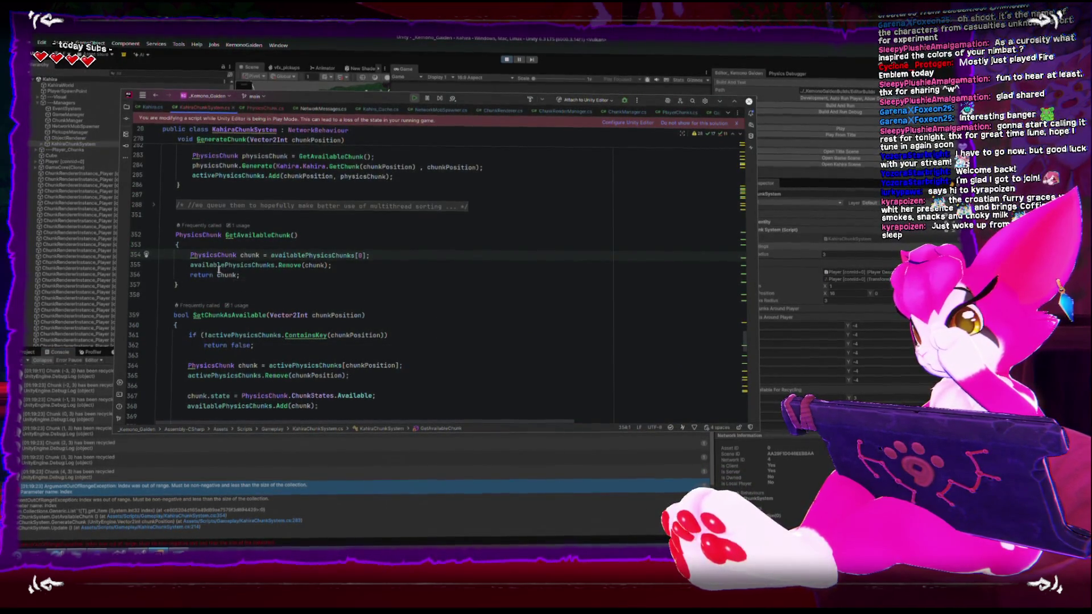
Check the declaration of availablePhysicsChunks in KahiraChunkSystem.cs.
mouse_move(196, 266)
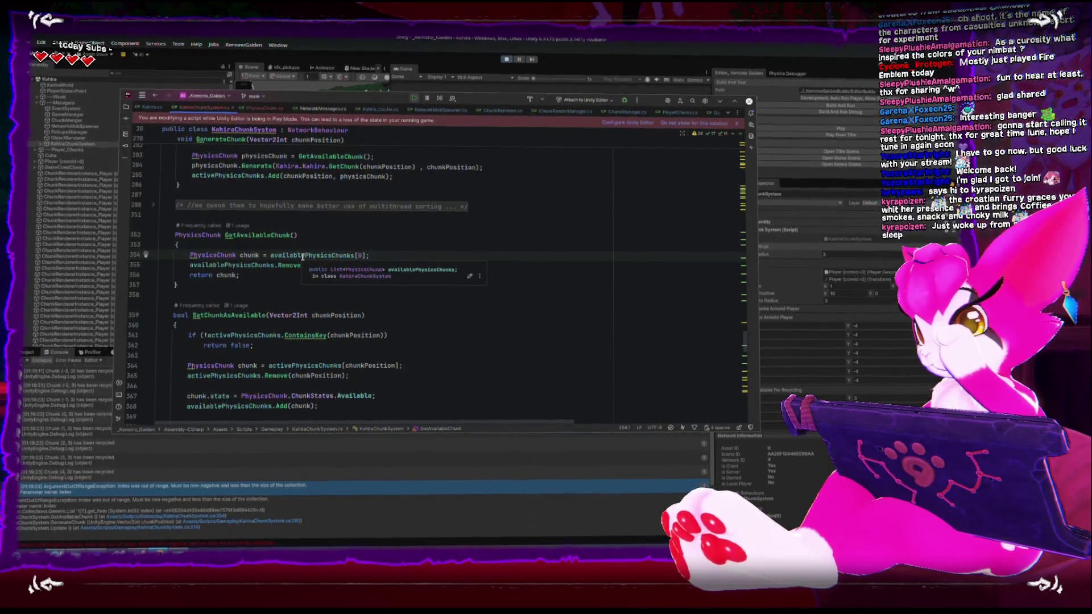
double_click(302, 257)
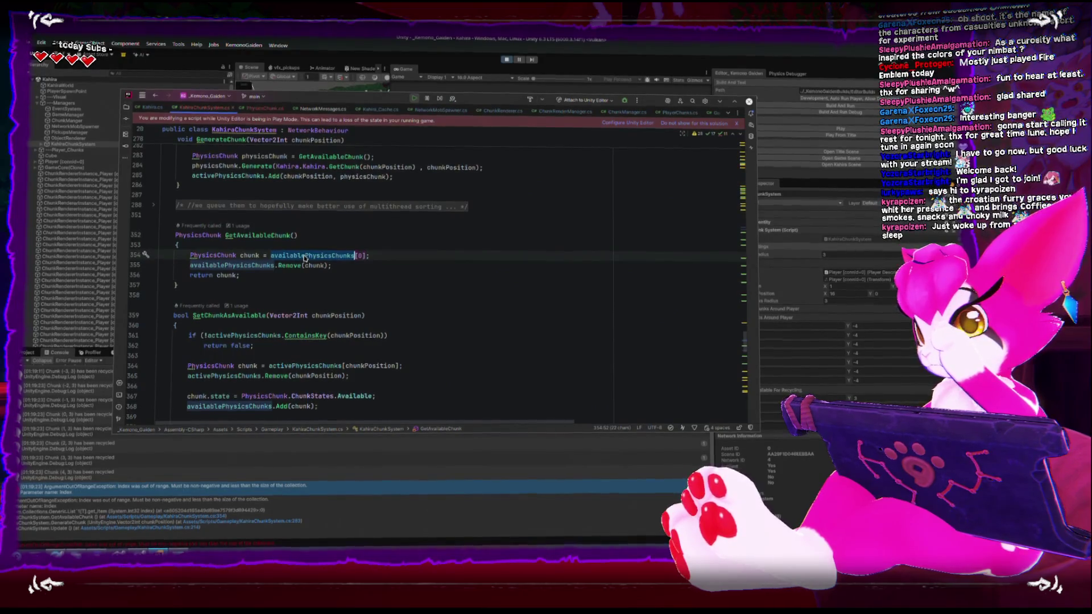
mouse_move(305, 259)
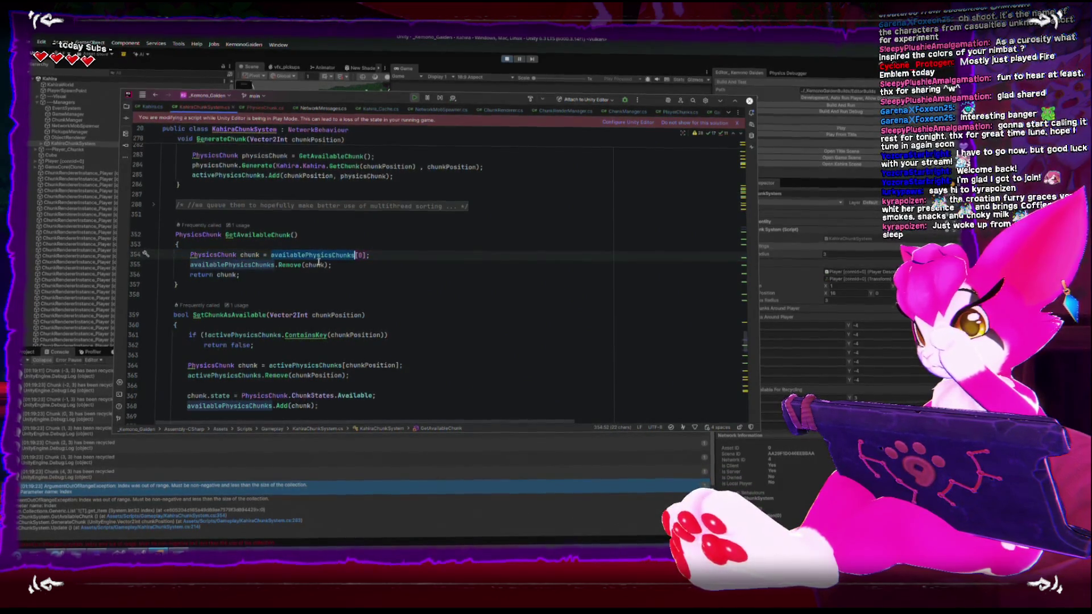
Trace GetAvailableChunk's callers back to RegisterPlayerForPhysics, then return to Unity.
scroll(319, 263, up, 1)
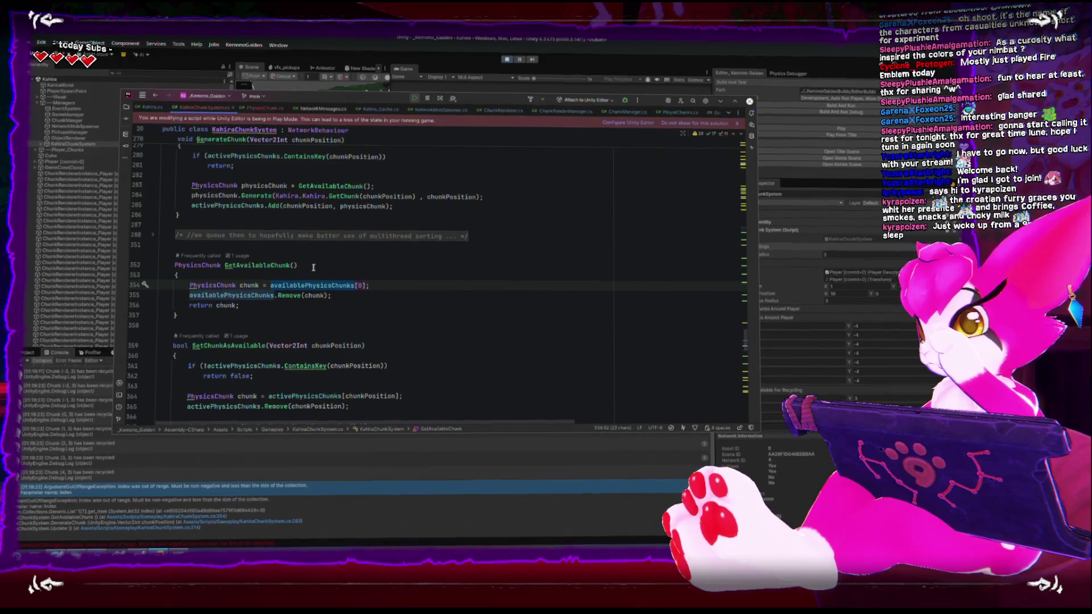
scroll(216, 276, up, 15)
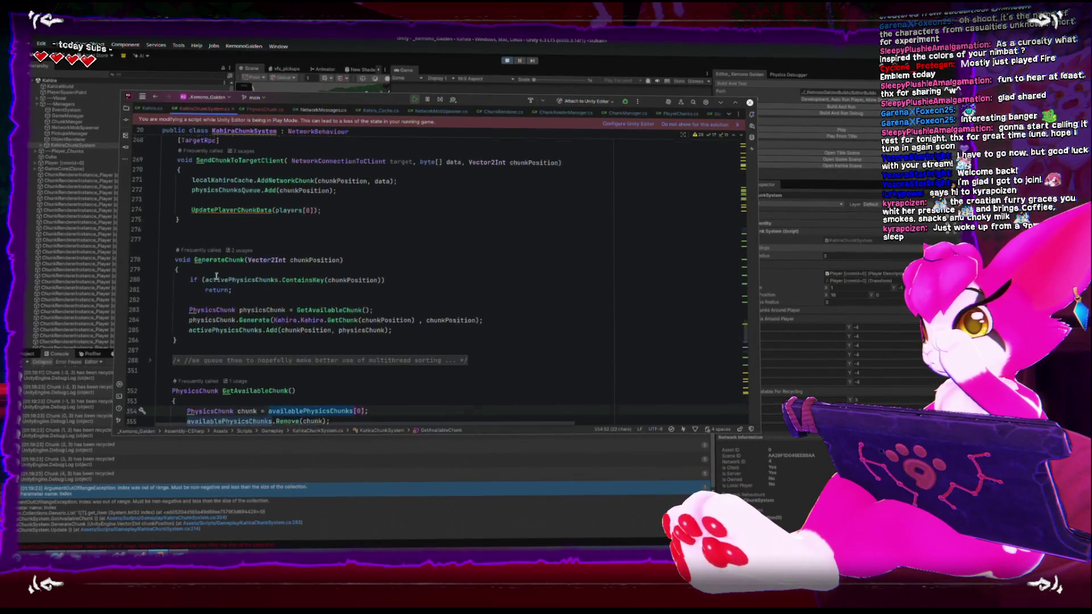
scroll(216, 276, up, 5)
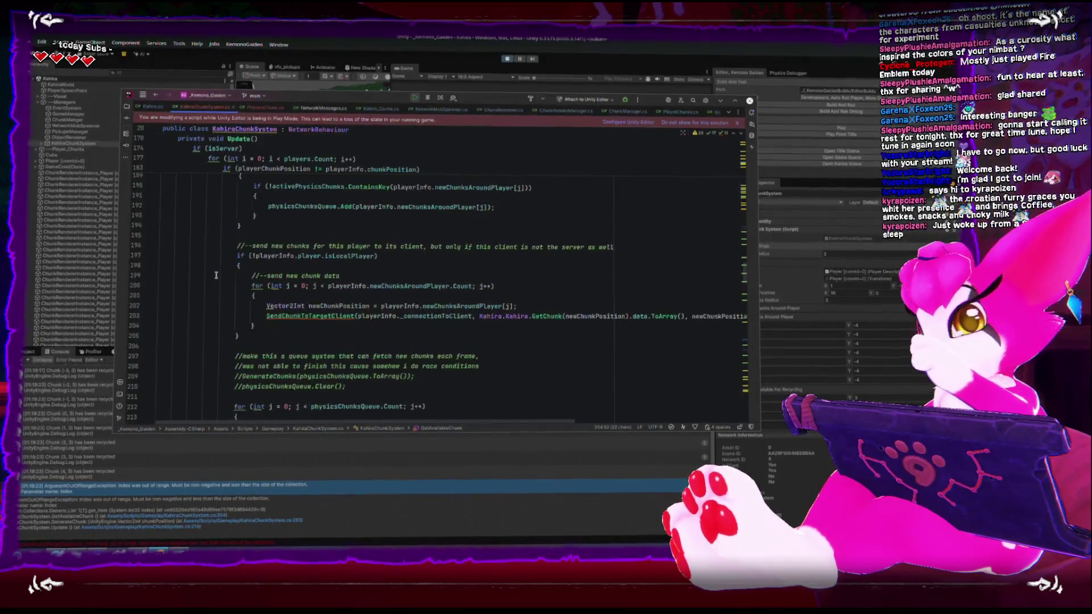
scroll(215, 275, up, 12)
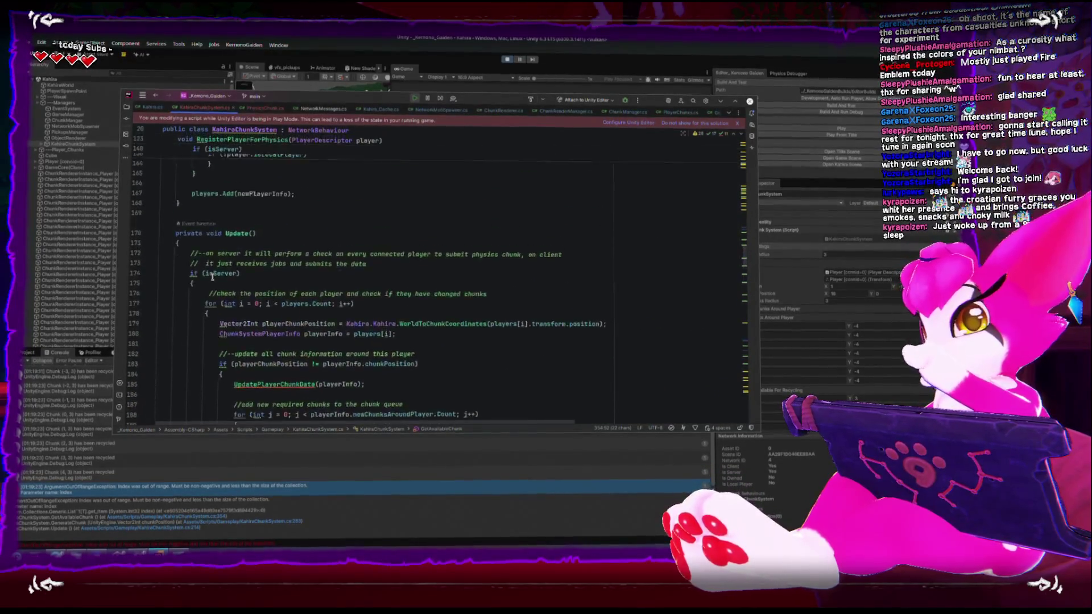
scroll(212, 276, up, 10)
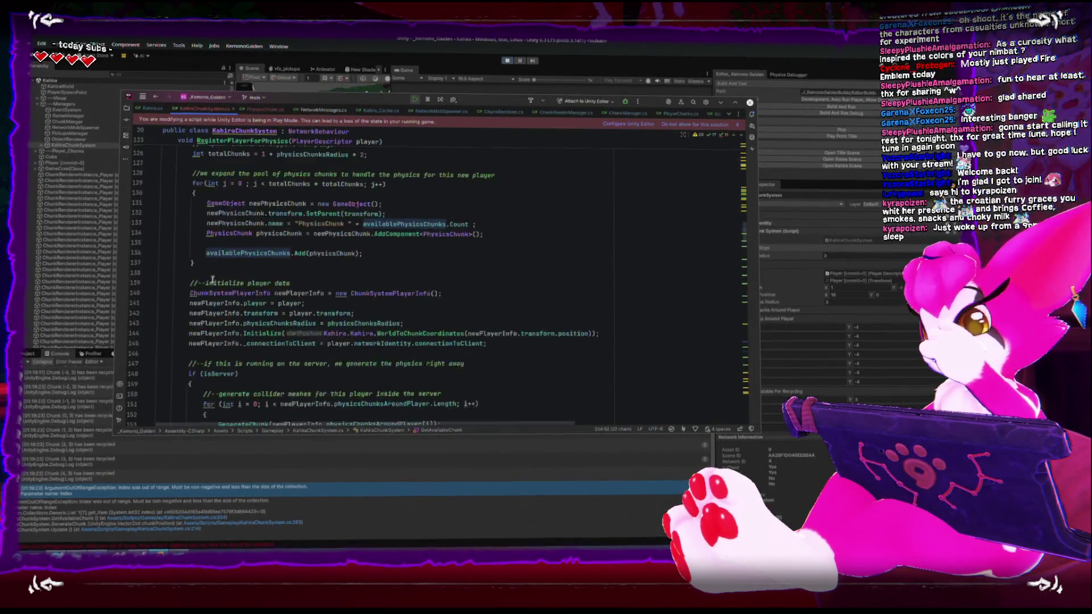
scroll(212, 278, down, 5)
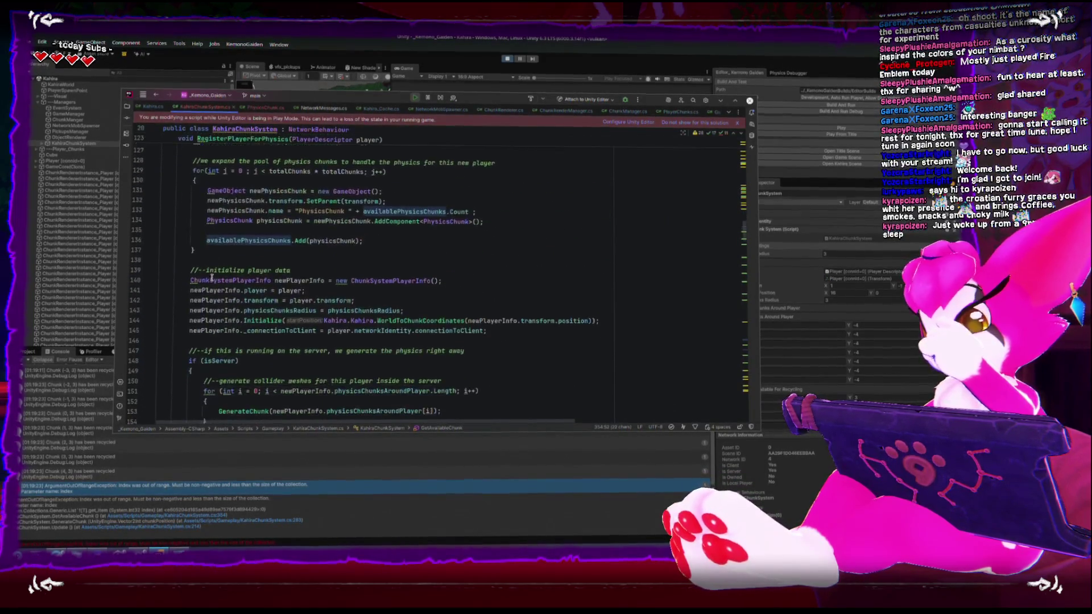
click(96, 377)
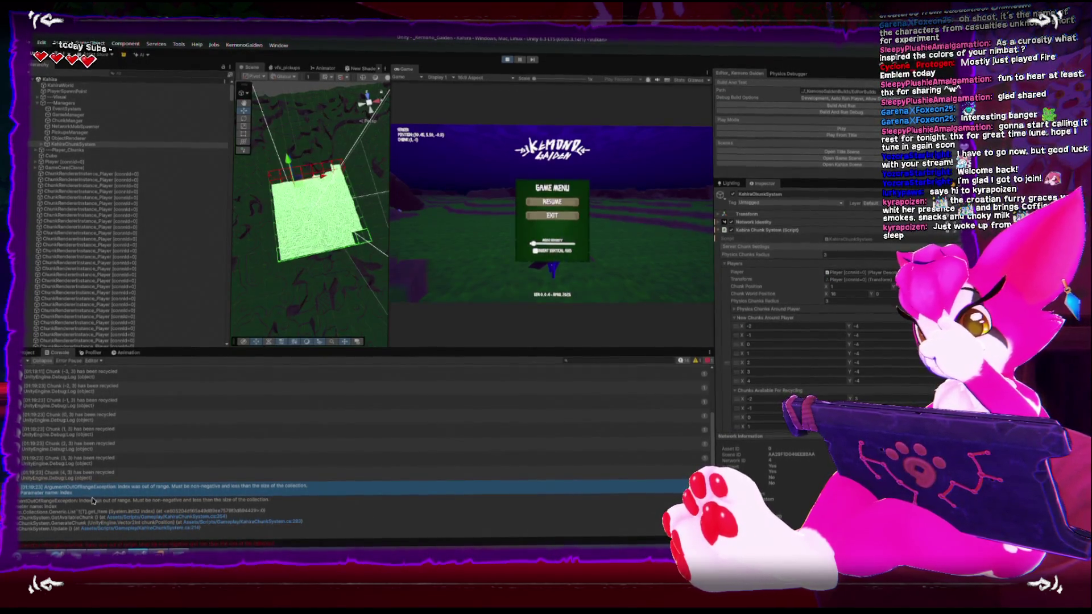
Step through earlier recycled-chunk entries and the ArgumentOutOfRangeException stack trace.
key(Up)
key(Up)
key(Up)
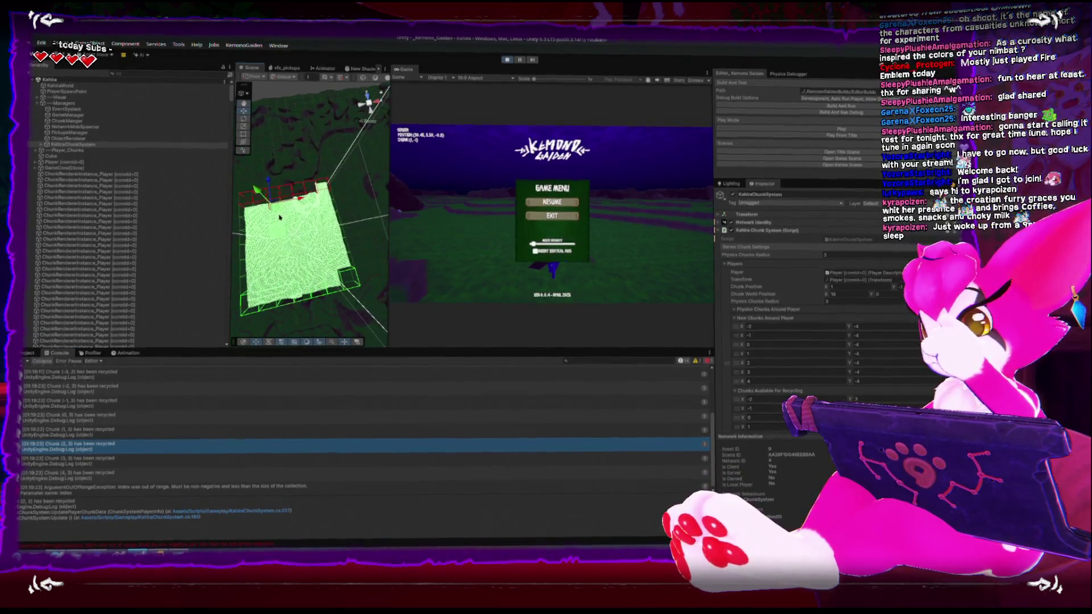
key(Up)
key(Up)
key(Up)
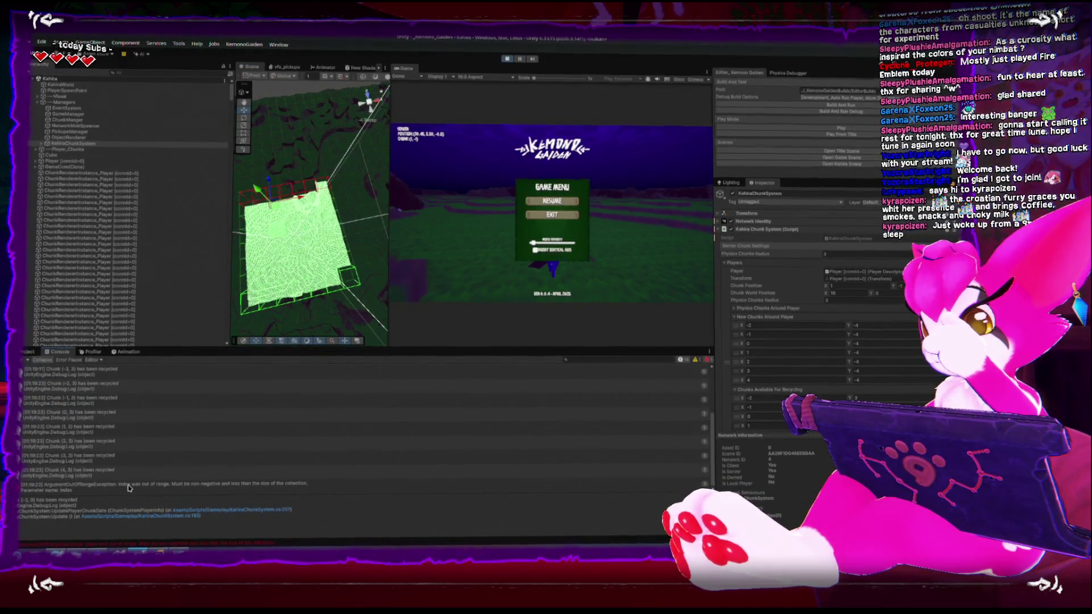
click(128, 488)
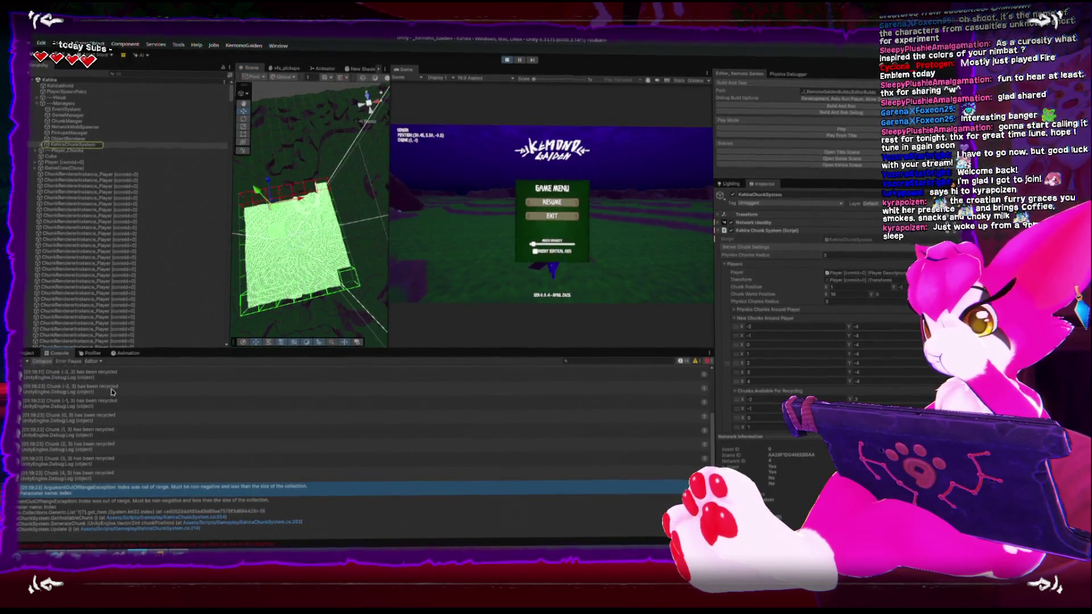
scroll(112, 393, up, 3)
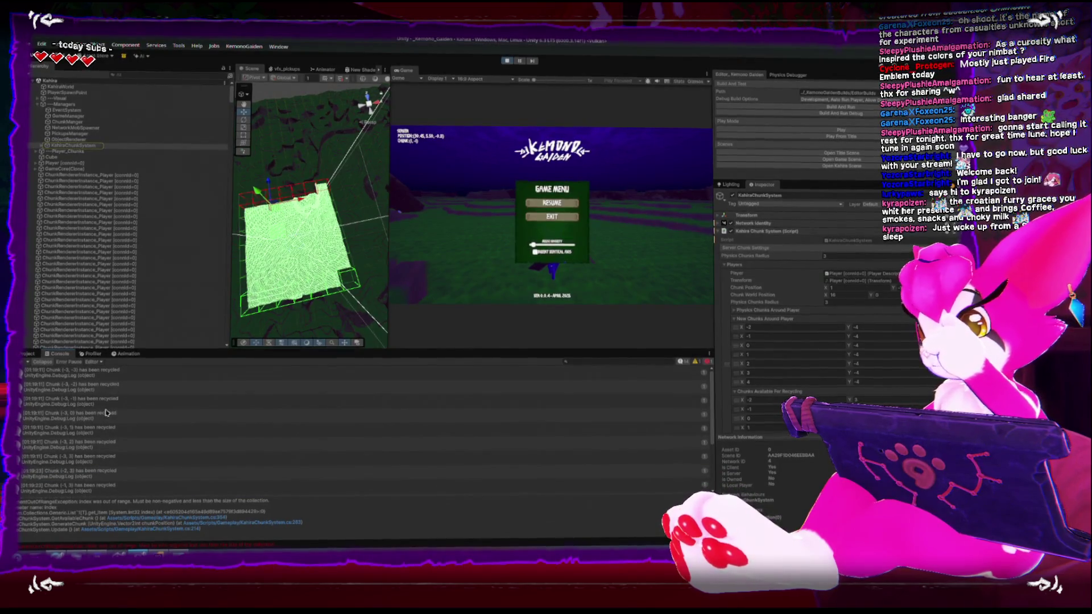
Review entries from Chunk (-3, -3) to Chunk (2, 3), then open the exception's source at line 214.
click(119, 371)
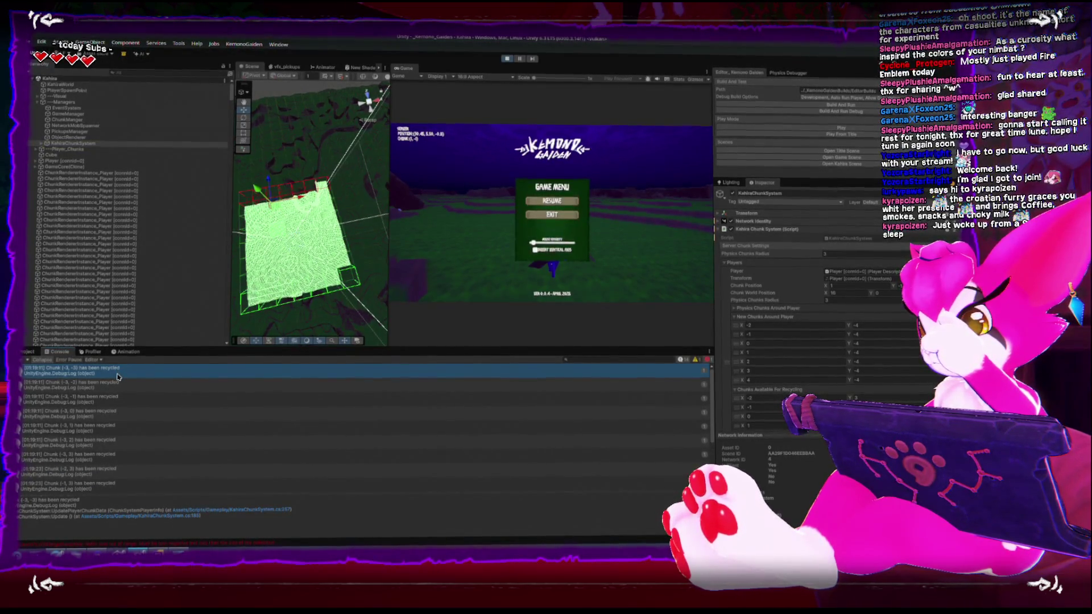
drag(117, 377, 125, 462)
scroll(108, 380, down, 3)
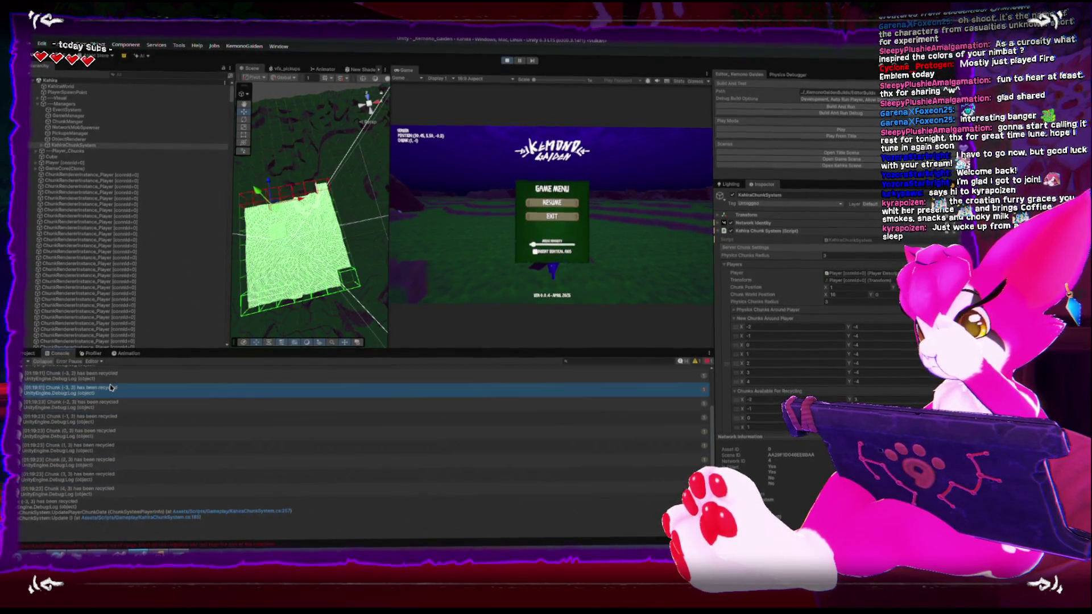
click(112, 387)
drag(112, 388, 129, 486)
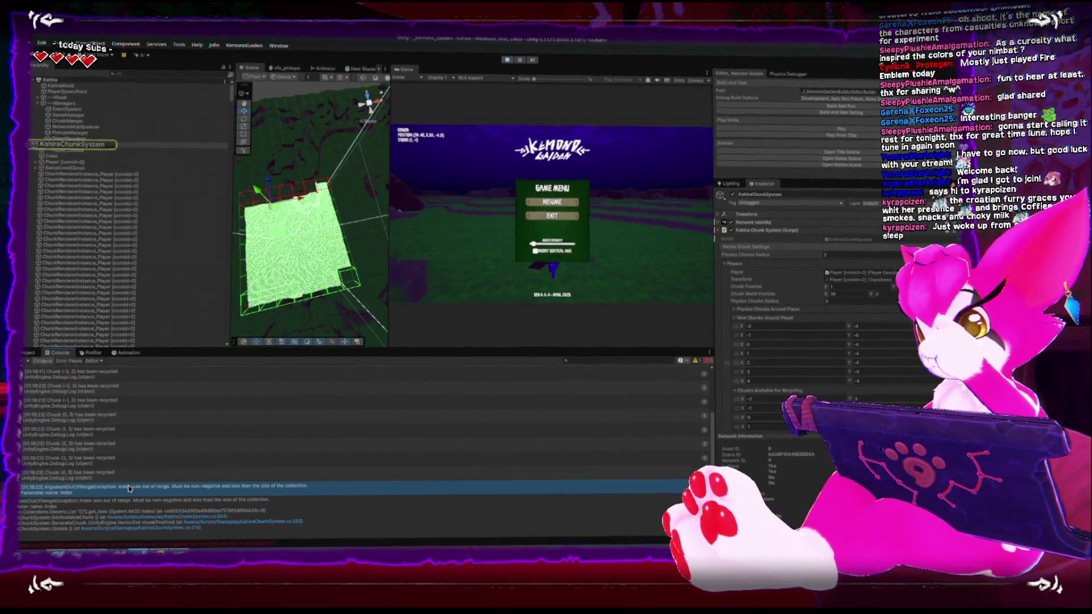
double_click(129, 486)
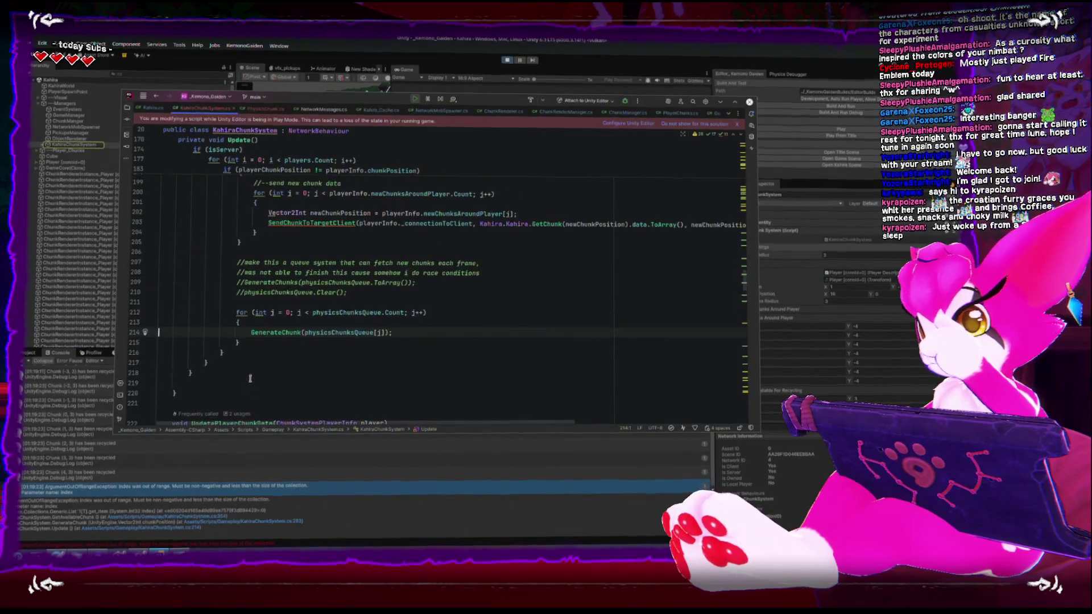
Inspect the GenerateChunk call on line 214 and the surrounding code.
scroll(248, 373, down, 1)
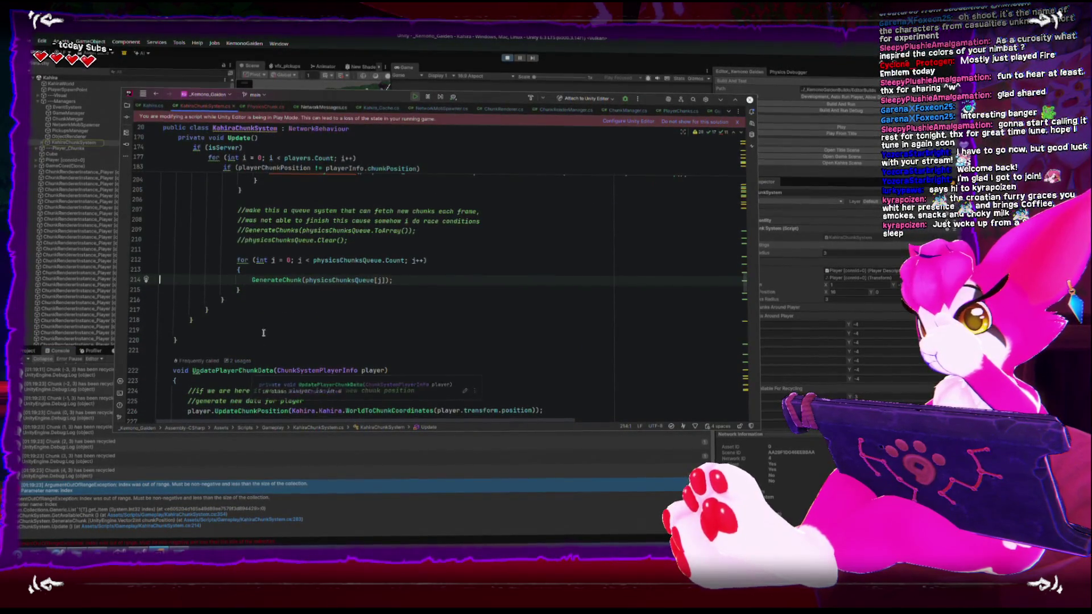
double_click(278, 280)
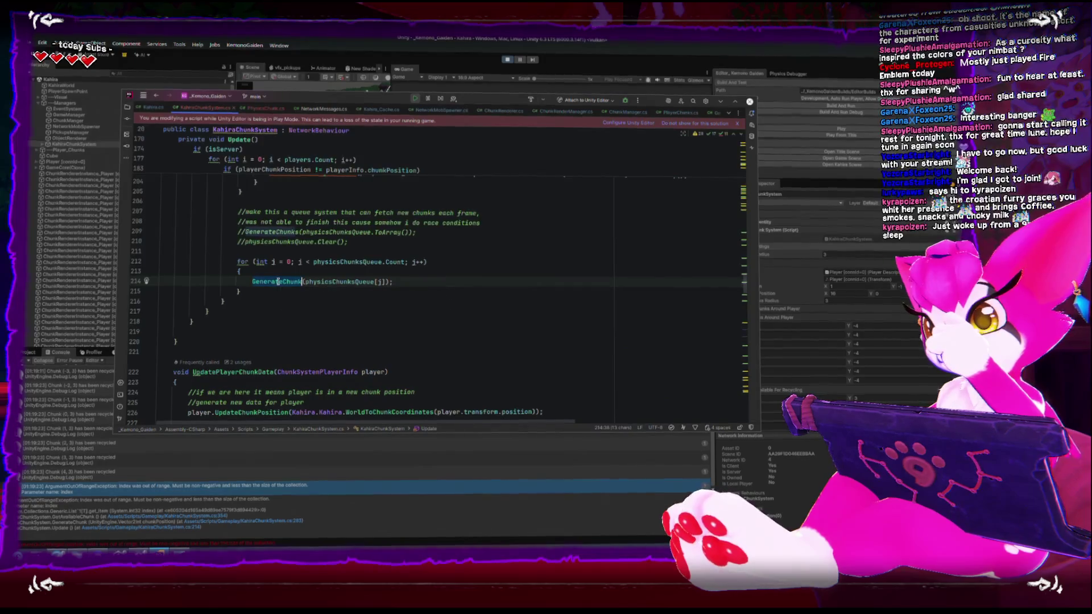
scroll(278, 283, down, 15)
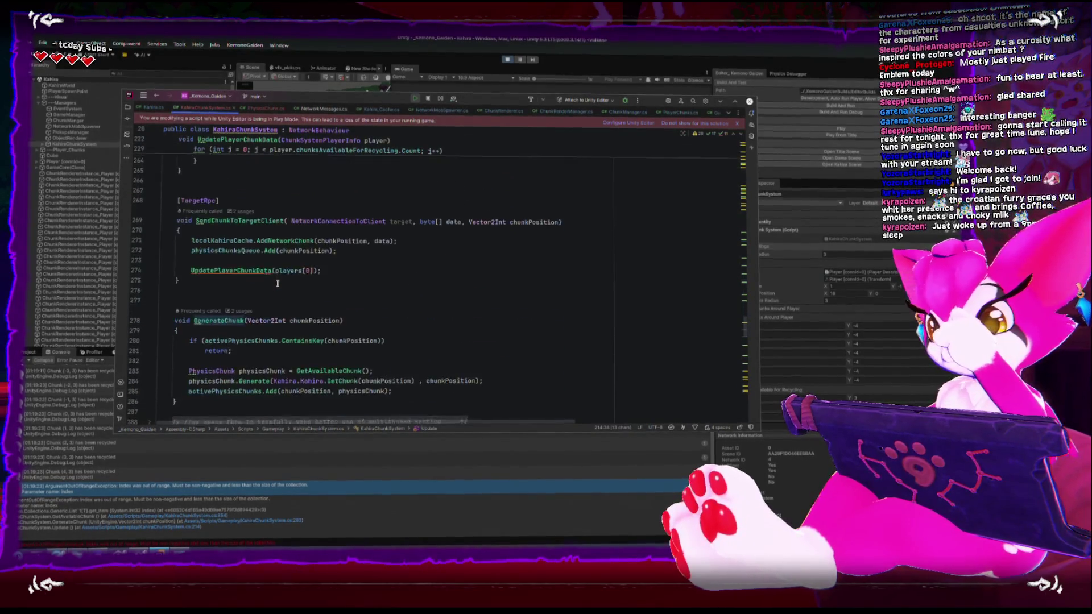
scroll(278, 283, down, 8)
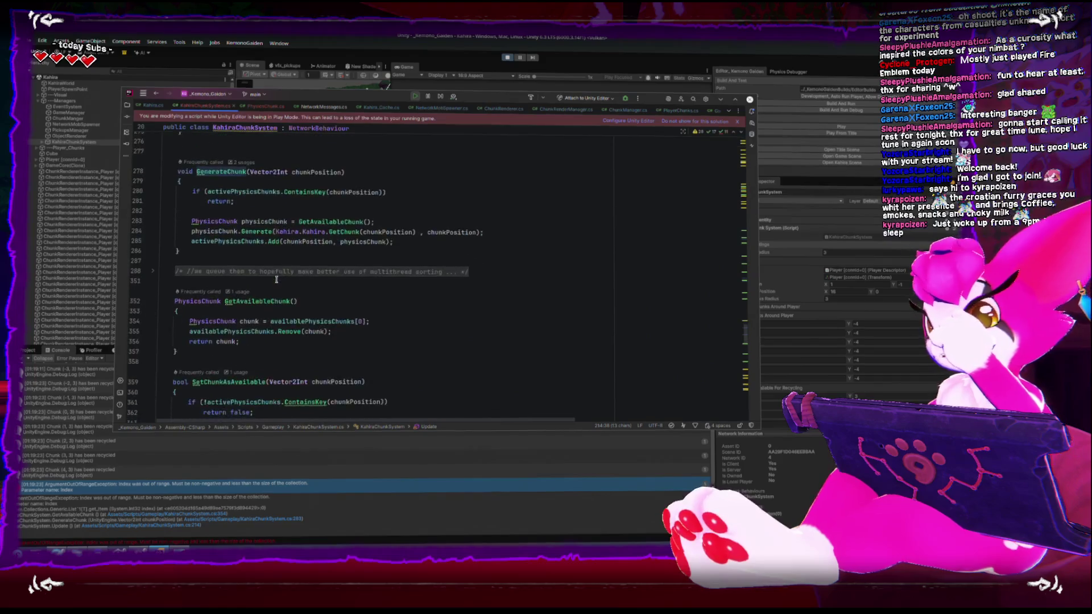
scroll(275, 277, down, 10)
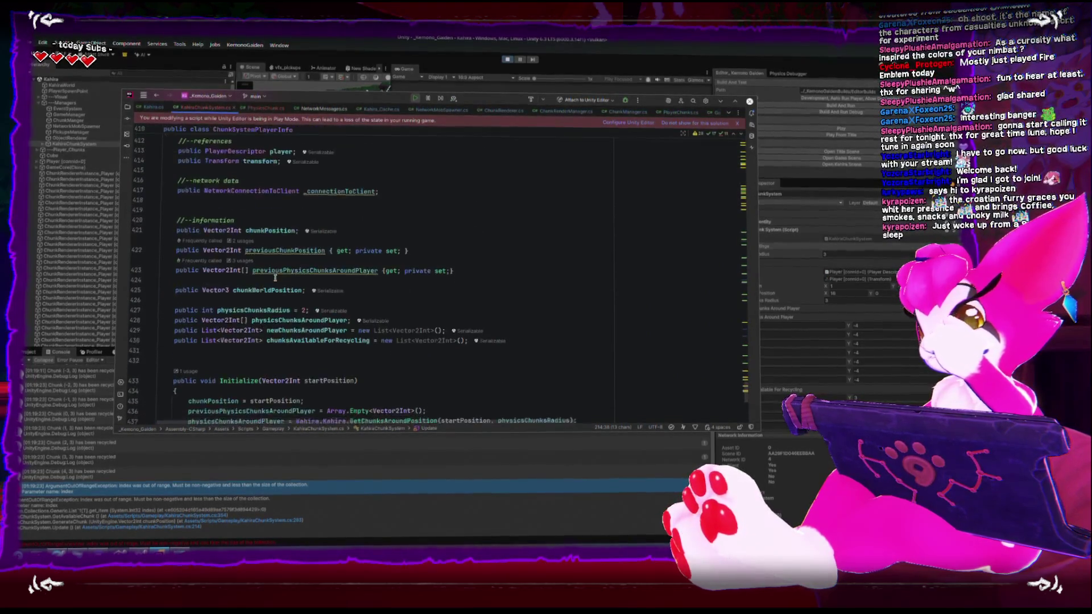
scroll(275, 277, up, 8)
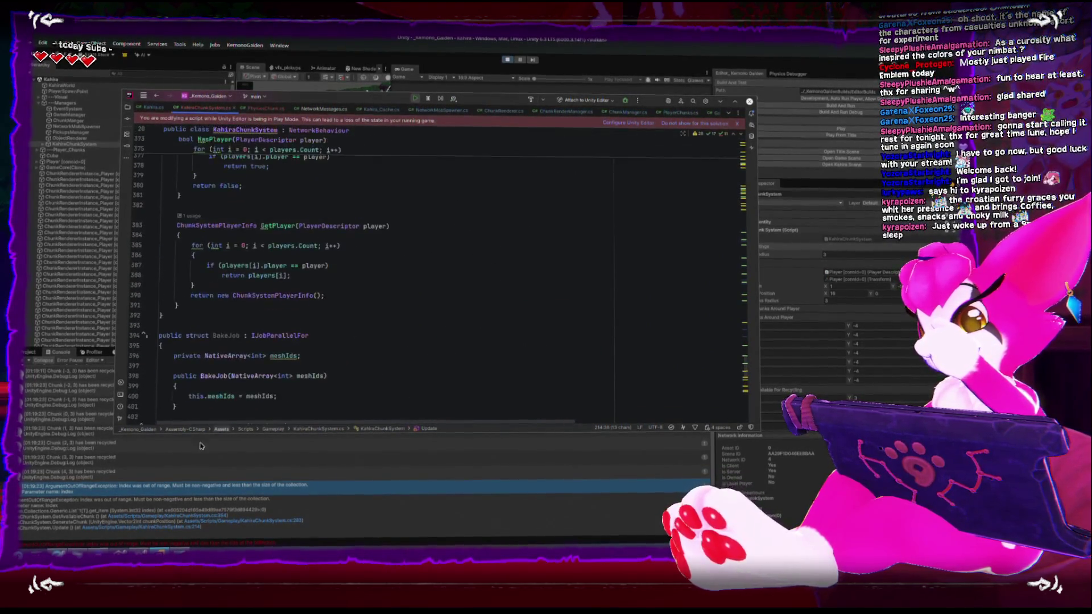
Jump to GetAvailableChunk at KahiraChunkSystem.cs:354 via the stack-trace link.
click(206, 513)
click(206, 514)
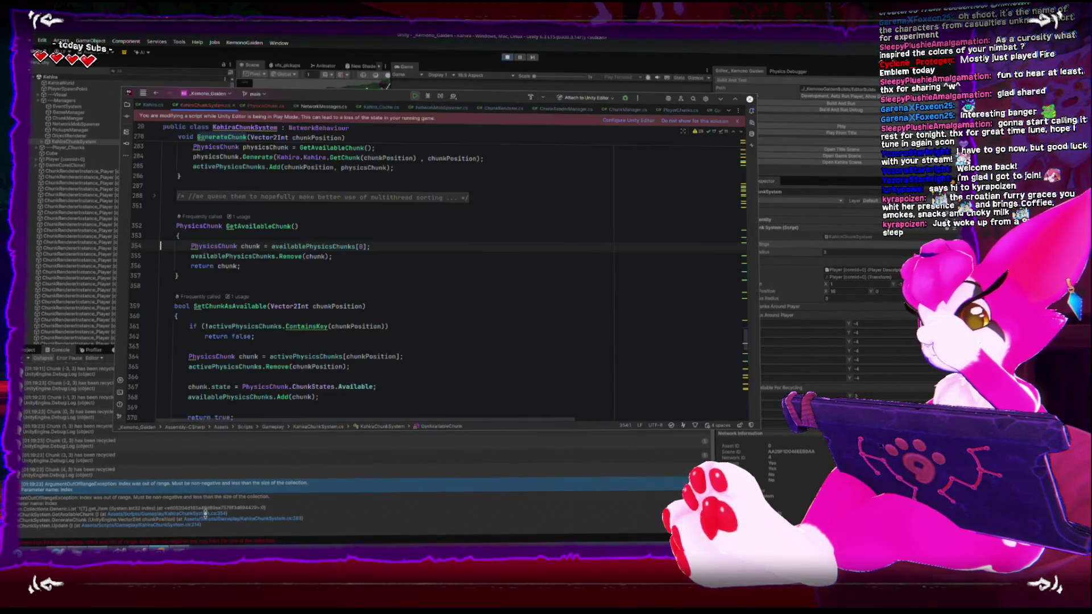
click(206, 517)
click(206, 517)
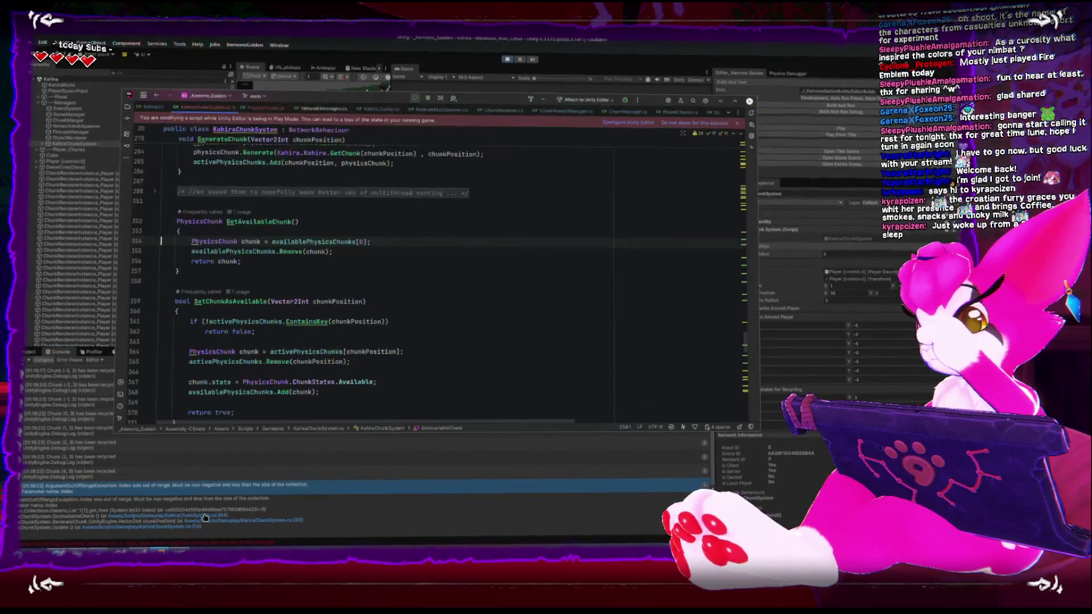
click(204, 516)
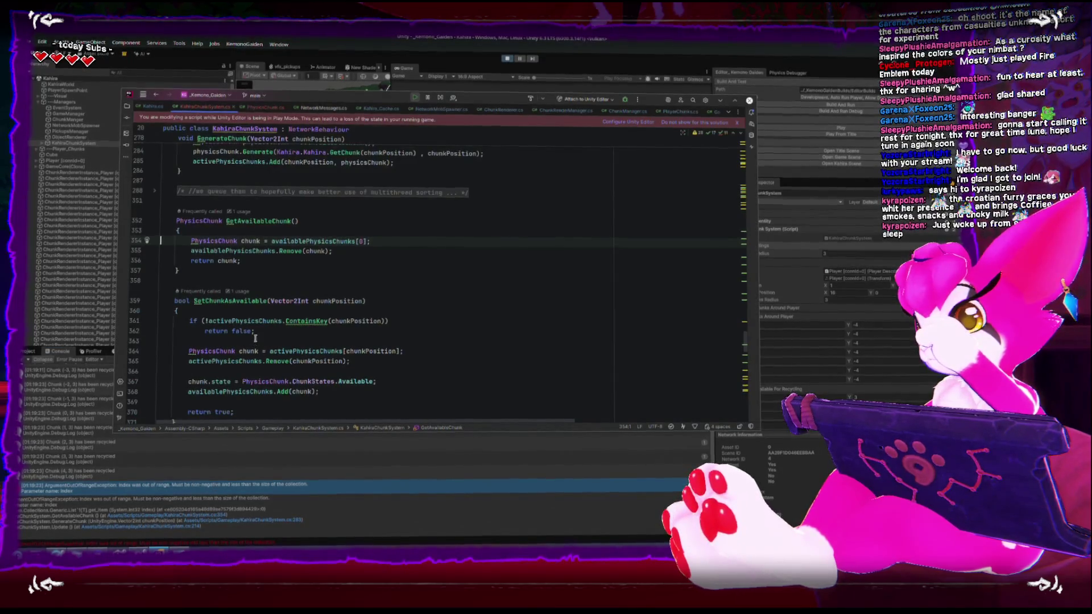
click(323, 234)
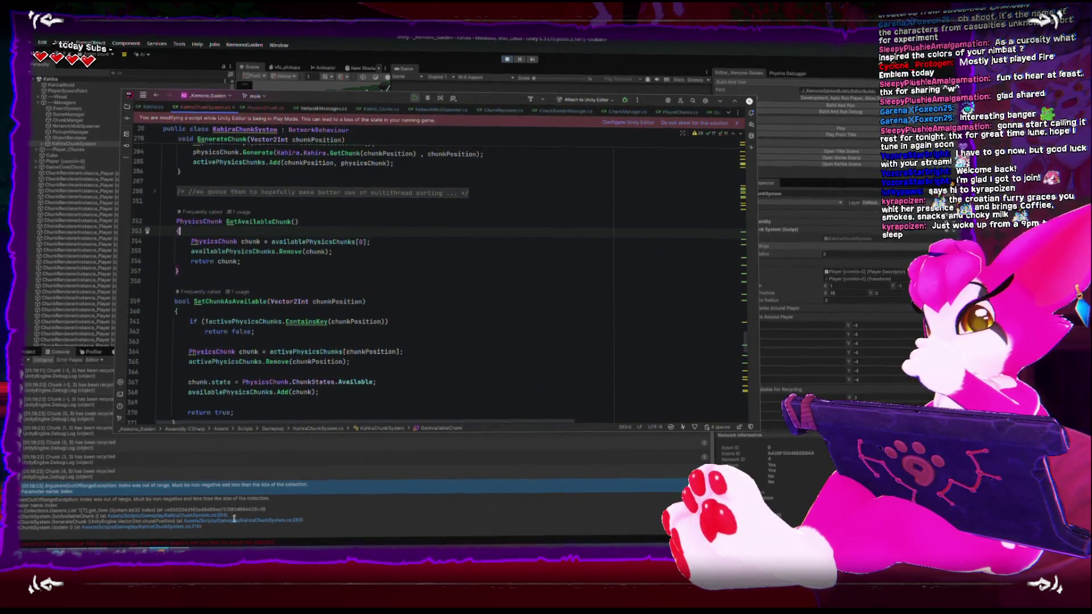
Jump to GenerateChunk at line 283 and place the cursor on empty line 282.
click(246, 525)
click(250, 519)
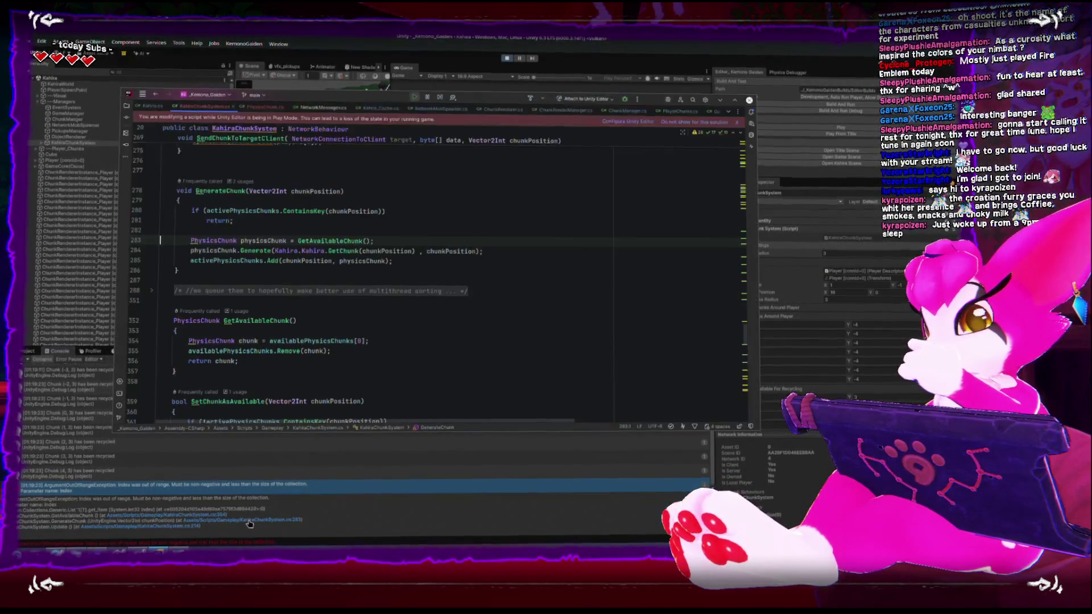
click(329, 232)
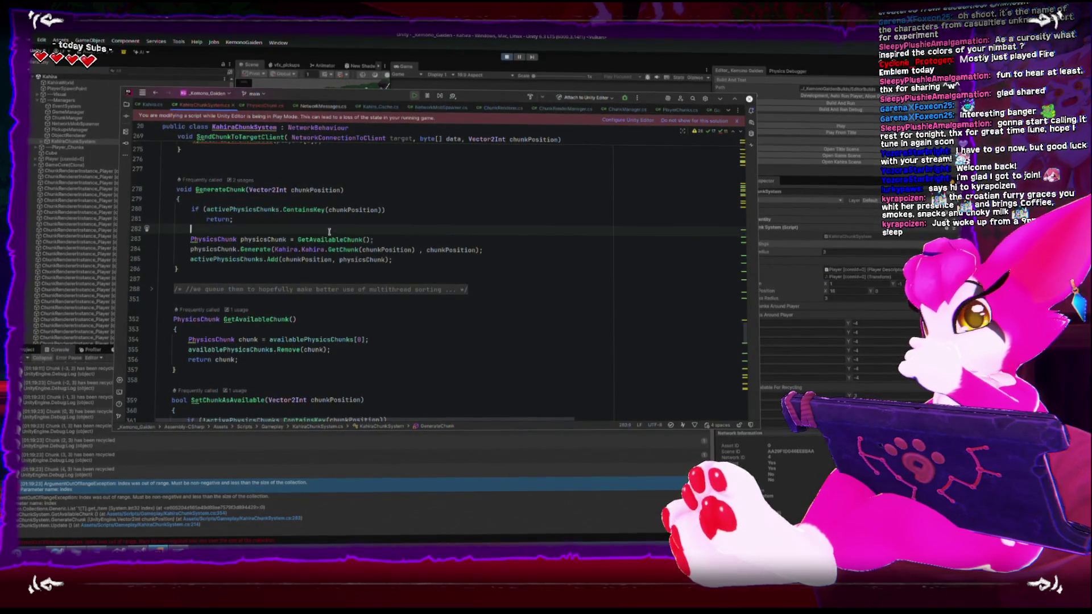
Add a Debug.Log("generating chunk " + chunkPosition) line in GenerateChunk.
key(Return)
key(Return)
key(Up)
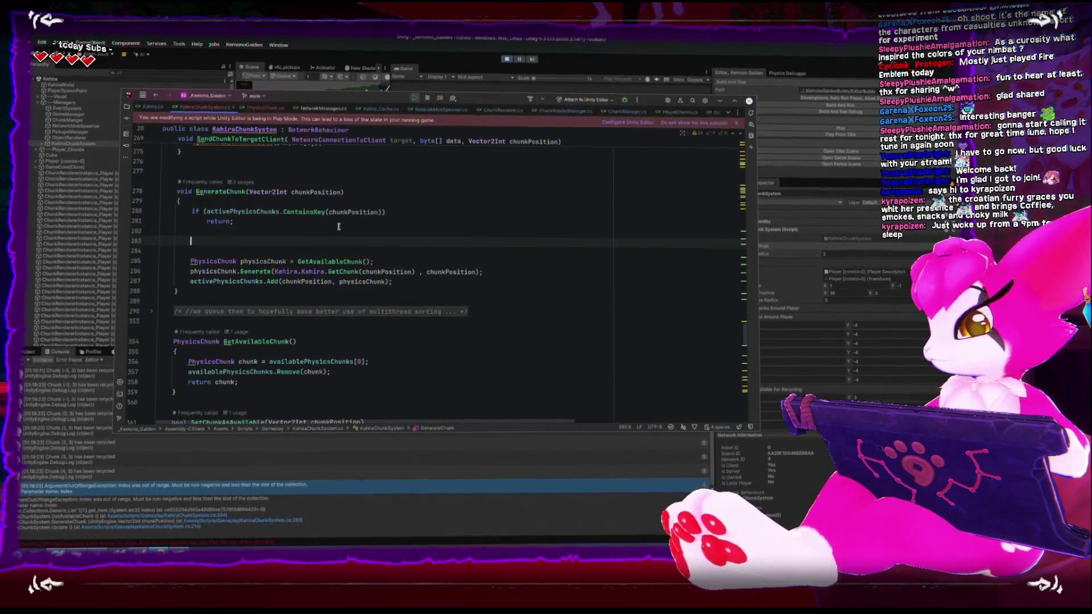
text(Debug.)
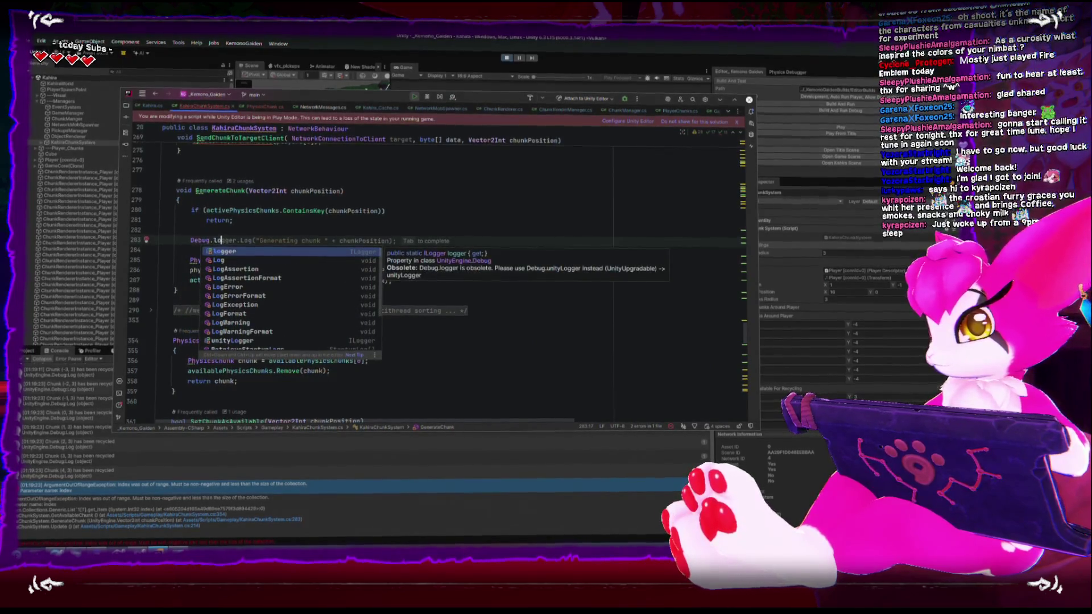
text(Log("c)
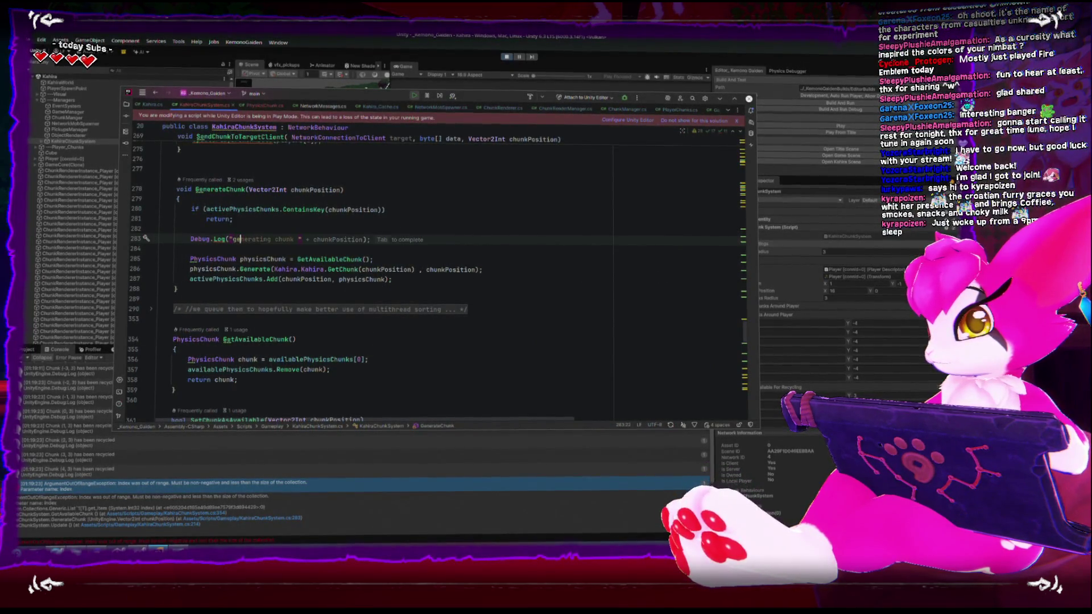
Insert a blank line after the GetAvailableChunk() call in GenerateChunk.
click(419, 260)
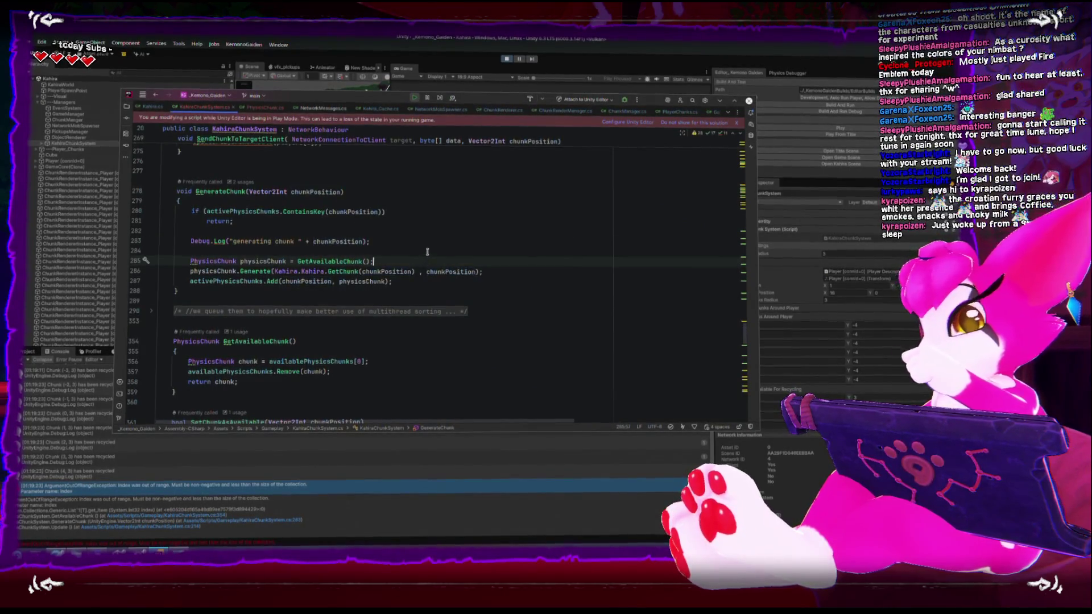
key(Return)
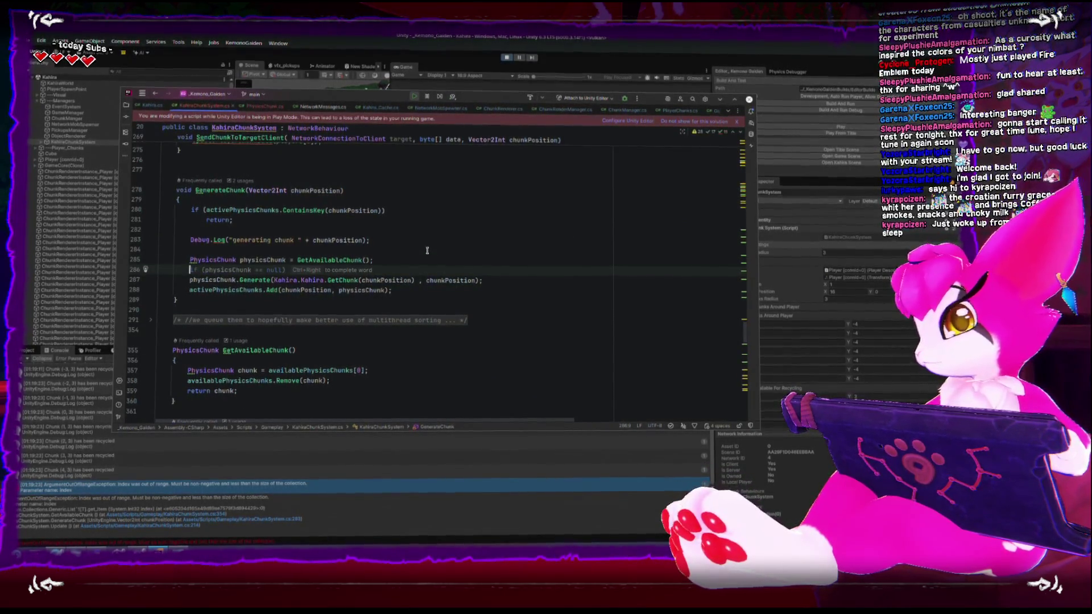
click(405, 378)
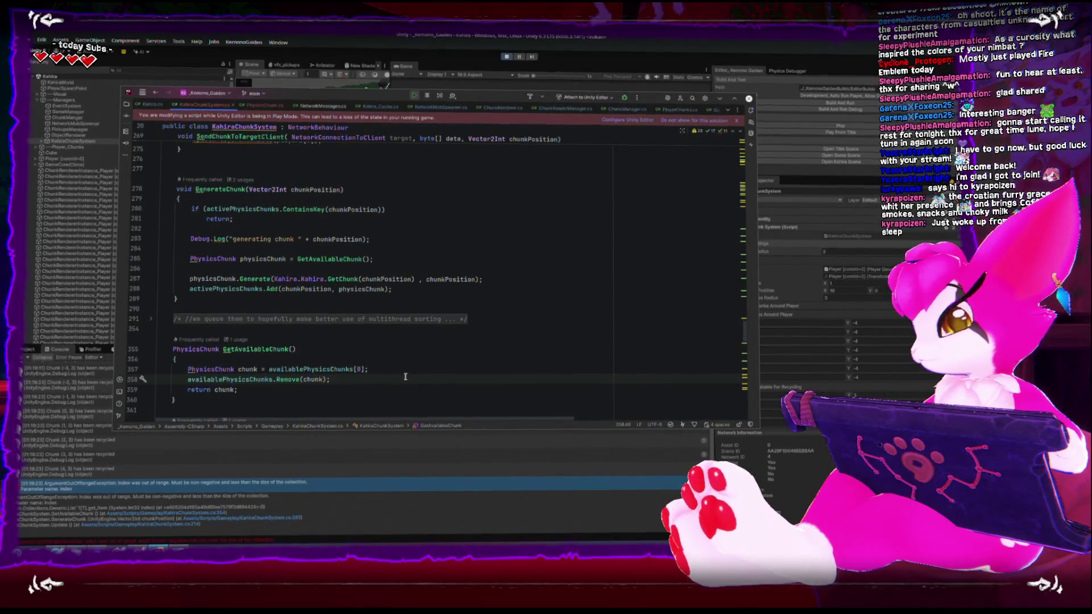
click(312, 268)
key(ctrl+Return)
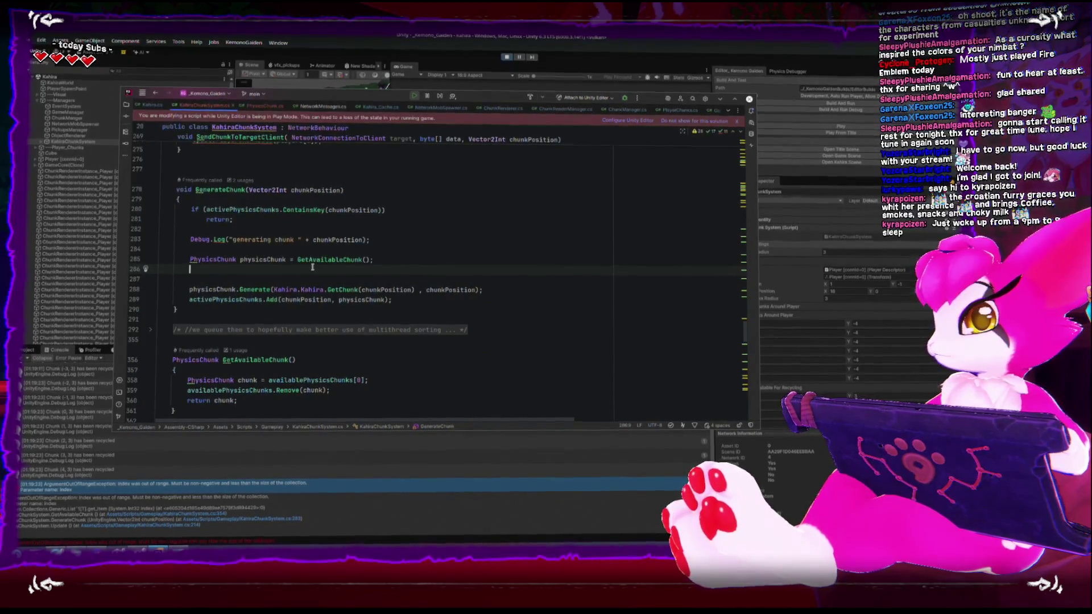
key(ctrl+z)
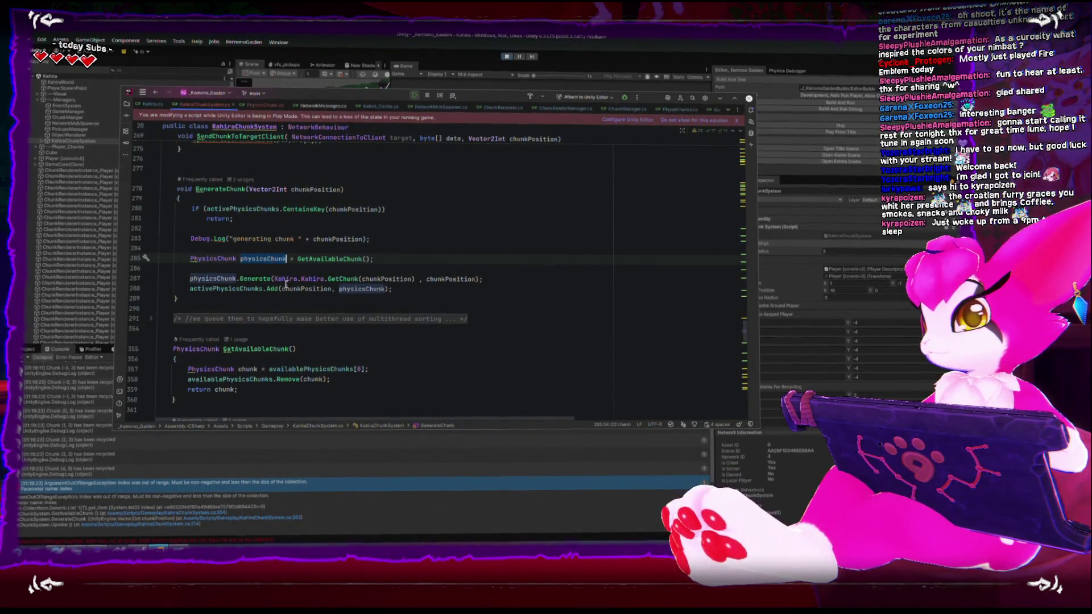
Open blank lines at the top of GetAvailableChunk for a new check.
scroll(340, 300, down, 2)
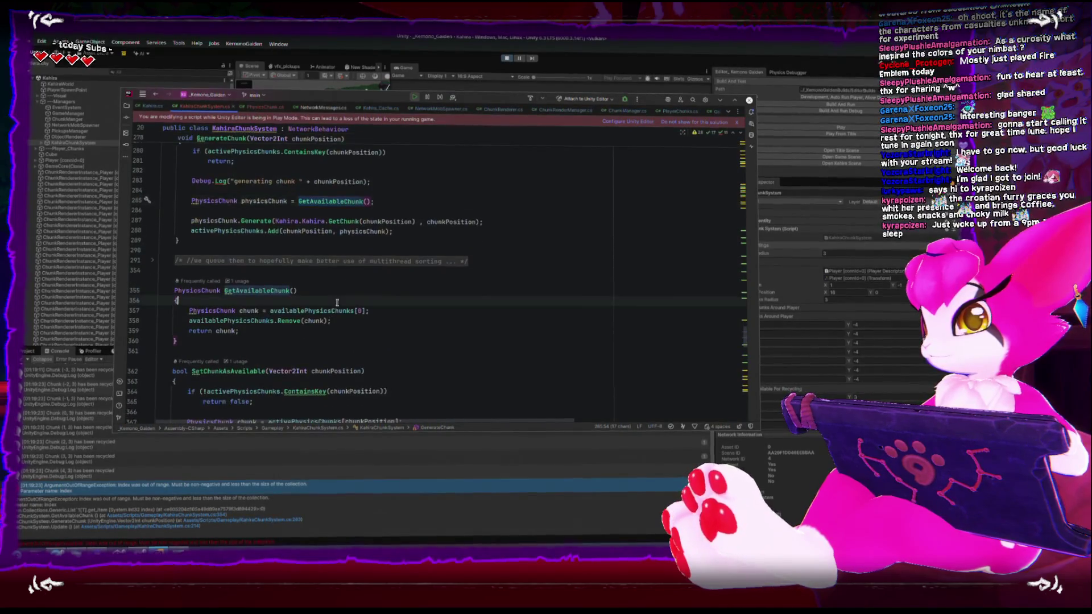
click(340, 301)
key(Return)
key(Return)
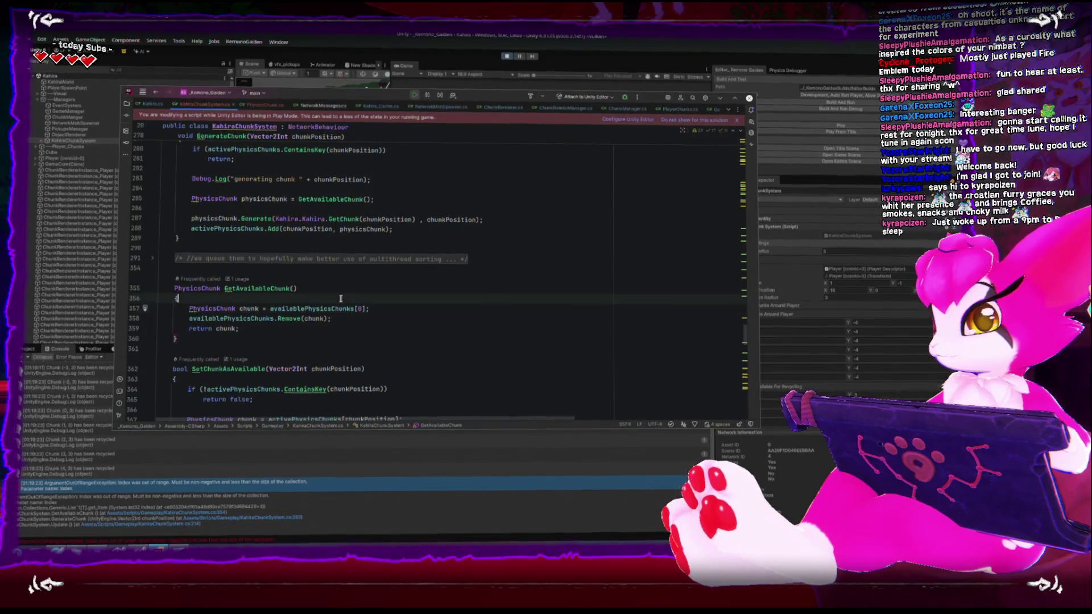
key(Up)
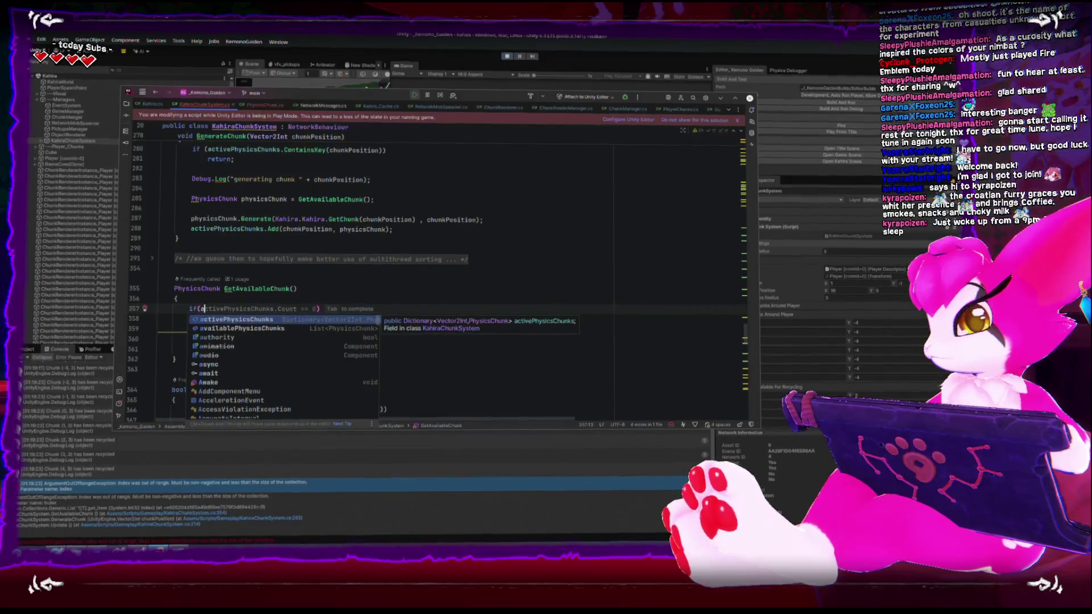
Add if (activePhysicsChunks.Count == 0) with a braced Debug.Log("no available chunks").
key(Tab)
key(Return)
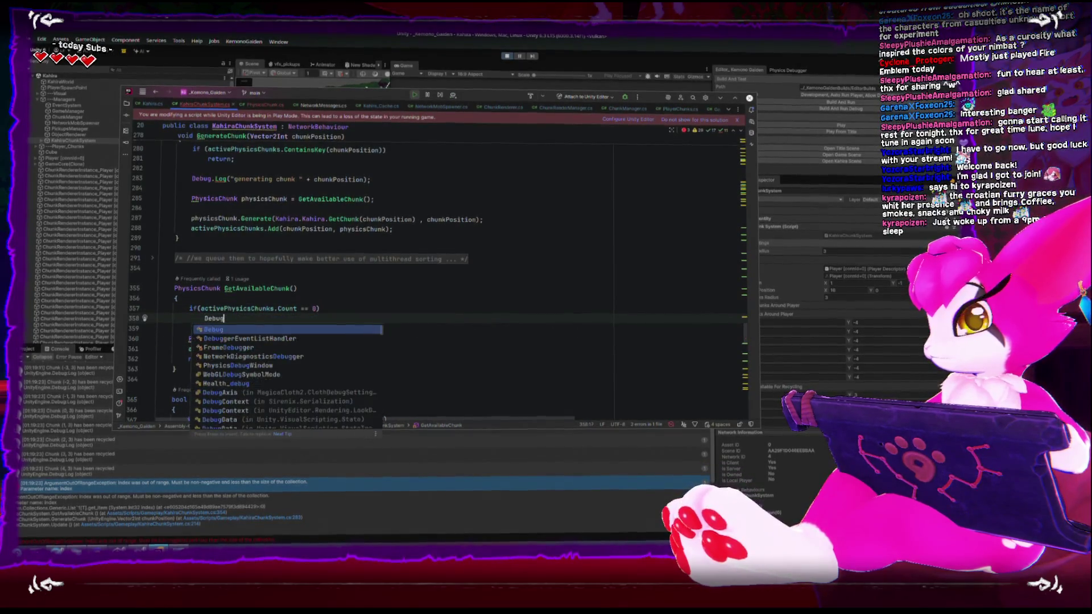
text(.Log(")
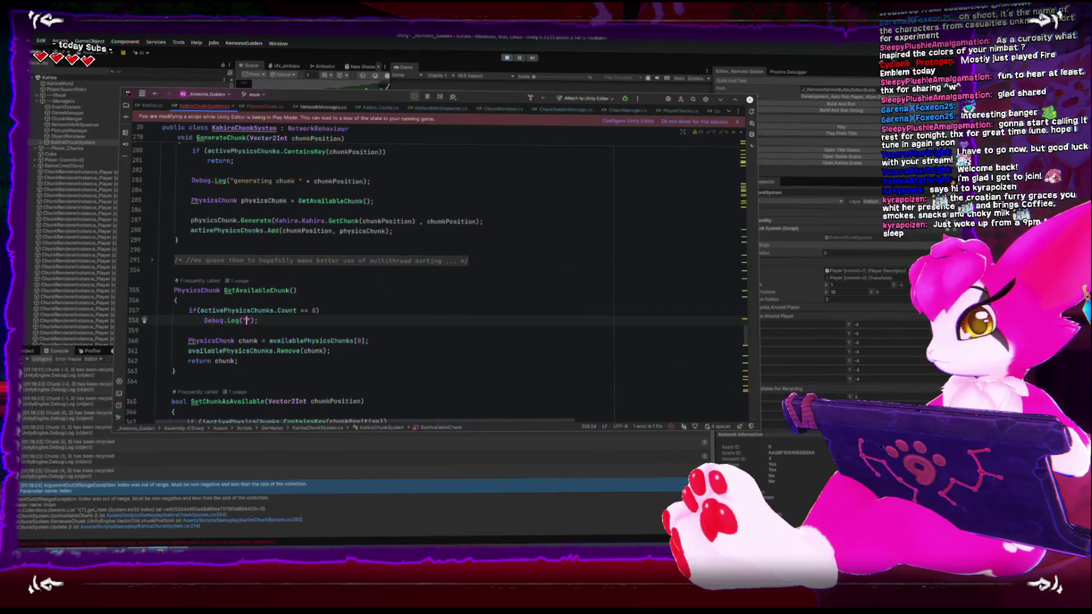
text(no ava)
text(ilable chunks)
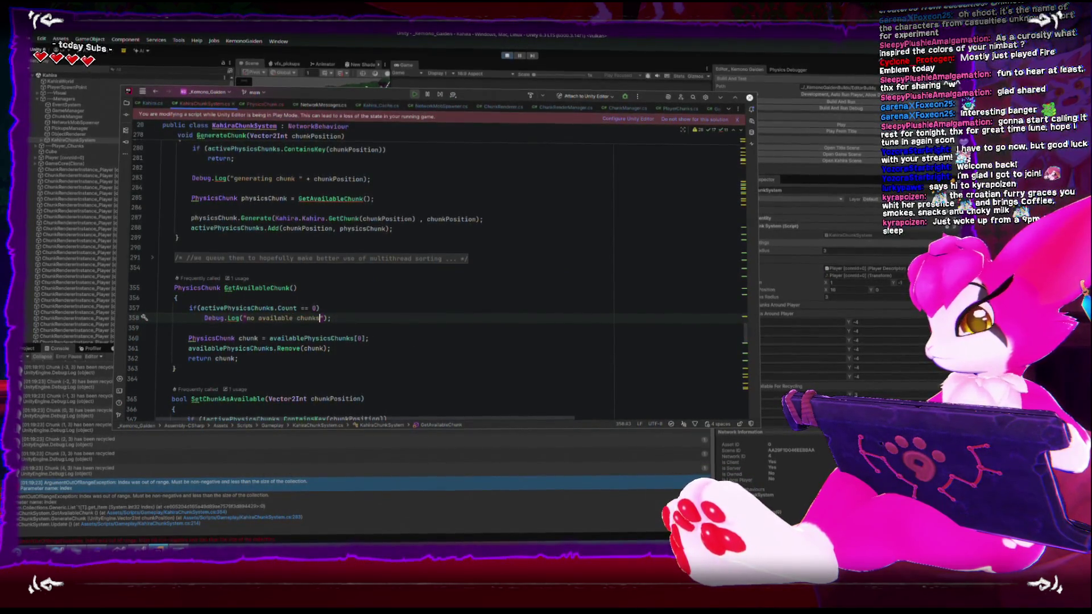
key(Up)
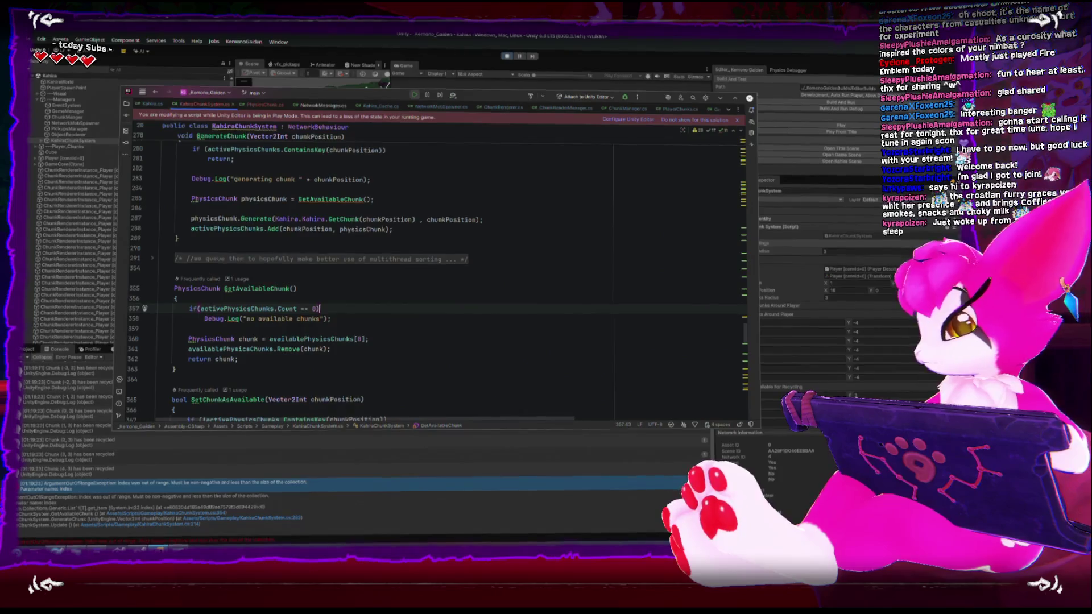
key(Return)
text({)
key(Down)
key(Down)
key(Return)
text(})
Add return null; inside the guard after the log line.
key(Up)
key(Up)
key(Home)
key(shift+End)
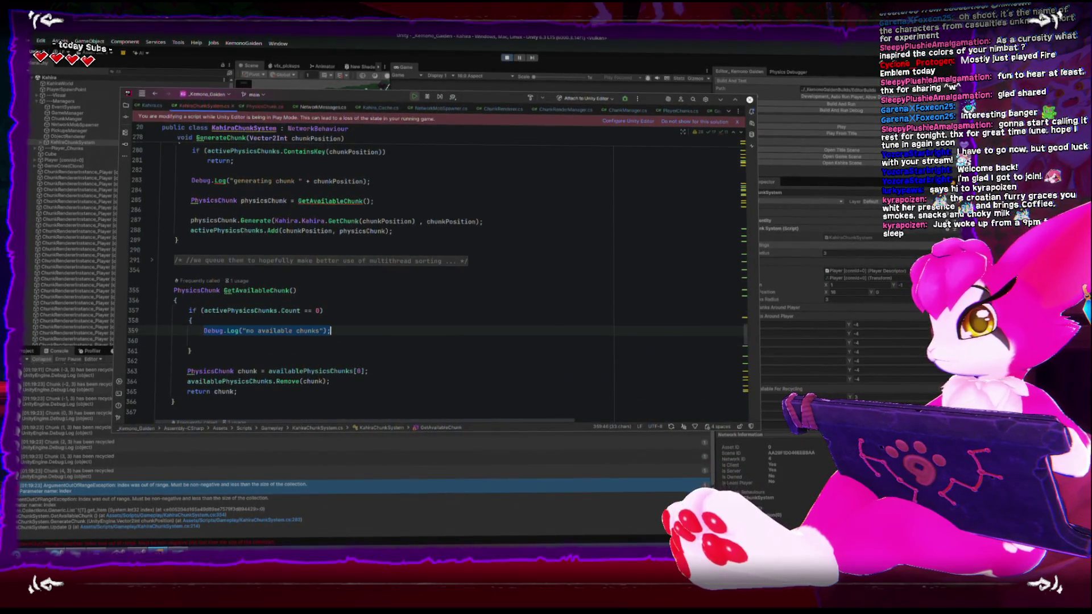
key(End)
key(Return)
text(return null;)
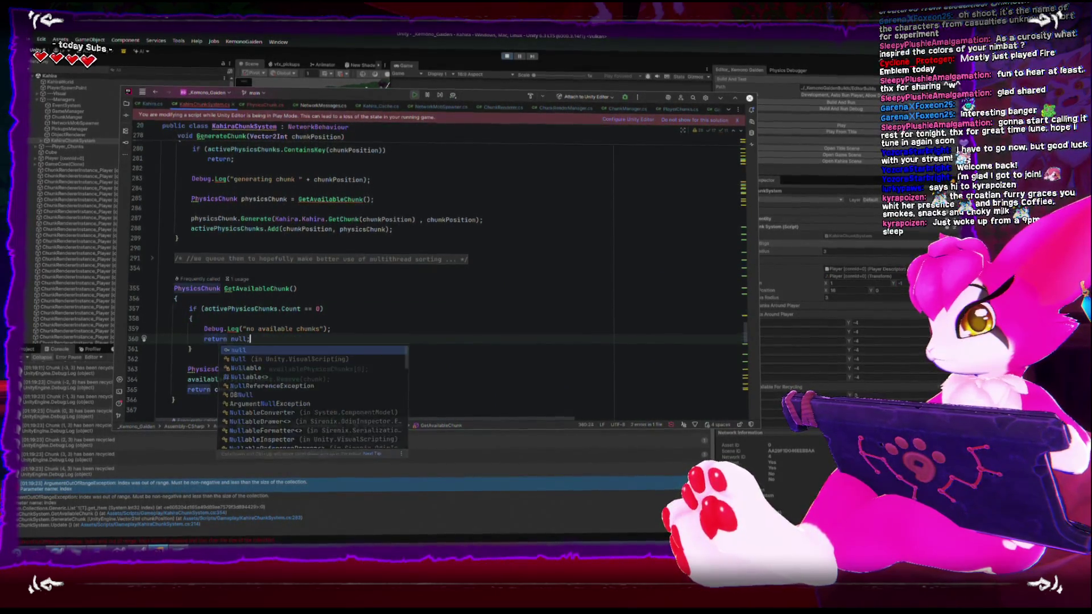
scroll(279, 318, down, 1)
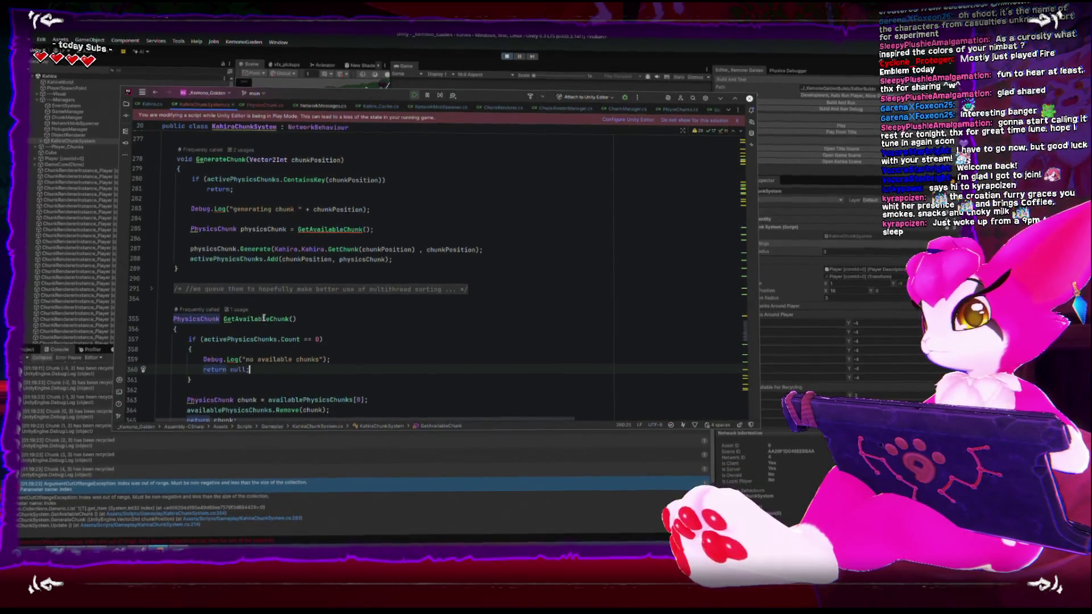
scroll(272, 345, down, 1)
scroll(272, 345, up, 2)
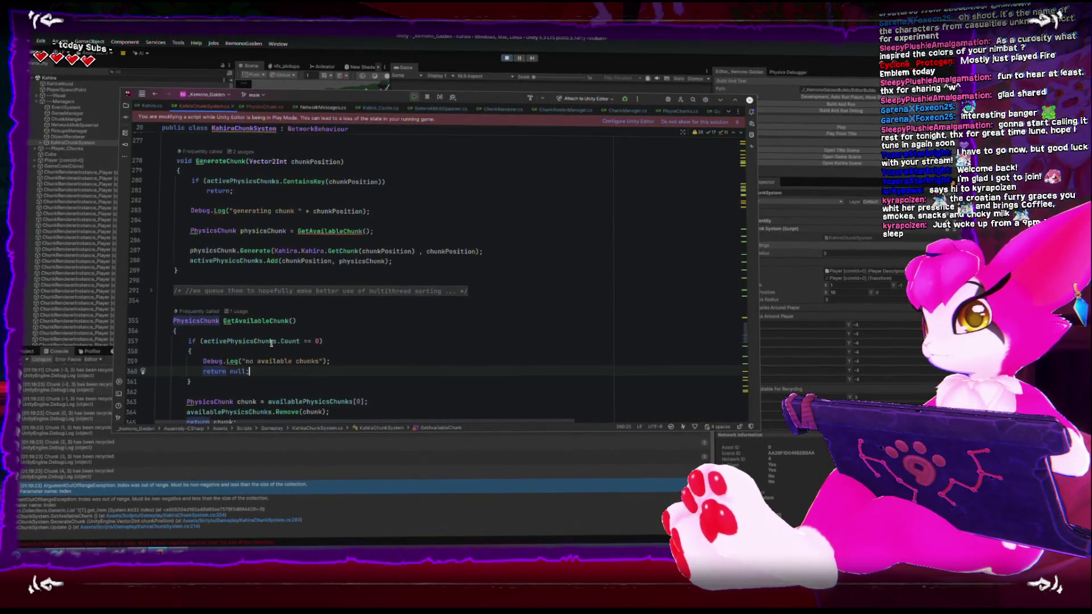
scroll(271, 342, up, 1)
After GetAvailableChunk(), add an if check with Debug.Log("chunk failed to generate " + chunkPosition) and return;.
click(436, 251)
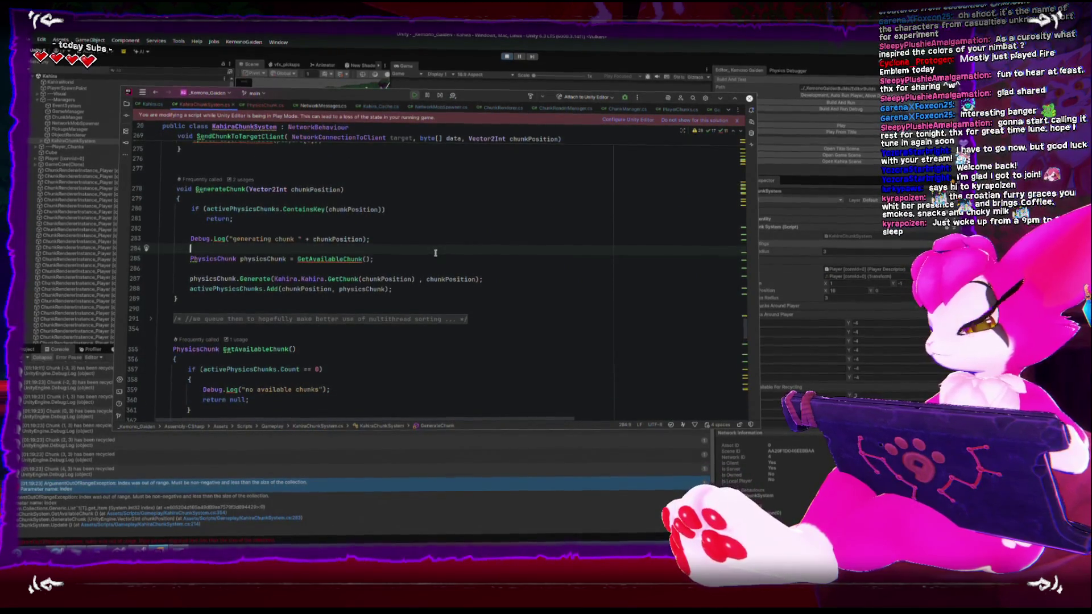
key(Down)
key(Down)
key(Return)
key(Return)
key(Up)
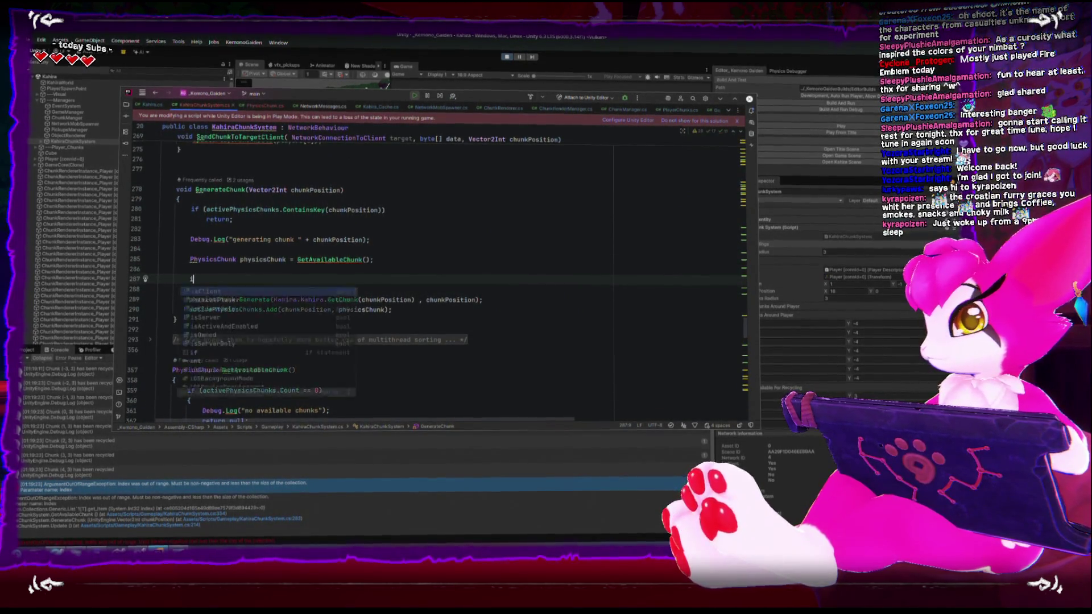
text(f(!physicsChunk)
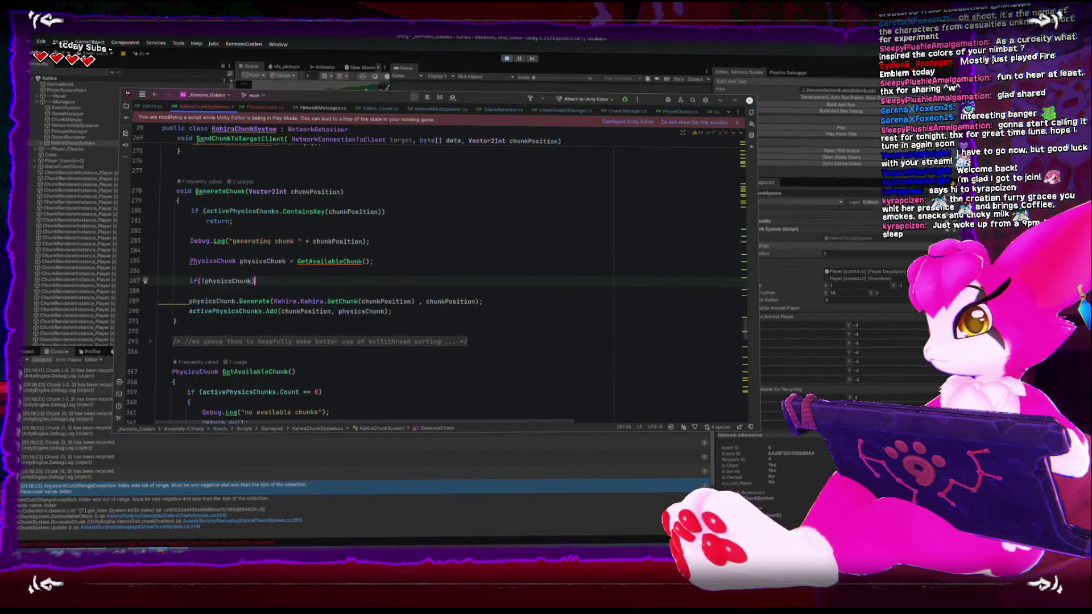
key(Return)
text(Debug.L)
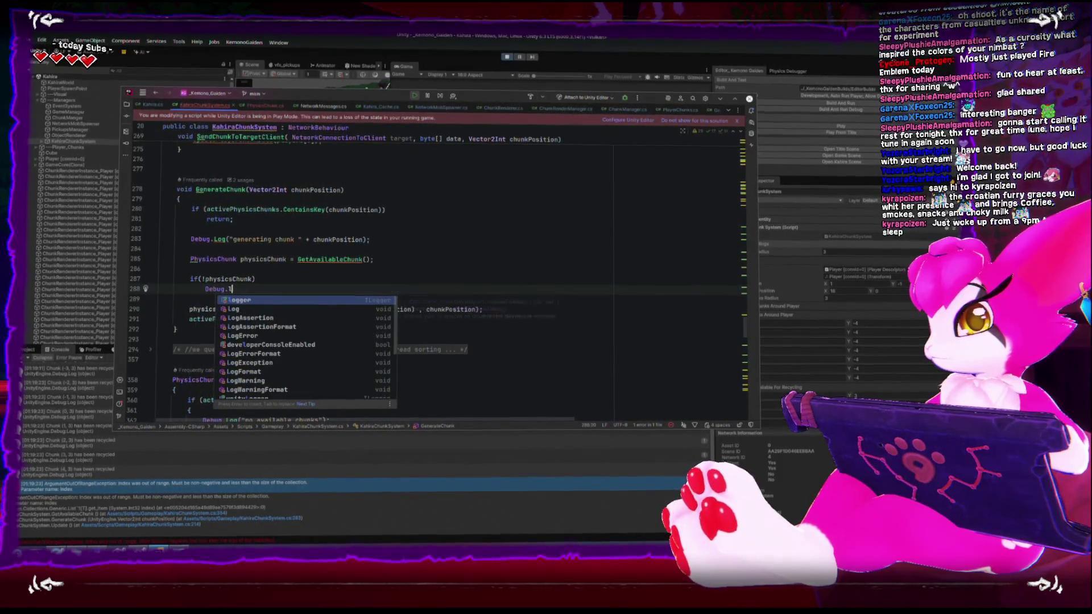
text(og("chunk failed to generate " +)
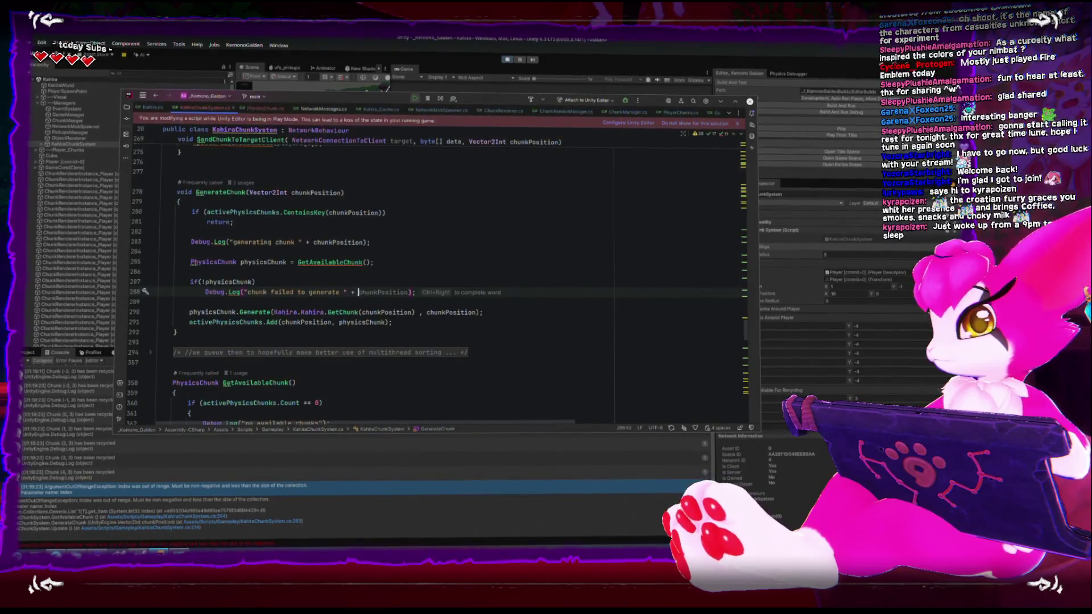
key(ctrl+Right)
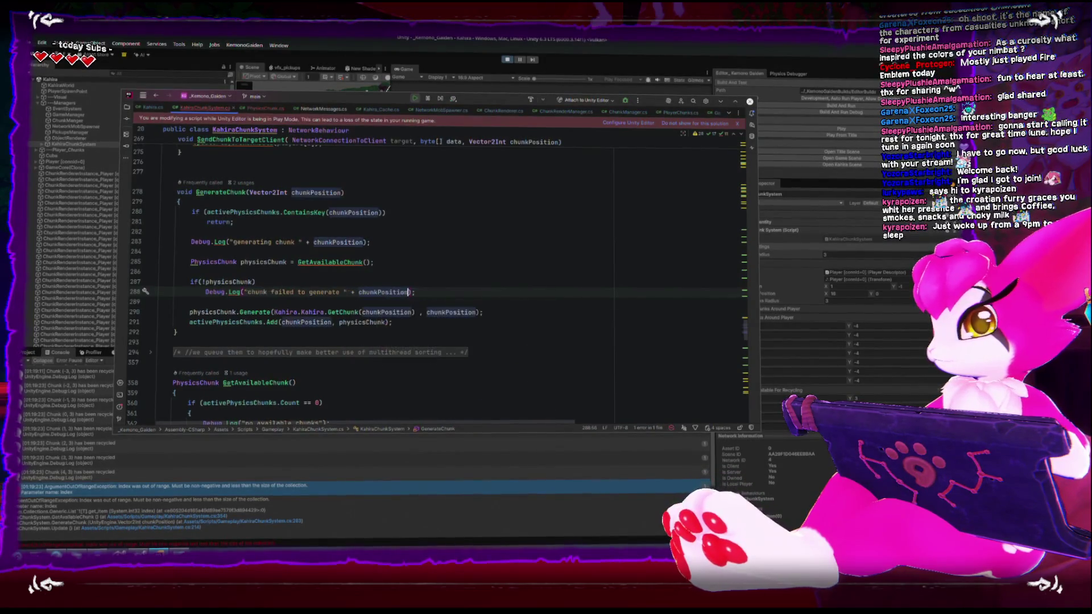
key(Return)
text(return;)
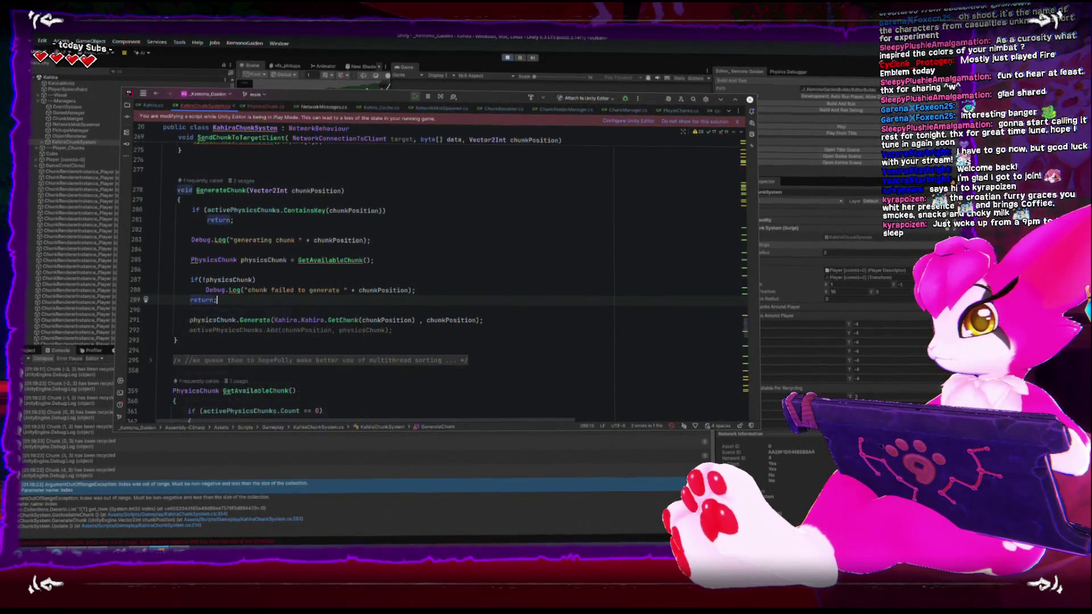
Move the failure log and return statement inside braces under if (!physicsChunk).
click(257, 280)
key(Return)
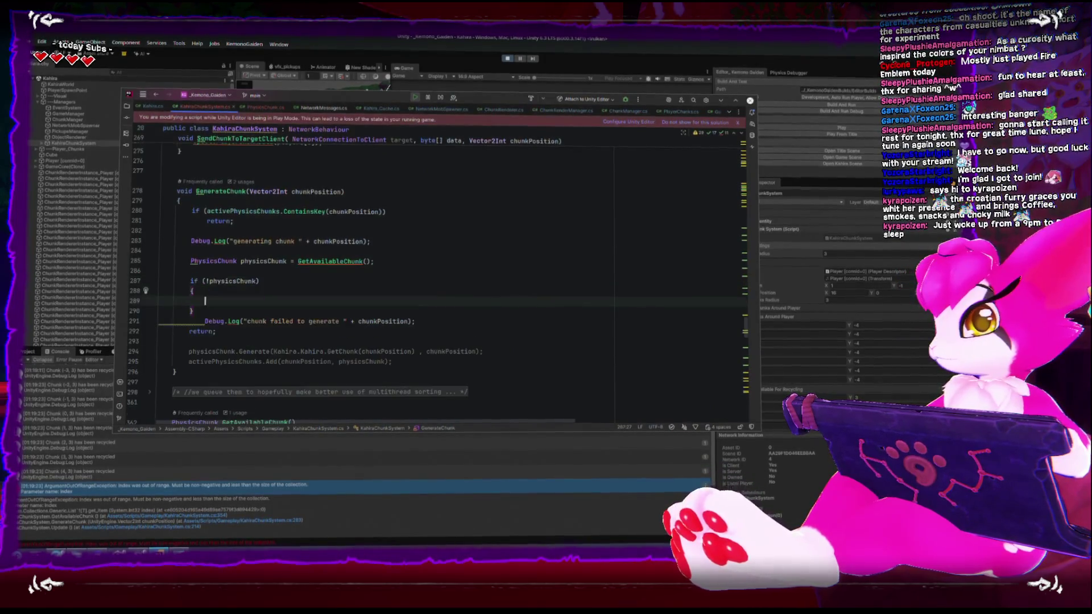
key(Down)
key(Down)
key(alt+shift+Up)
key(alt+shift+Up)
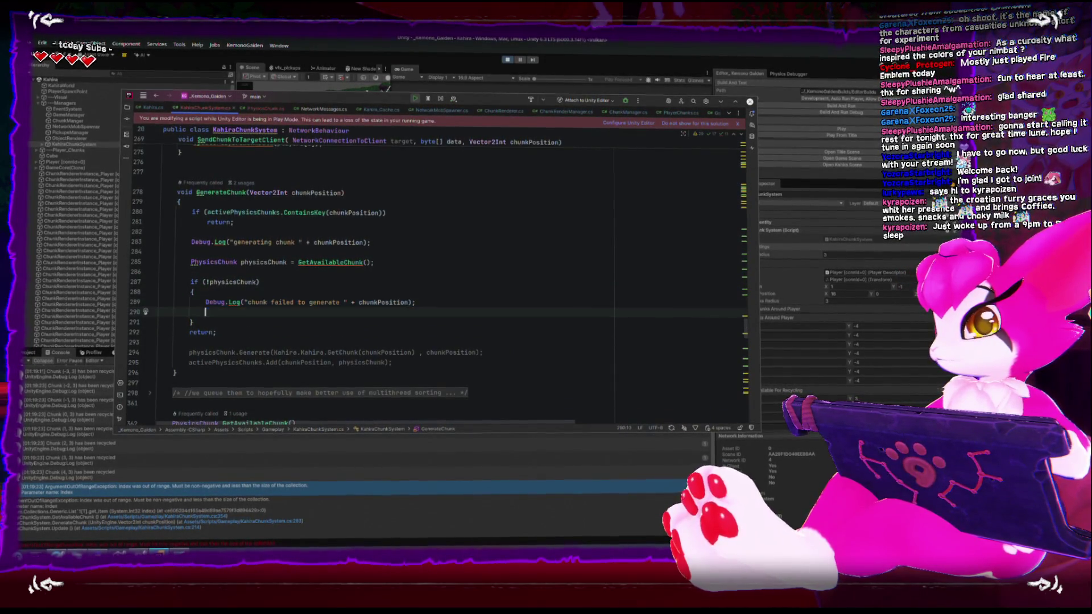
key(Down)
key(Down)
key(Down)
key(shift+End)
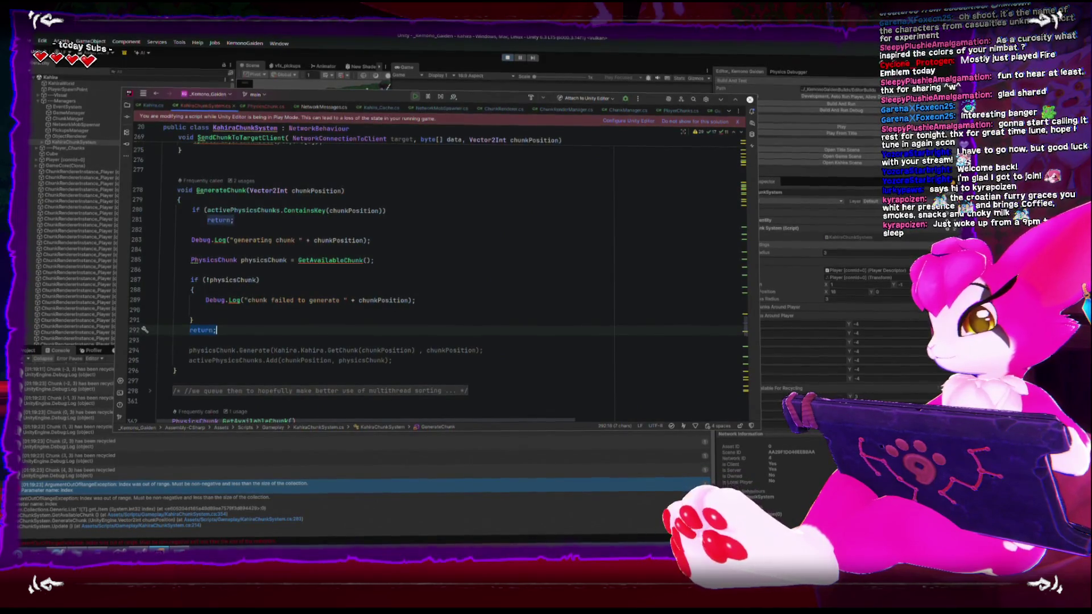
key(alt+shift+Up)
key(alt+shift+Up)
key(Delete)
key(Up)
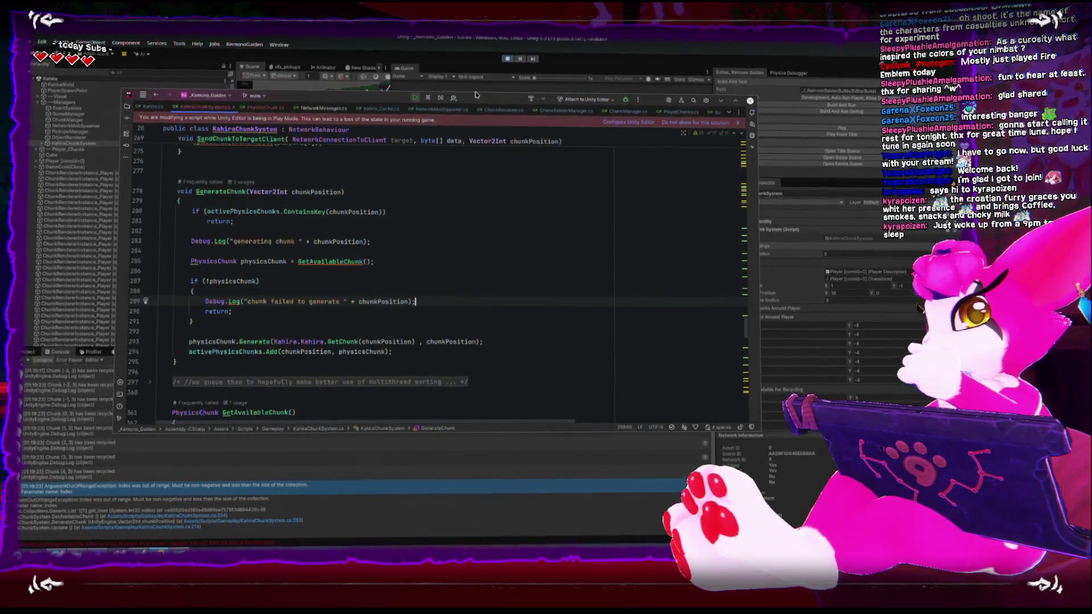
key(alt+Tab)
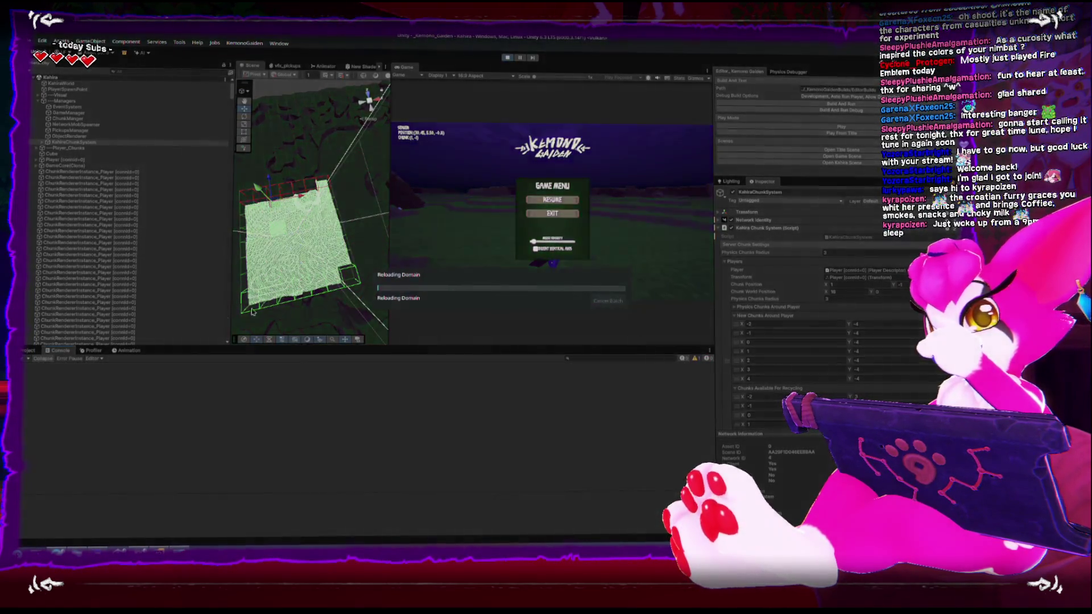
Stop the running game, clear the Console, and start Play mode again.
key(alt+Tab)
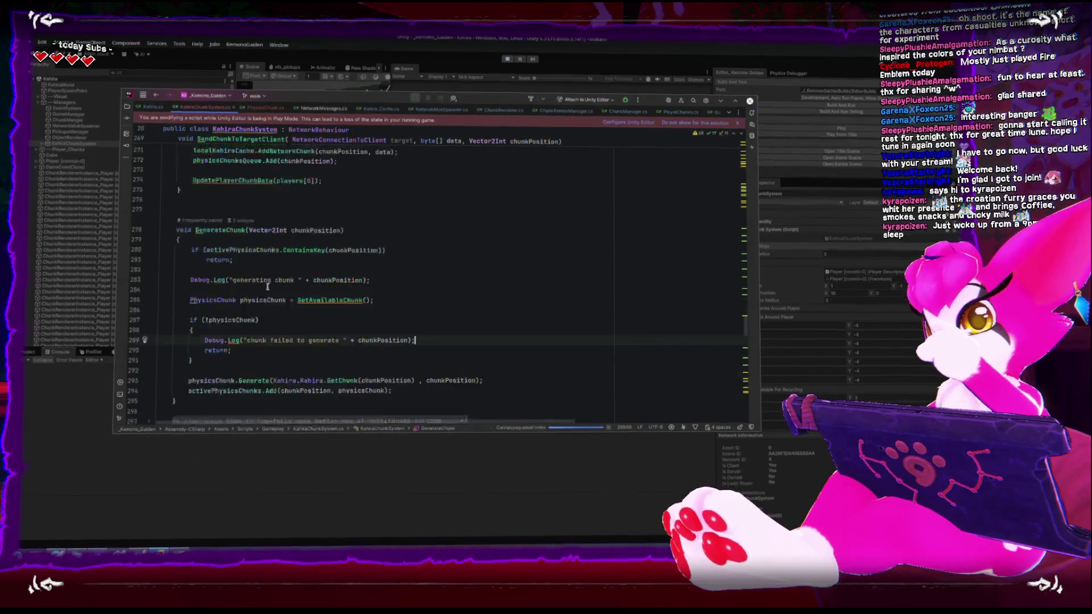
scroll(243, 368, up, 15)
scroll(271, 284, up, 10)
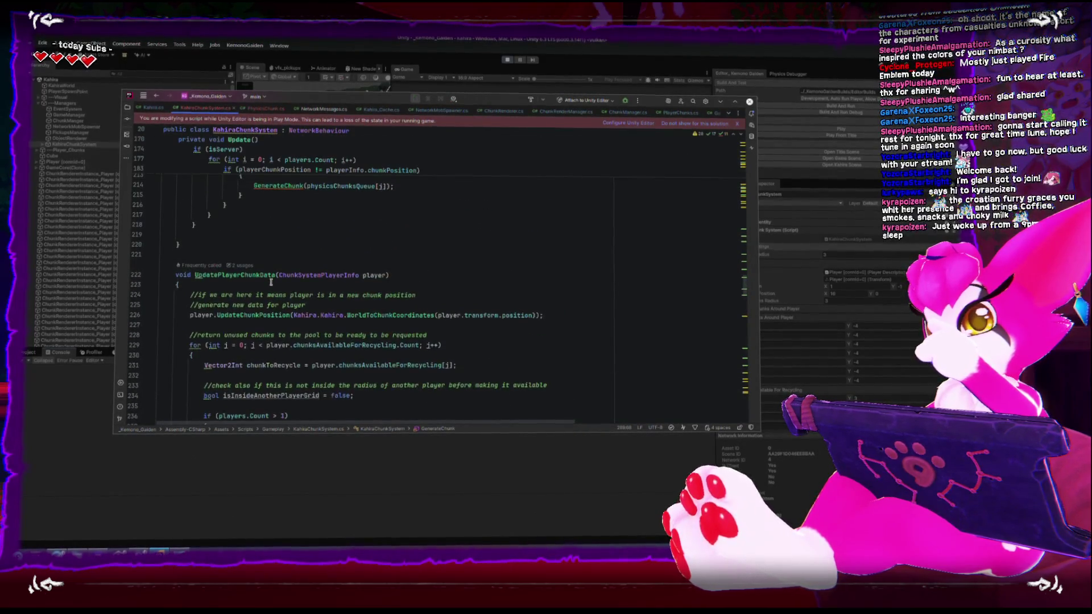
scroll(270, 277, up, 8)
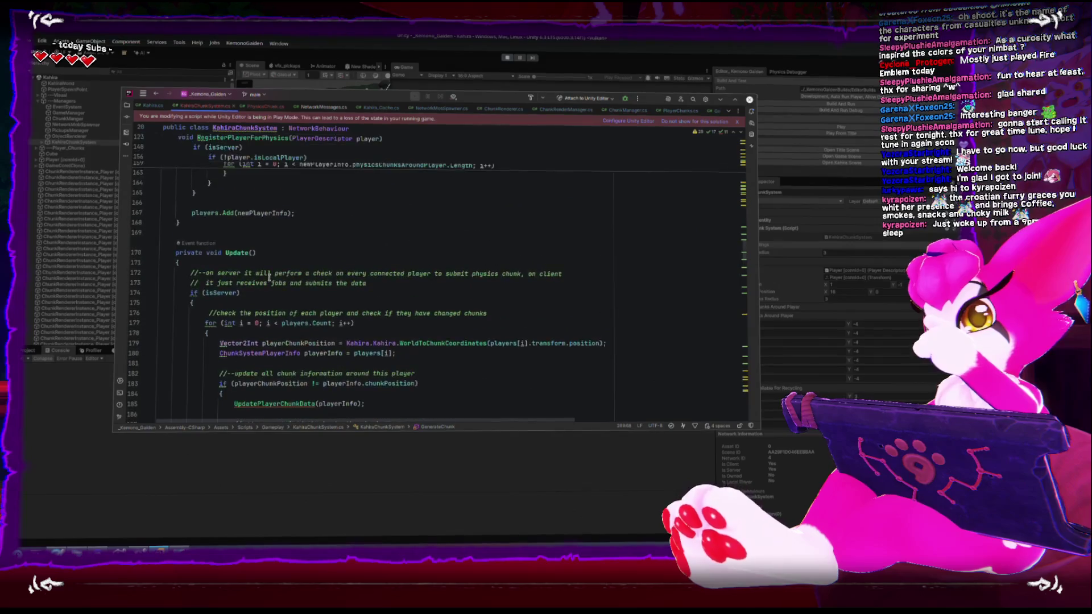
scroll(270, 275, down, 10)
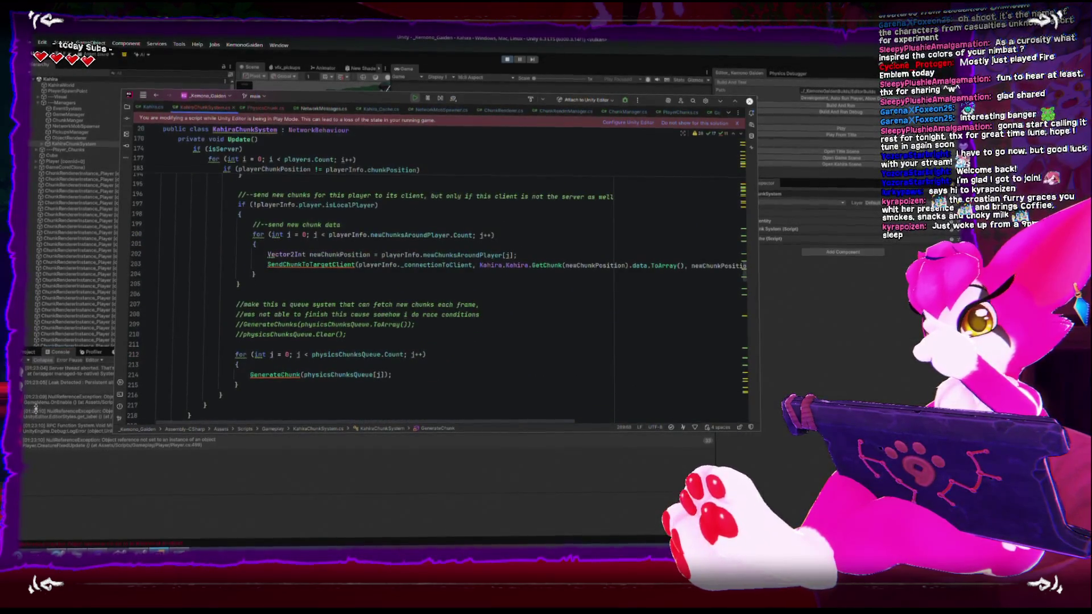
click(36, 348)
click(506, 60)
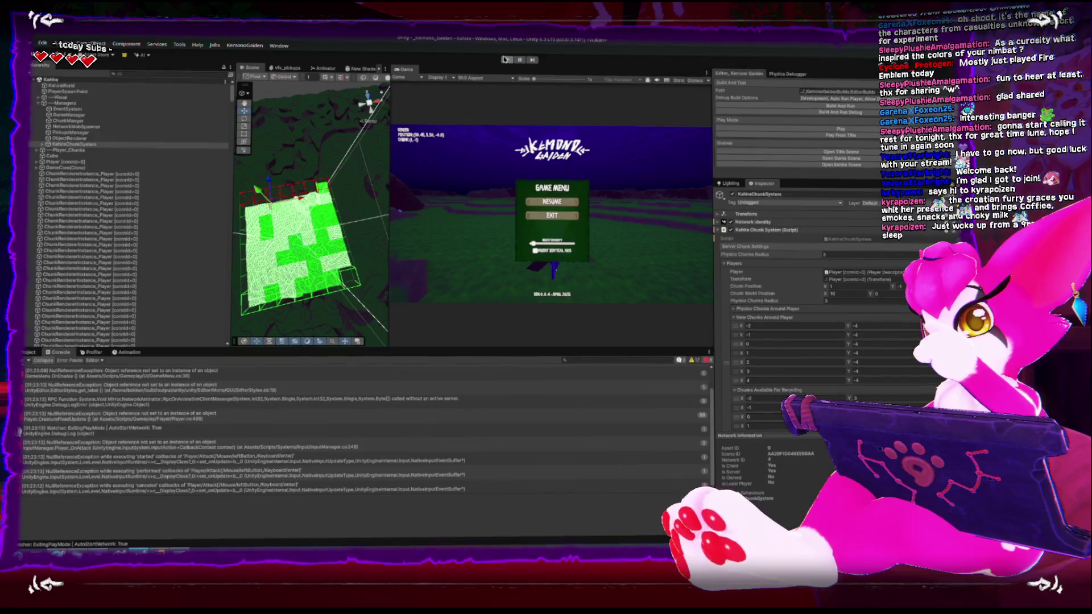
click(24, 359)
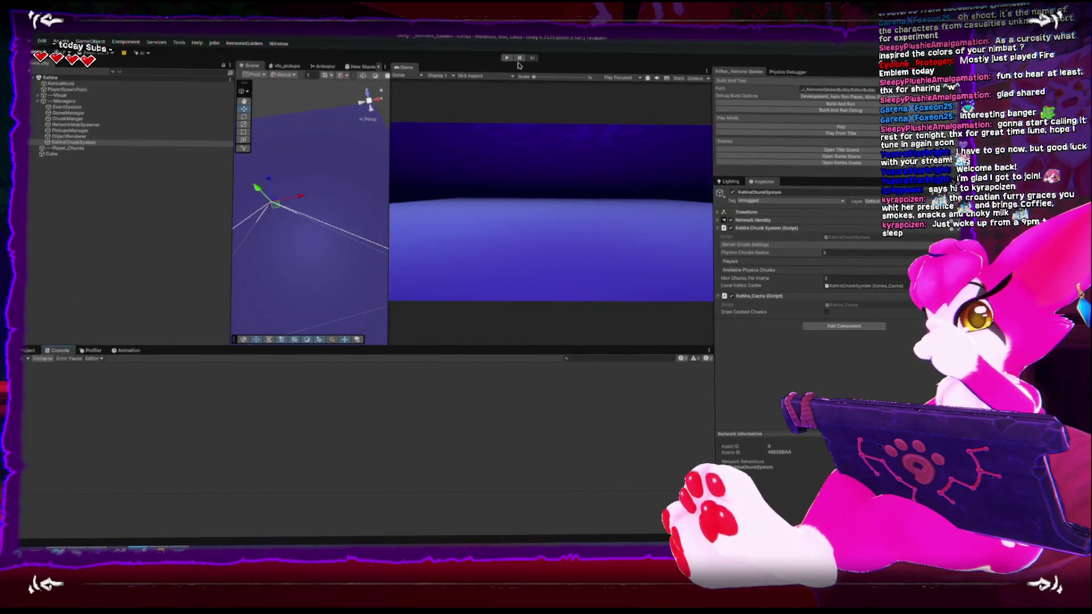
click(762, 132)
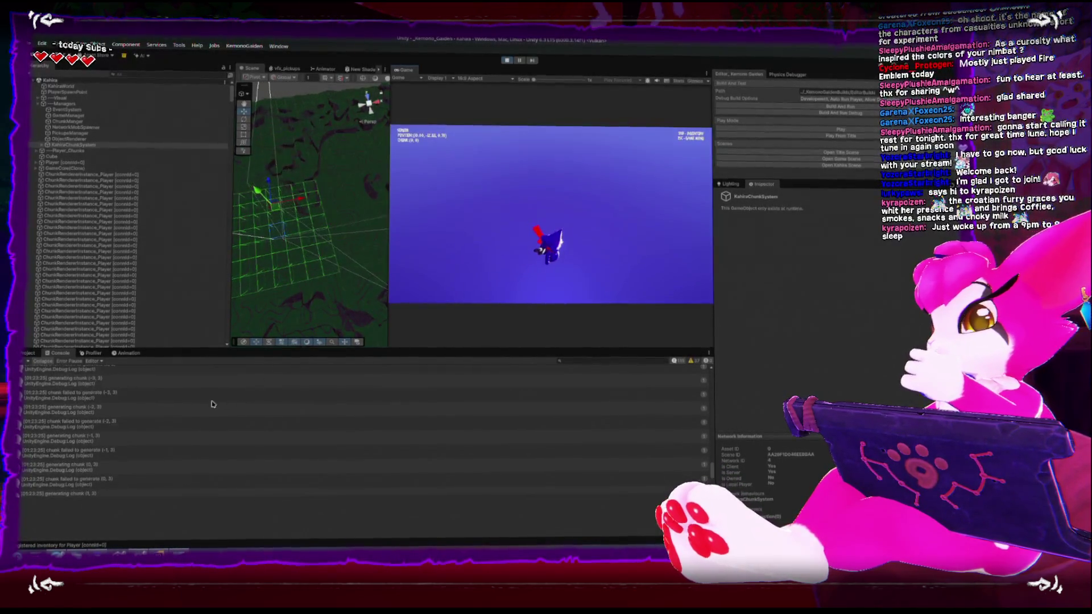
Review the startup and chunk log entries, then open the 'chunk failed to generate' entry's source.
scroll(216, 396, up, 10)
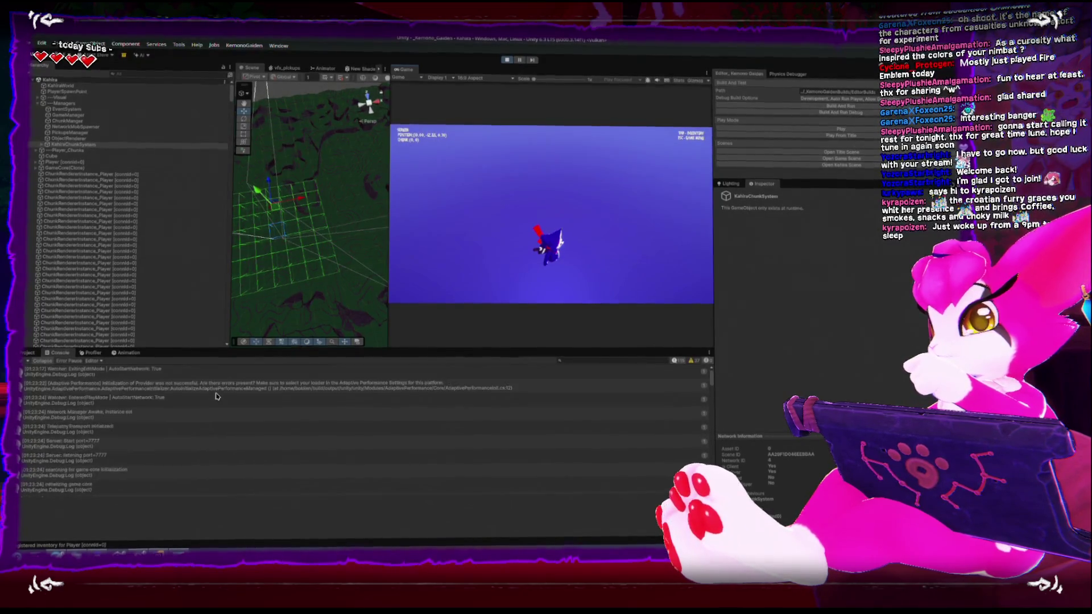
click(108, 468)
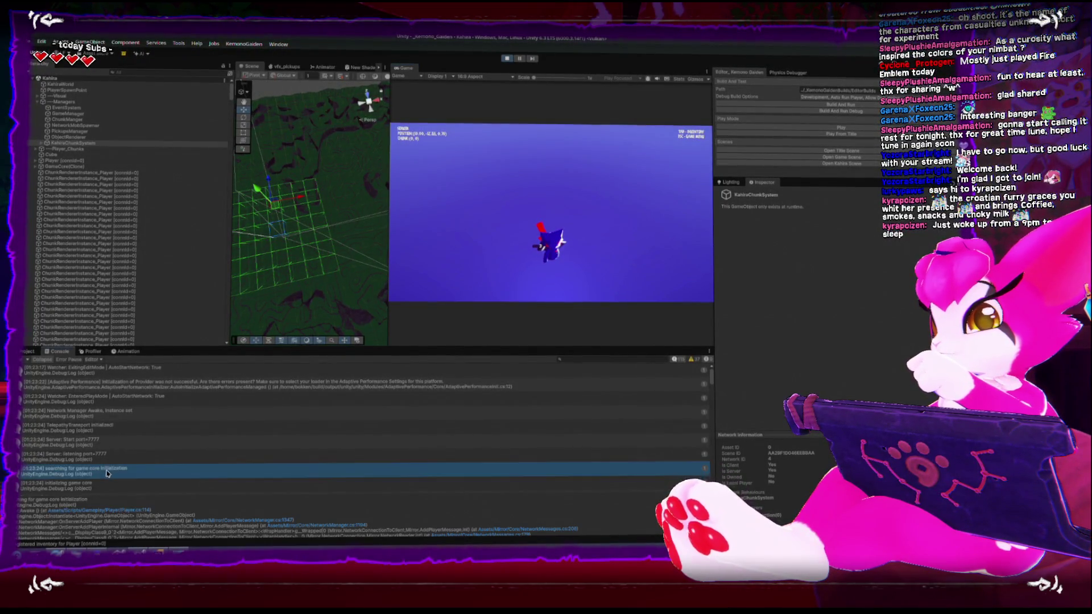
scroll(99, 455, down, 2)
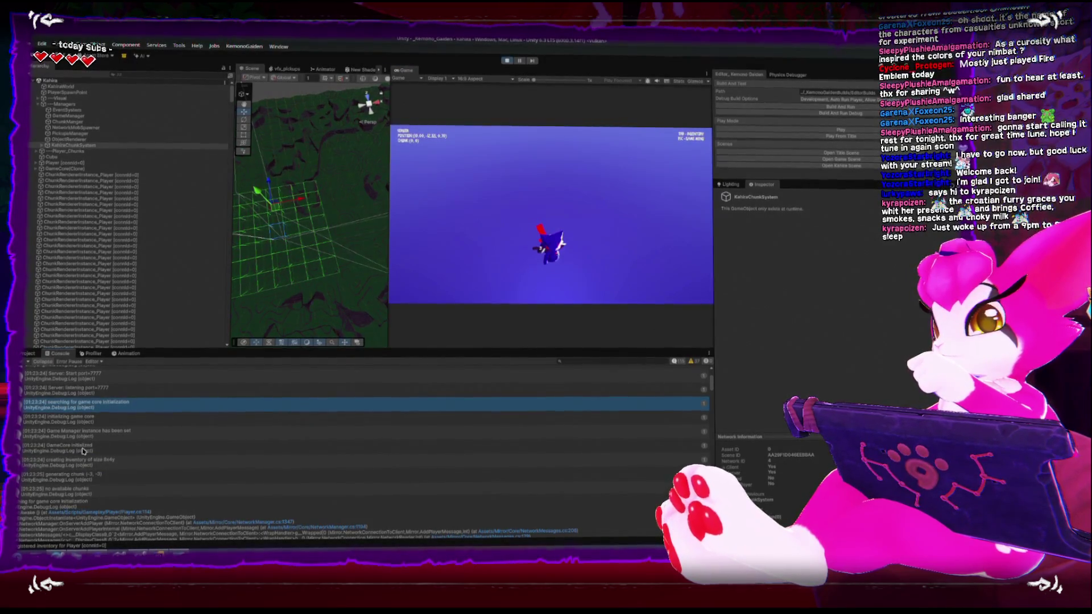
click(90, 447)
click(90, 459)
scroll(89, 460, down, 1)
click(89, 455)
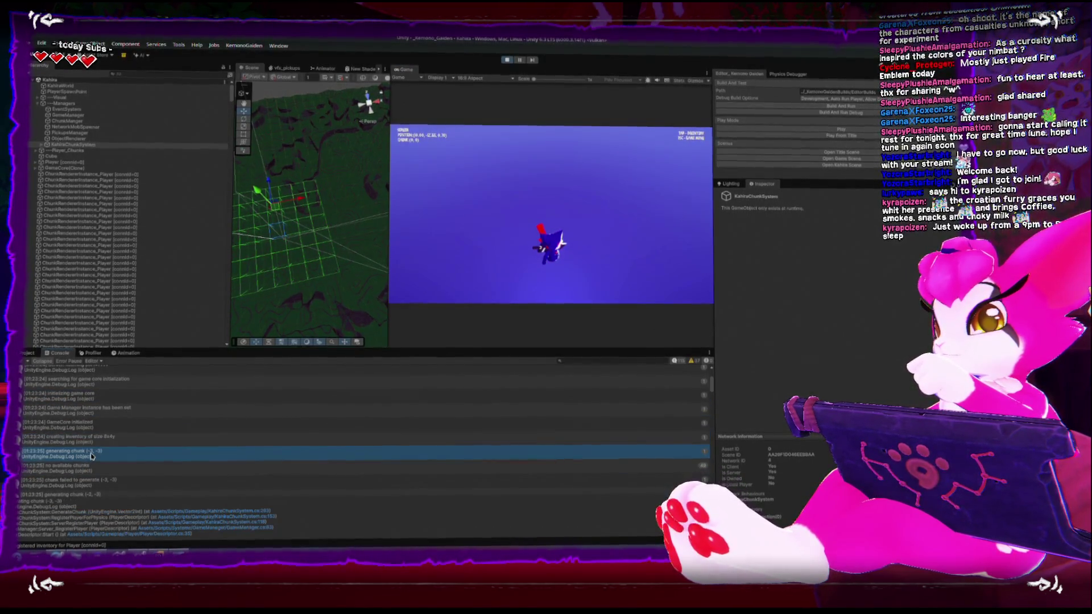
click(88, 466)
scroll(89, 467, down, 2)
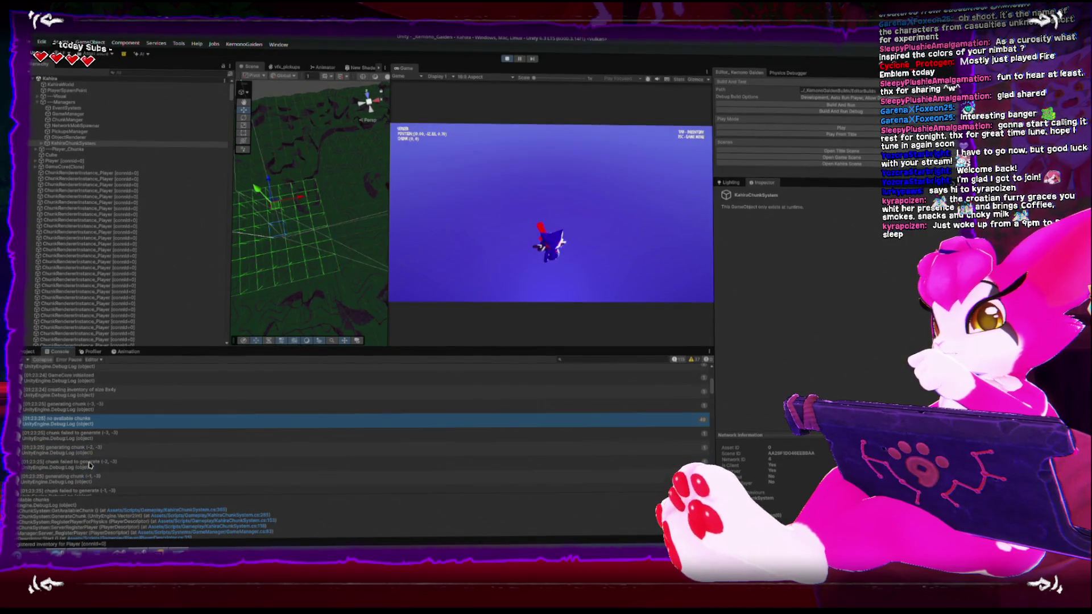
click(89, 439)
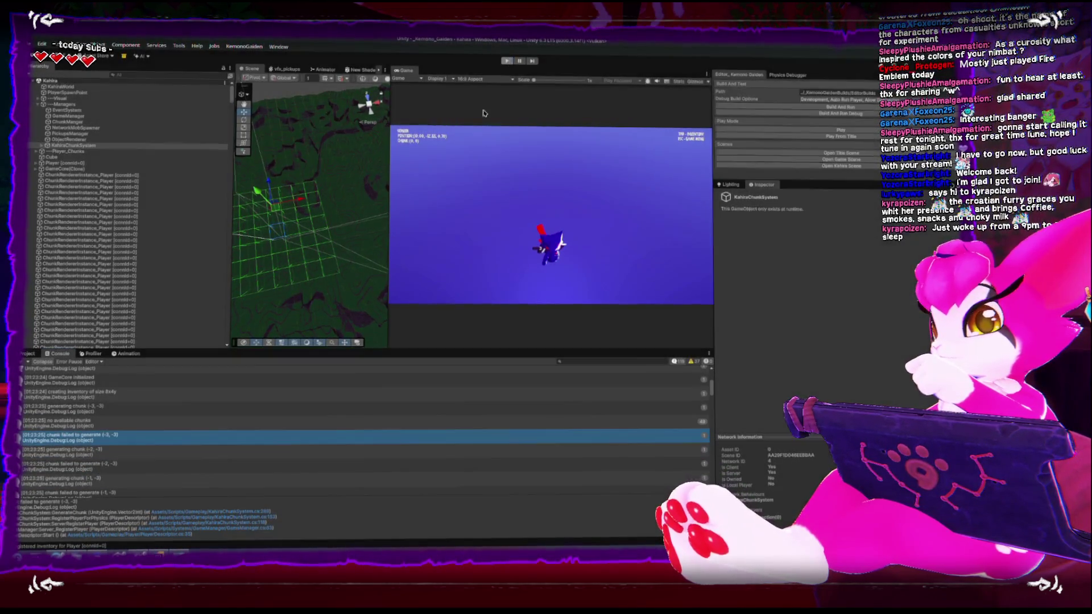
double_click(89, 440)
scroll(291, 345, down, 8)
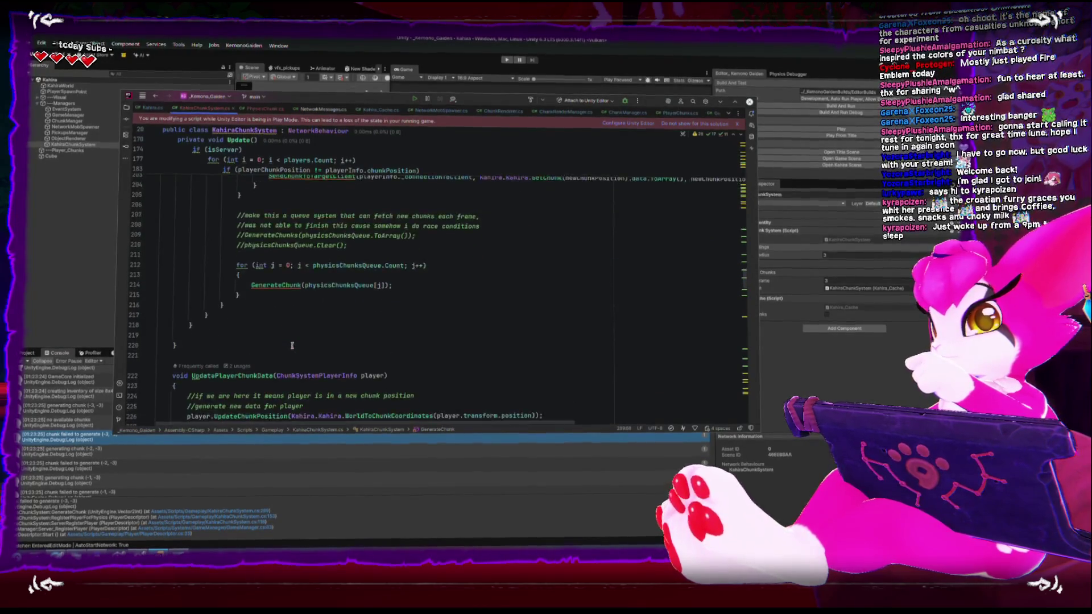
Maximize Rider and examine the GetAvailableChunk call inside GenerateChunk.
scroll(292, 345, down, 2)
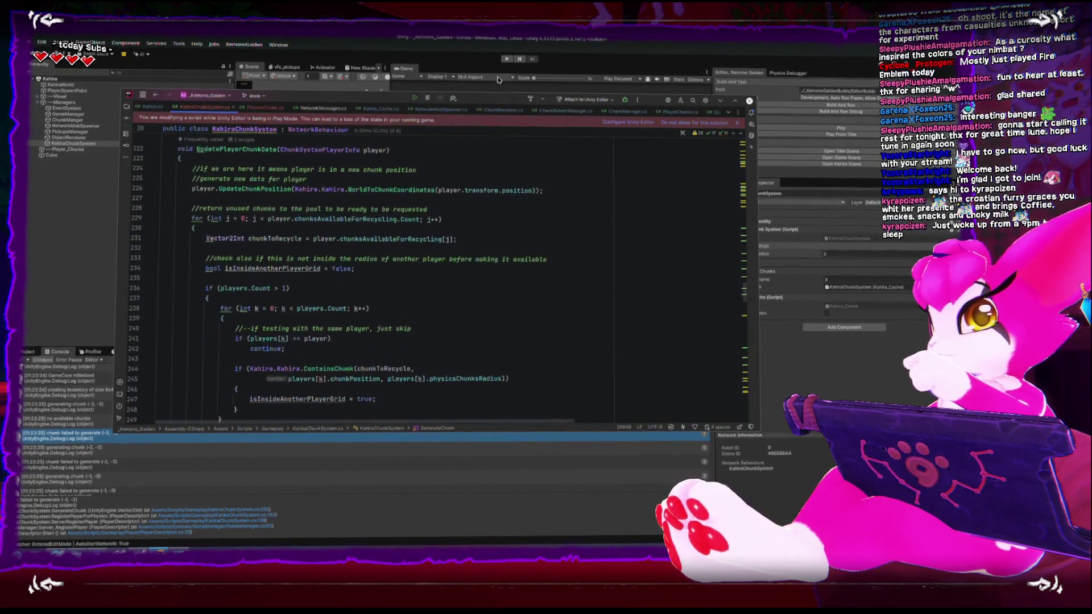
key(super+Up)
scroll(322, 353, down, 4)
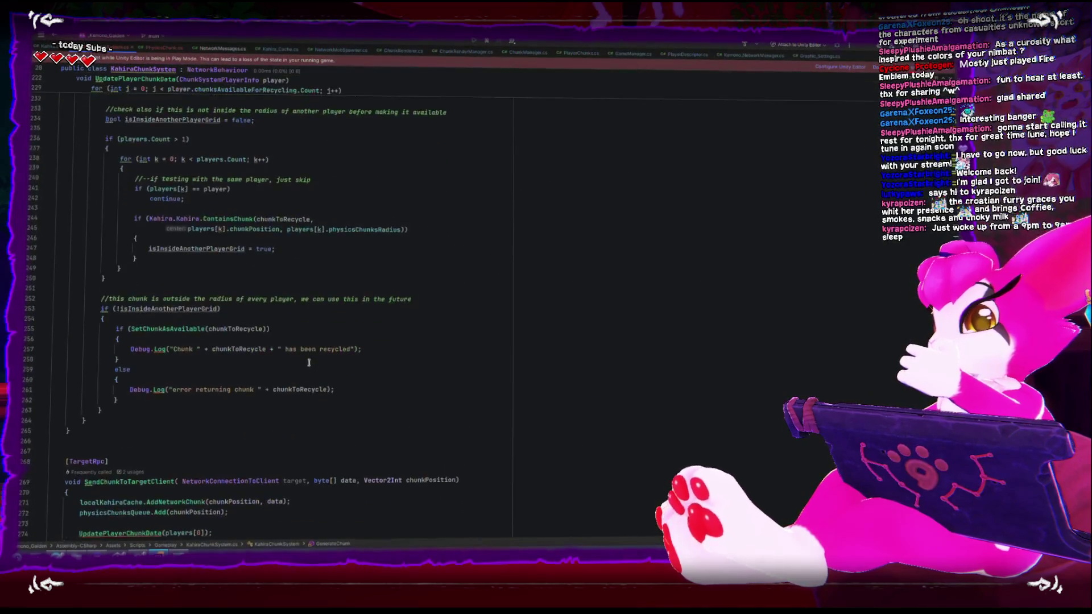
scroll(309, 362, down, 10)
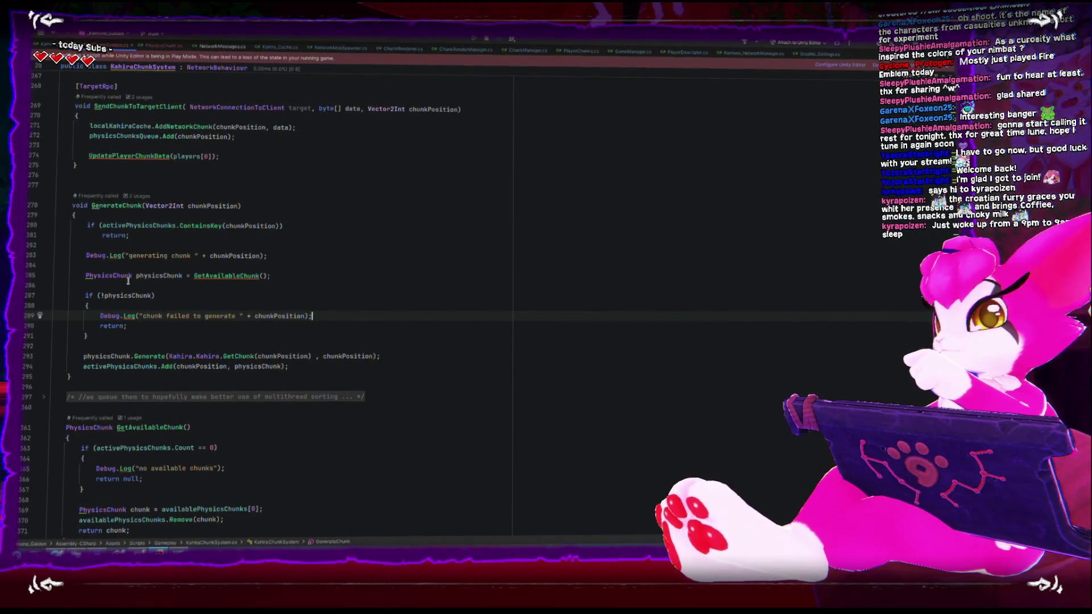
double_click(227, 276)
scroll(221, 336, down, 3)
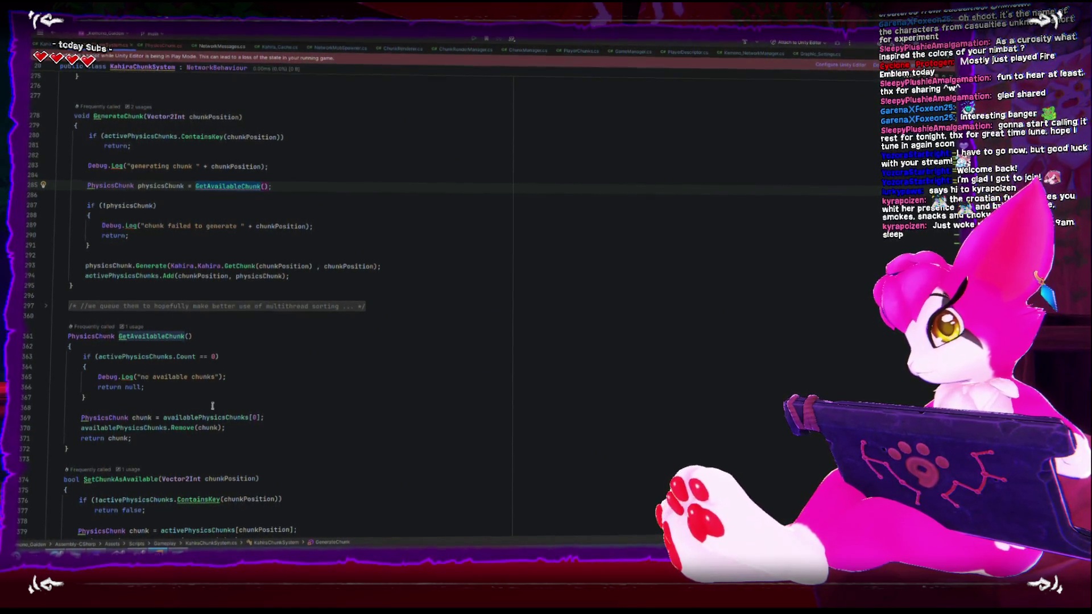
key(alt+Tab)
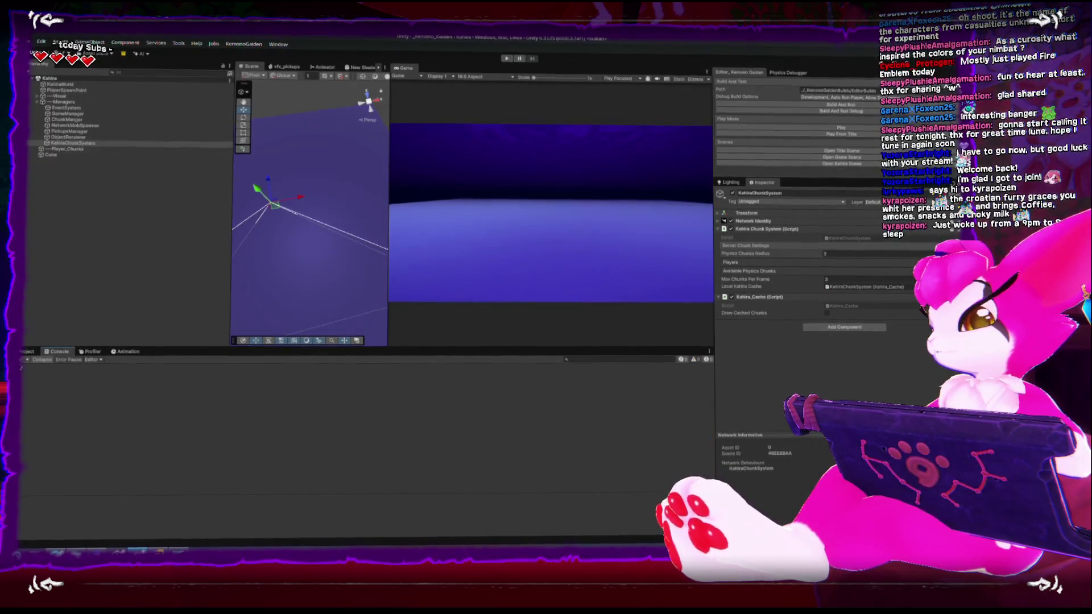
Play the game, review Console entries like 'Server: Start port=7777', then stop and un-maximize the editor.
click(781, 127)
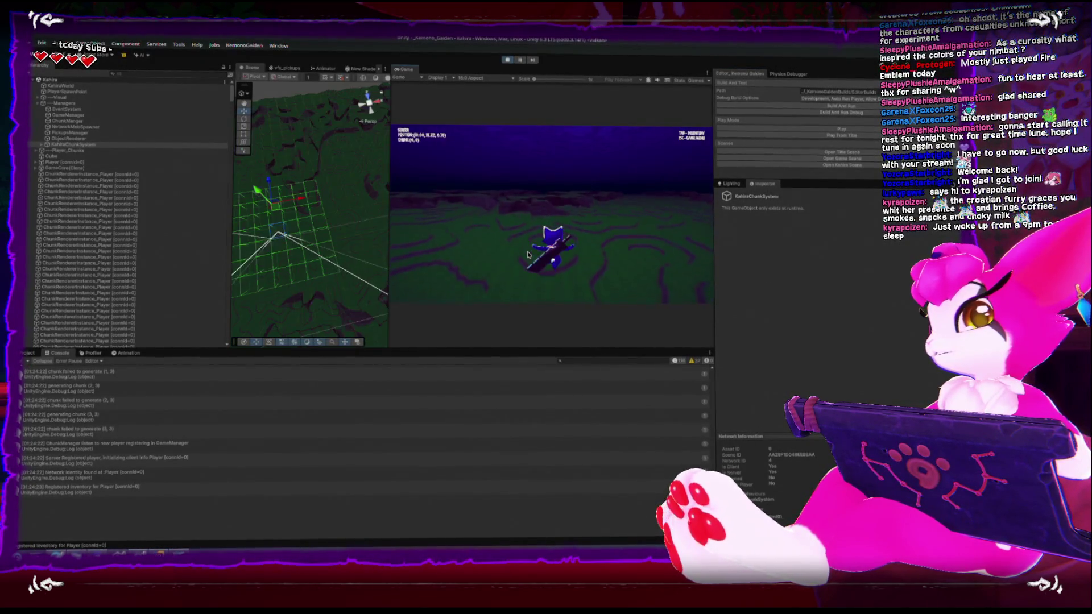
key(Escape)
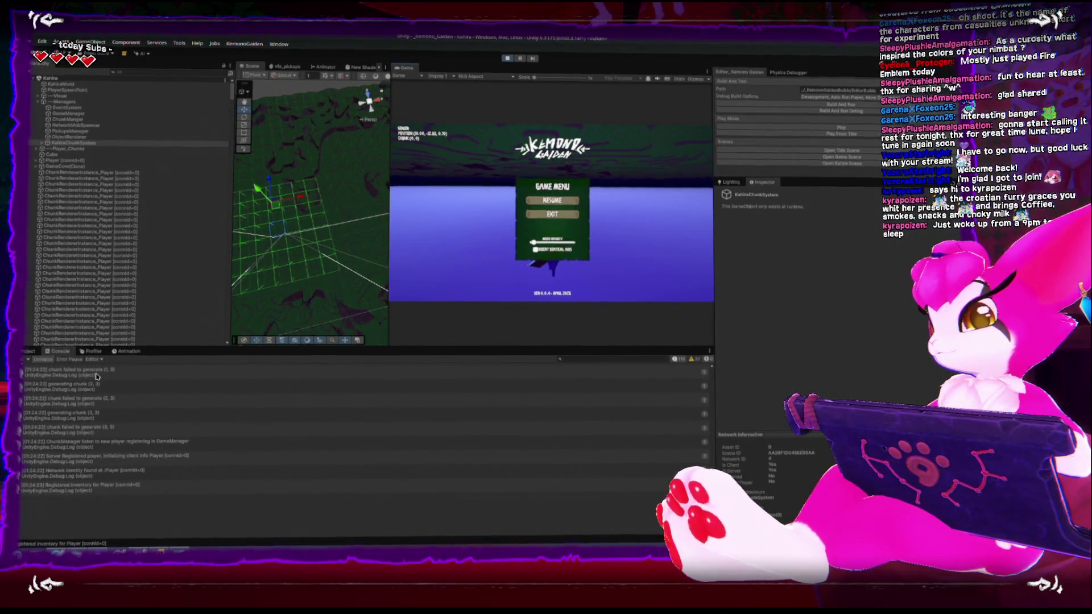
scroll(97, 378, up, 3)
scroll(96, 379, up, 5)
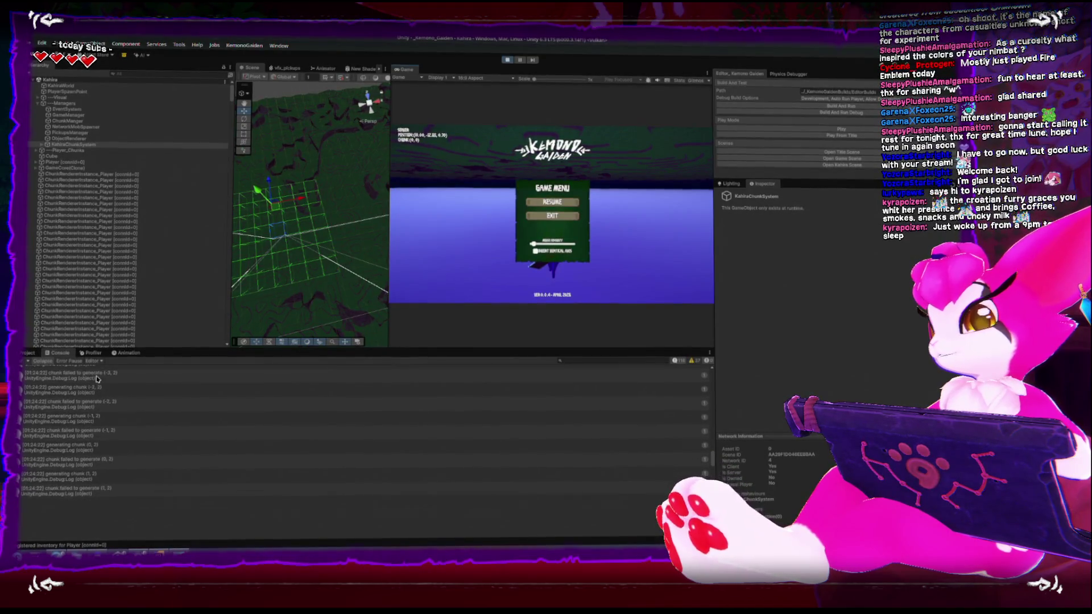
scroll(97, 378, up, 5)
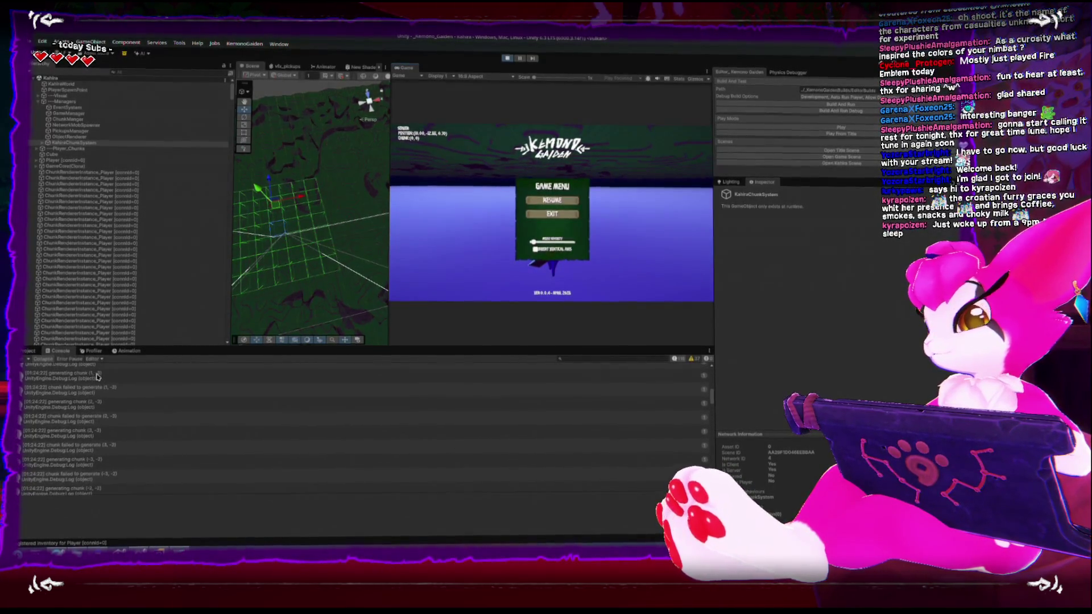
click(131, 412)
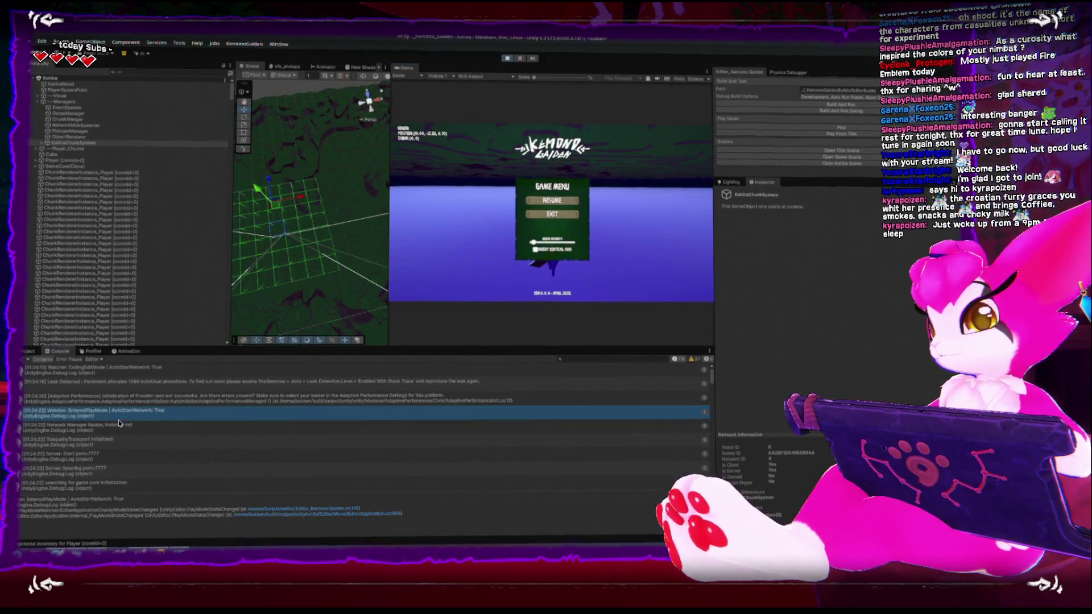
click(117, 441)
click(108, 459)
scroll(108, 466, down, 4)
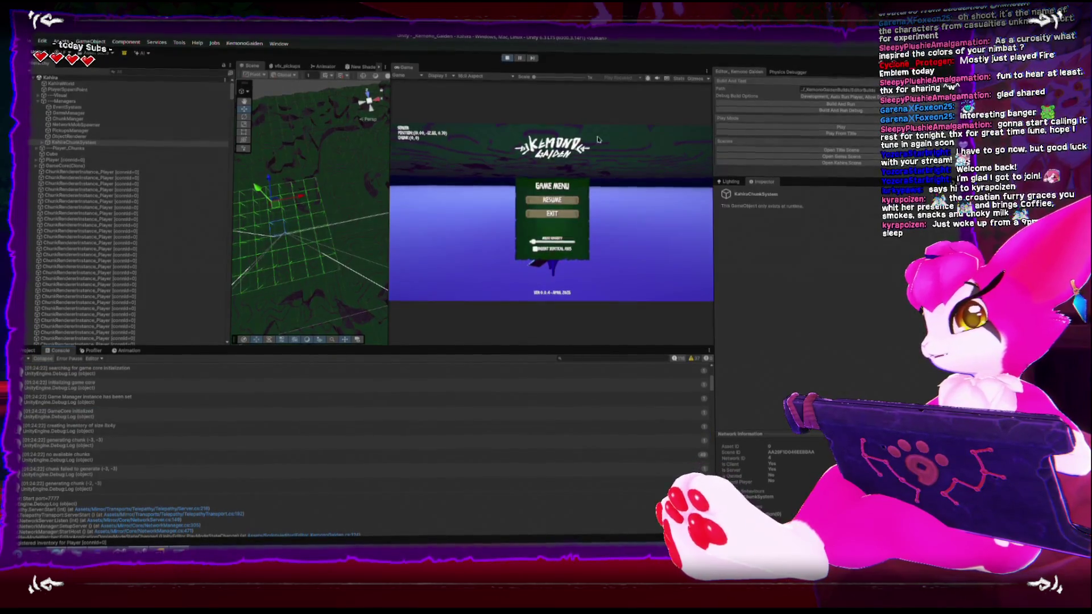
click(505, 58)
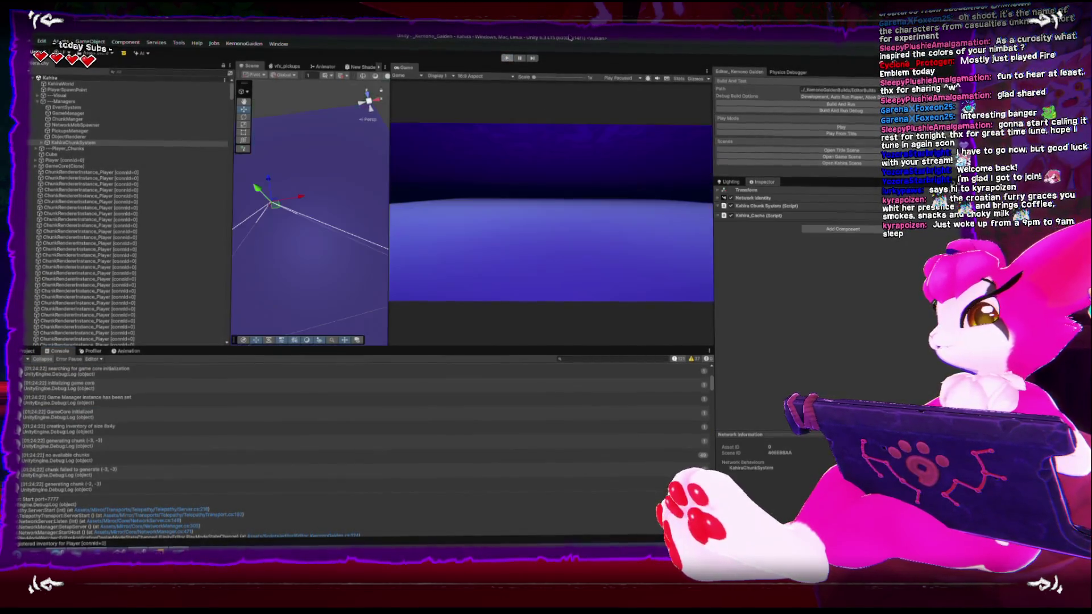
key(super+Down)
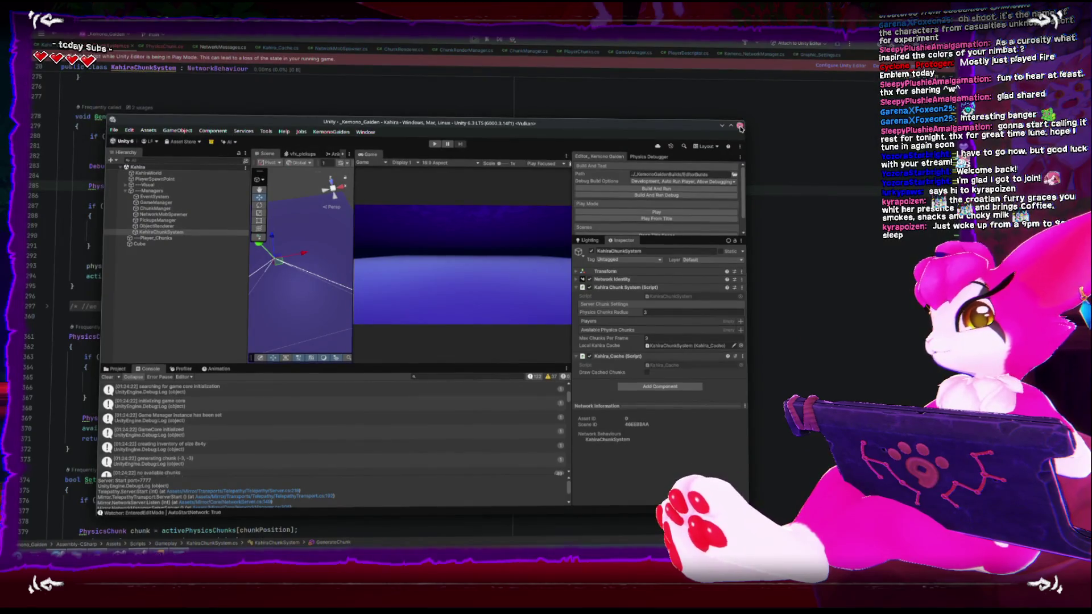
Close Unity Editor and Rider, dismiss the update window, and launch Unity Hub via a 'hub' search.
click(740, 127)
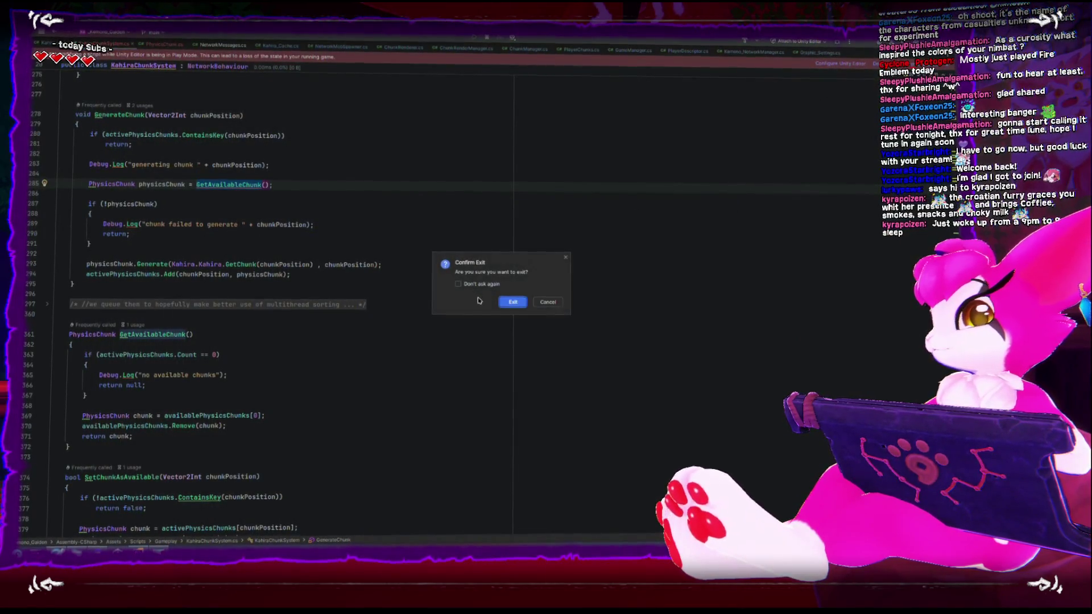
click(512, 302)
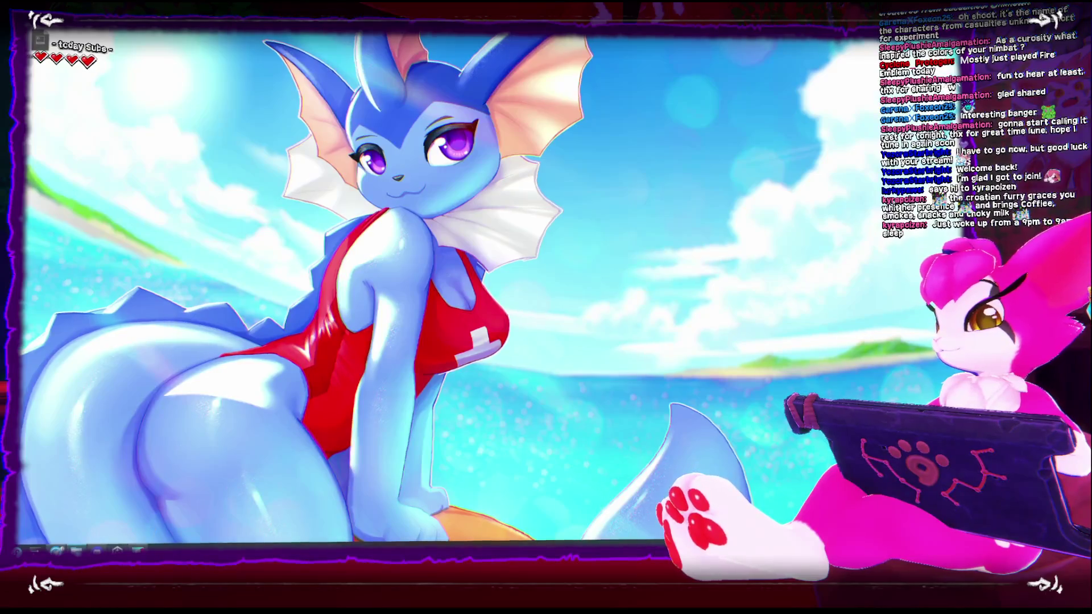
click(412, 258)
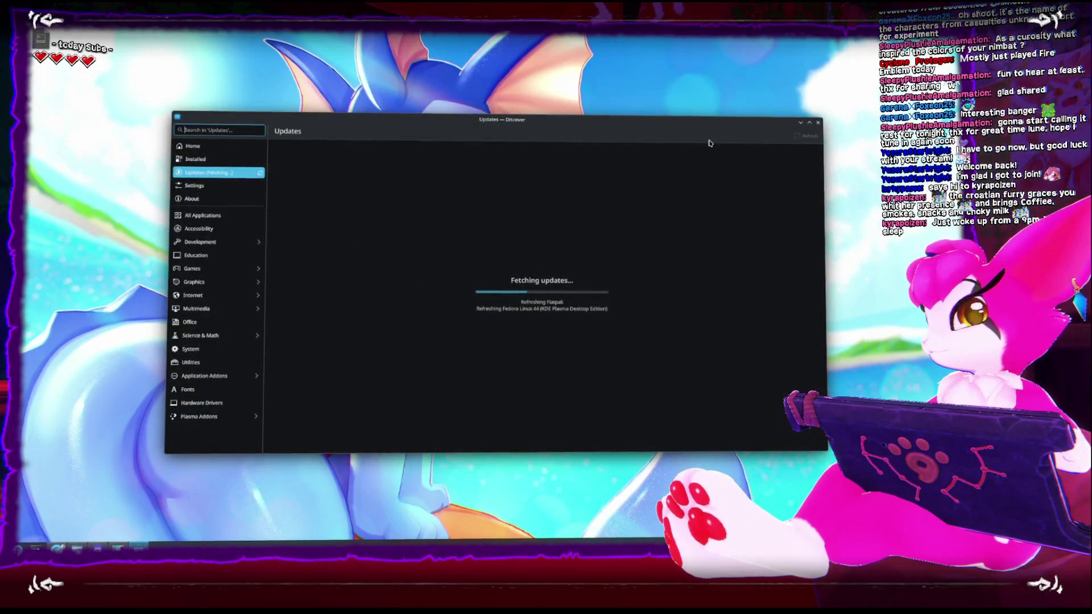
click(817, 124)
key(super)
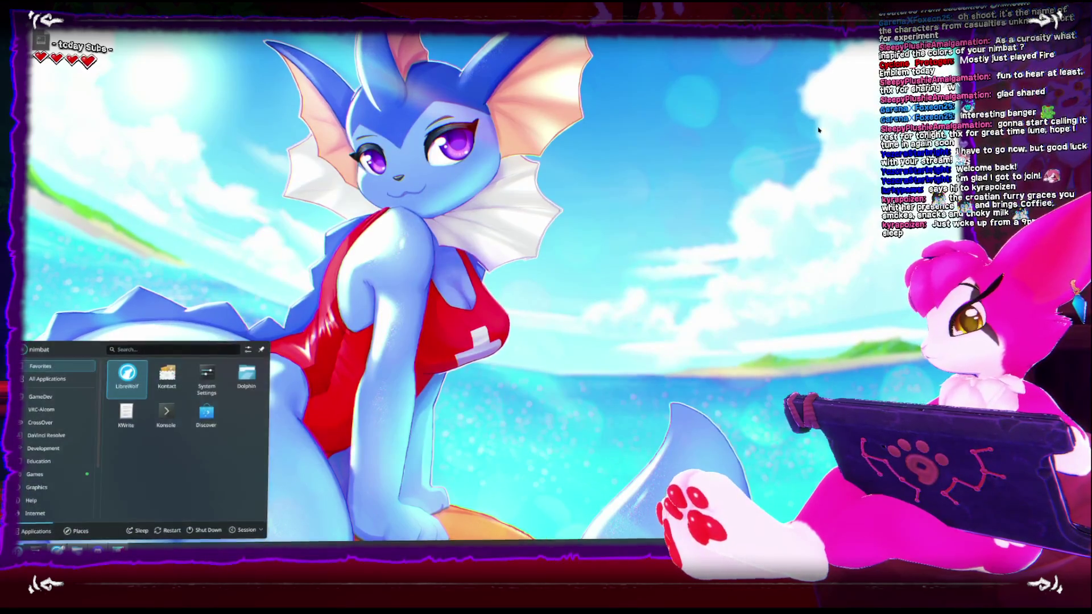
text(hub)
key(Return)
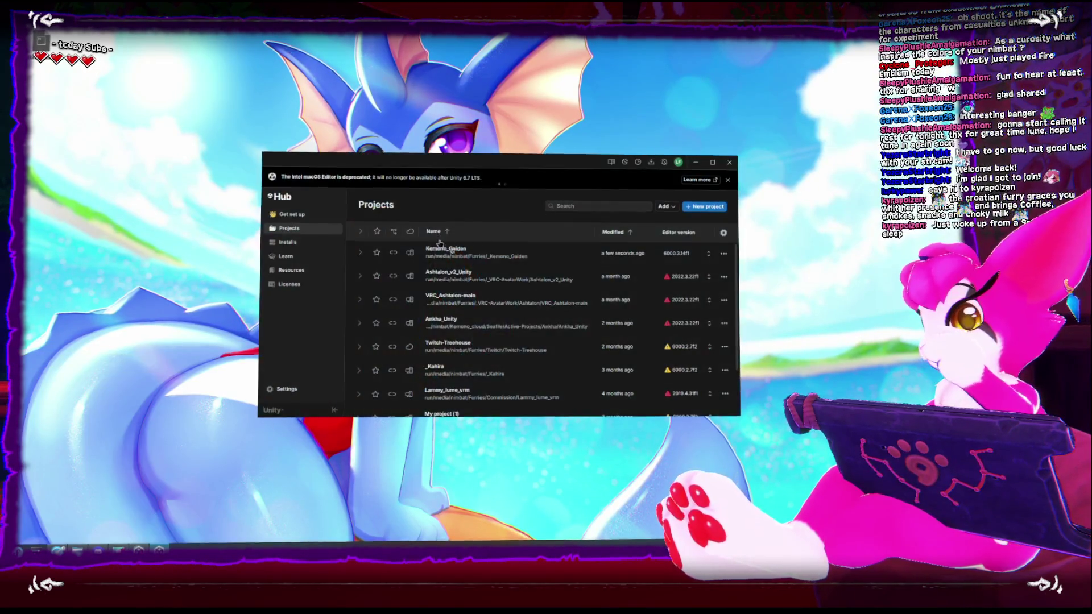
Open the _Kemono_Gaiden project from the Hub list and start Play mode.
click(458, 254)
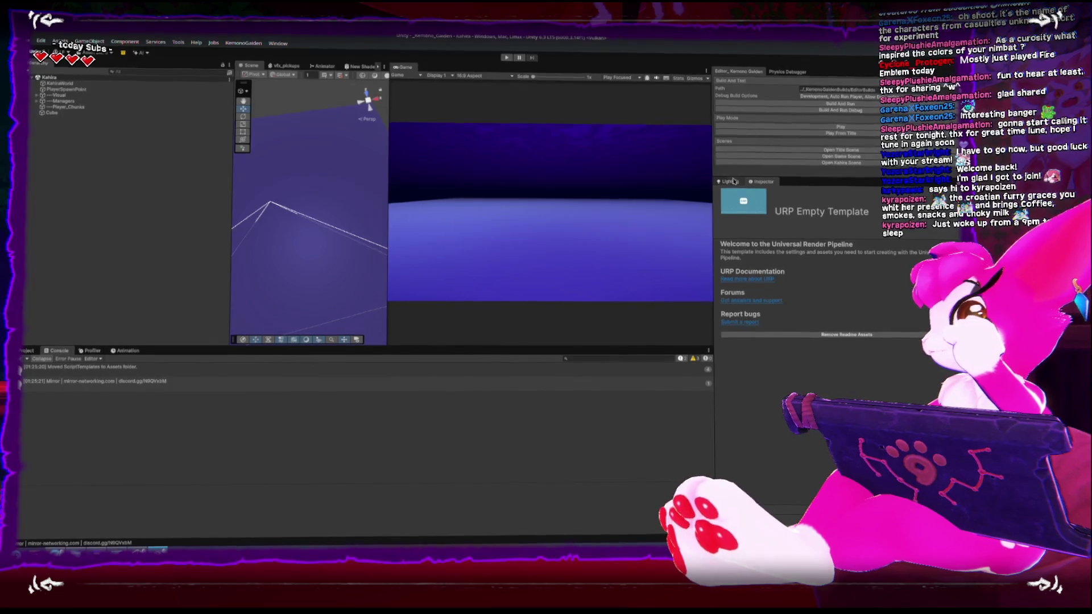
click(730, 126)
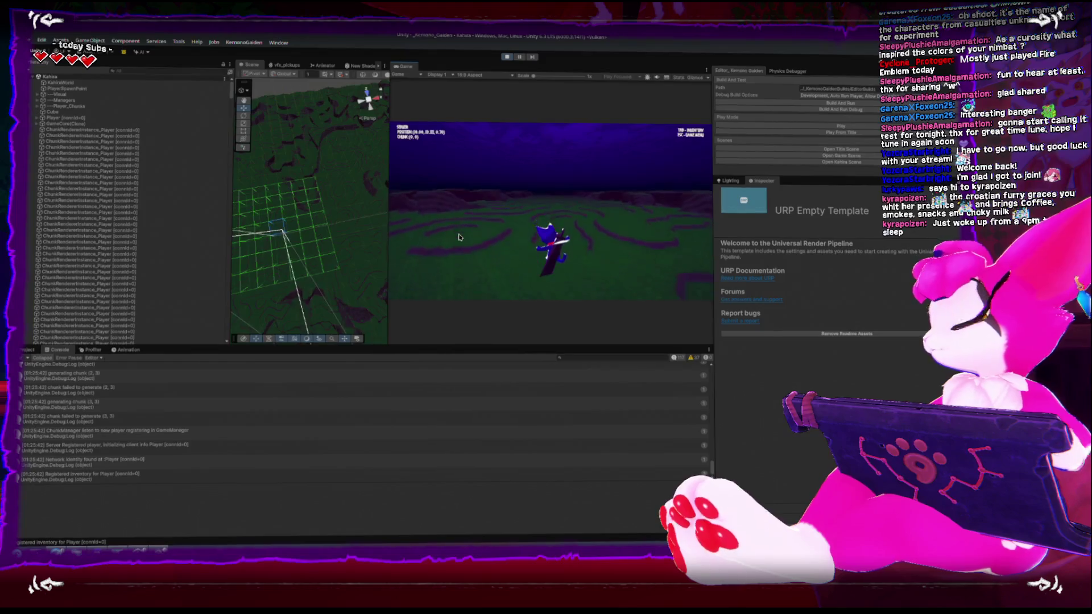
Stop the game, then open the source of the 'chunk failed to generate (-3, 3)' Console entry.
key(Escape)
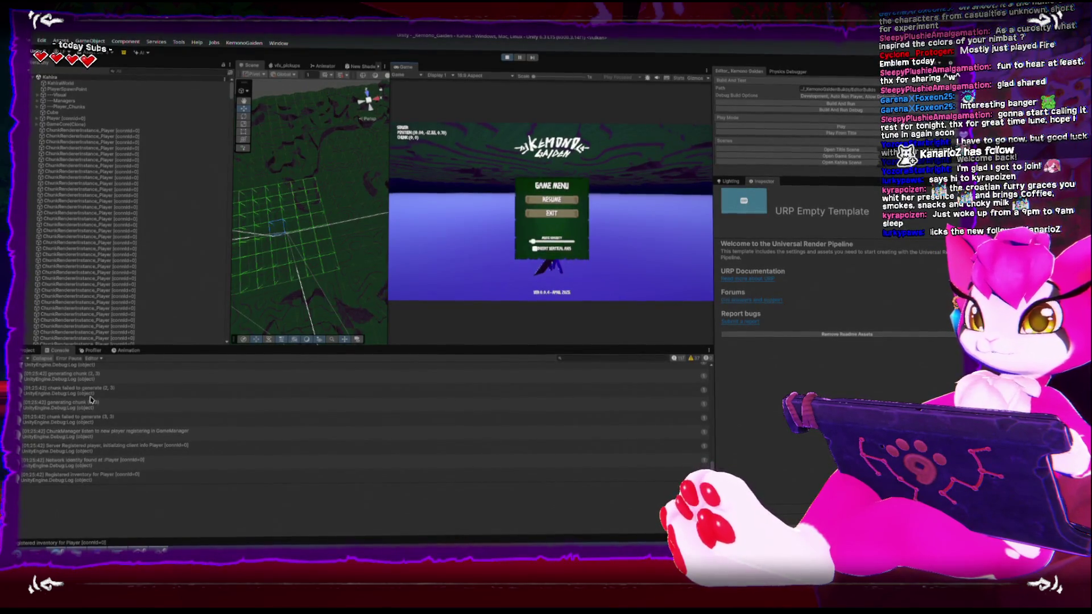
click(508, 60)
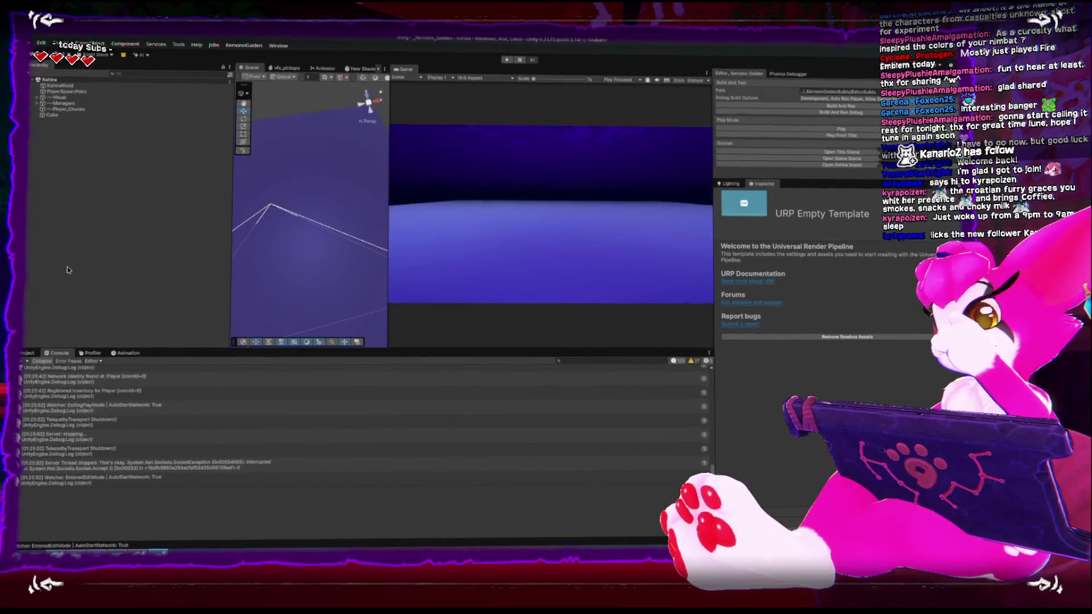
scroll(125, 427, up, 5)
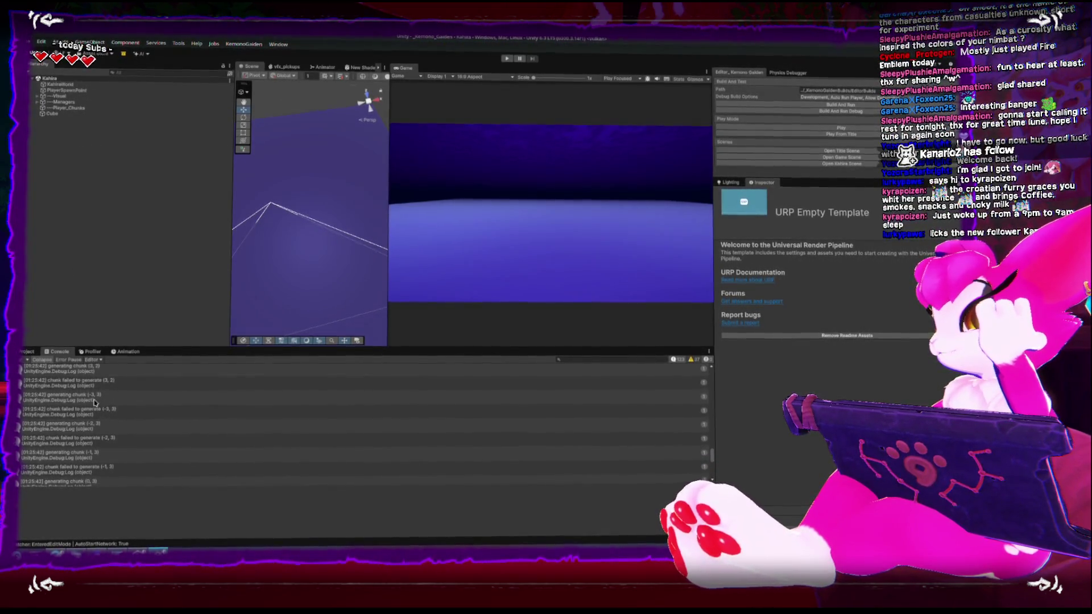
click(91, 396)
click(89, 414)
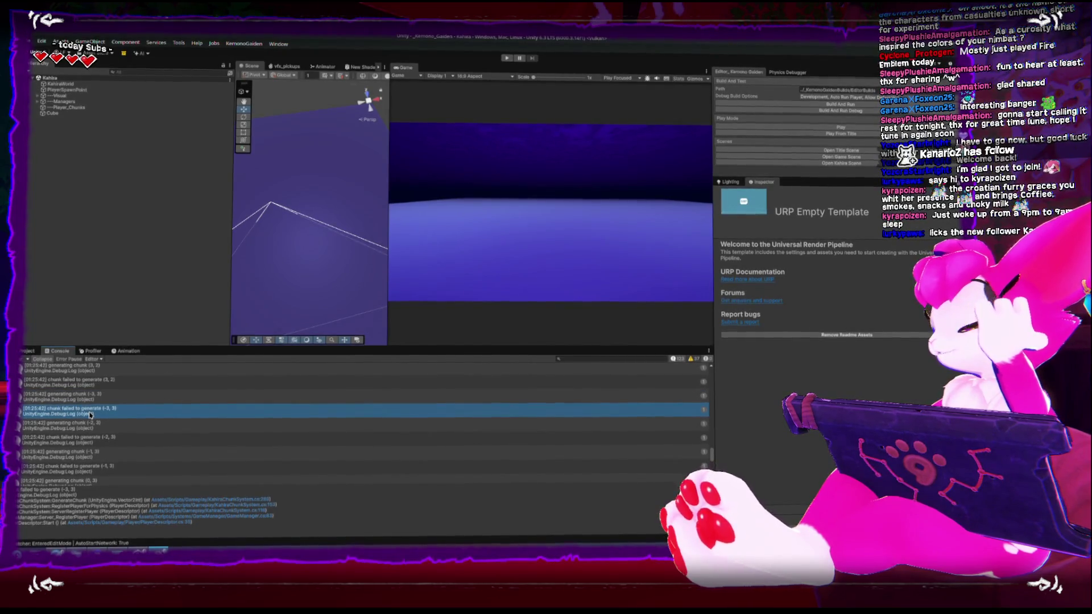
double_click(89, 414)
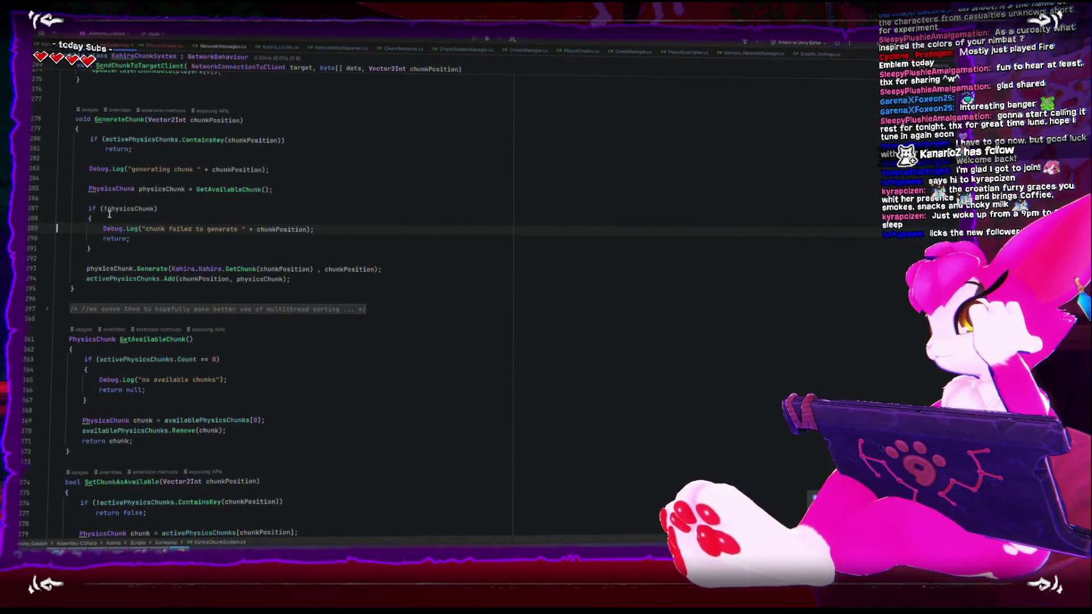
Trace physicsChunk through the GetAvailableChunk call to its empty-list check.
double_click(114, 209)
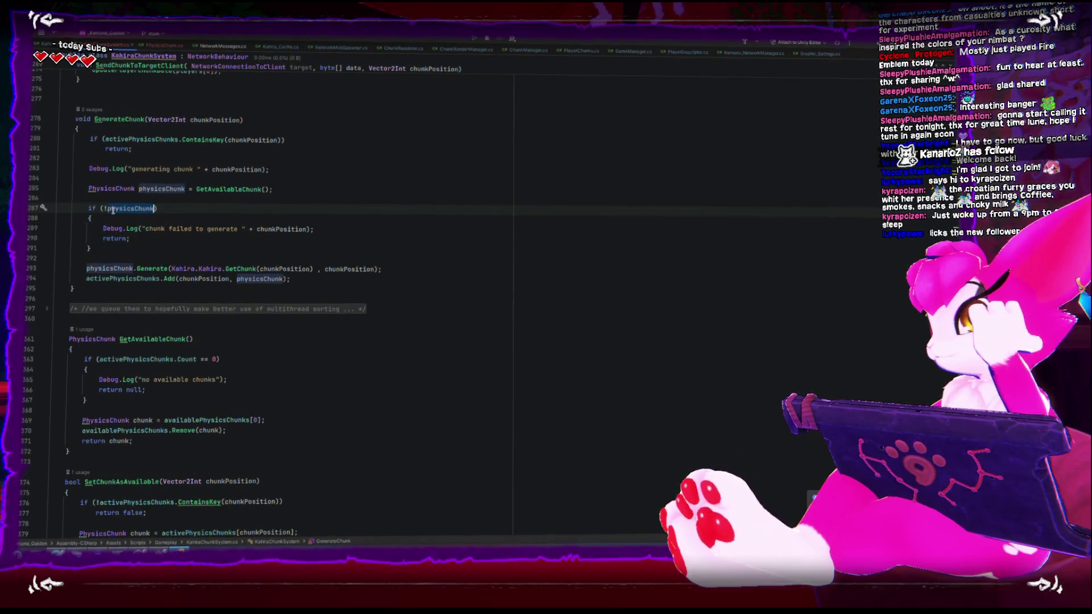
click(217, 191)
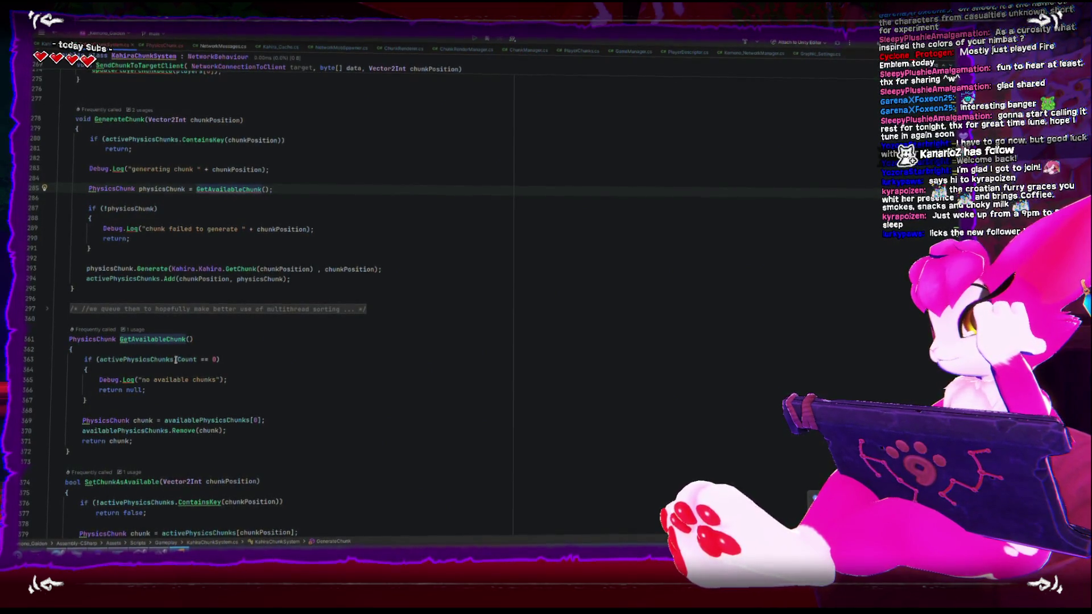
click(206, 361)
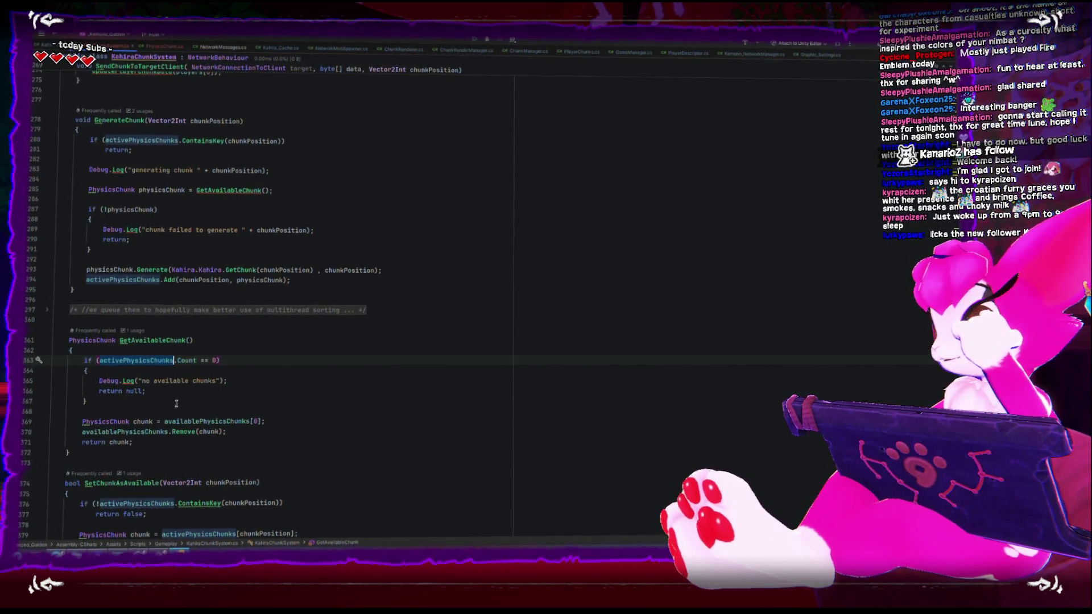
Wrap the if (activePhysicsChunks.Count == 0) block in a /* */ block comment.
click(95, 352)
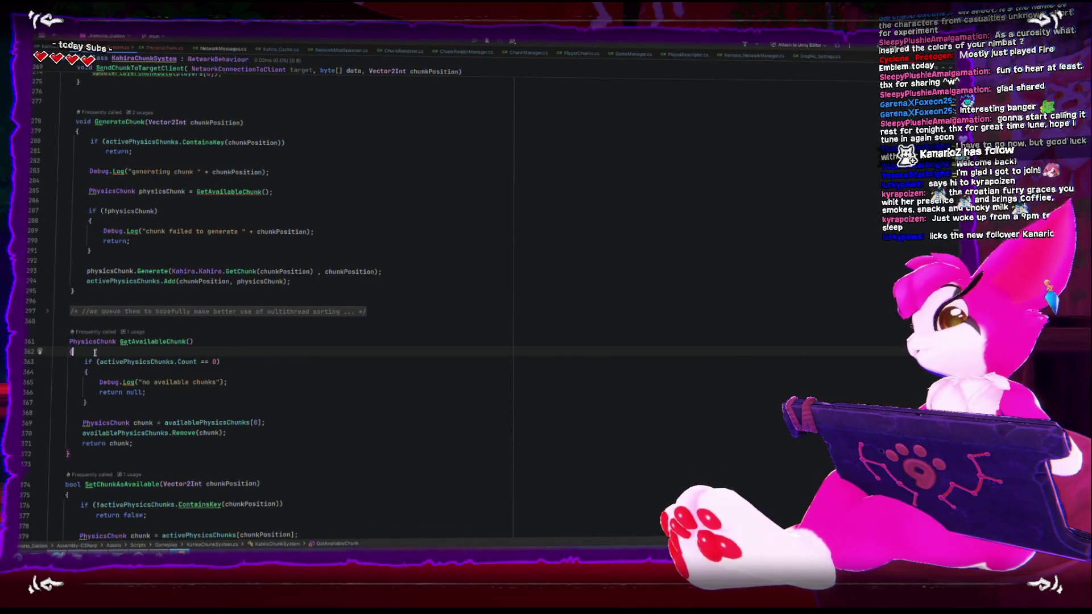
key(Return)
text(/*)
click(121, 411)
text(*)
key(Return)
text(/)
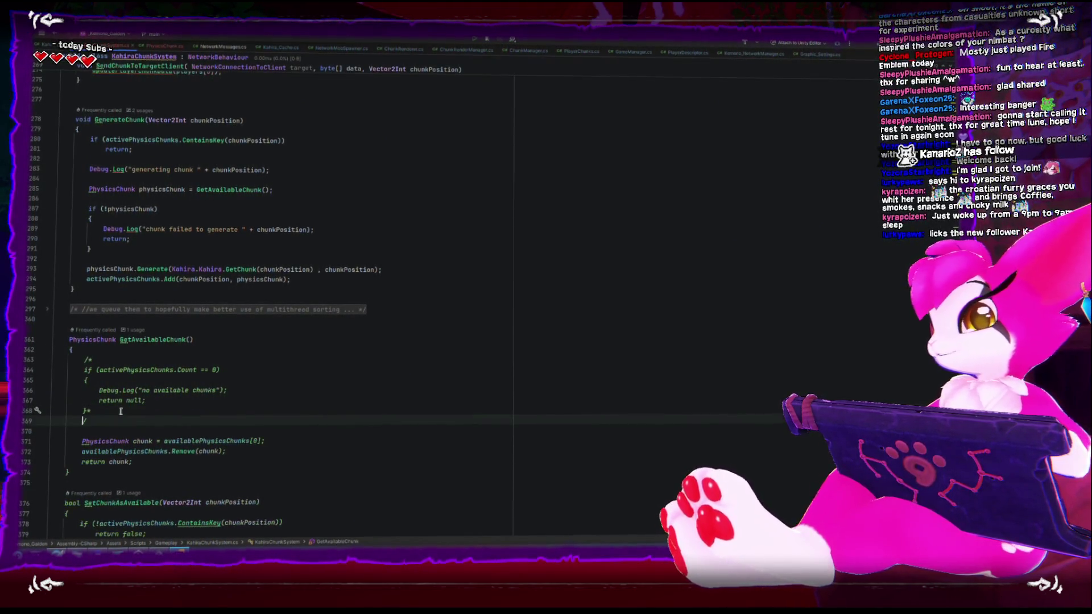
key(BackSpace)
key(Left)
key(Return)
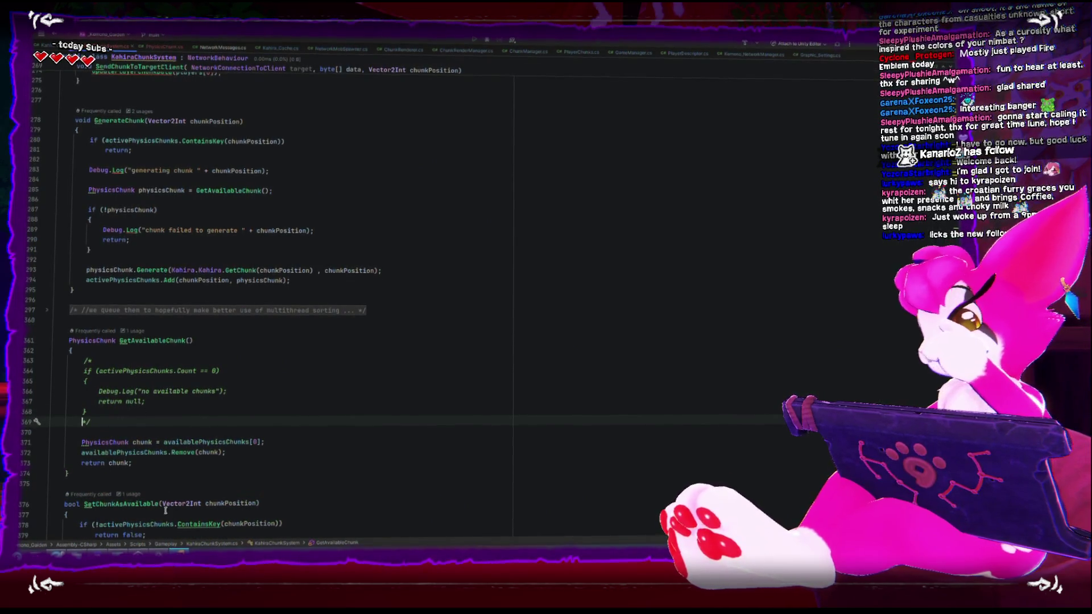
key(alt+Tab)
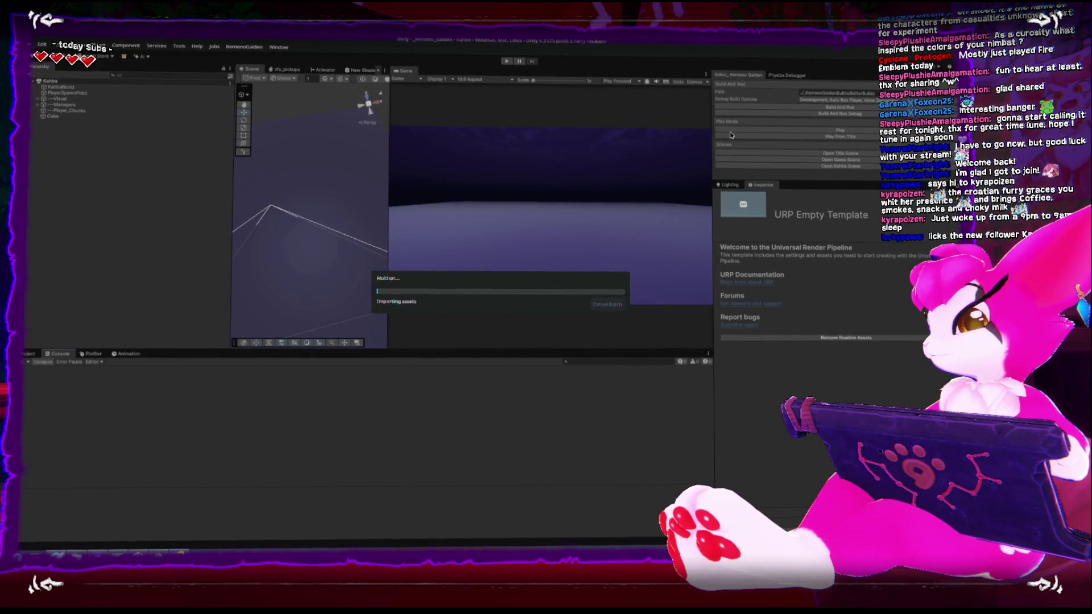
Play-test chunk generation with the check disabled, pause with Esc, then return to Rider.
click(731, 131)
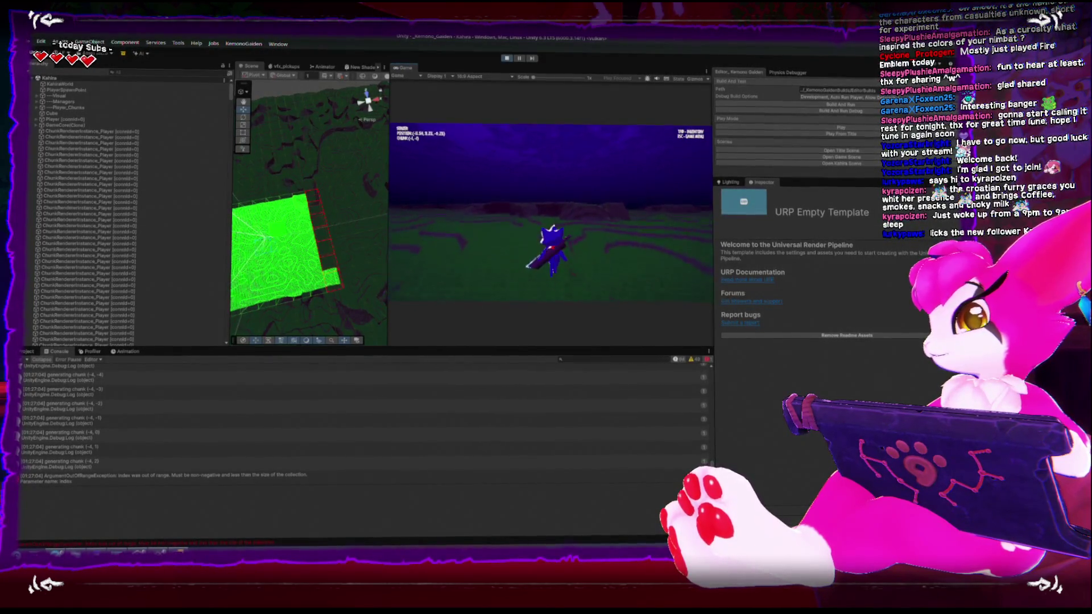
key(Escape)
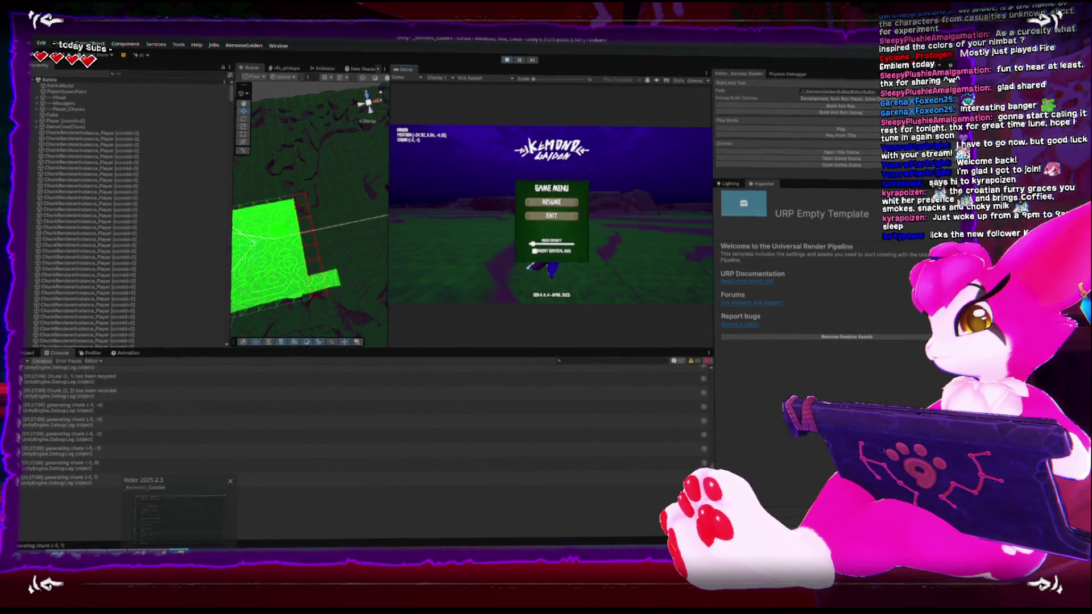
click(173, 519)
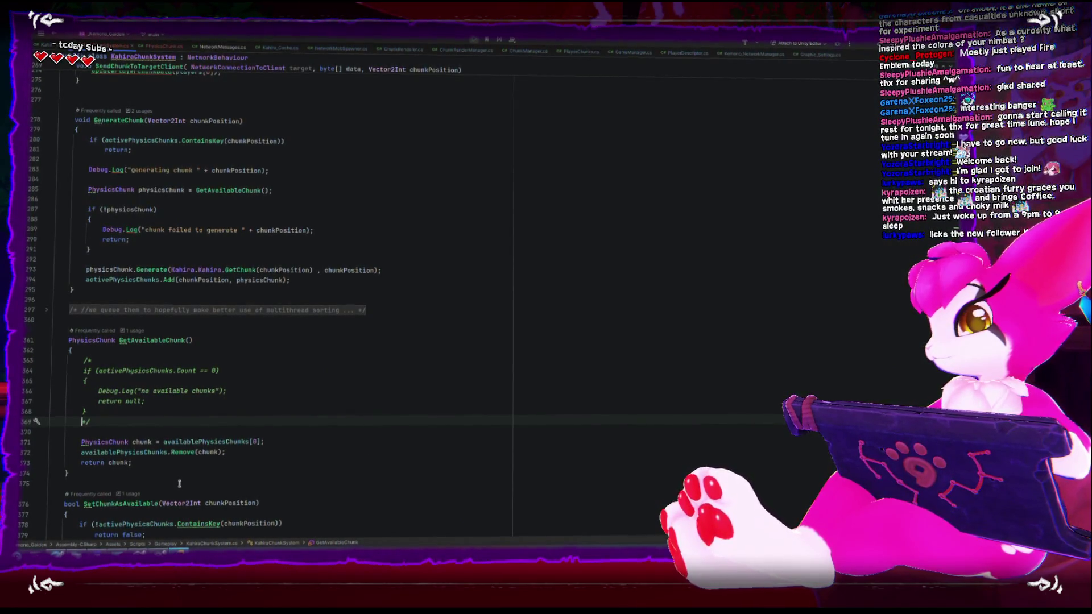
Review how availablePhysicsChunks and activePhysicsChunks are used in the chunk code.
double_click(200, 443)
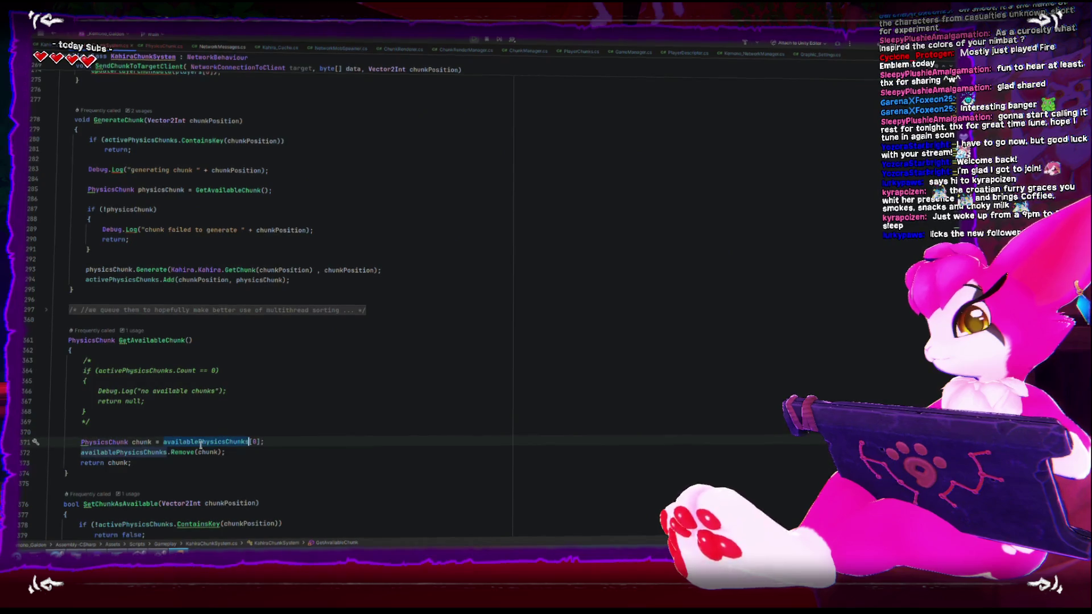
double_click(150, 451)
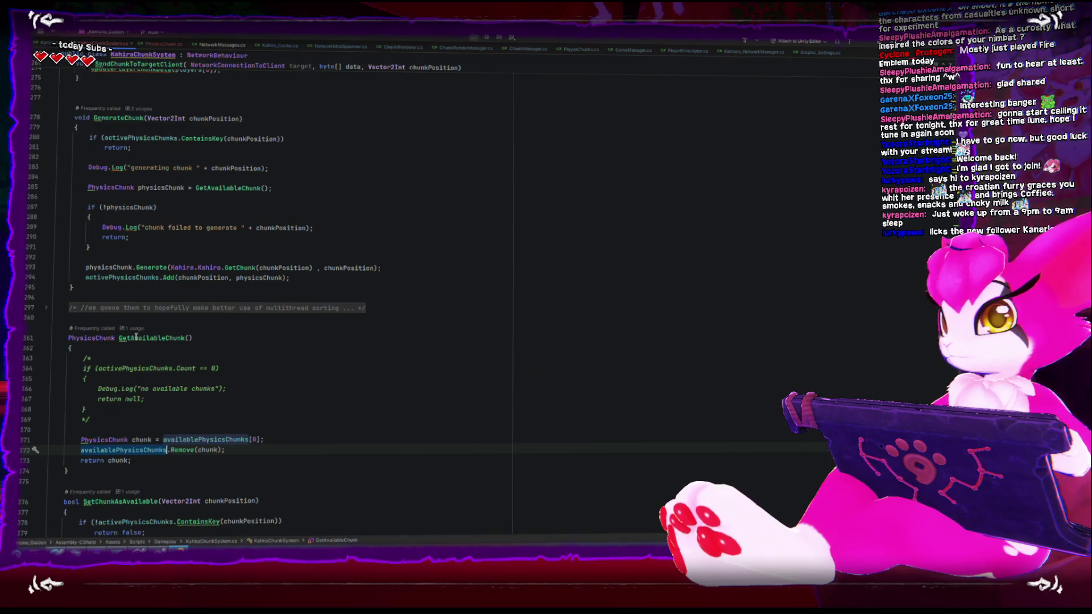
click(179, 139)
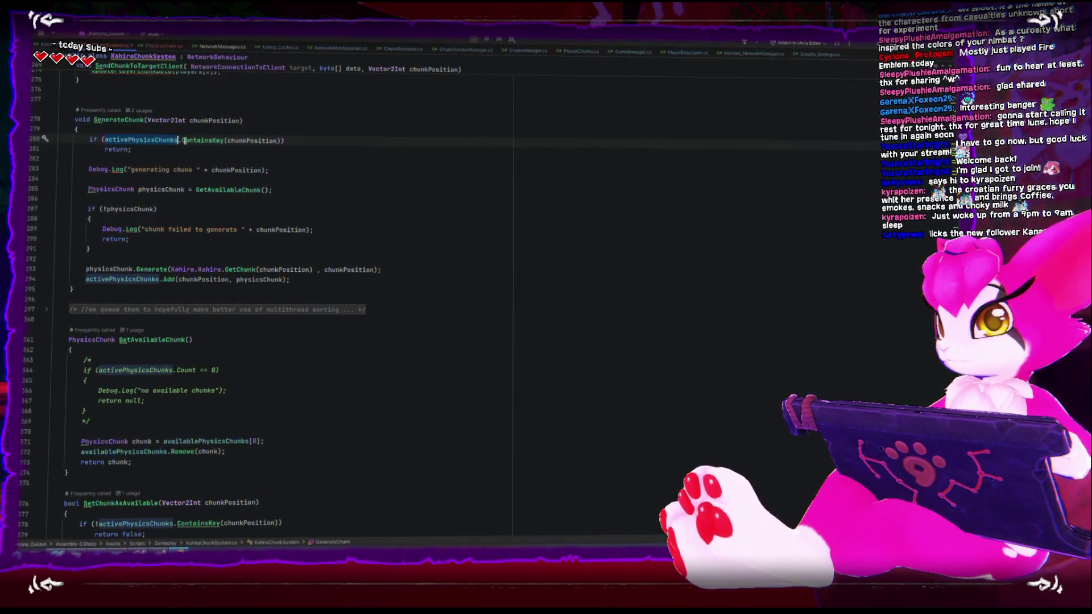
mouse_move(194, 140)
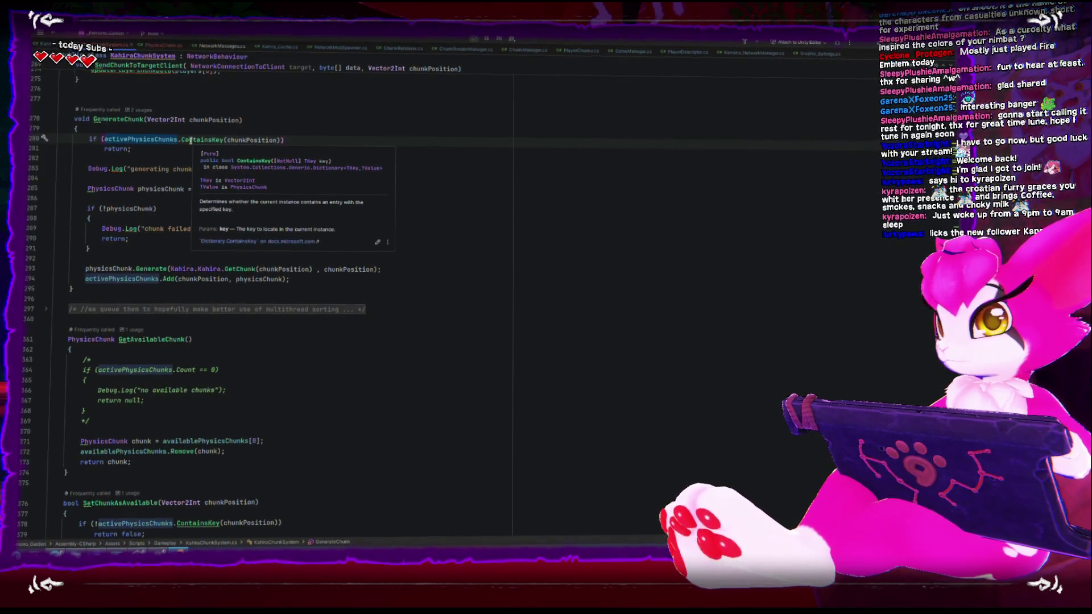
Remove the /* */ markers and make the guard test availablePhysicsChunks.Count == 0.
click(106, 418)
key(BackSpace)
key(BackSpace)
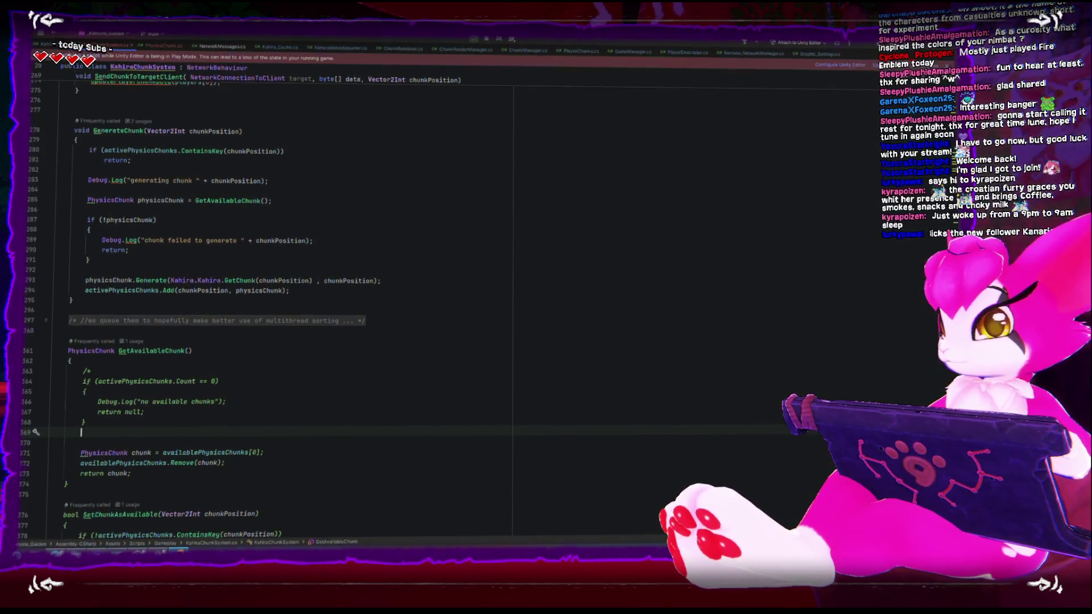
key(Up)
key(Up)
key(Up)
key(BackSpace)
key(BackSpace)
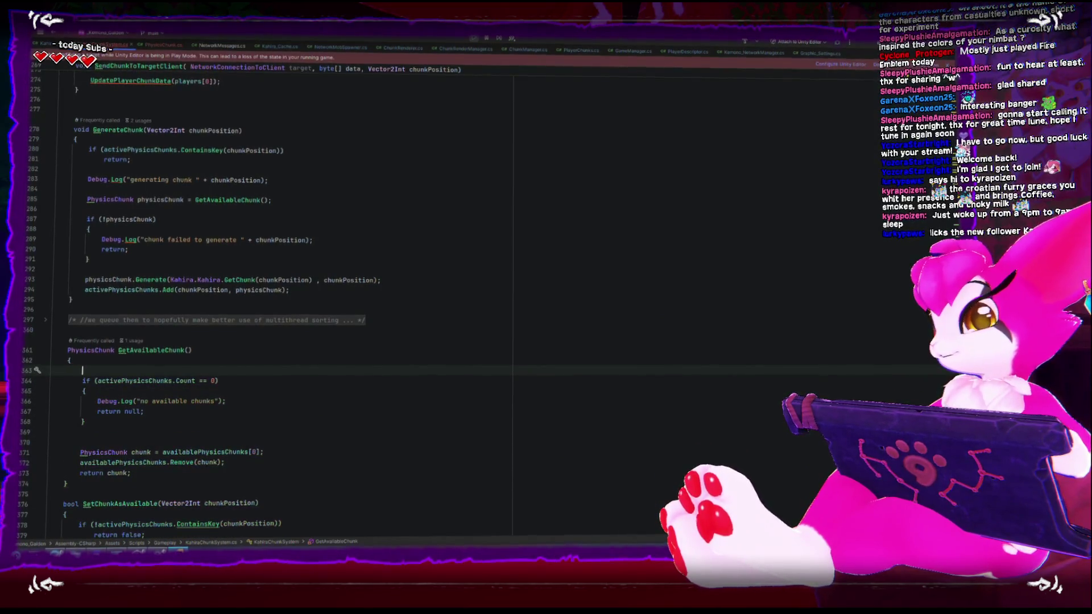
double_click(121, 381)
text(av)
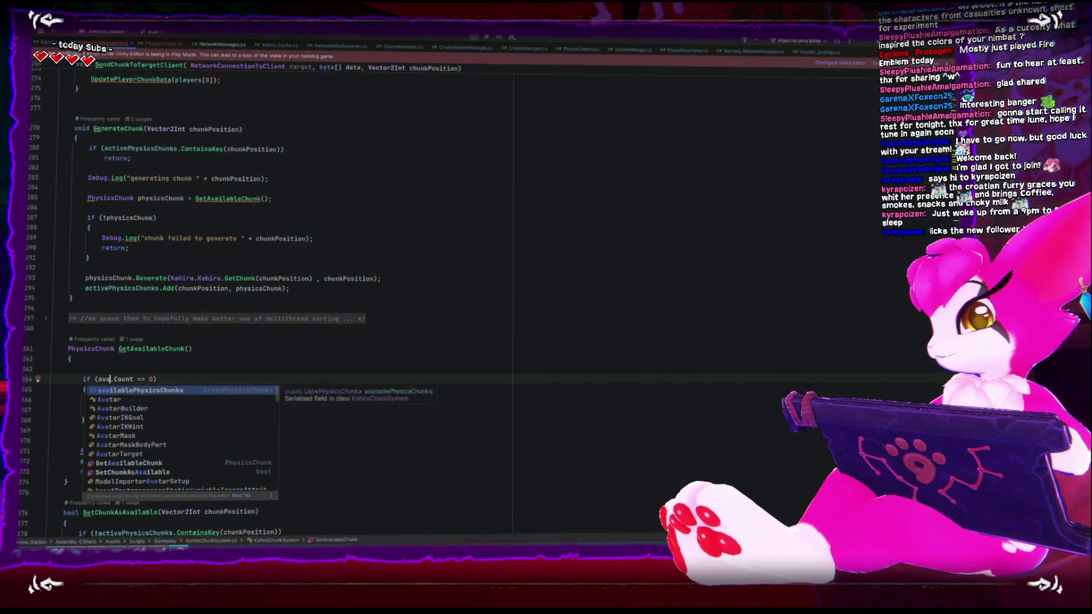
key(Return)
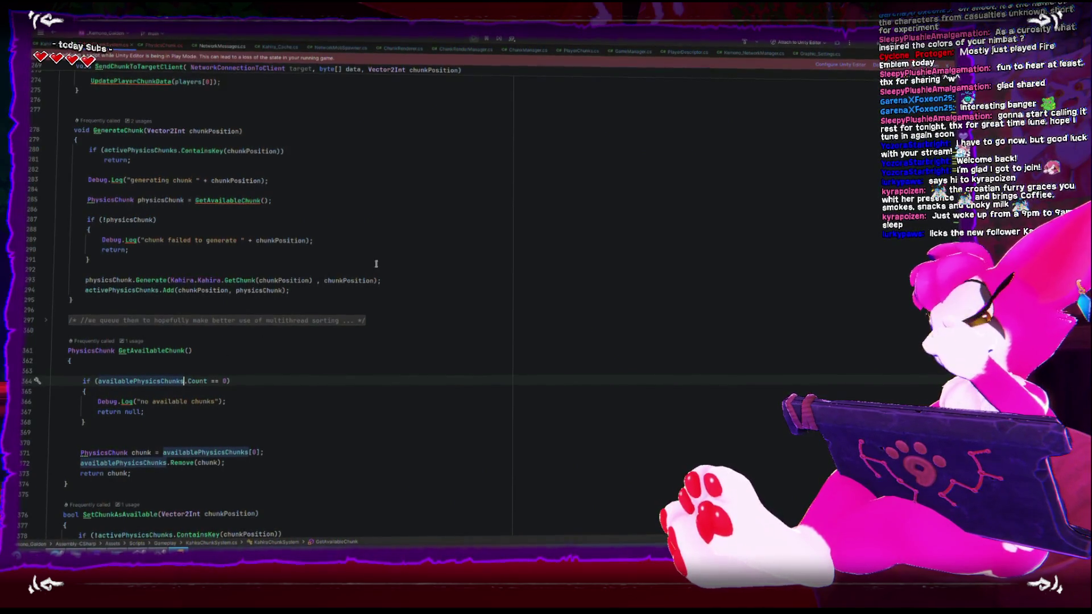
key(alt+Tab)
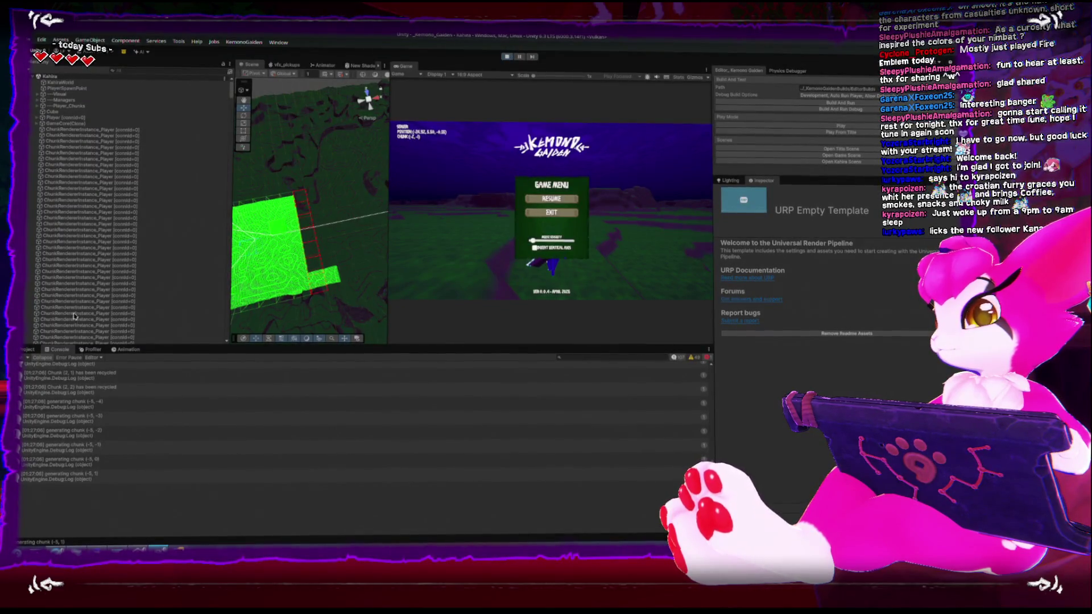
Clear the Console and restart Play mode from scratch.
click(23, 357)
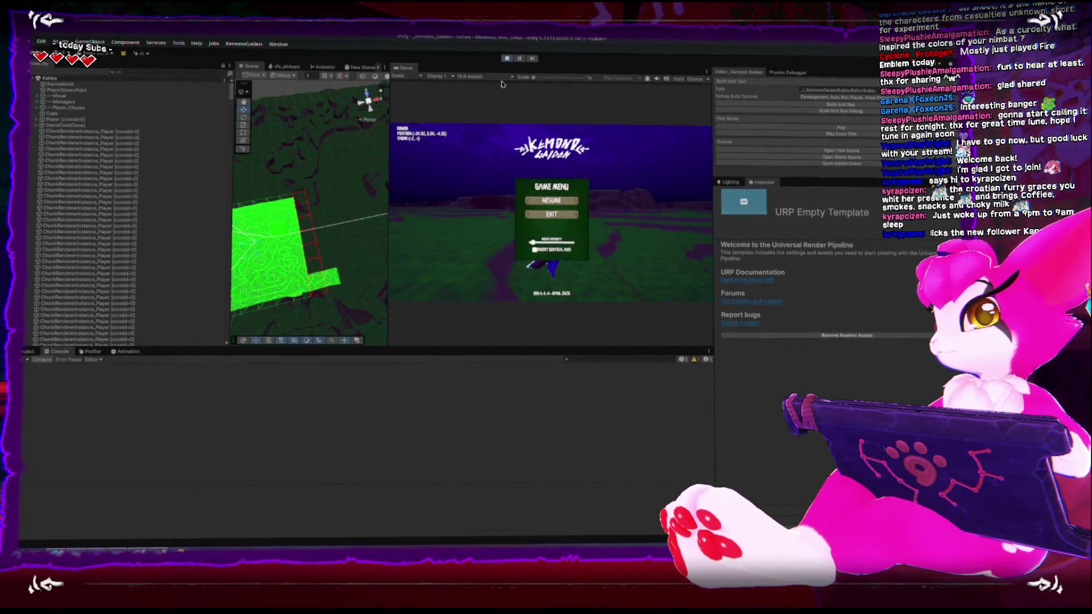
click(507, 59)
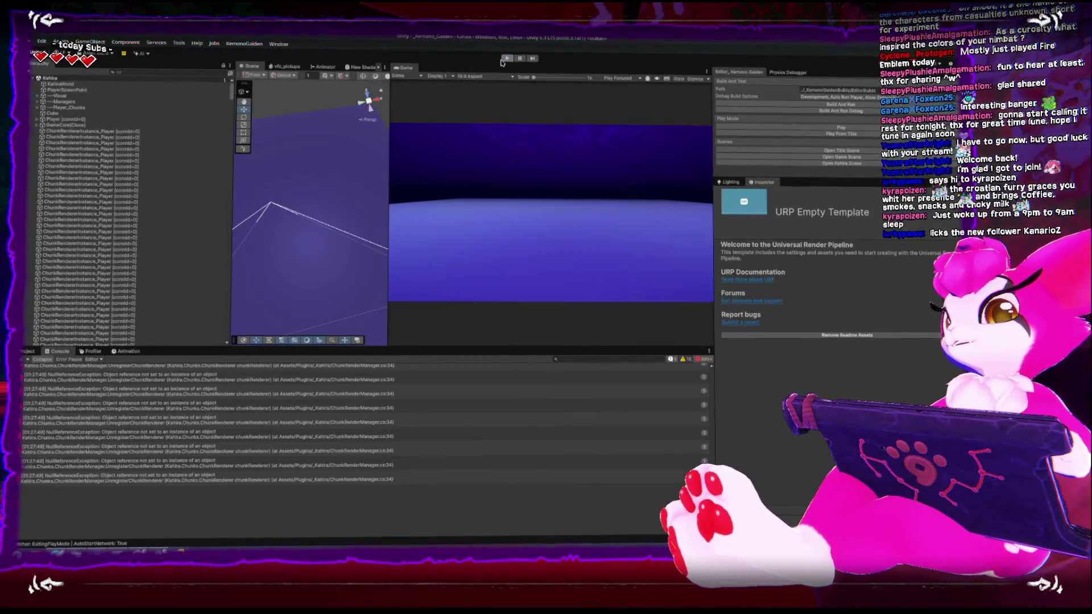
click(23, 359)
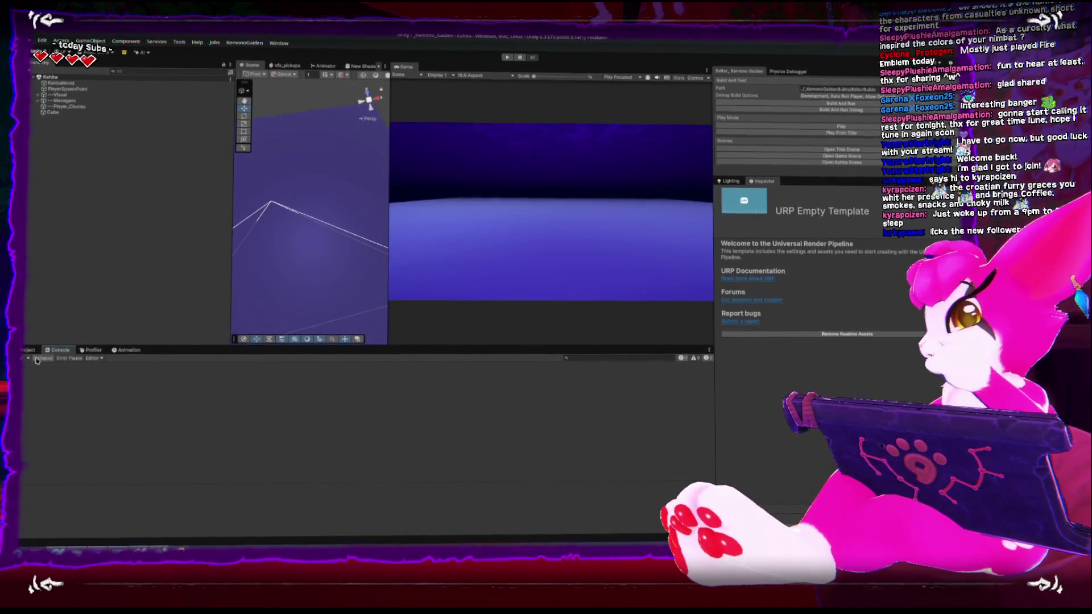
click(780, 124)
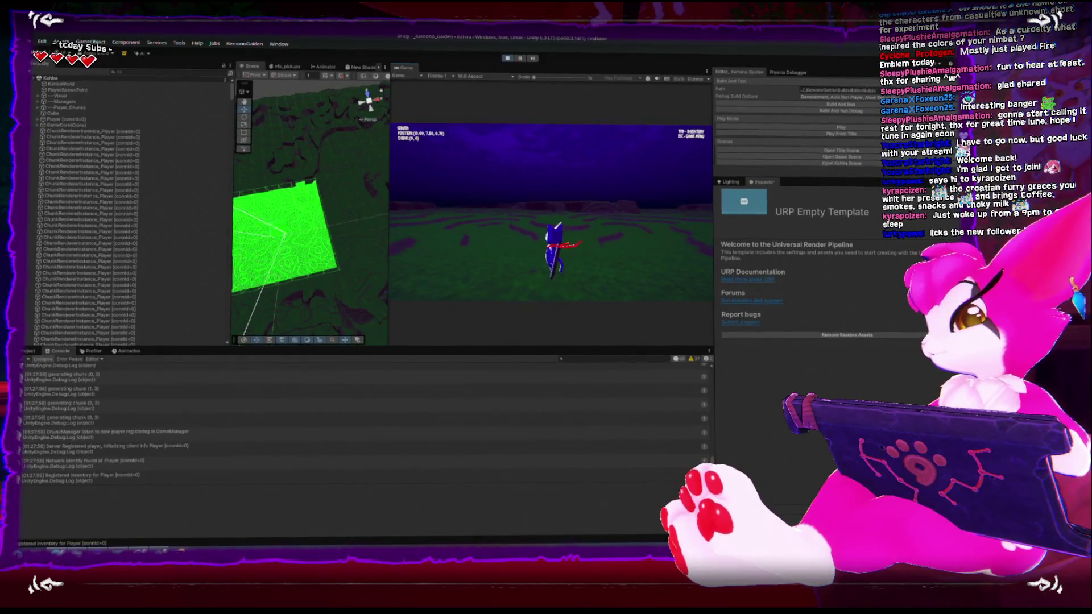
Resume the game, walk forward with W, then pause with the Esc game menu.
key(Escape)
click(23, 359)
click(552, 200)
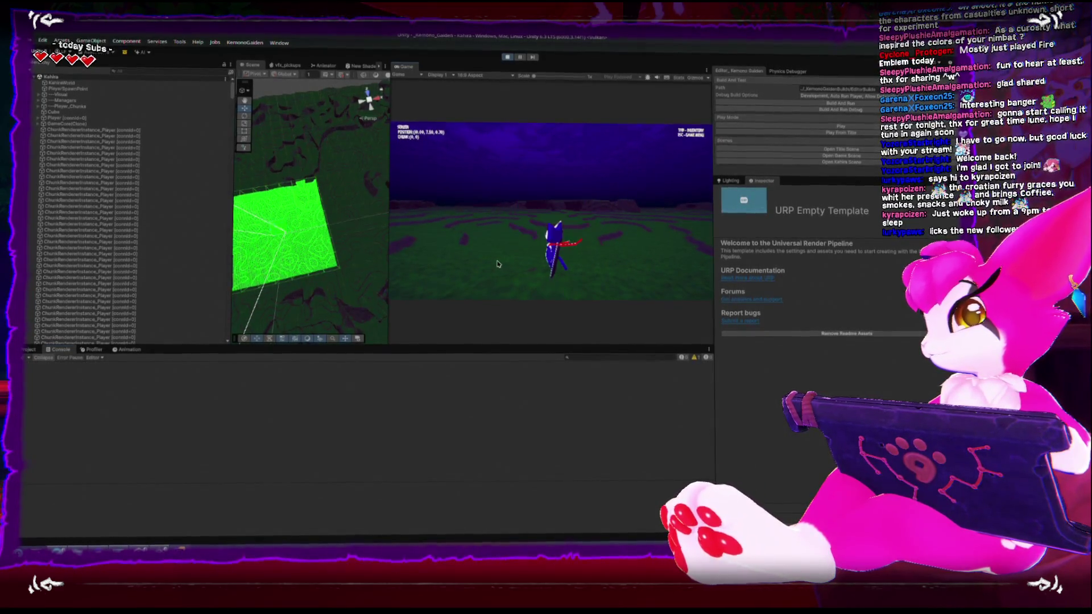
key(w)
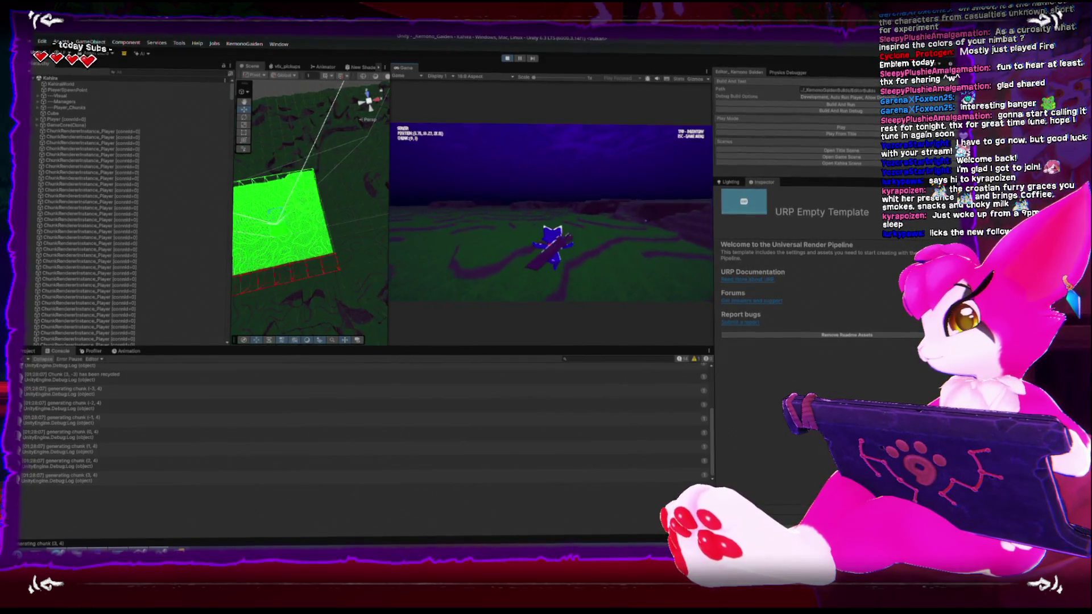
key(Escape)
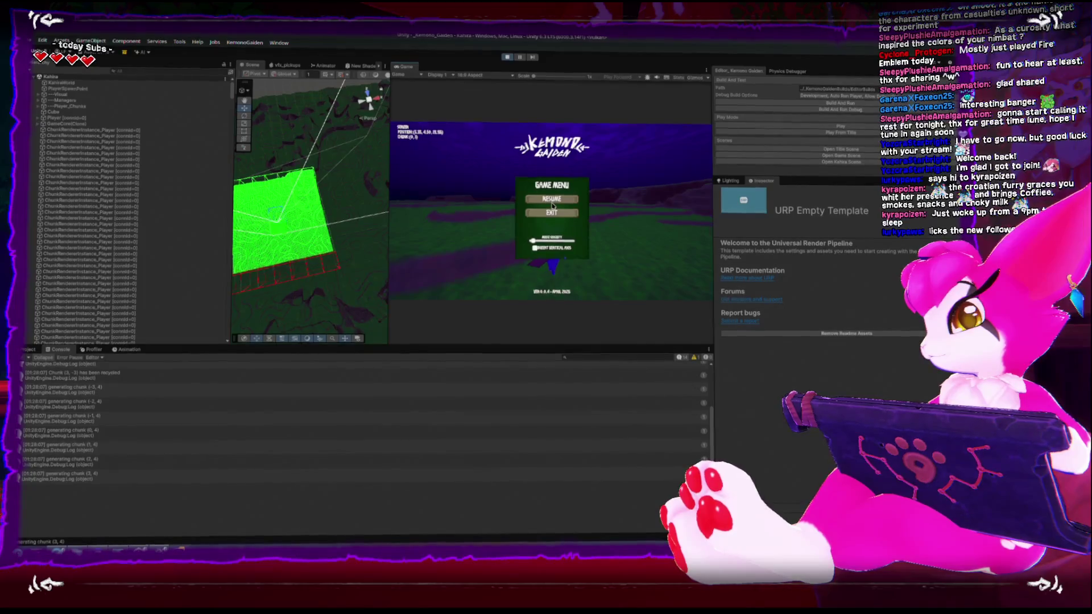
click(552, 201)
key(Escape)
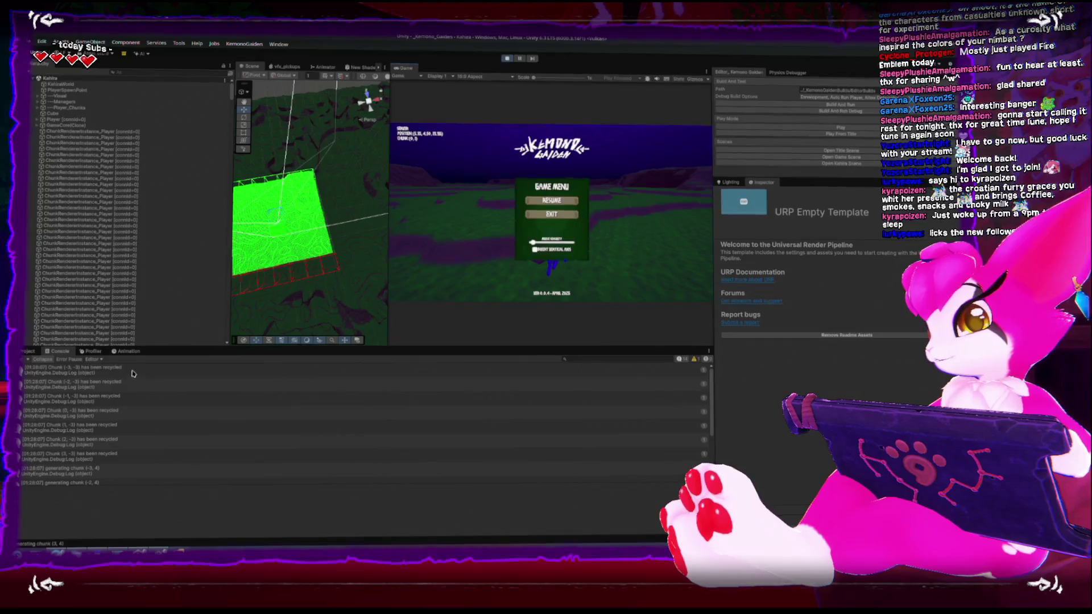
Review the Chunk (3,-3) recycled and generating chunk (3, 4) entries, then pause again.
click(133, 374)
click(112, 455)
scroll(108, 433, down, 3)
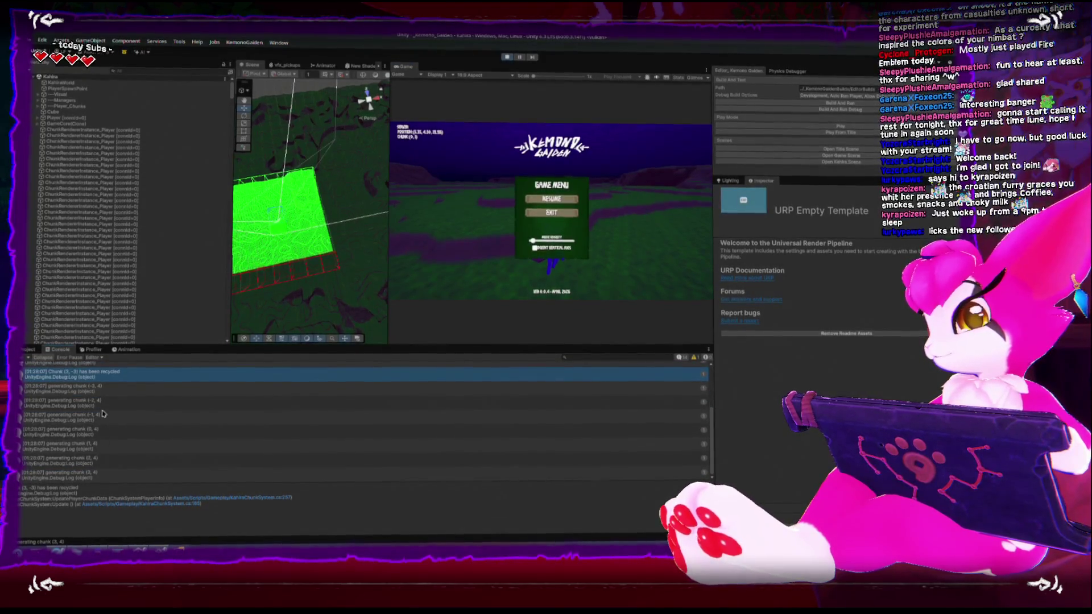
click(102, 477)
key(Escape)
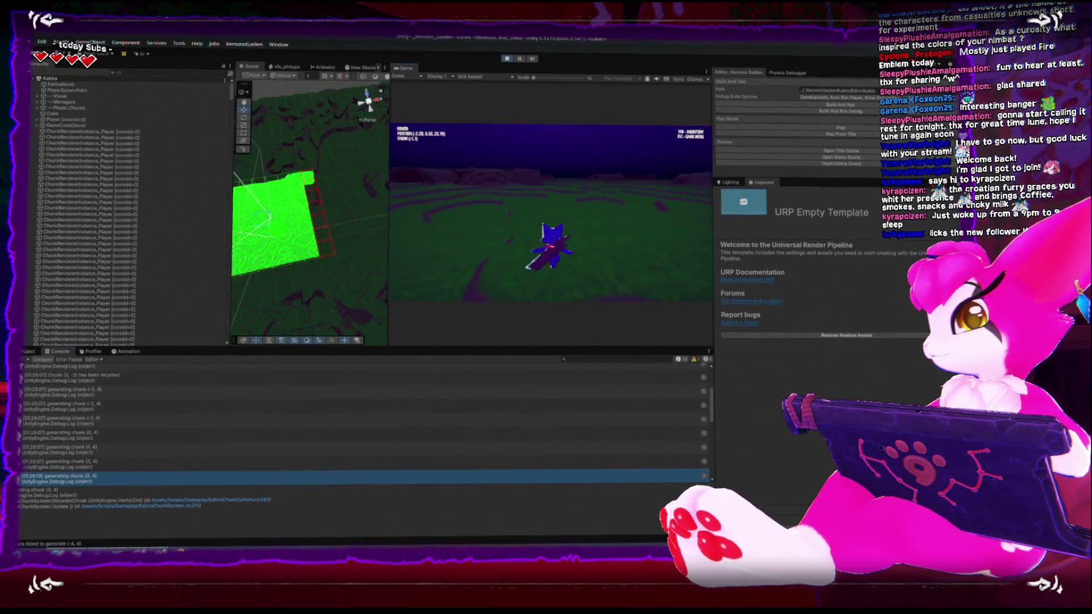
key(Escape)
Step through the recycled entries from Chunk (3, 0) down to generating chunk (-4, -2).
scroll(407, 412, down, 3)
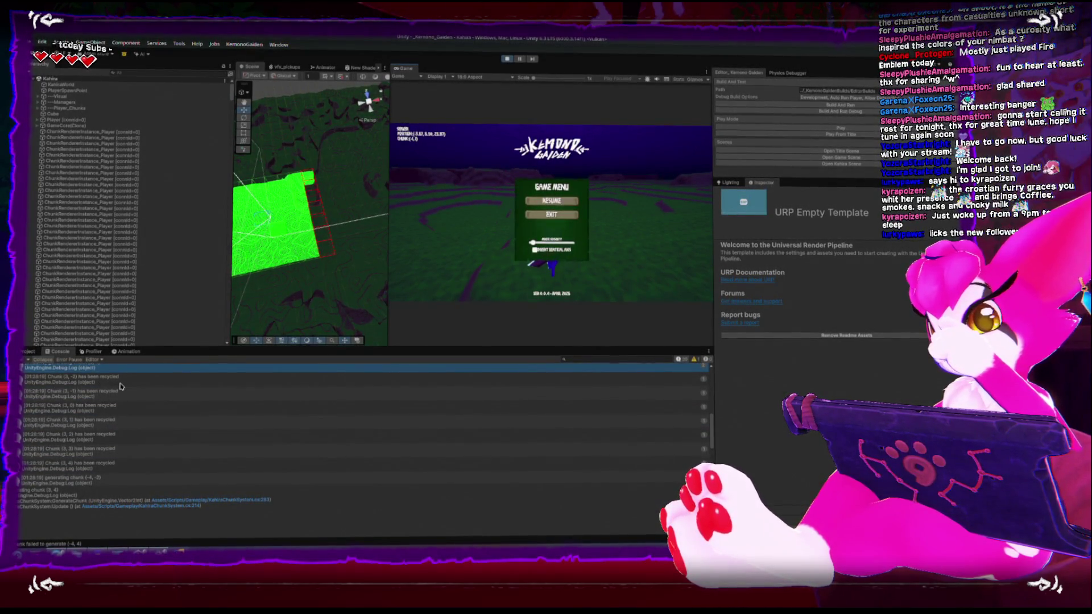
scroll(121, 387, up, 1)
click(110, 431)
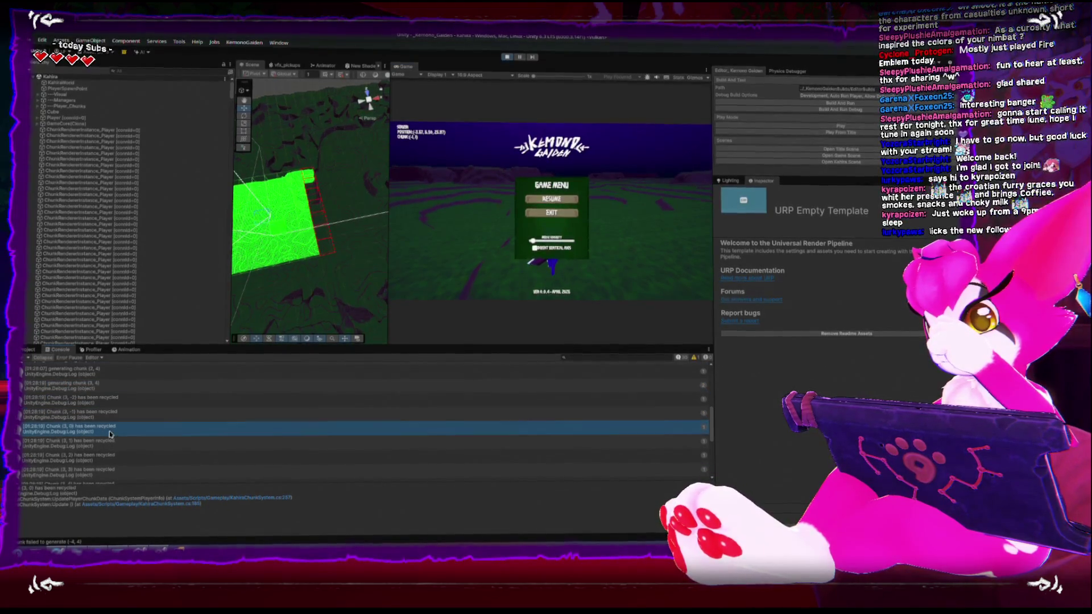
key(Down)
key(Down)
scroll(108, 430, down, 3)
key(Down)
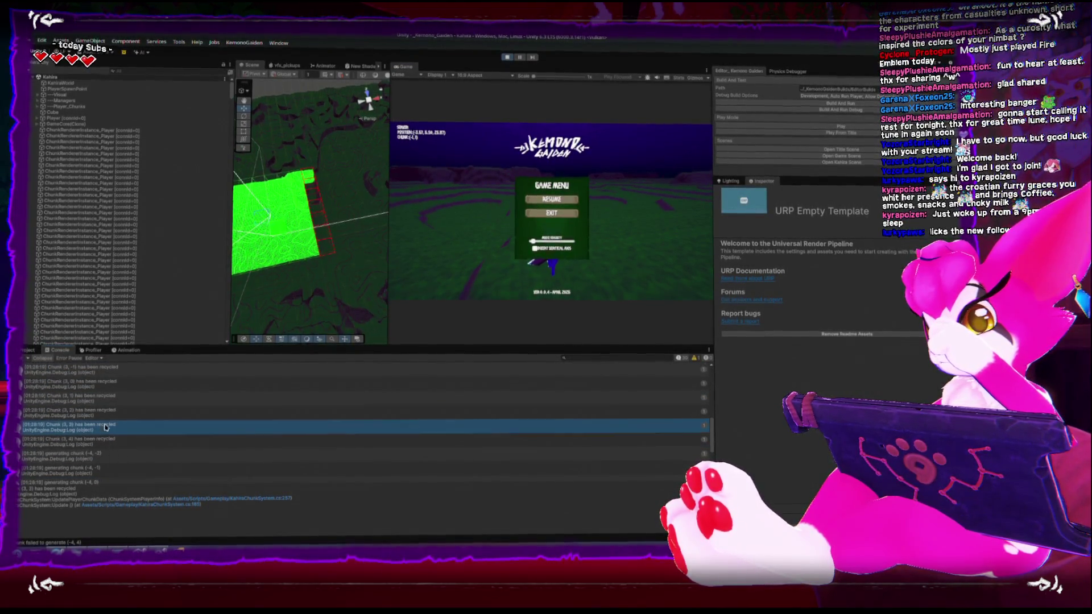
key(Down)
scroll(108, 432, down, 5)
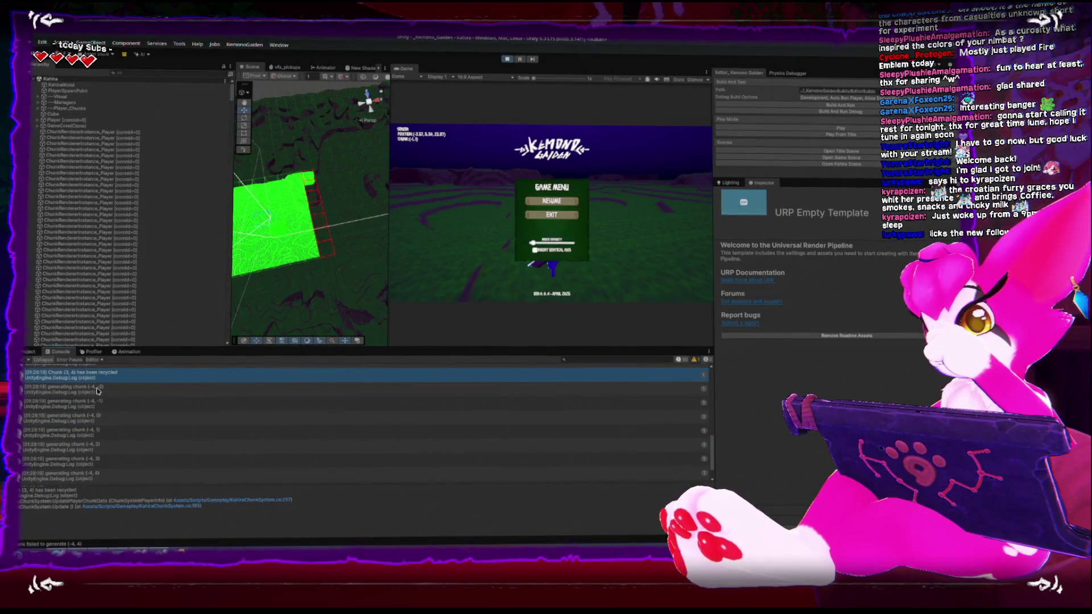
click(110, 389)
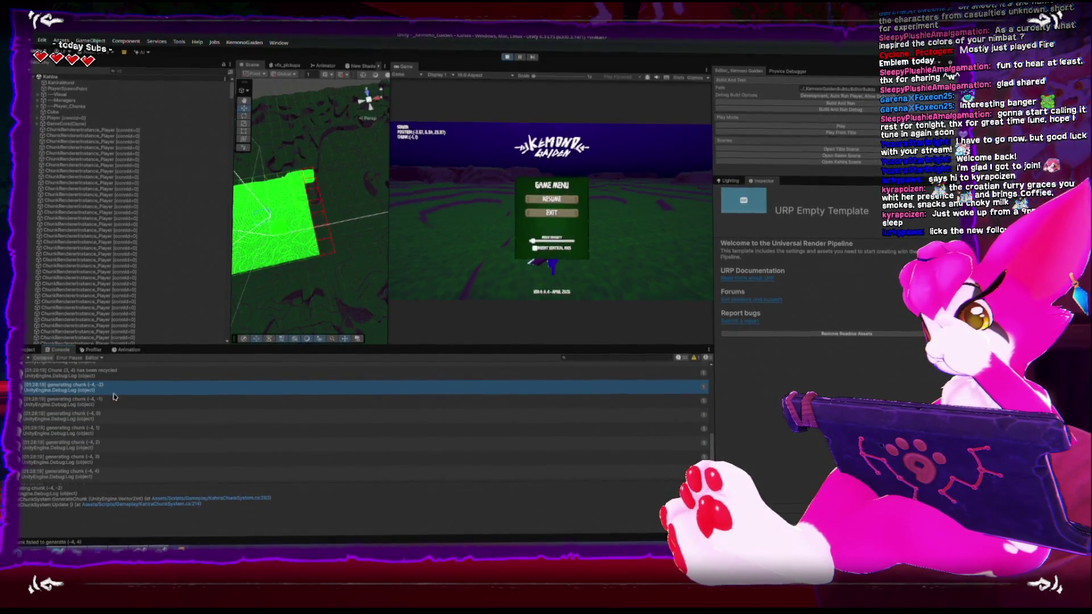
scroll(116, 400, up, 6)
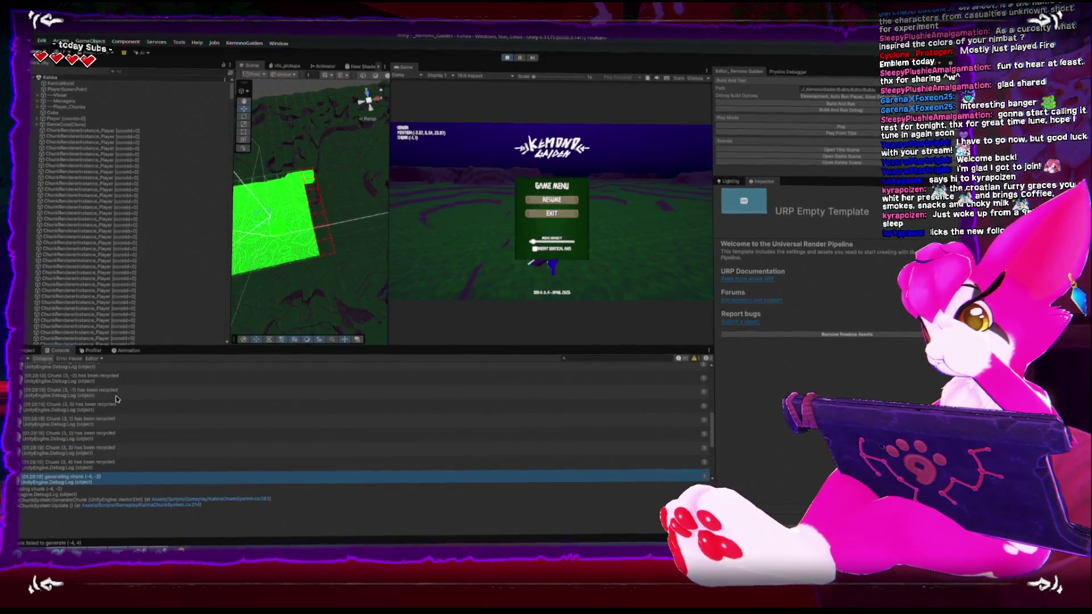
scroll(117, 400, down, 2)
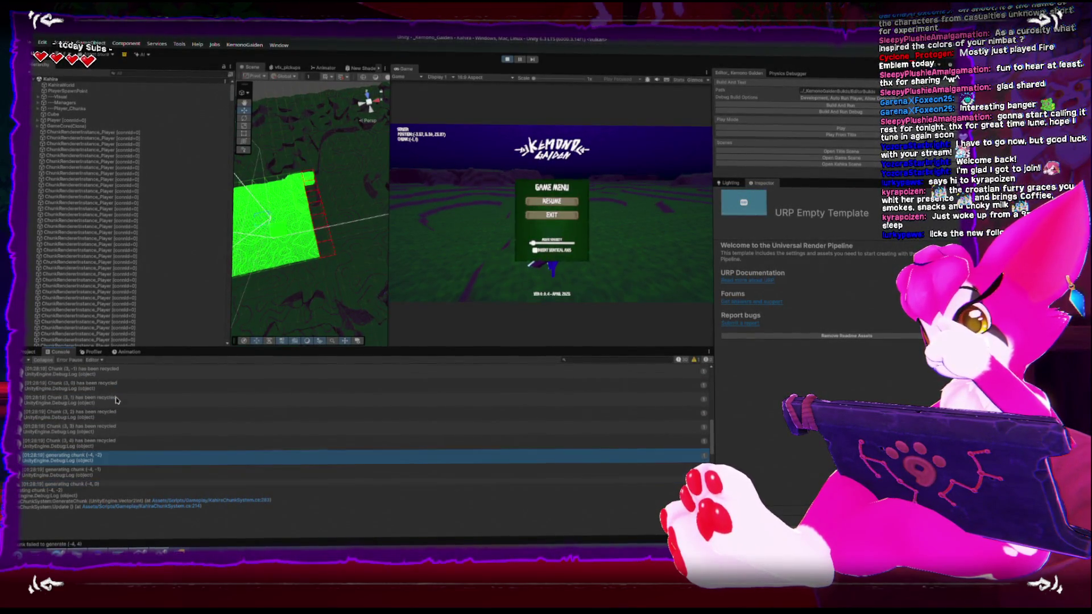
Enlarge the Console, inspect the (-4, 4), no available chunks and Chunk (3, 4) entries, then select KahiraChunkSystem.
drag(188, 348, 189, 214)
scroll(80, 260, up, 2)
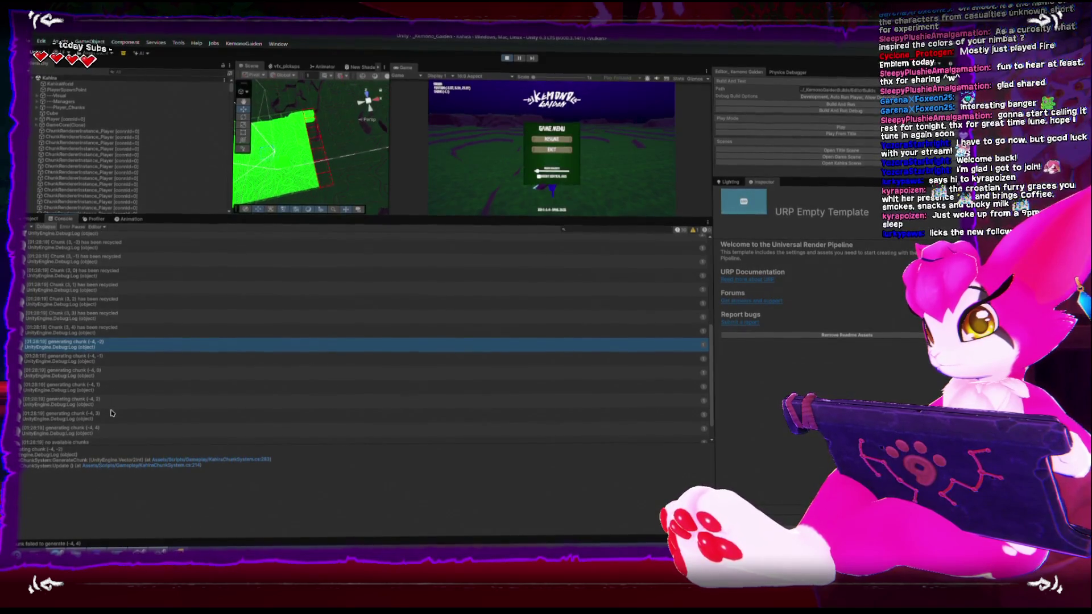
click(118, 432)
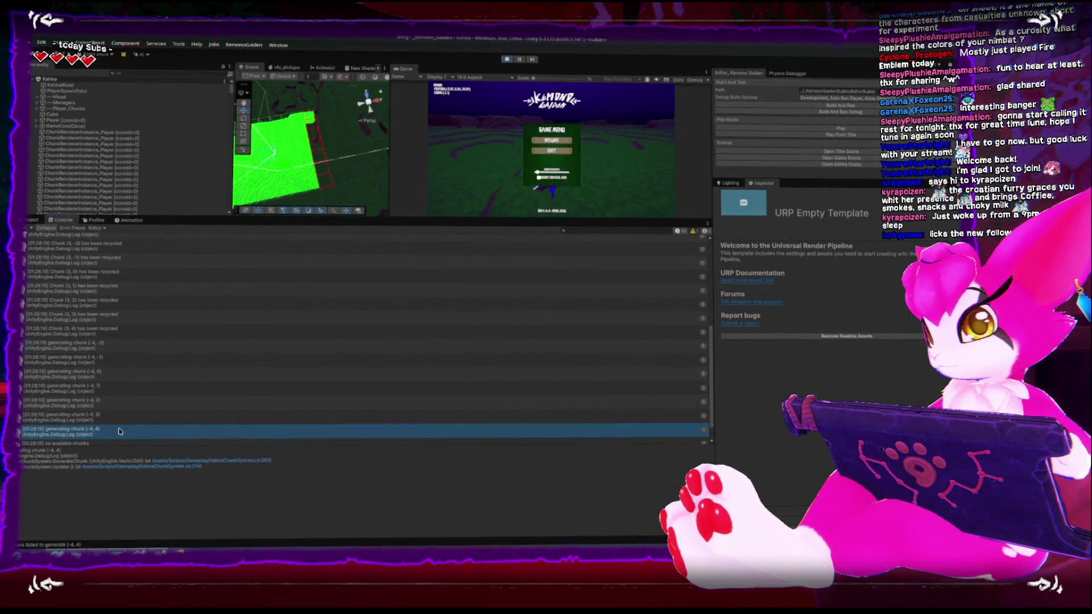
scroll(120, 429, down, 2)
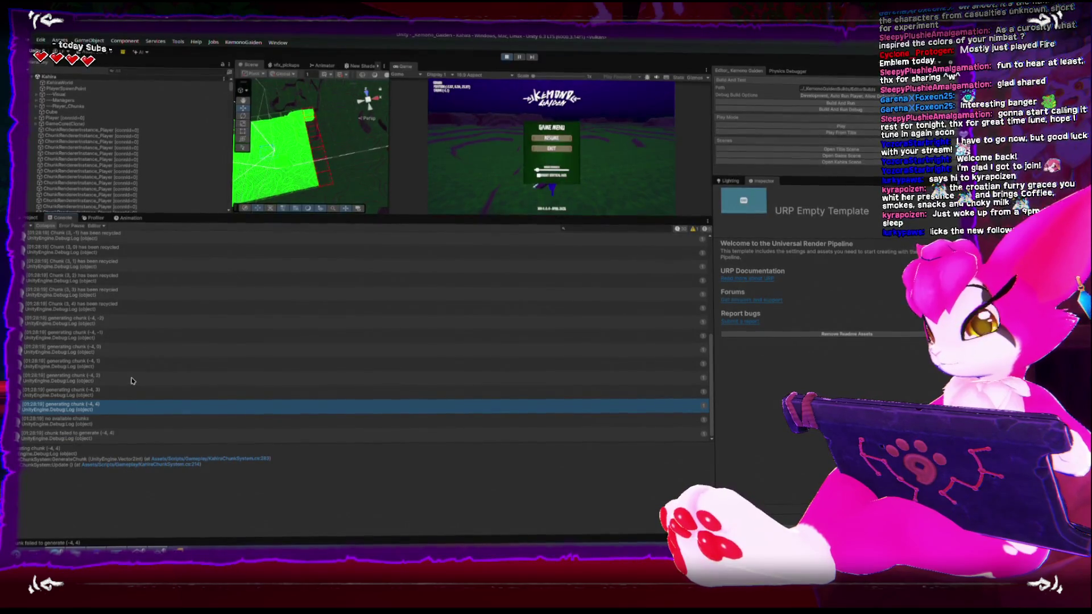
click(71, 425)
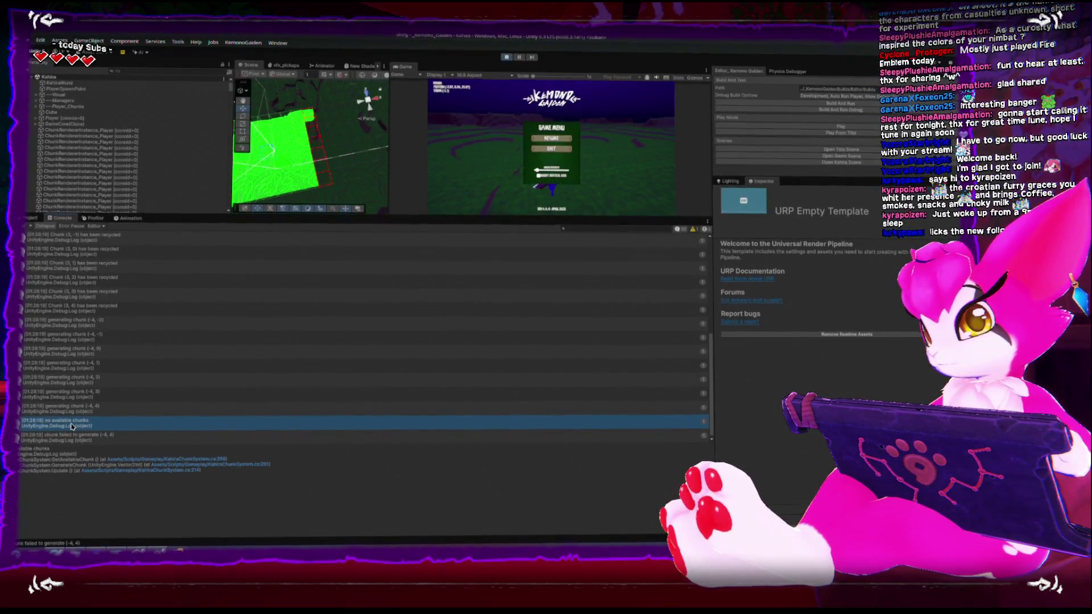
click(83, 305)
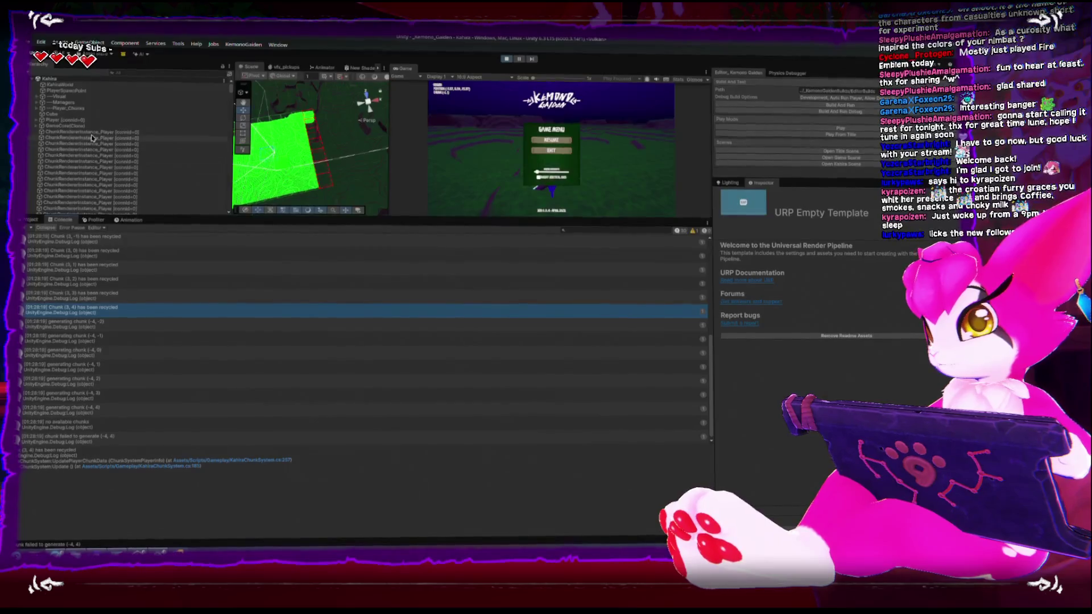
scroll(91, 139, down, 3)
scroll(91, 137, up, 5)
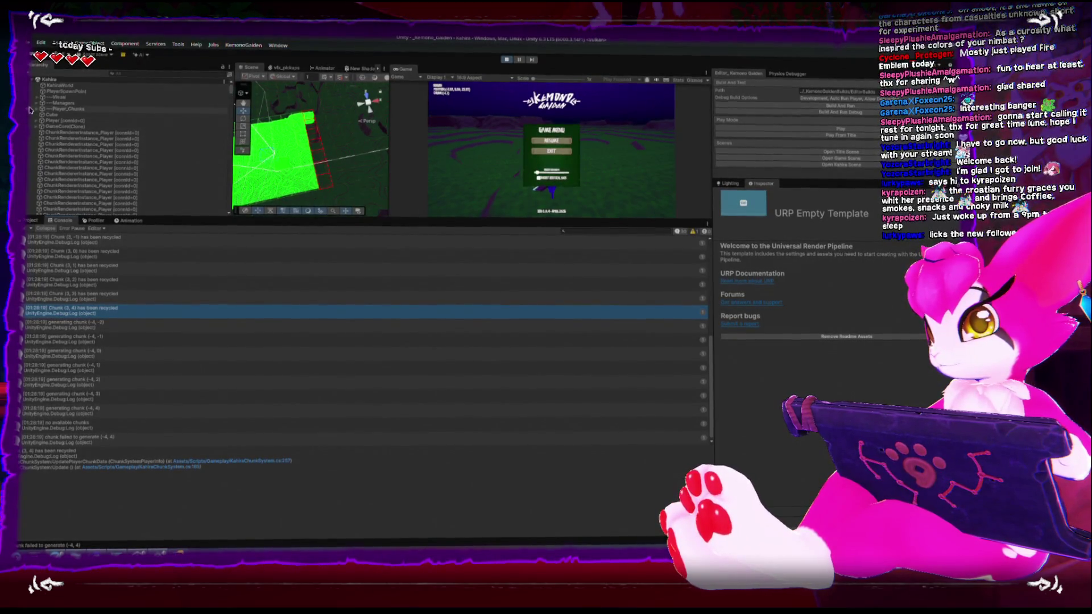
scroll(76, 284, up, 2)
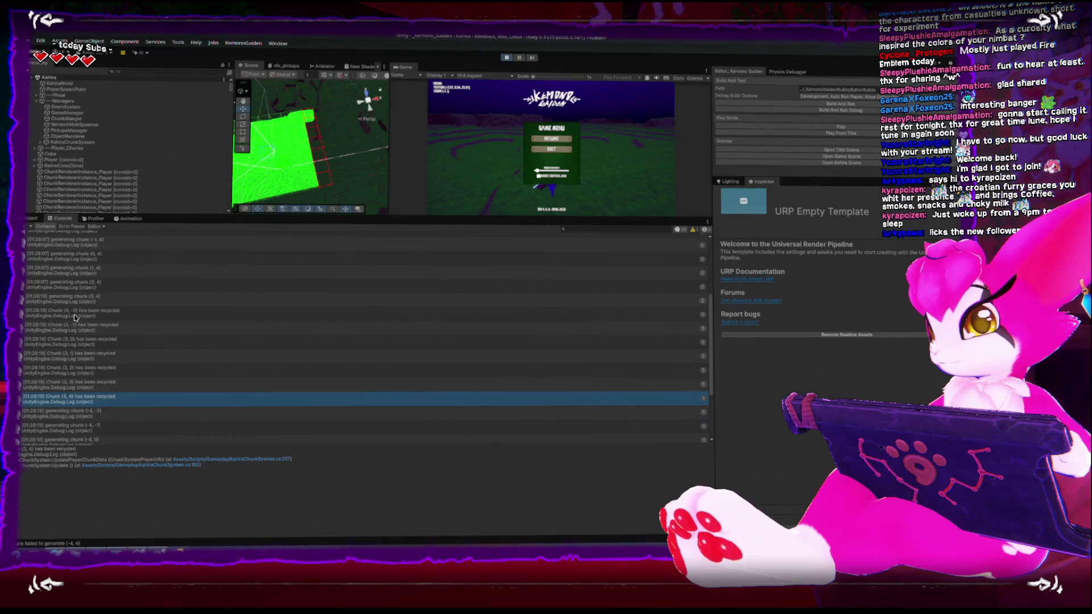
click(64, 145)
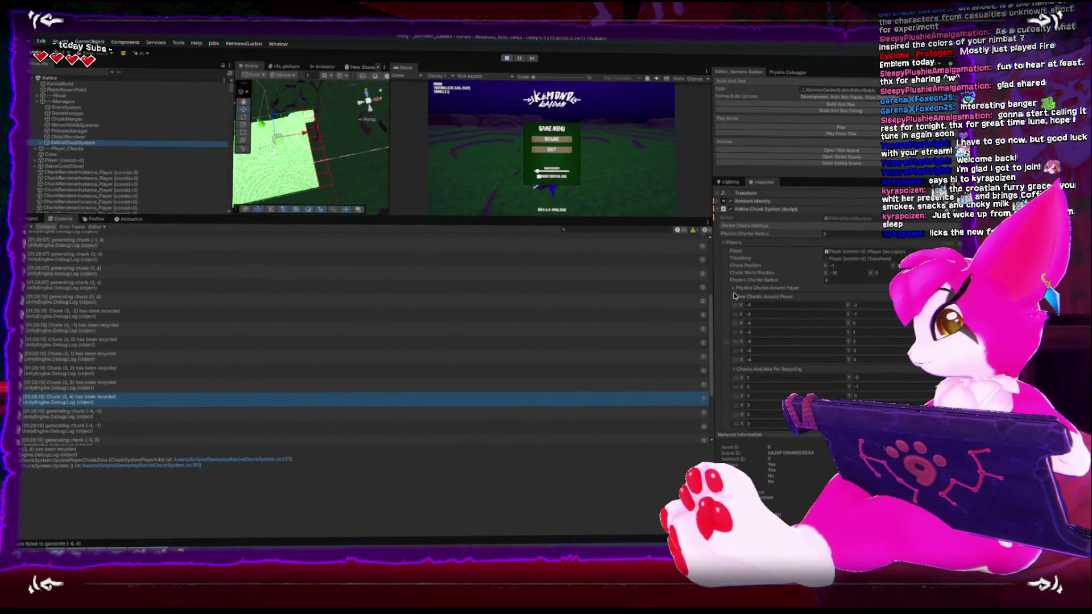
Collapse the New Chunks Around Player, Chunks Available For Recycling and Players lists, then re-expand Players.
scroll(733, 301, down, 1)
click(734, 296)
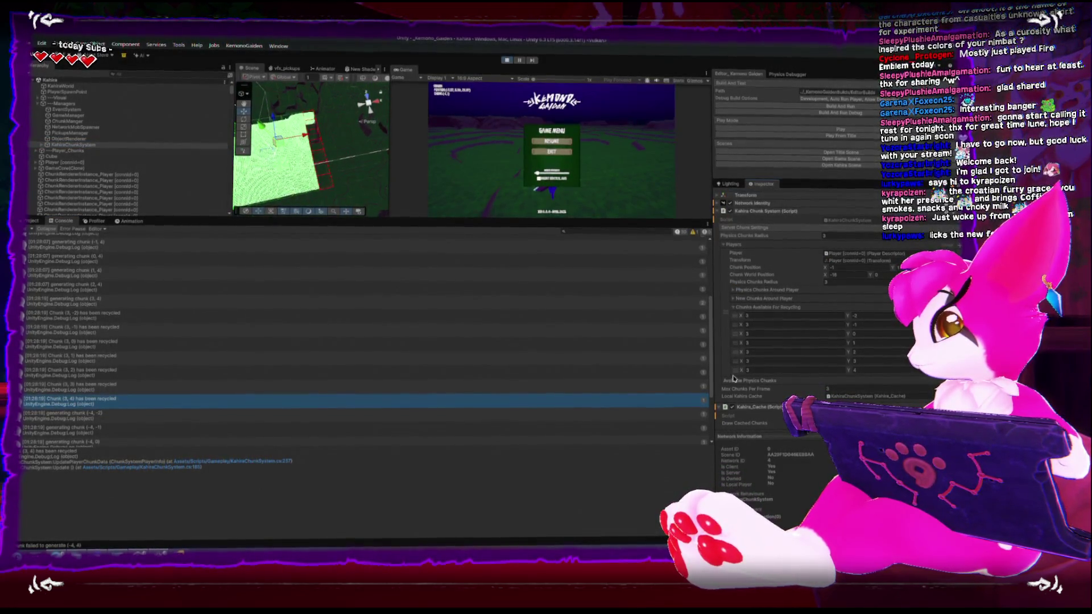
click(733, 308)
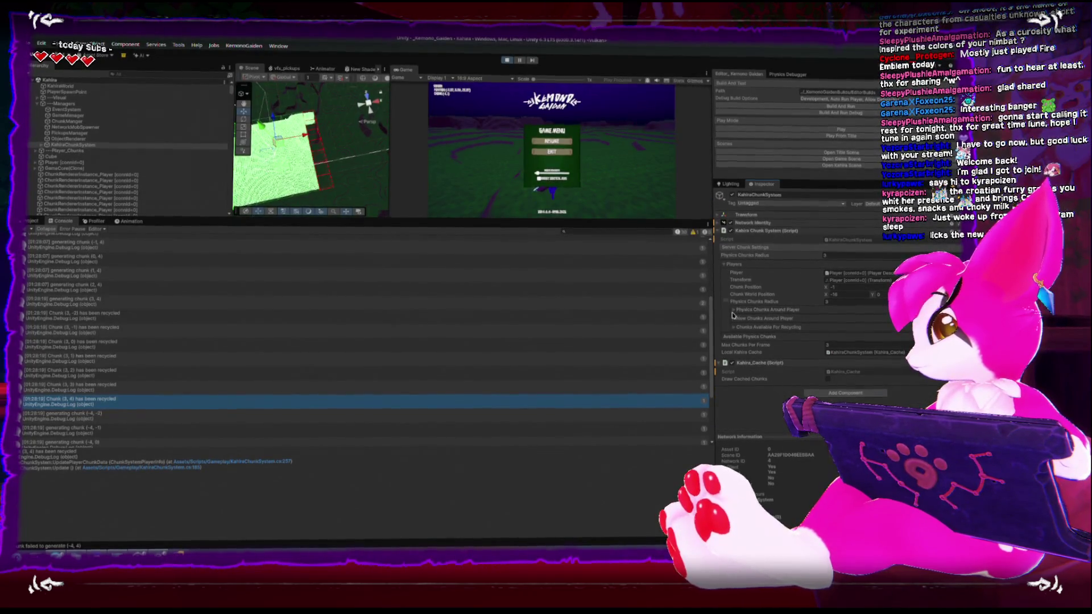
click(726, 273)
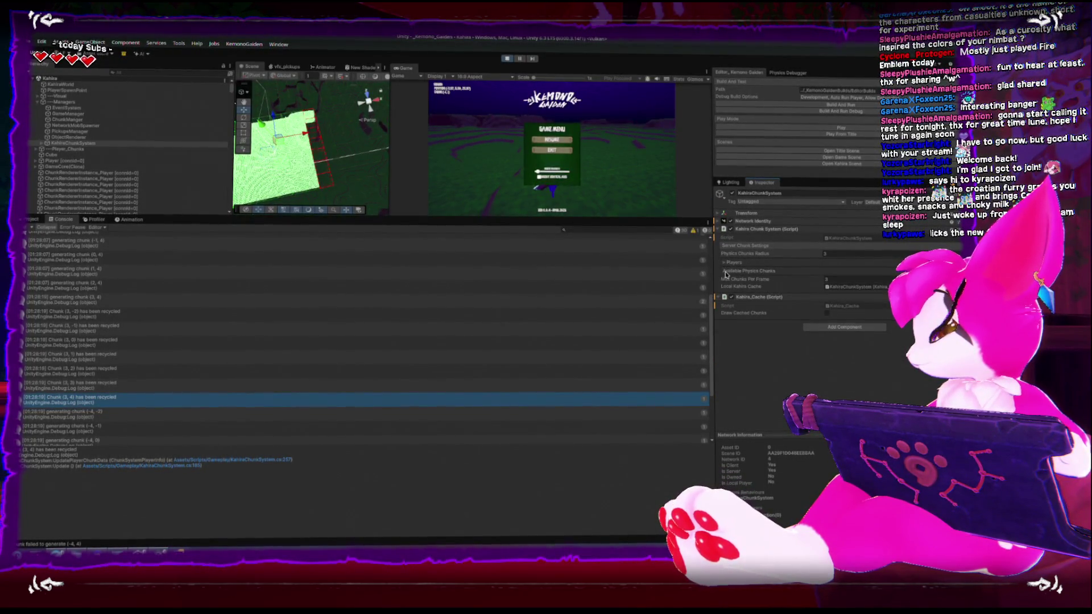
click(728, 264)
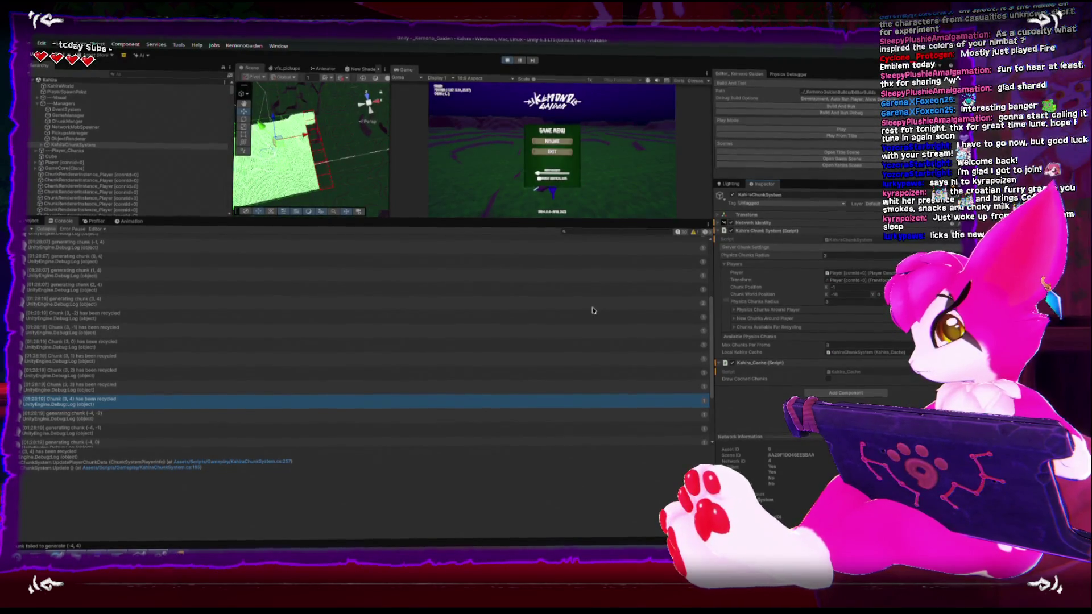
Step through the generating chunk entries to the no available chunks message, then return to Rider.
scroll(404, 318, down, 3)
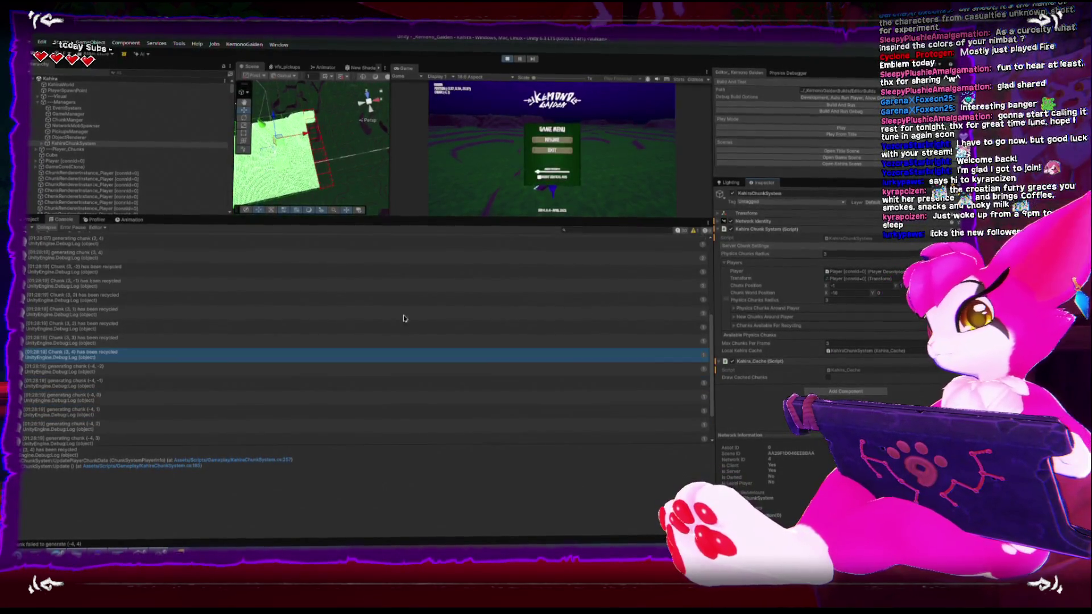
scroll(82, 343, down, 3)
click(76, 340)
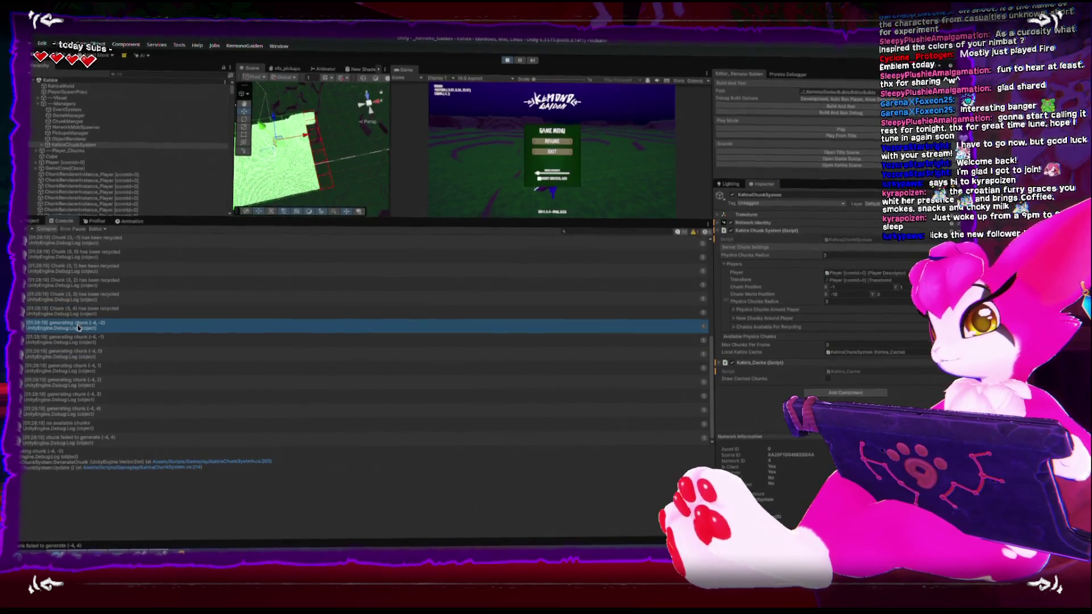
click(75, 412)
click(76, 397)
click(77, 383)
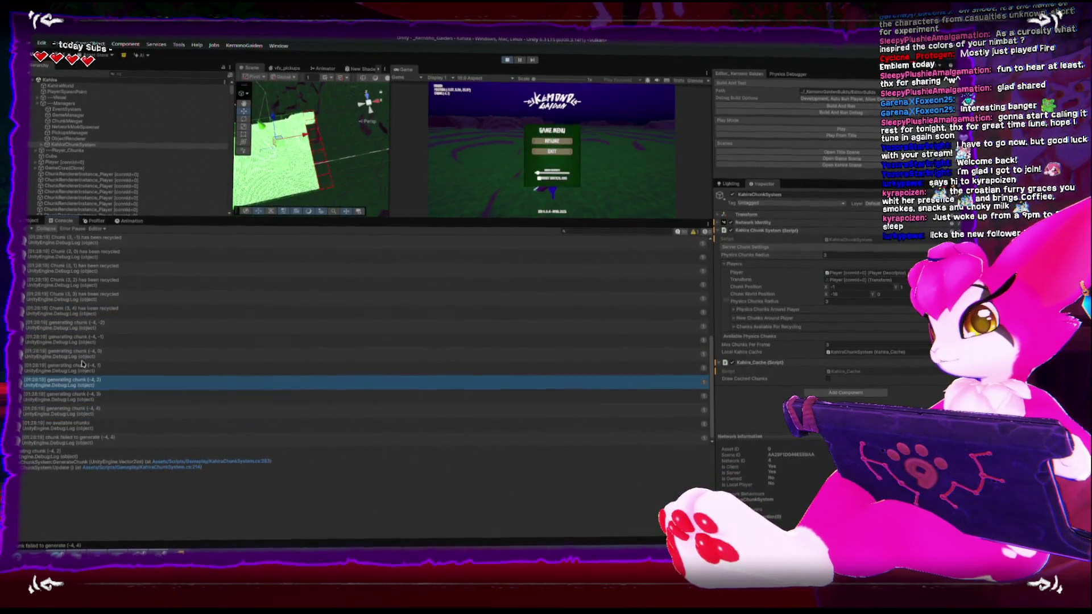
click(77, 326)
click(77, 381)
click(77, 409)
click(78, 423)
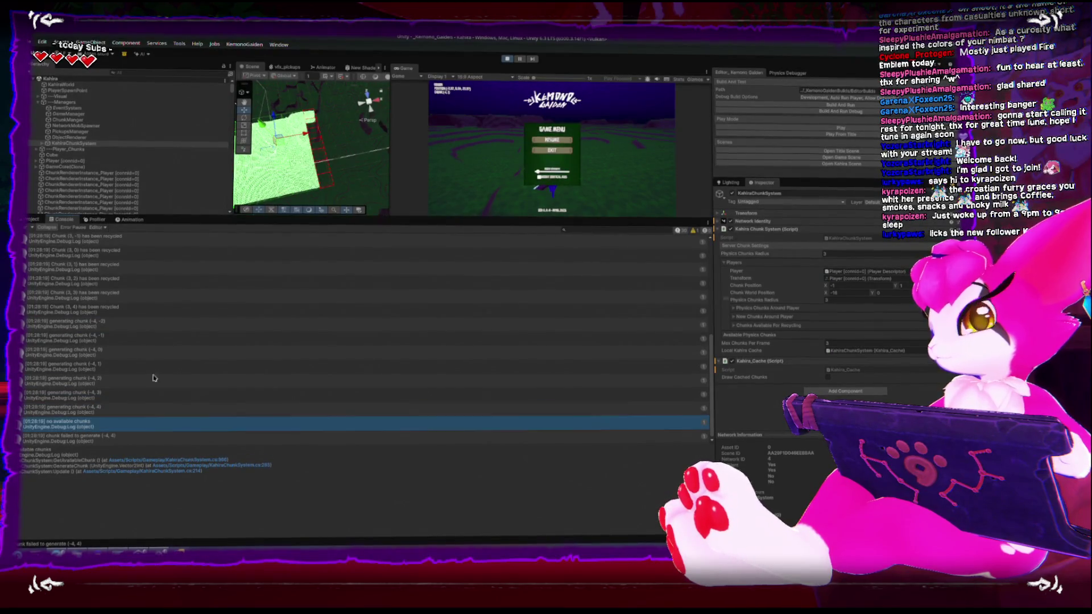
key(alt+Tab)
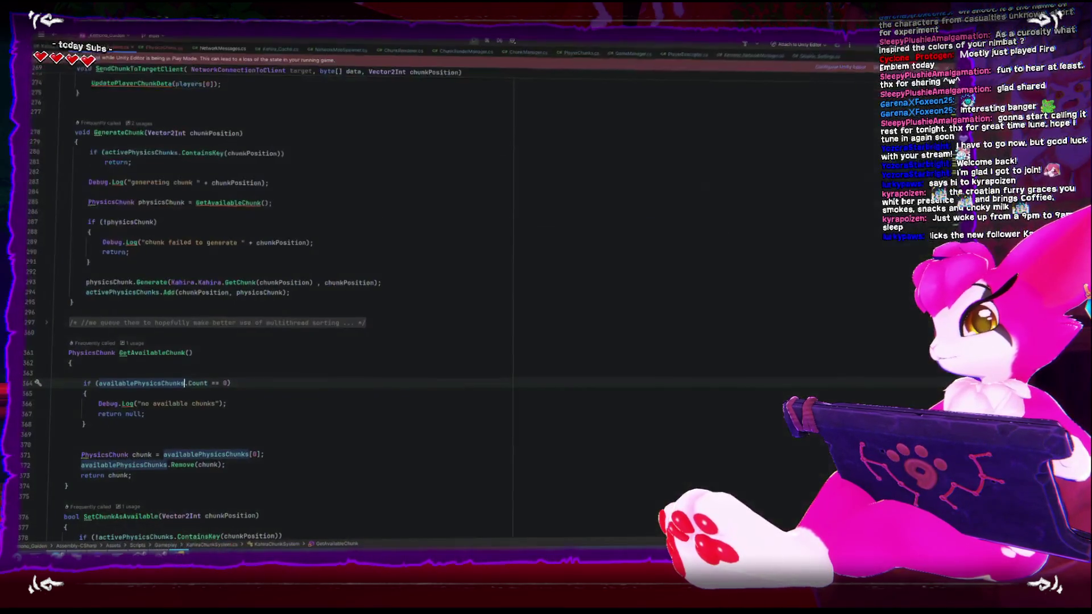
scroll(255, 365, up, 1)
scroll(228, 366, down, 3)
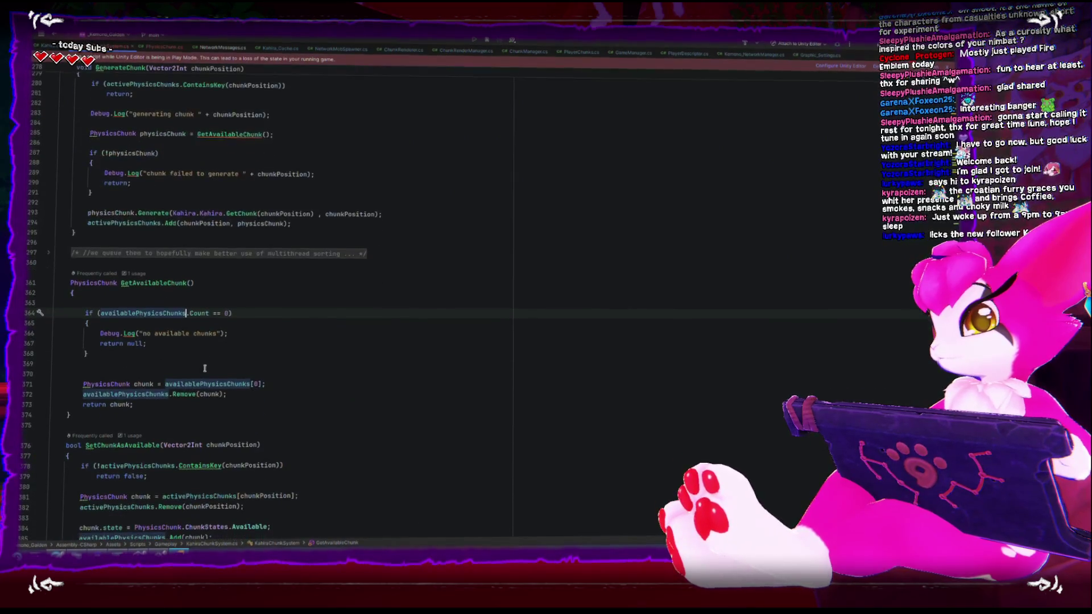
click(49, 252)
click(49, 254)
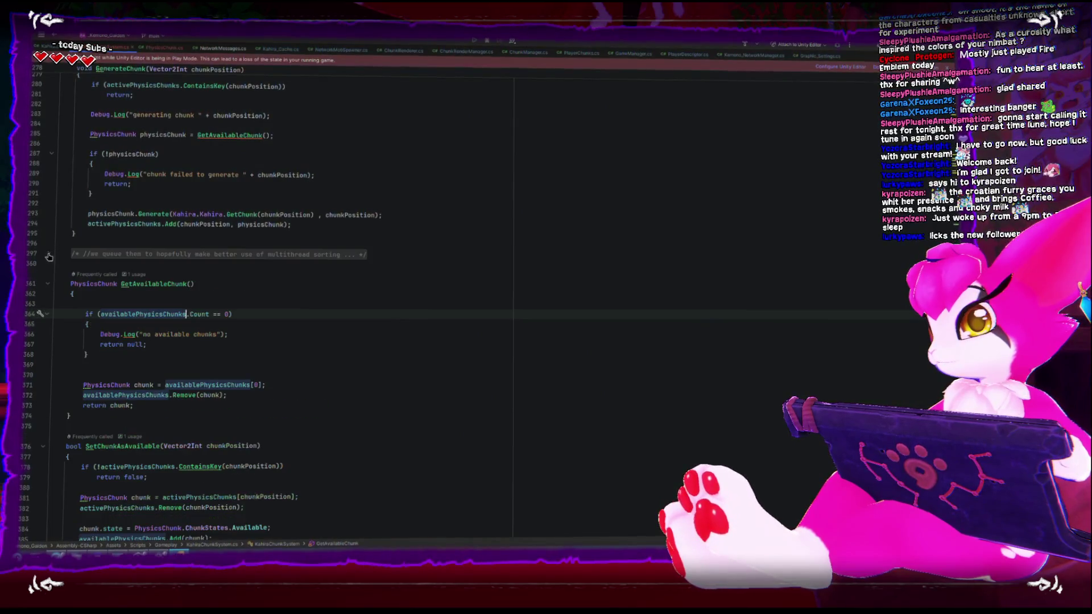
scroll(164, 307, down, 6)
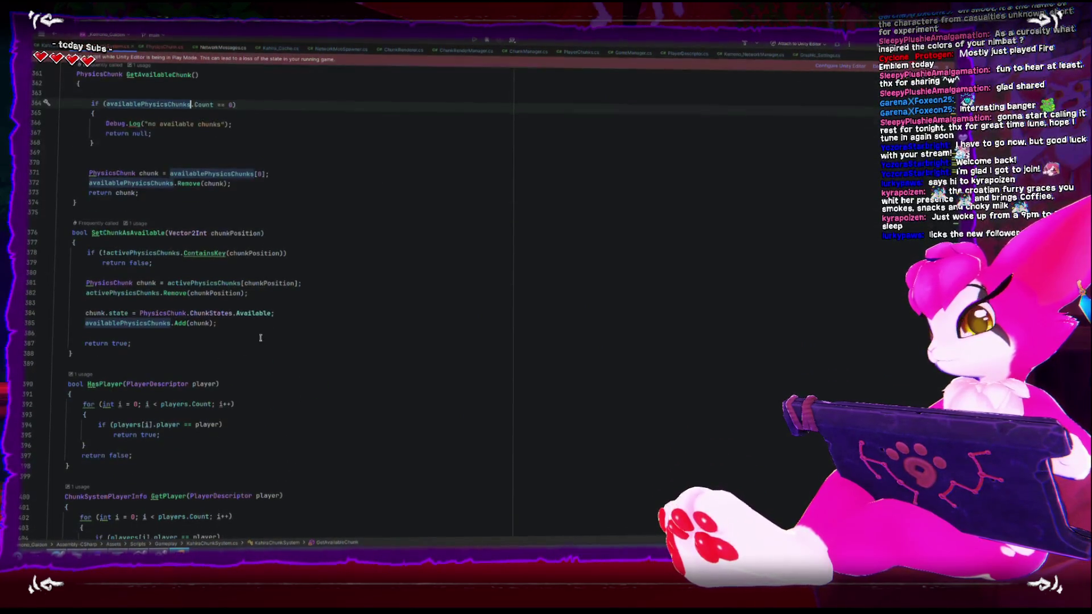
click(276, 322)
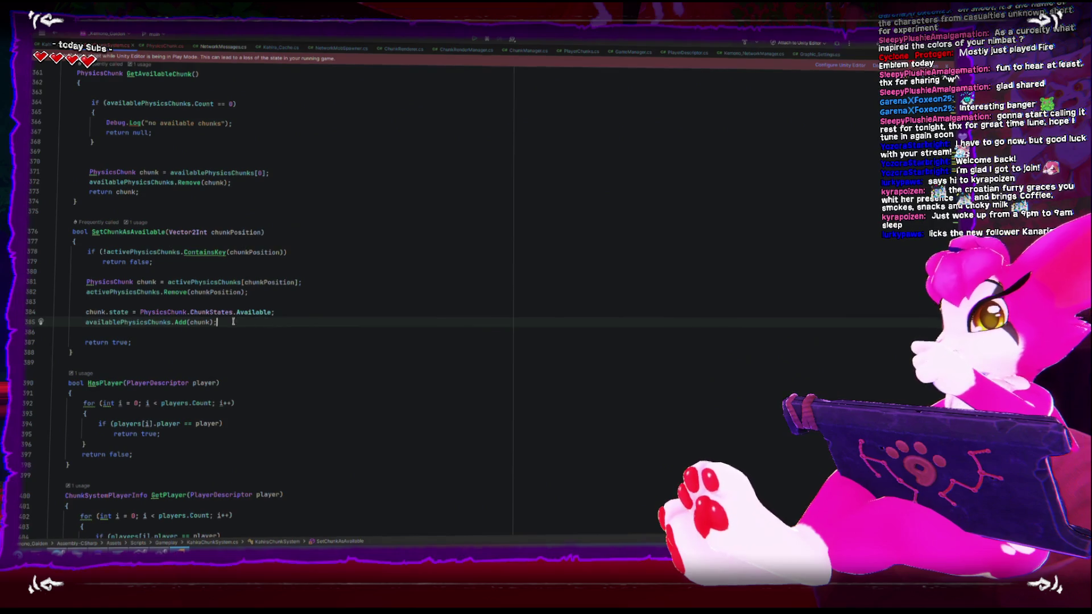
double_click(141, 233)
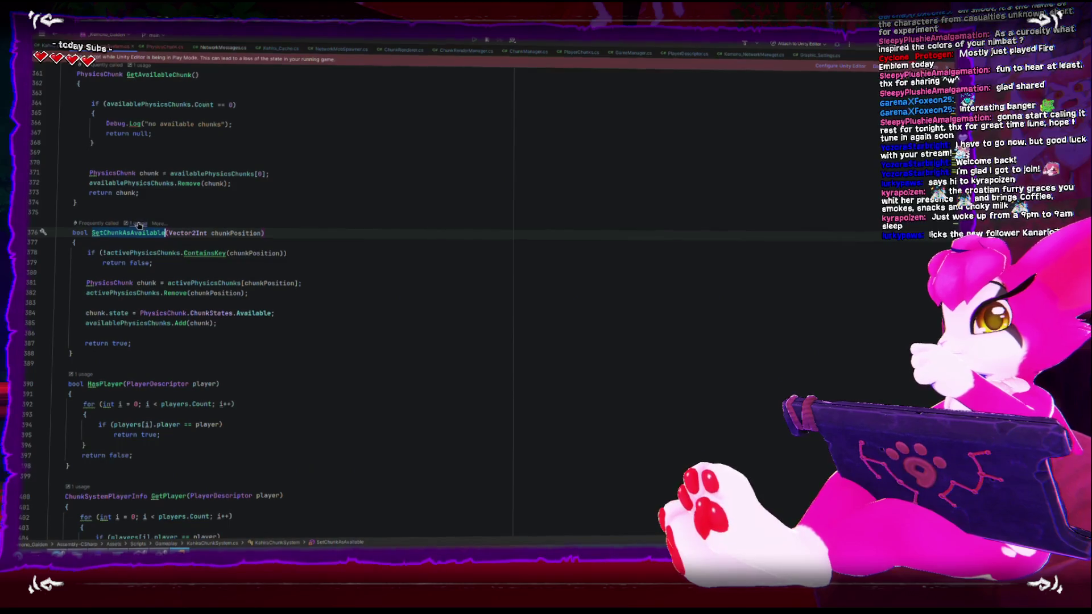
click(132, 227)
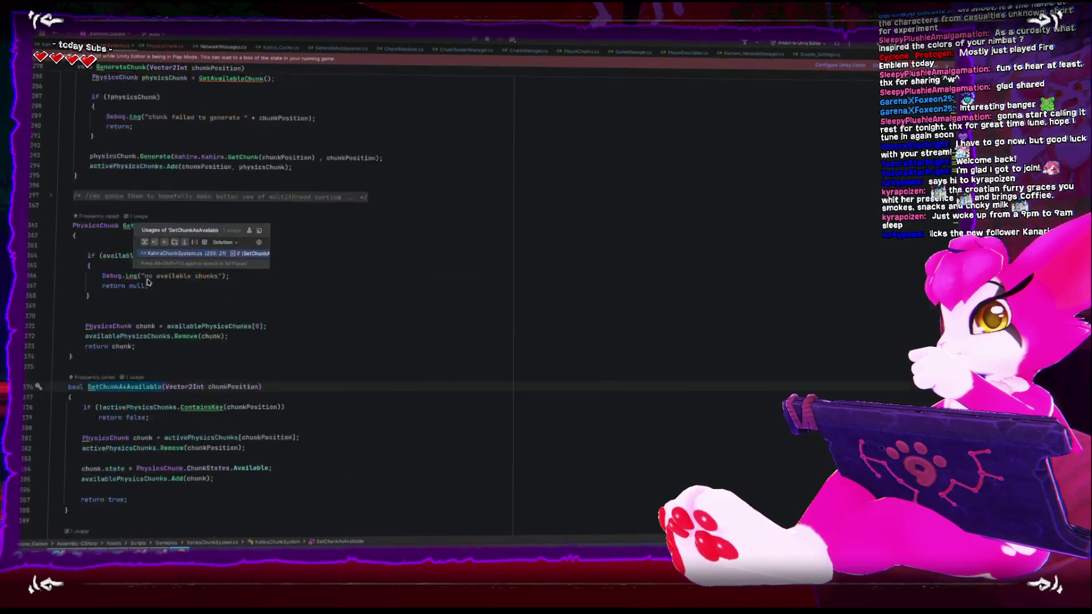
scroll(203, 405, down, 3)
scroll(204, 404, up, 4)
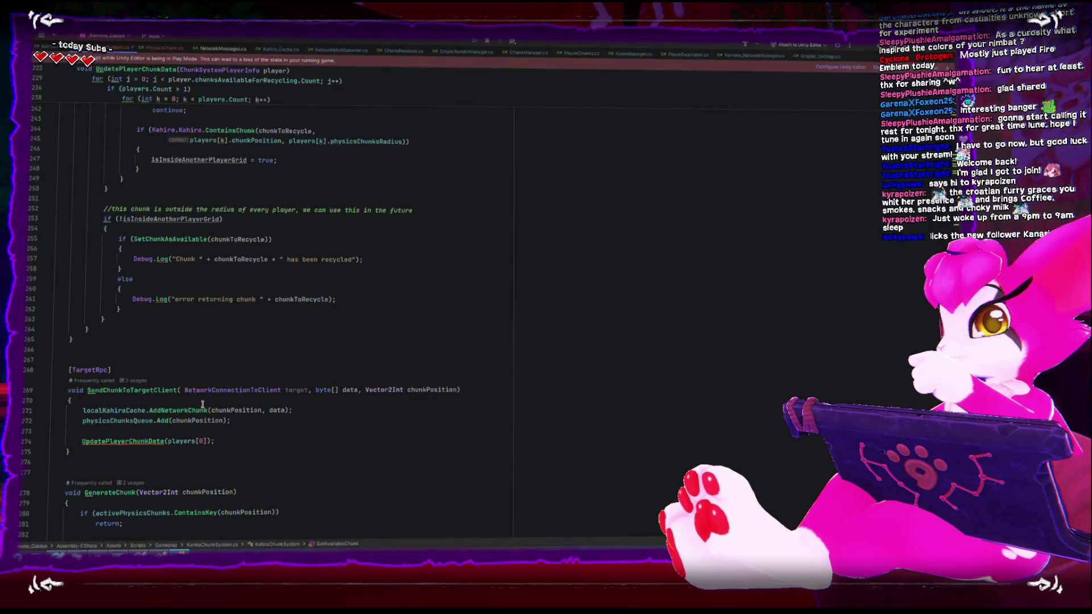
scroll(204, 405, up, 15)
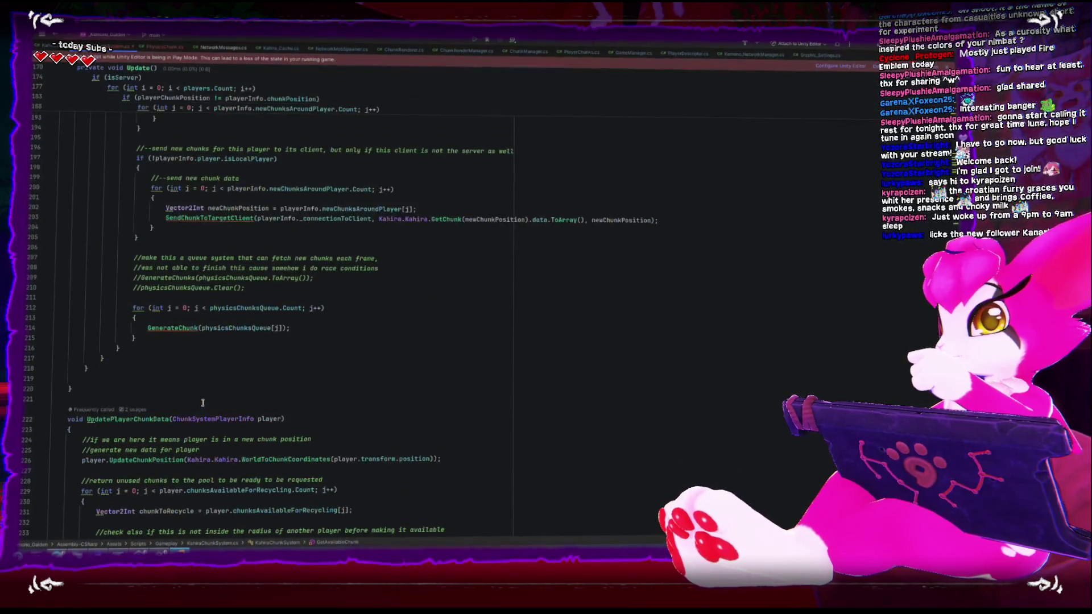
scroll(203, 402, up, 16)
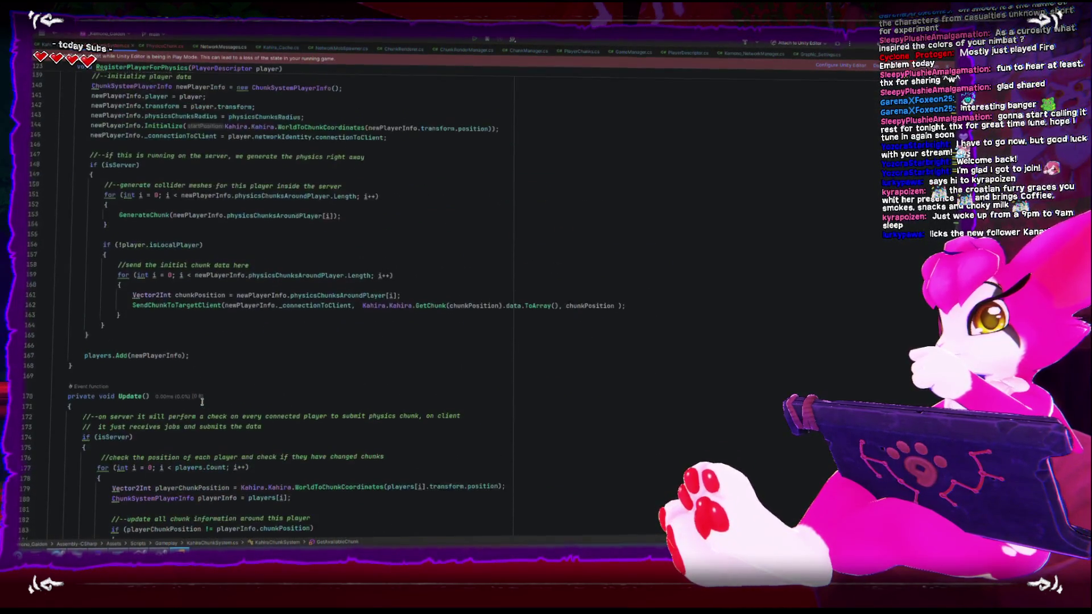
scroll(201, 402, up, 10)
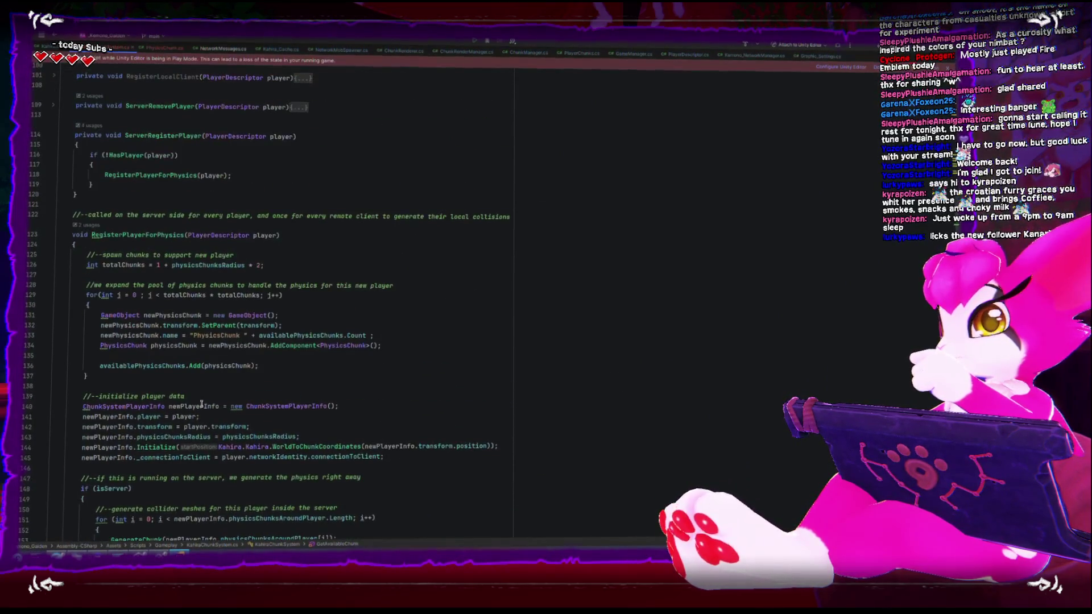
scroll(202, 404, up, 12)
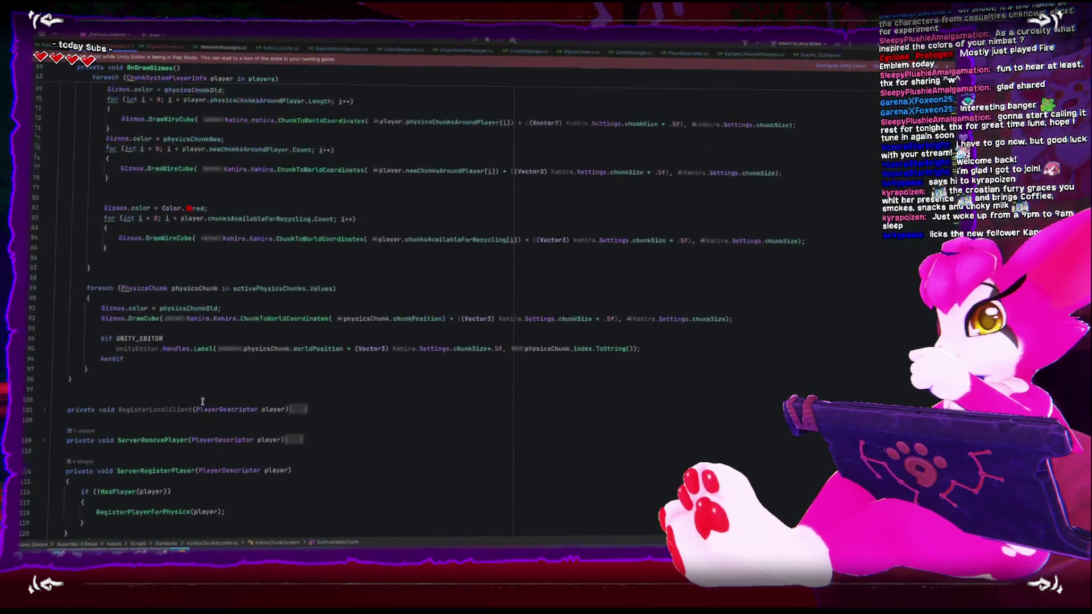
scroll(202, 402, down, 20)
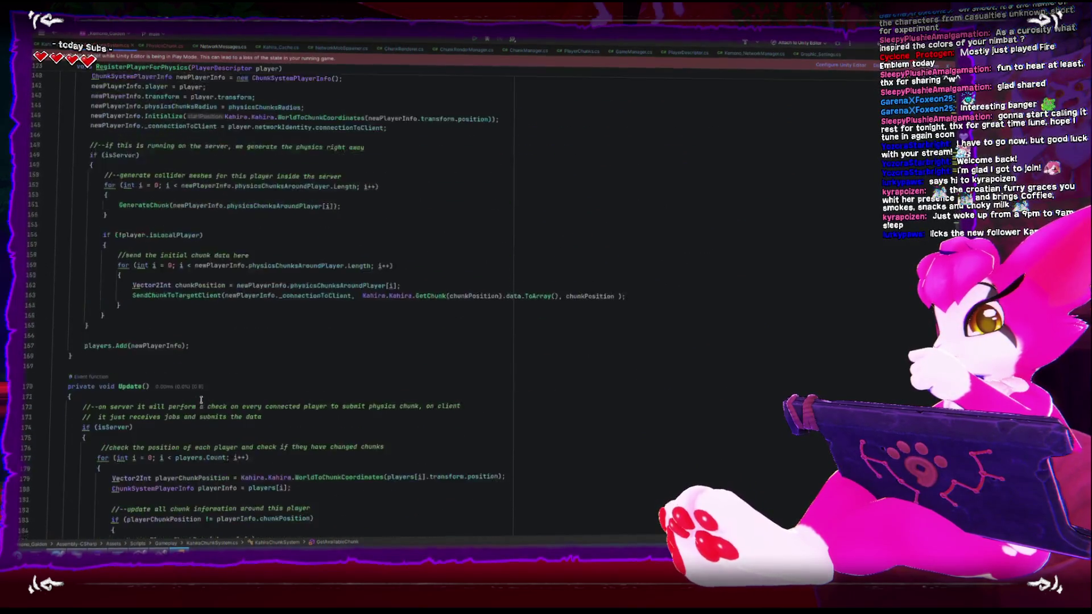
scroll(200, 401, down, 5)
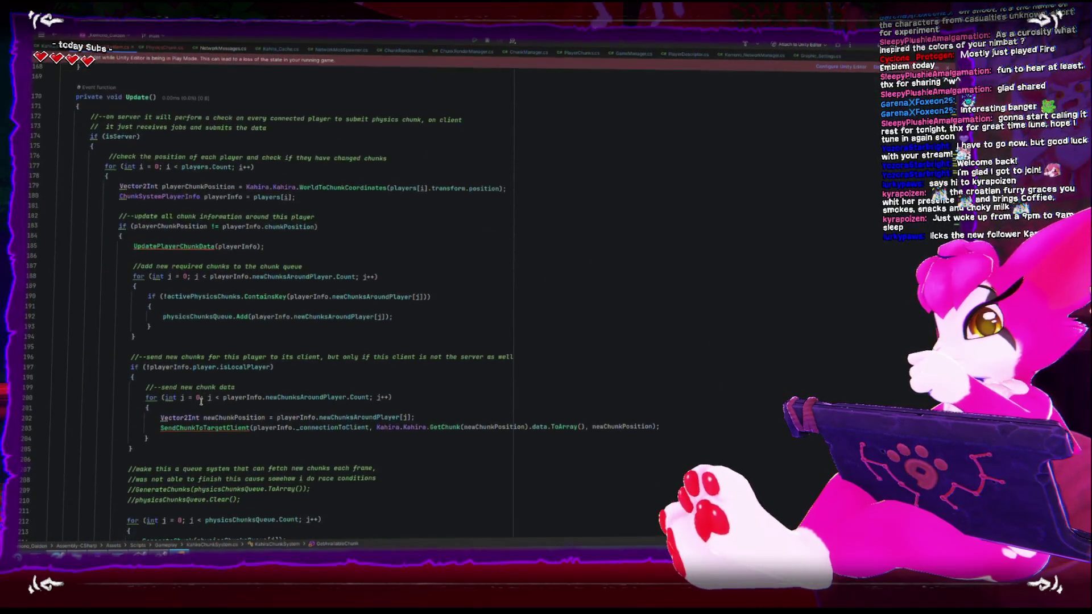
scroll(194, 424, down, 12)
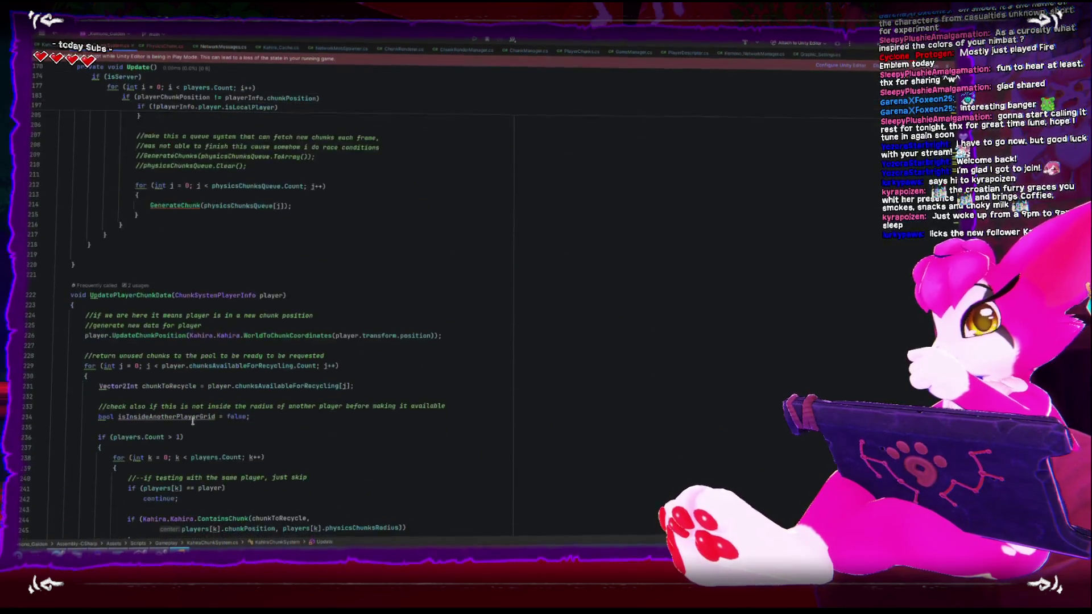
scroll(193, 421, down, 5)
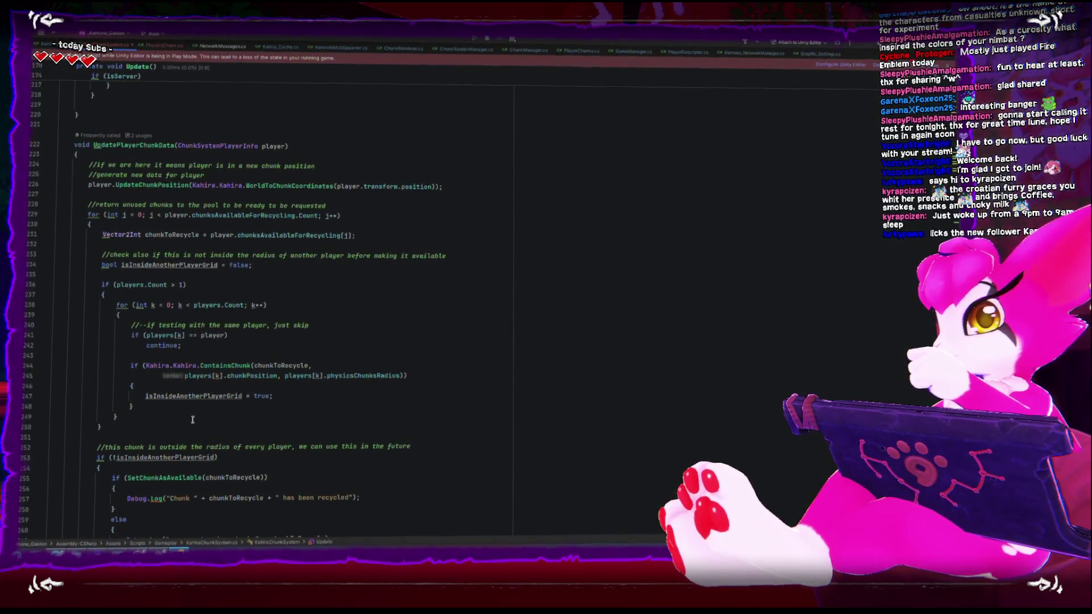
scroll(193, 420, down, 1)
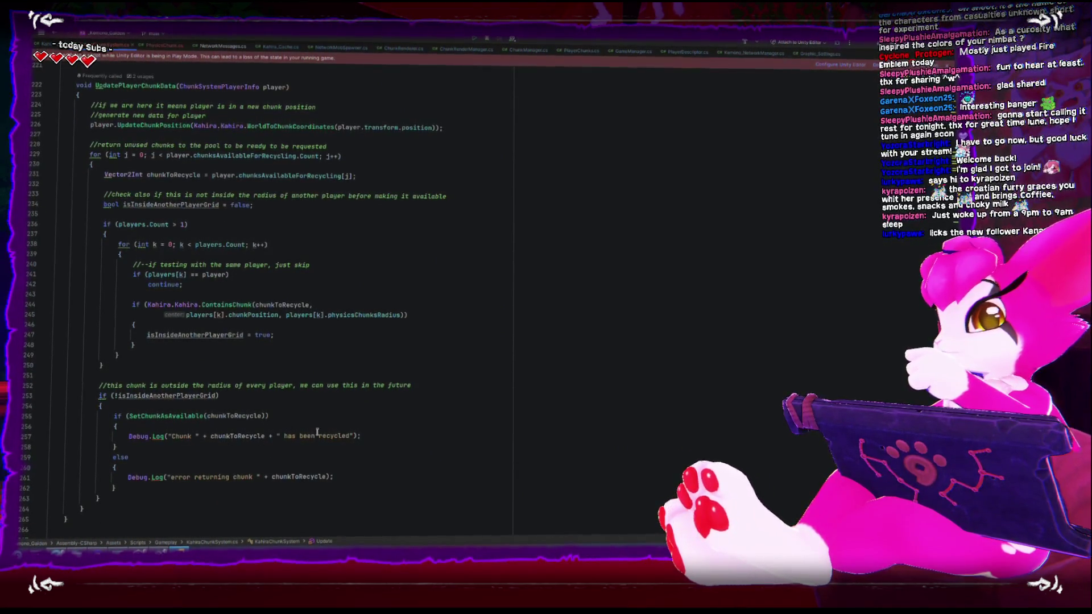
Append ", available chunks = " + availablePhysicsChunks.Count to the line 257 recycled log, then return to Unity.
click(354, 436)
text(,)
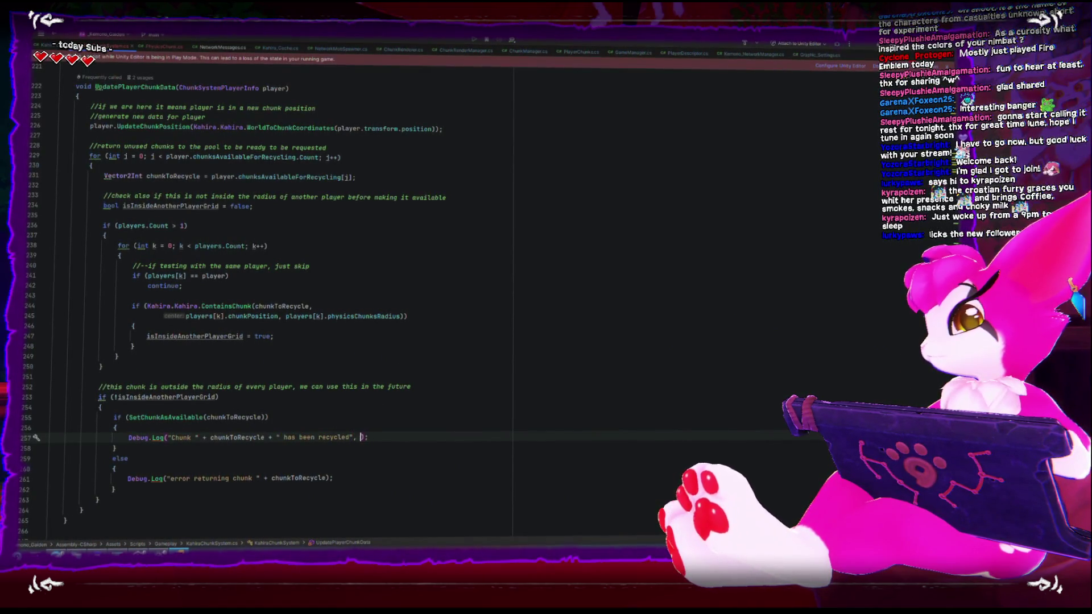
key(BackSpace)
key(BackSpace)
key(BackSpace)
text(, available chunks)
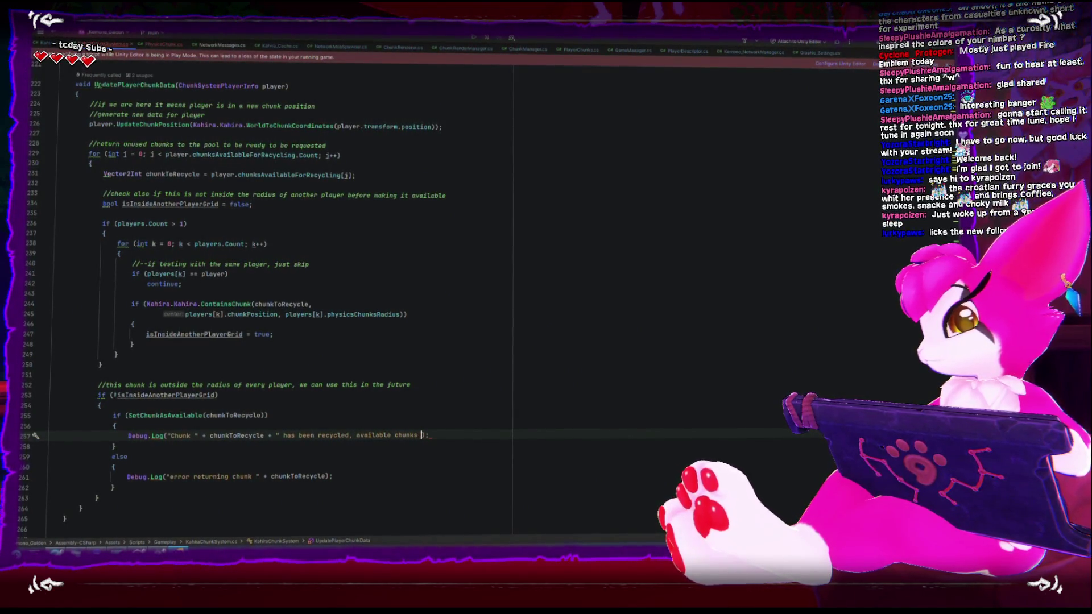
text(+ " )
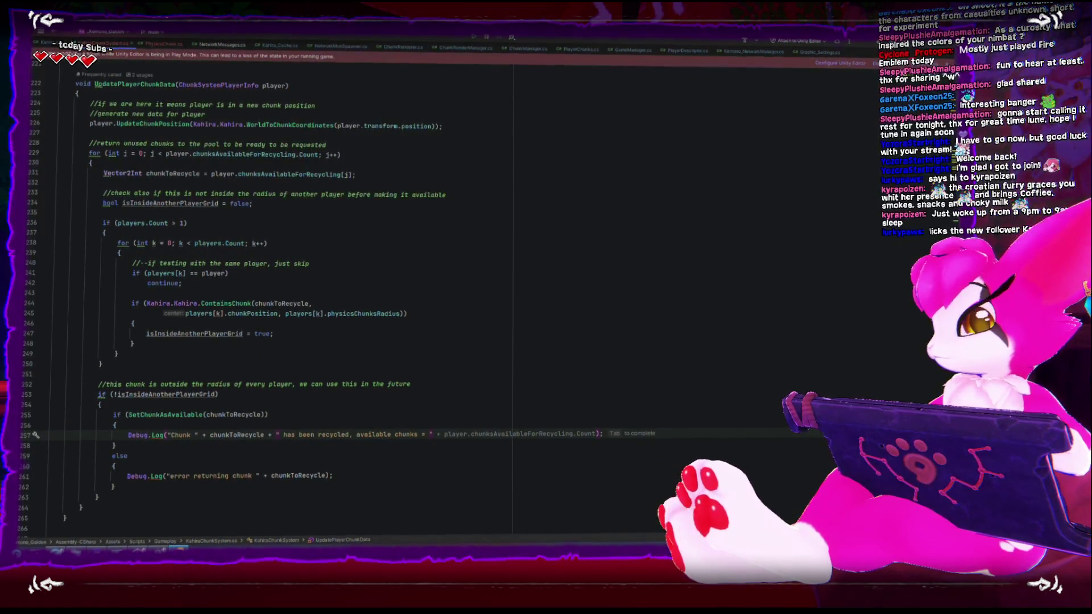
text(available)
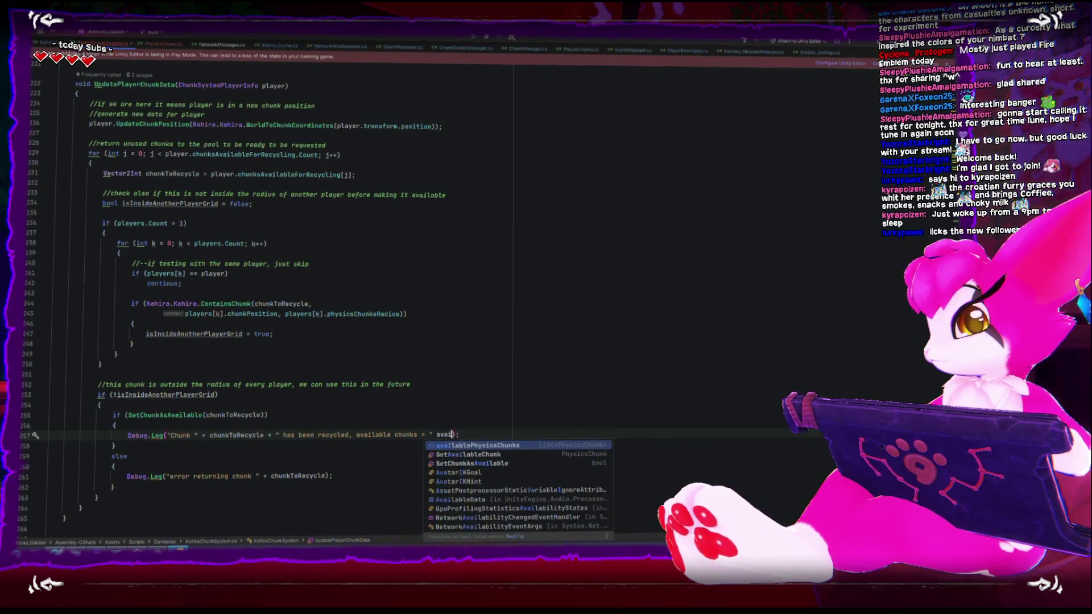
key(Return)
text(.)
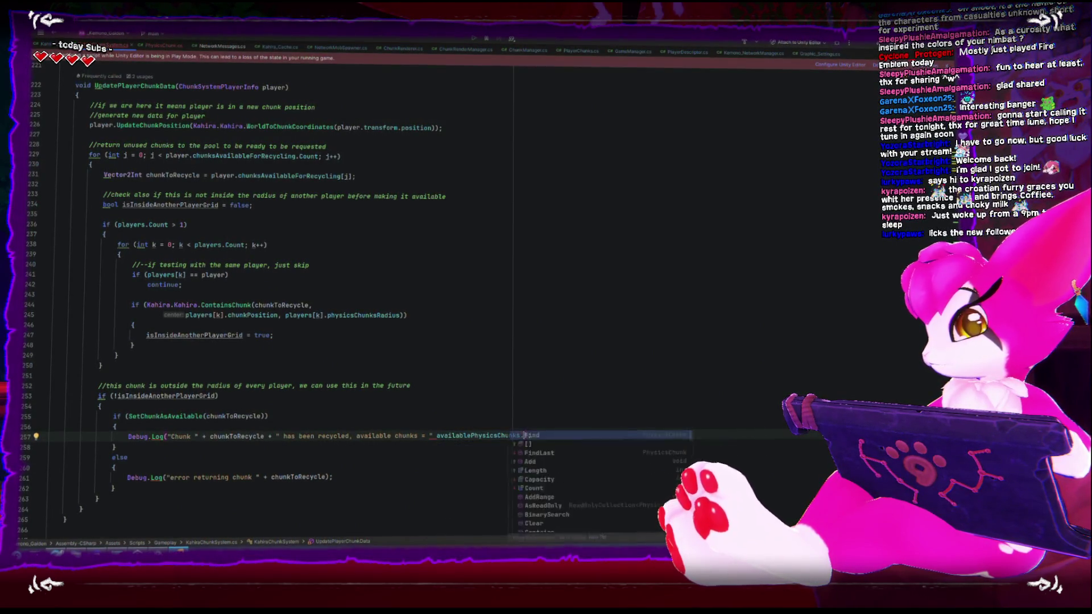
text(Count();)
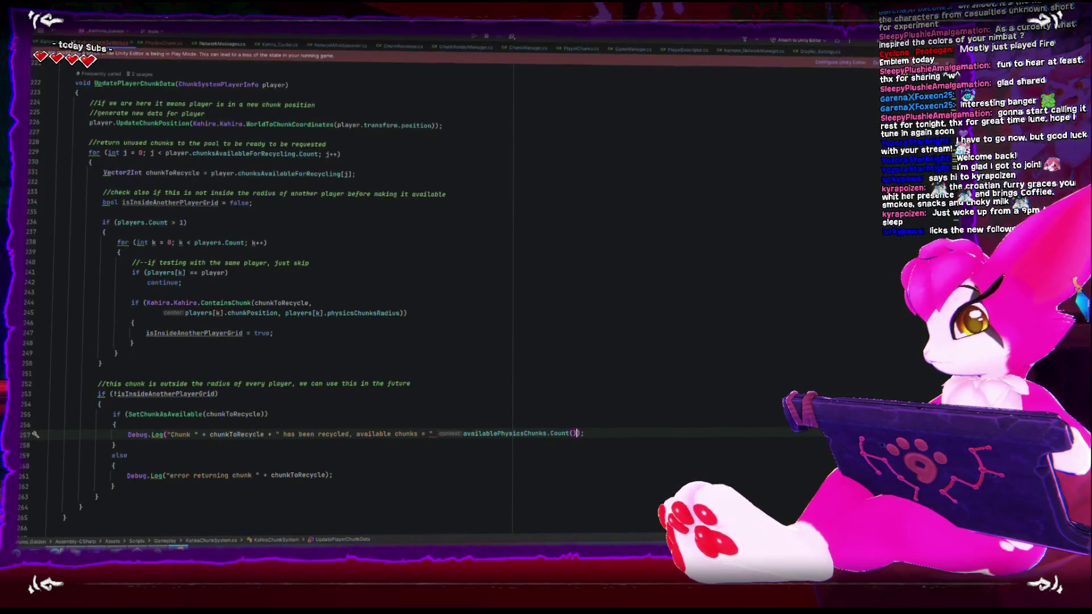
key(BackSpace)
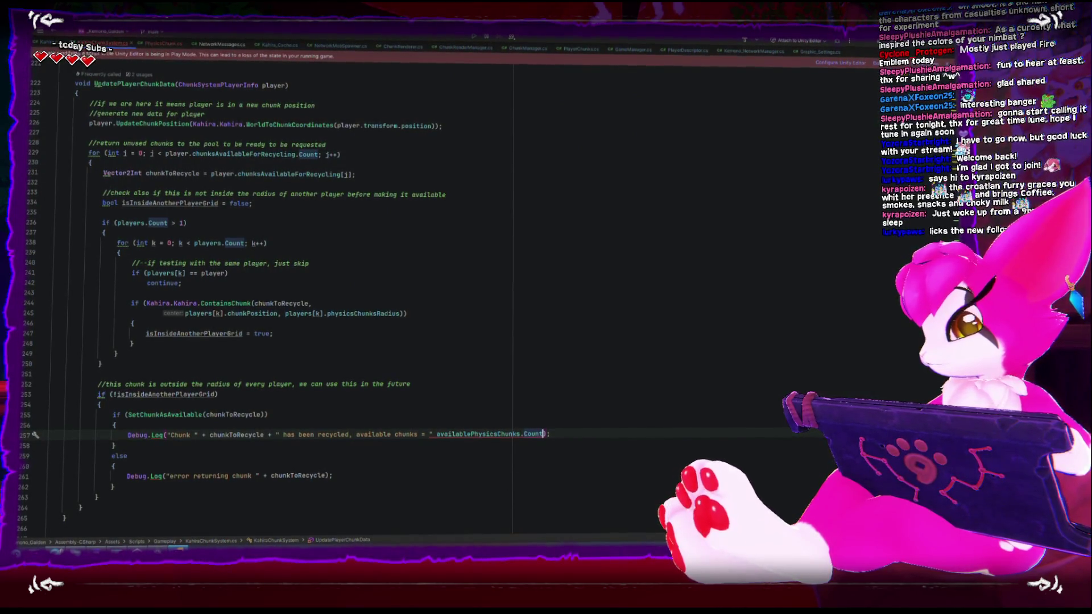
click(432, 436)
text(+)
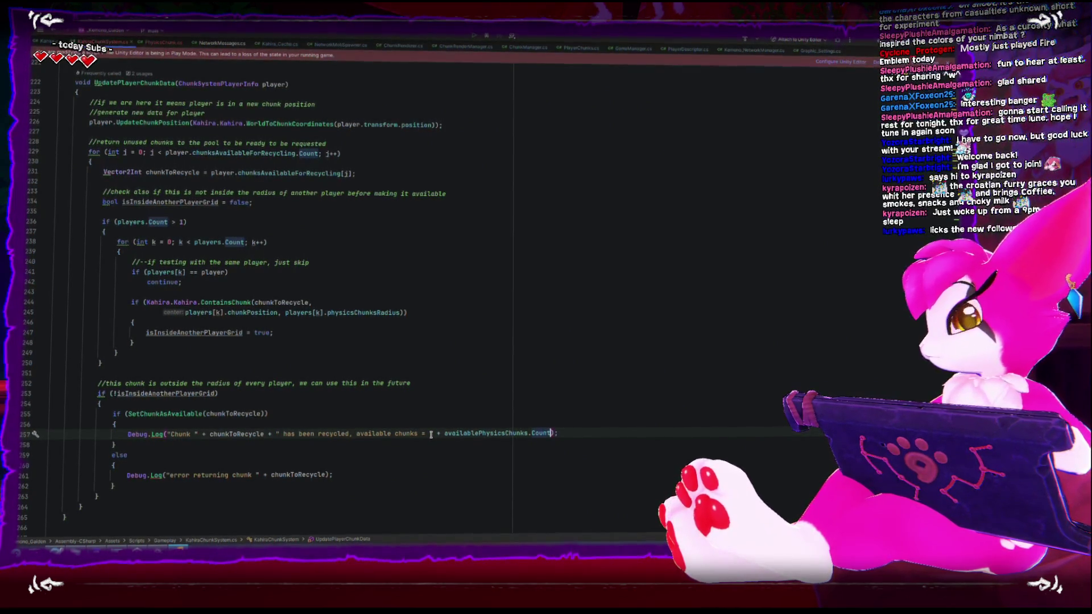
click(158, 548)
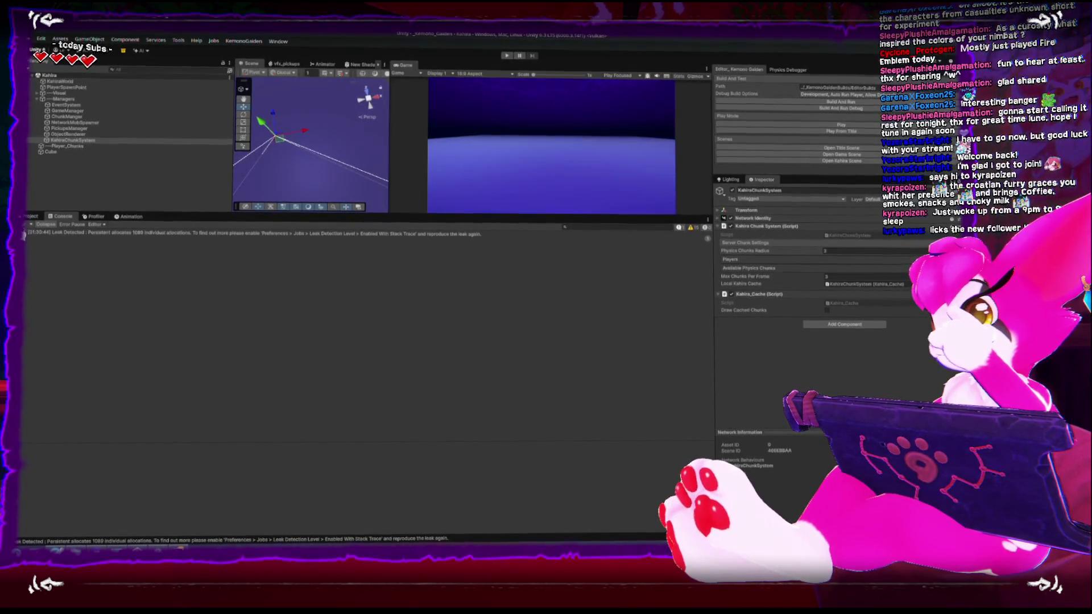
Start Play mode, enlarge the game view, clear the Console, walk forward, and pause.
key(ctrl+p)
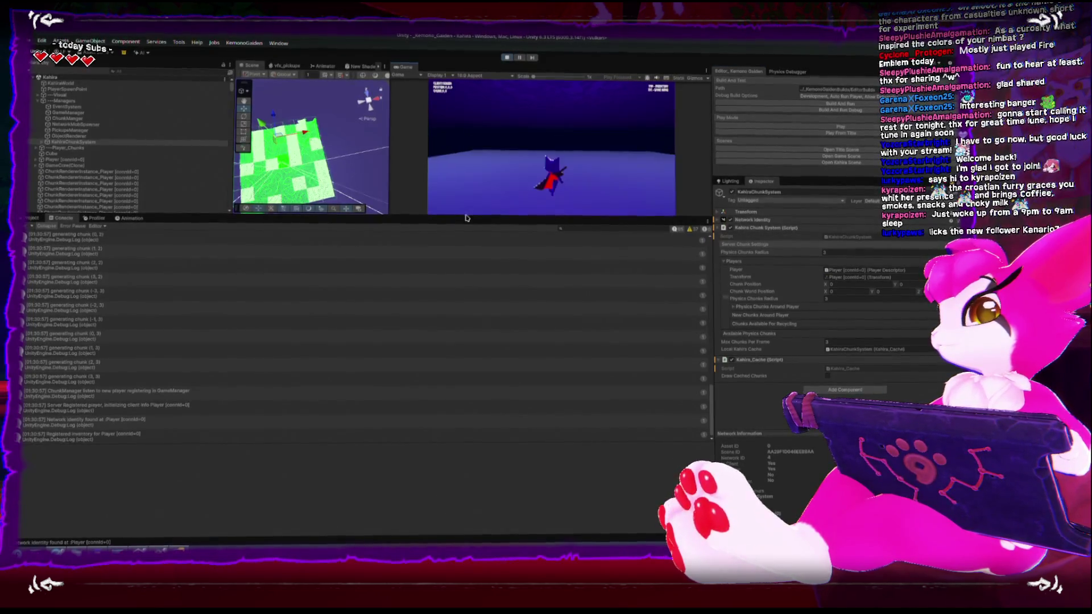
drag(471, 216, 471, 264)
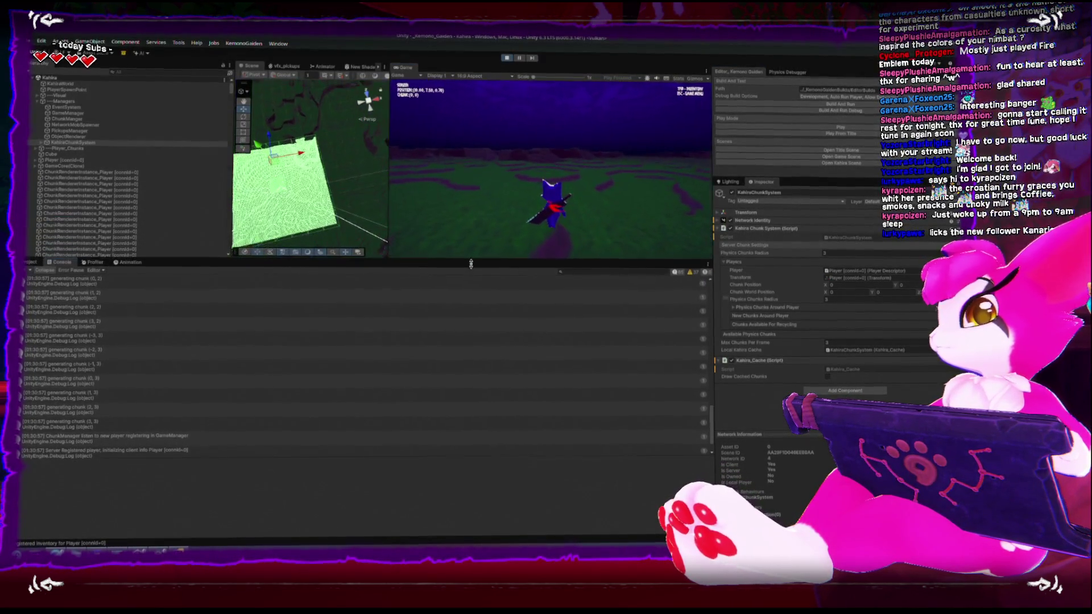
click(33, 271)
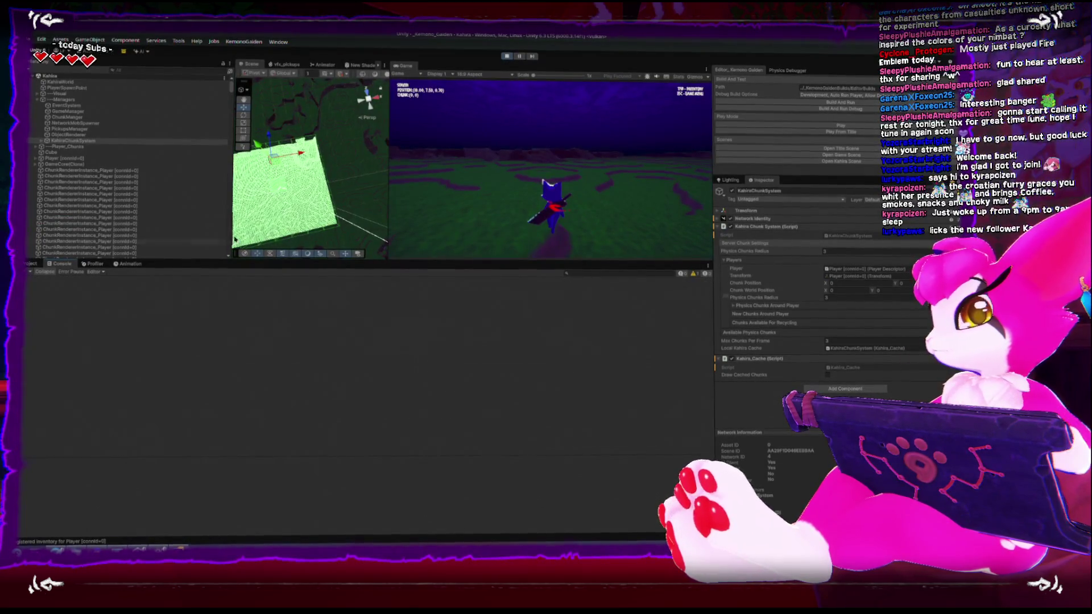
key(w)
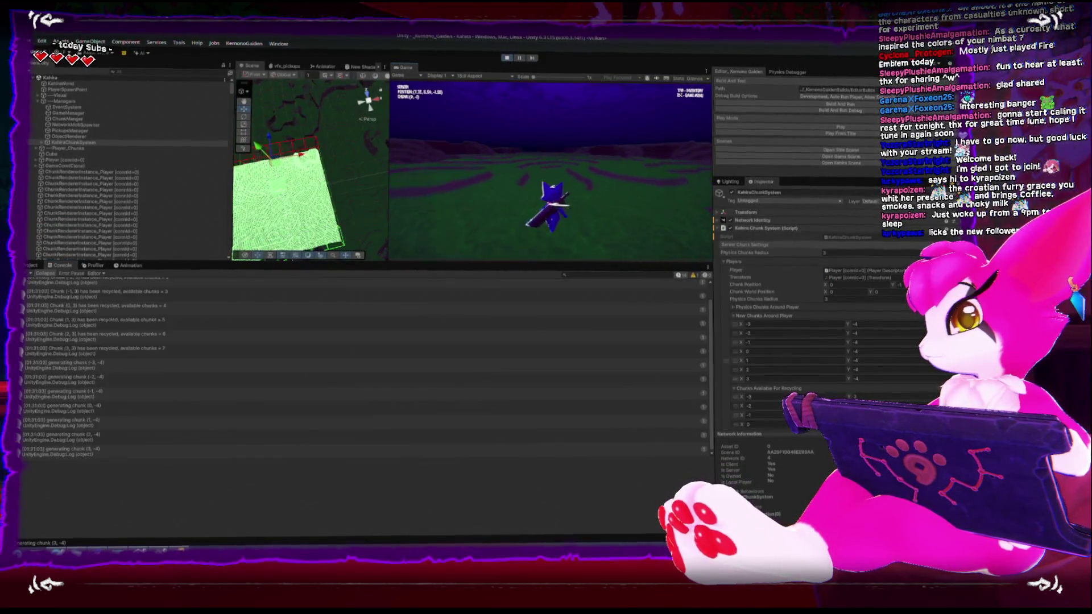
key(Escape)
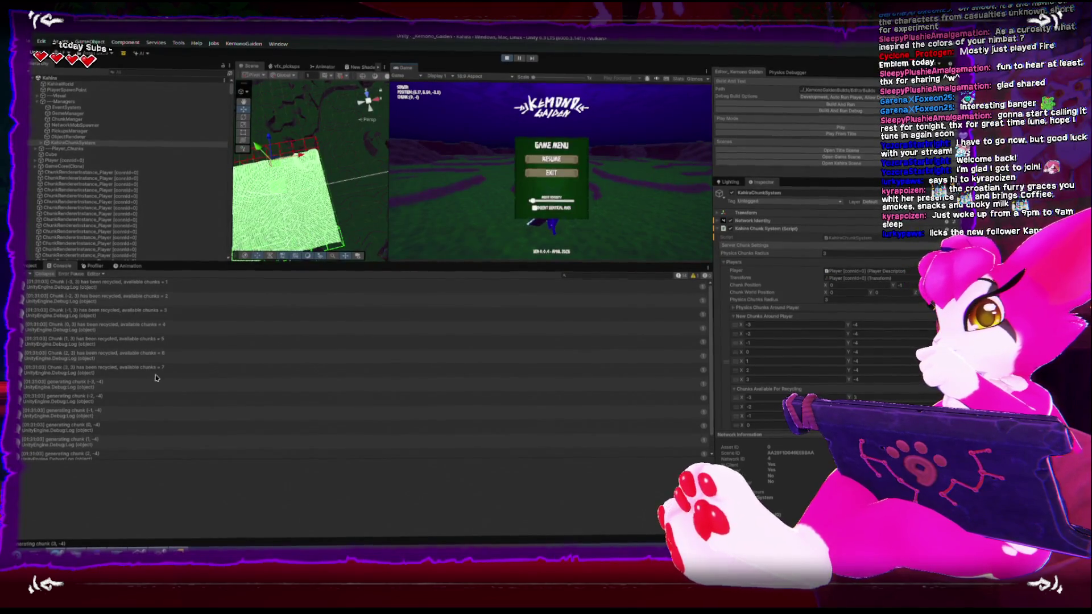
Inspect the recycled entry reporting 7 available chunks and the generating (-1, -4) and (3, -4) entries.
click(121, 286)
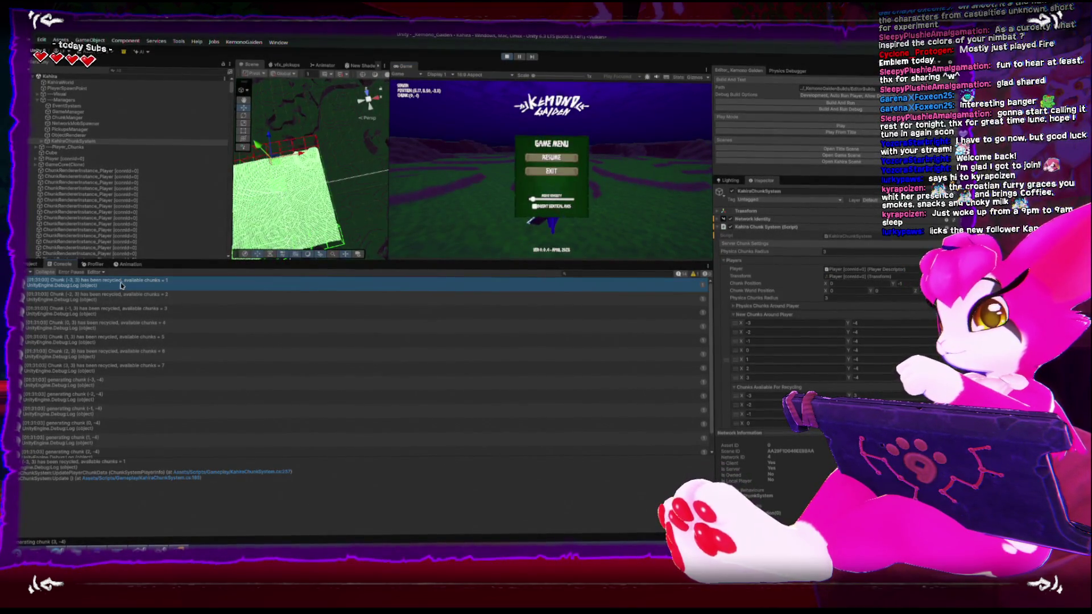
click(145, 367)
scroll(152, 316, down, 1)
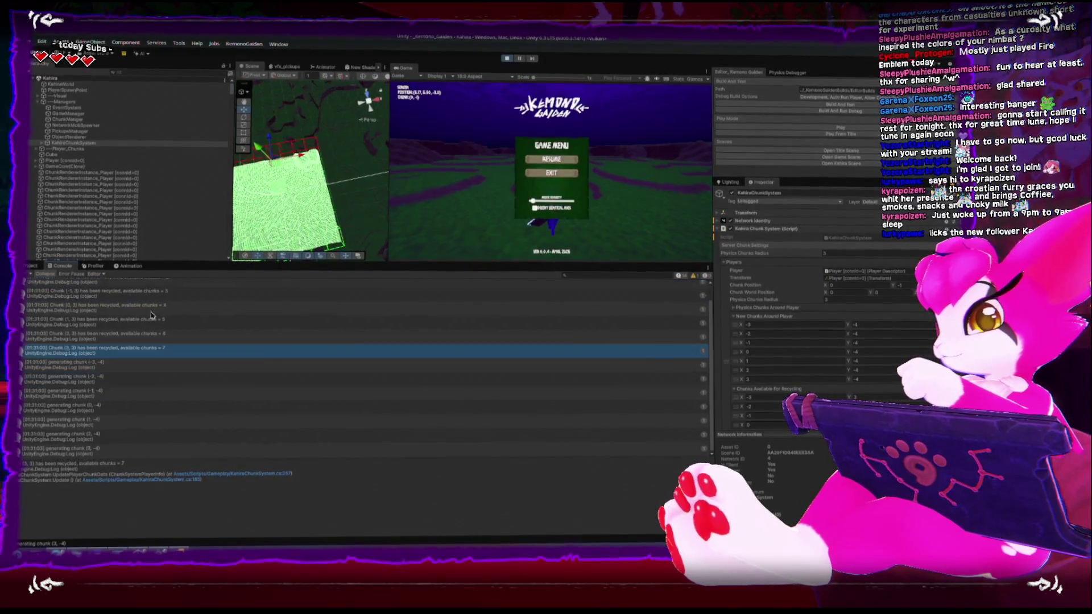
click(116, 365)
click(120, 380)
click(123, 394)
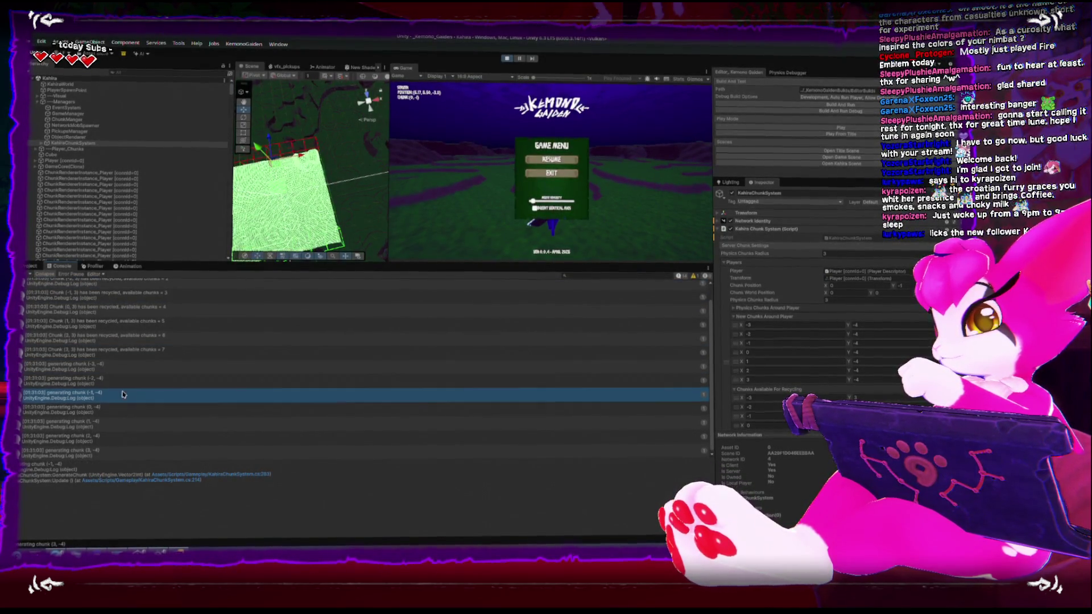
click(122, 408)
click(119, 423)
click(117, 452)
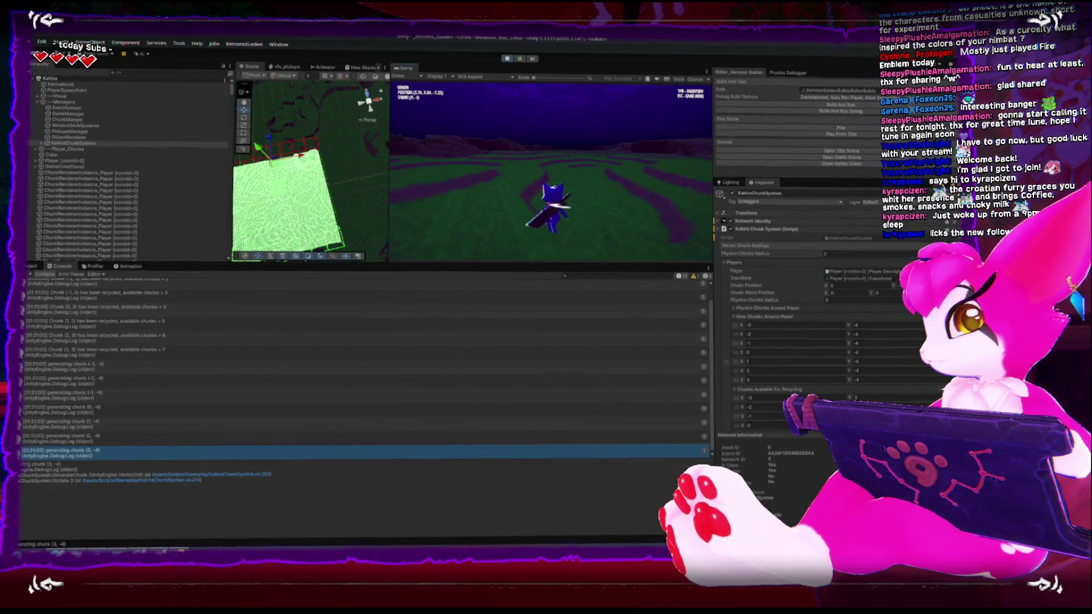
Walk further, then inspect the Chunk (3, -4) and Chunk (3, 2) recycled messages.
key(Escape)
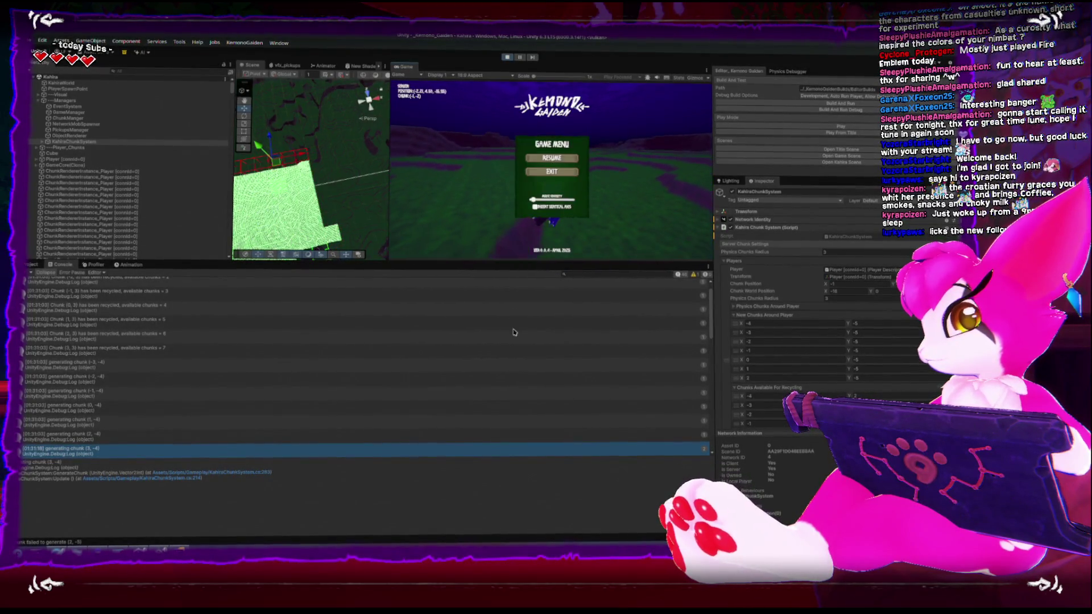
key(Escape)
scroll(708, 327, down, 2)
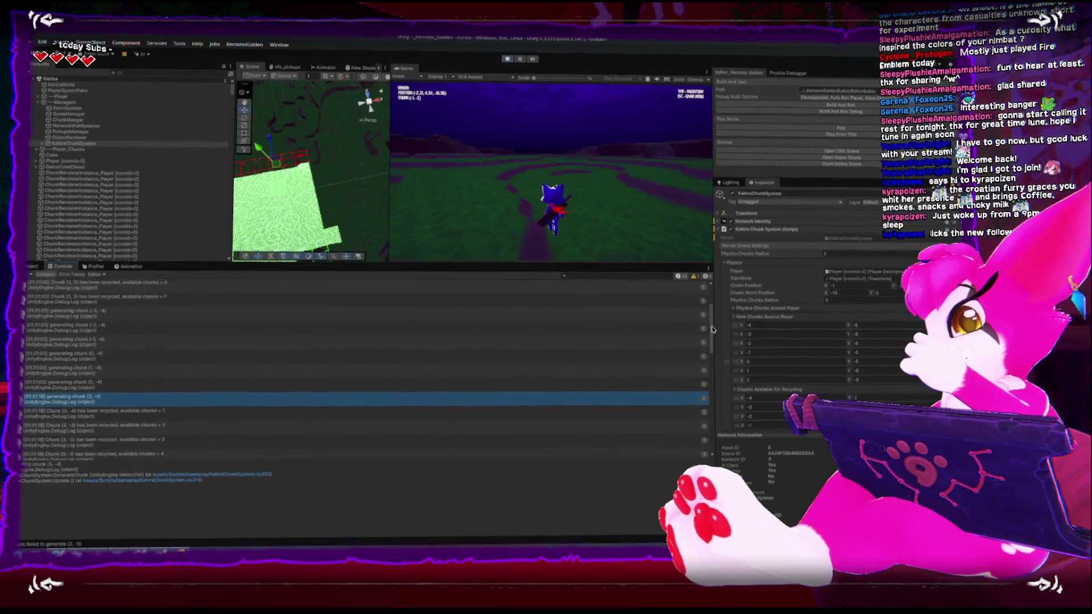
scroll(710, 329, down, 2)
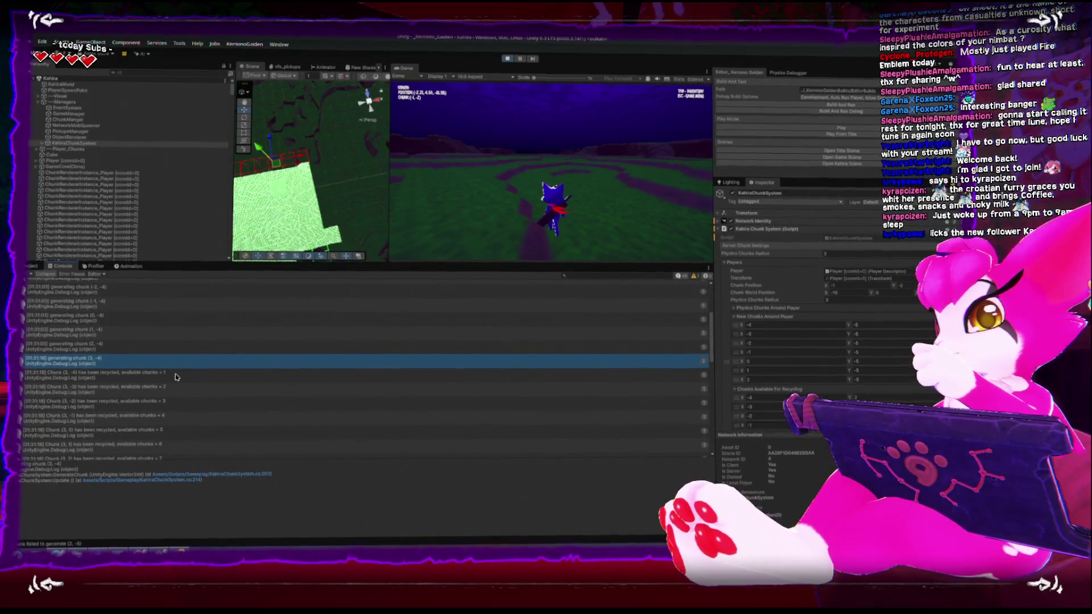
click(89, 376)
scroll(104, 378, down, 1)
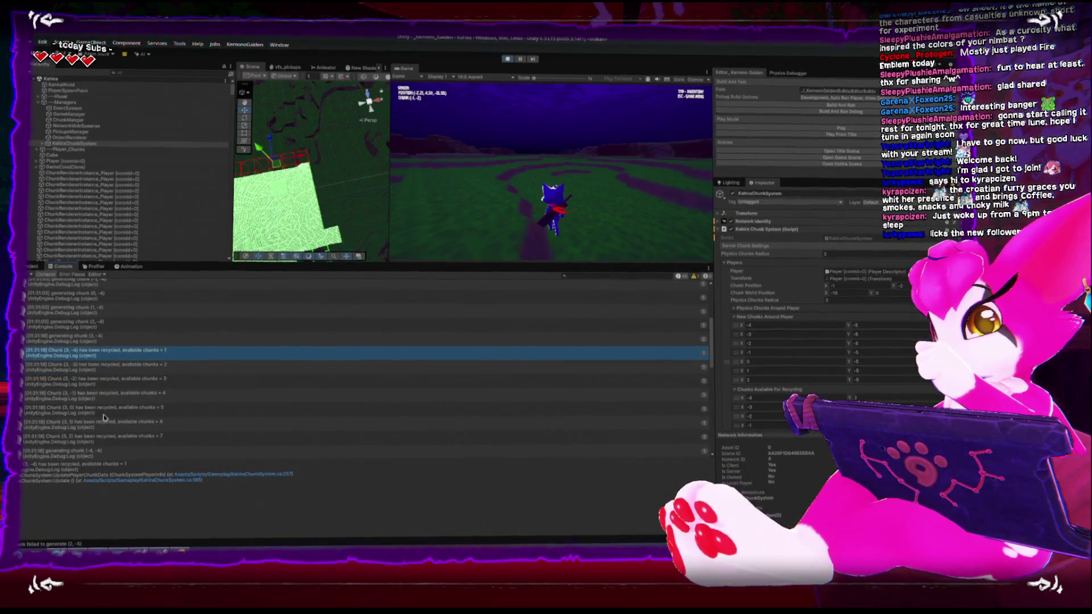
click(110, 441)
scroll(111, 435, down, 3)
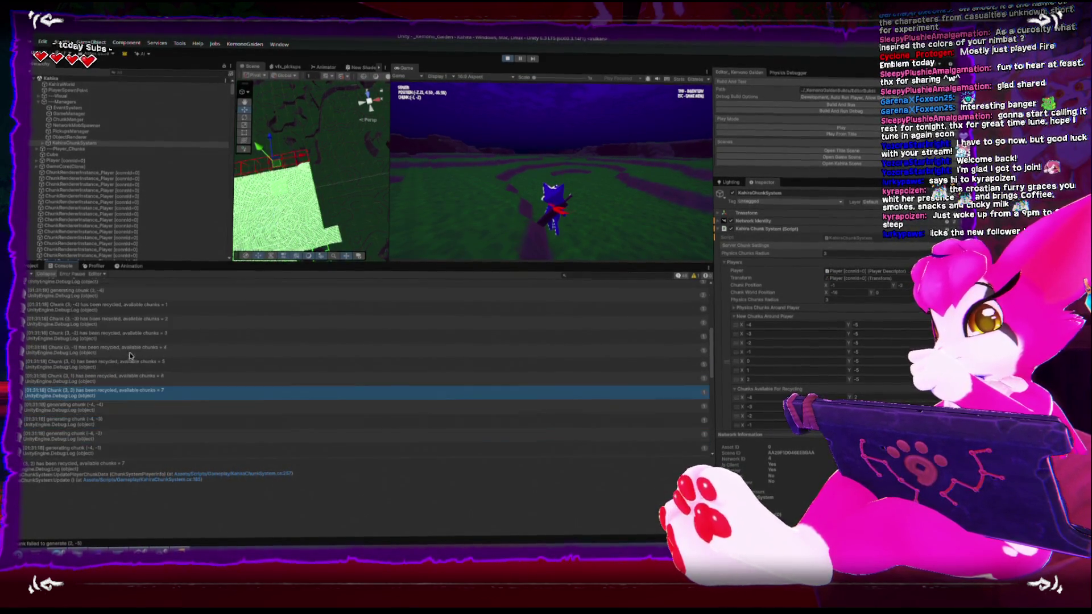
scroll(121, 358, down, 2)
scroll(123, 353, down, 2)
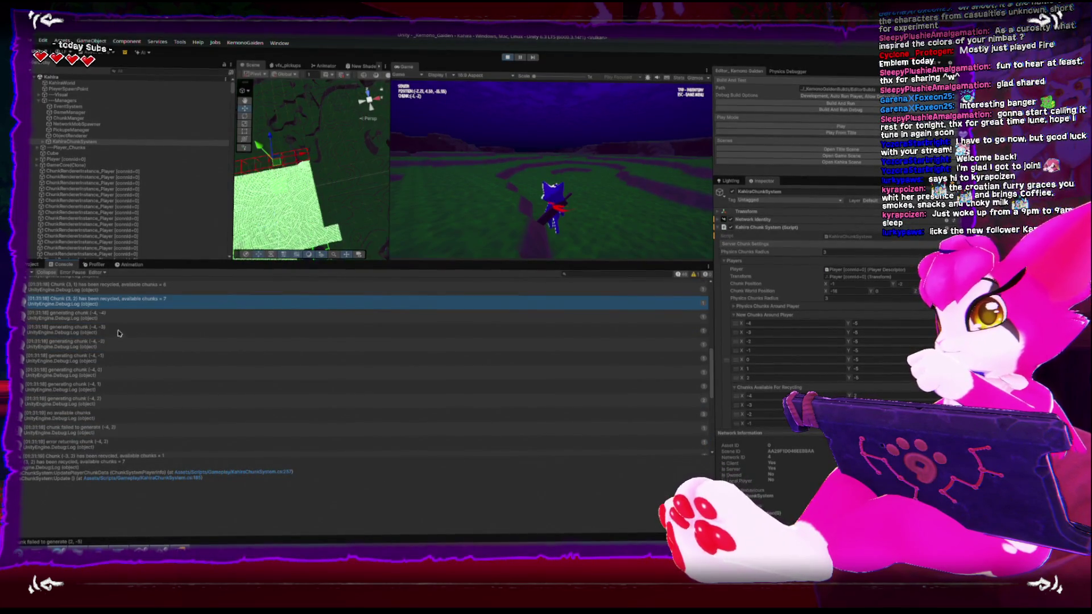
Check the error returning chunk (-4, 2) and Chunk (2, 2) recycled entries, then stop the game and return to Rider.
key(Down)
key(Down)
key(Down)
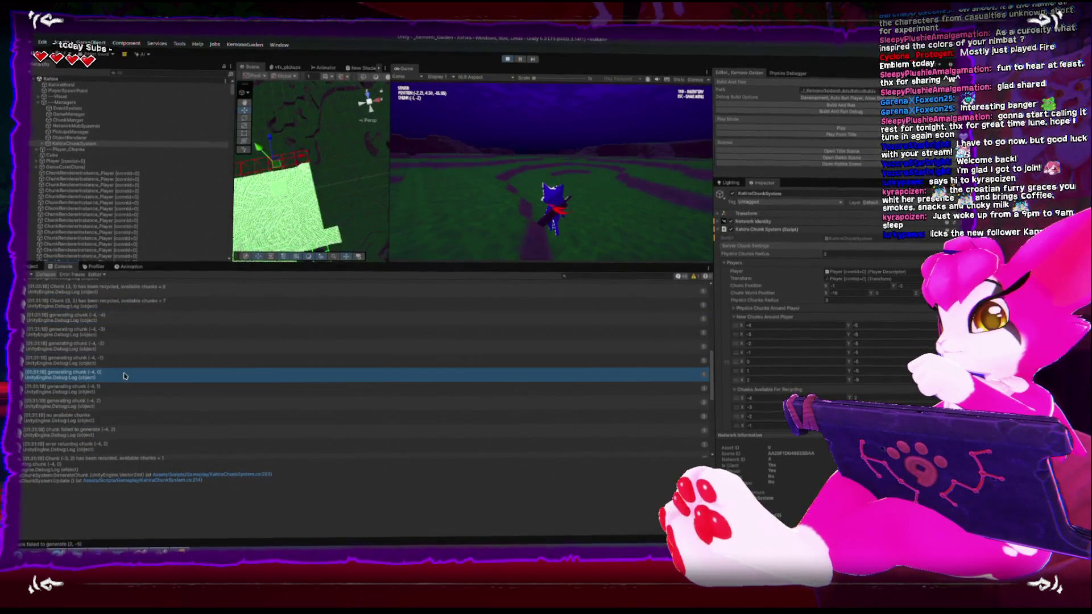
key(Down)
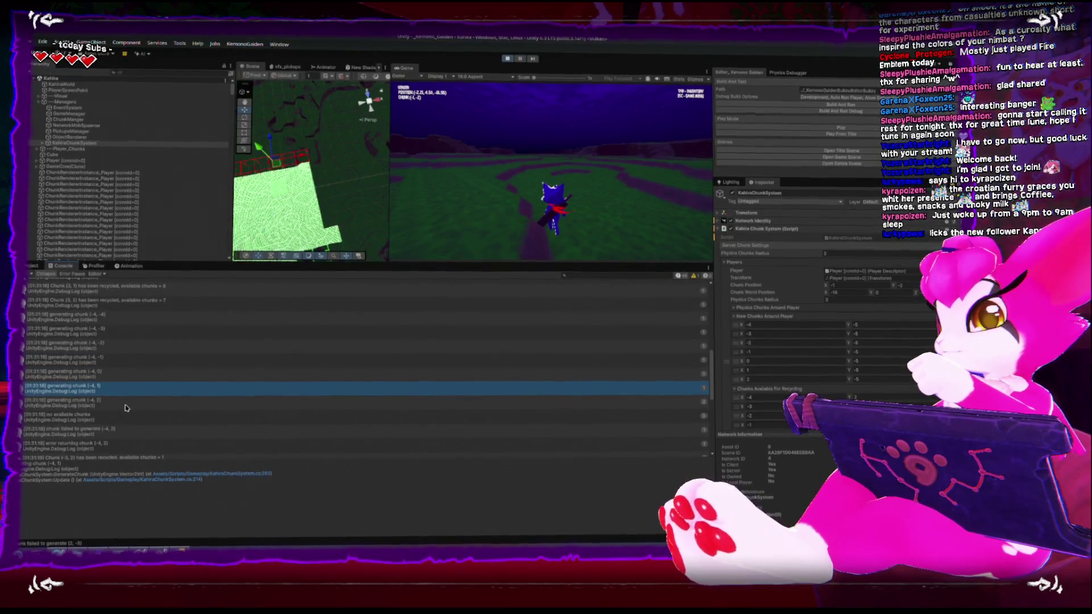
key(Down)
scroll(126, 407, down, 2)
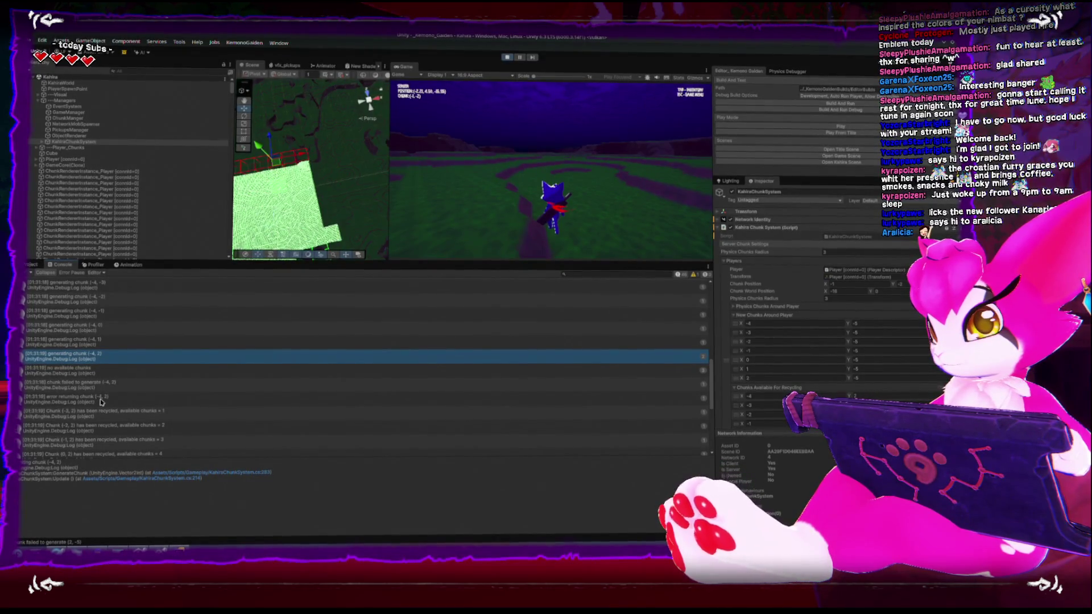
click(103, 400)
scroll(116, 402, down, 3)
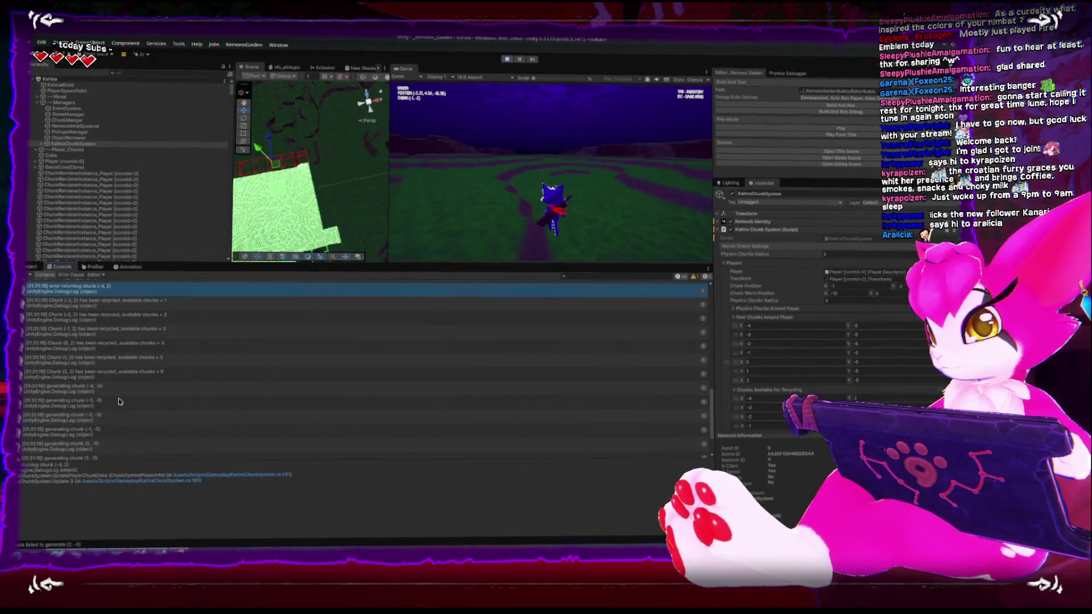
click(123, 375)
scroll(123, 376, down, 2)
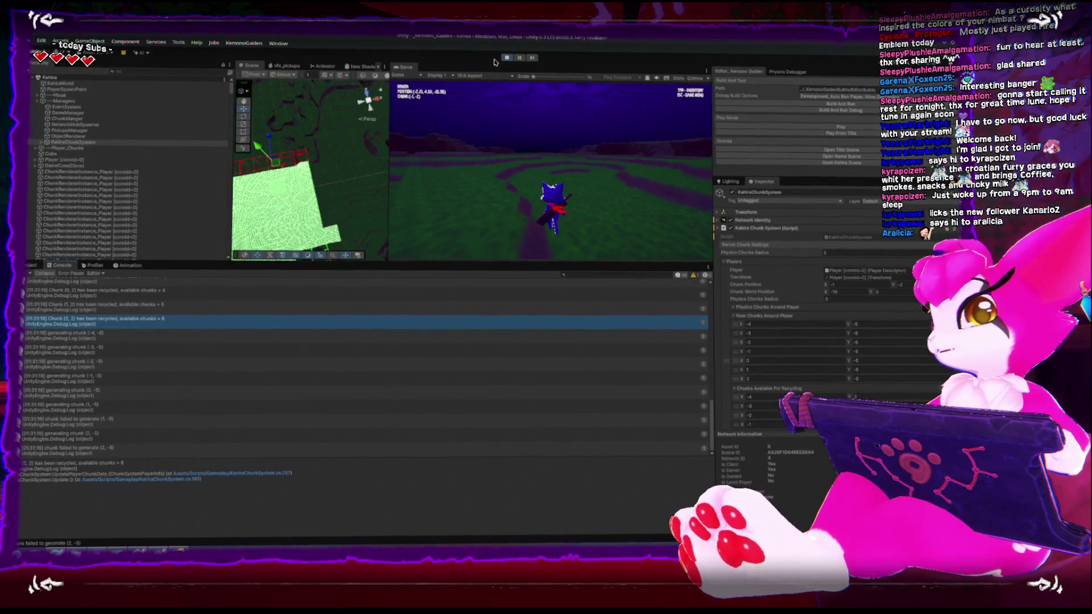
scroll(103, 348, up, 3)
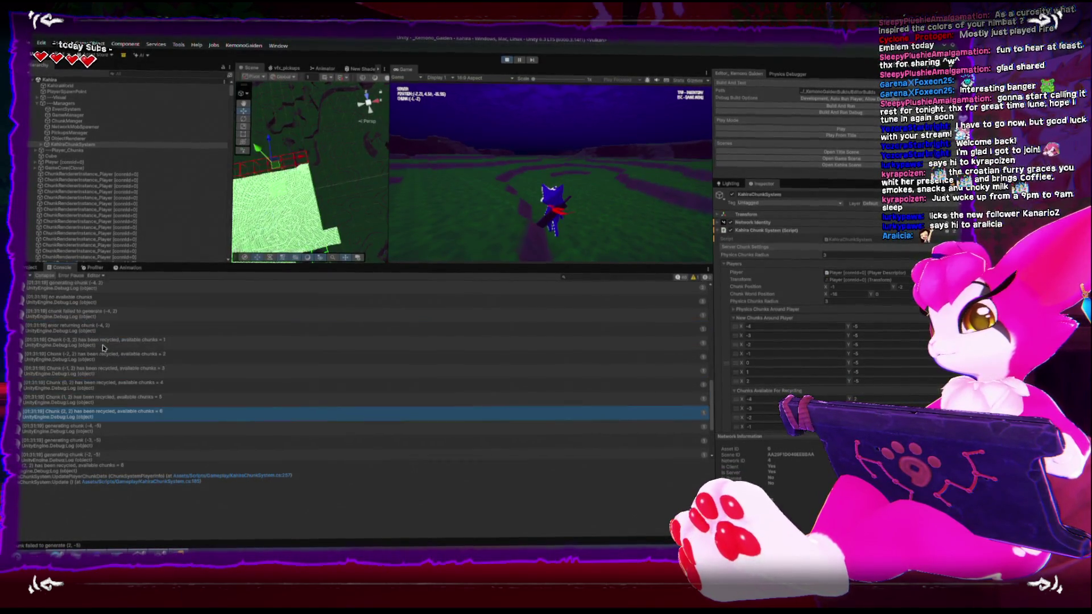
scroll(103, 348, up, 4)
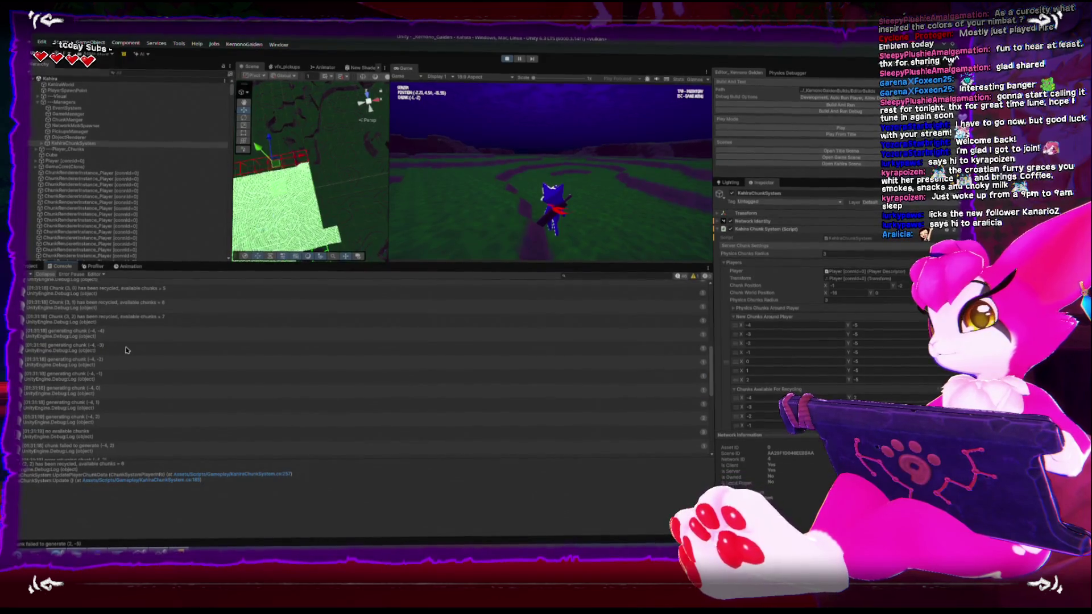
click(507, 57)
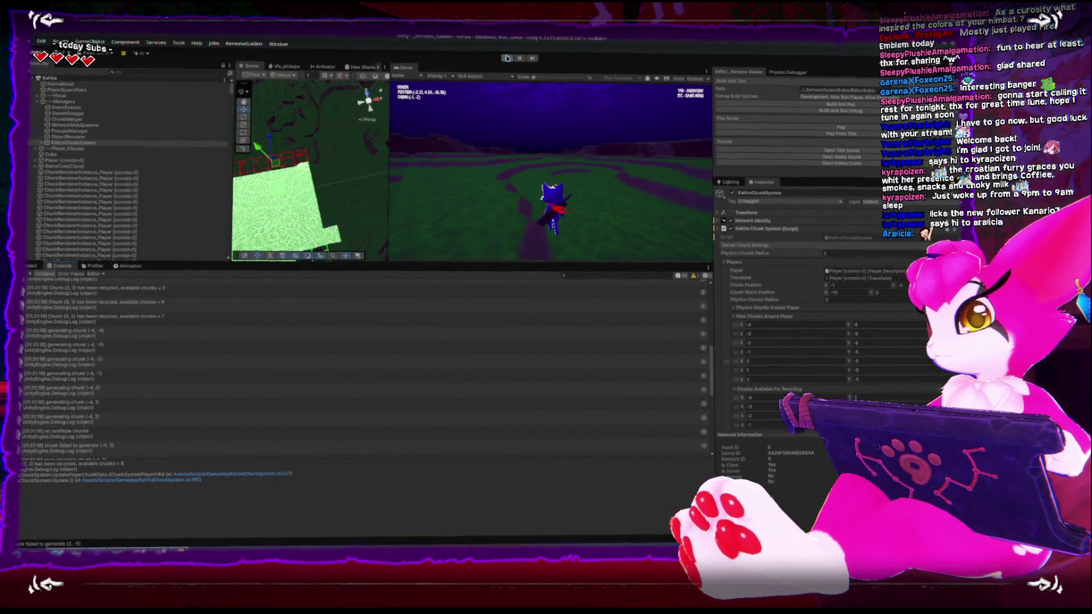
key(alt+Tab)
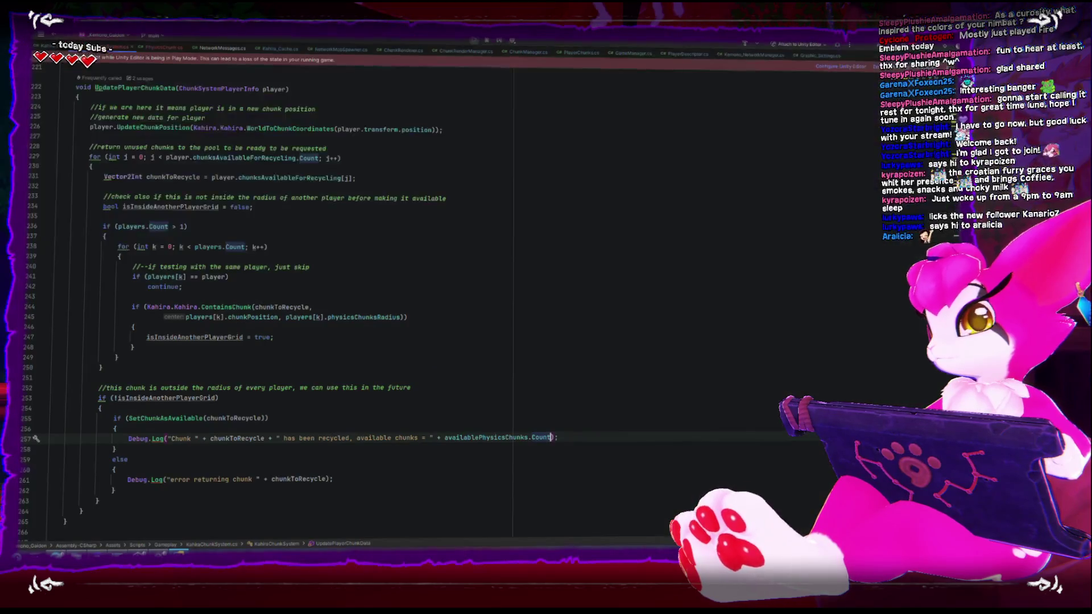
Move the generating chunk Debug.Log line below the if (!physicsChunk) failure check.
scroll(277, 391, down, 10)
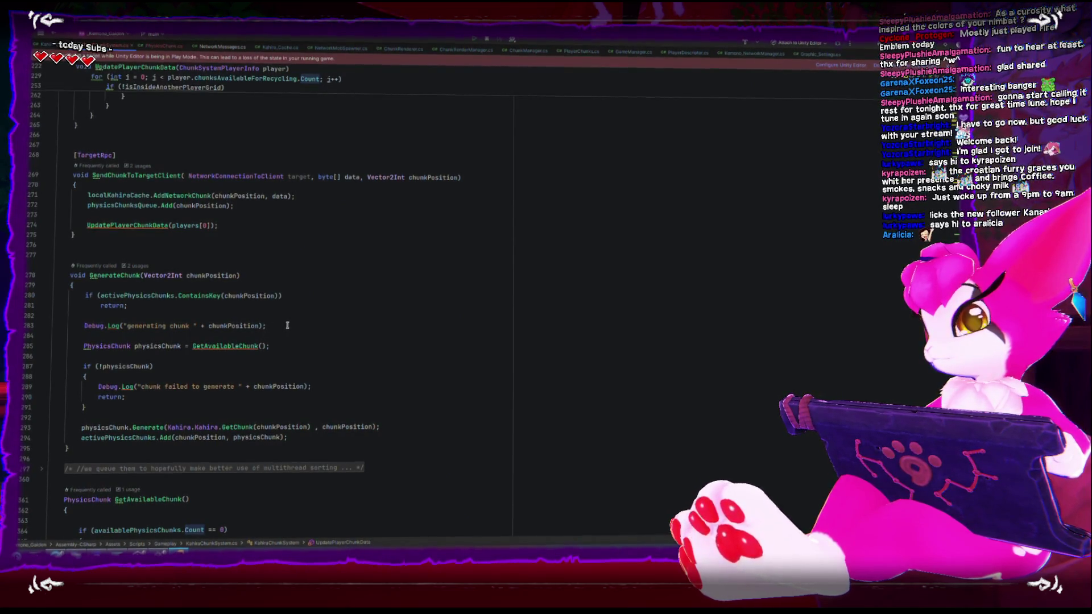
drag(287, 325, 128, 325)
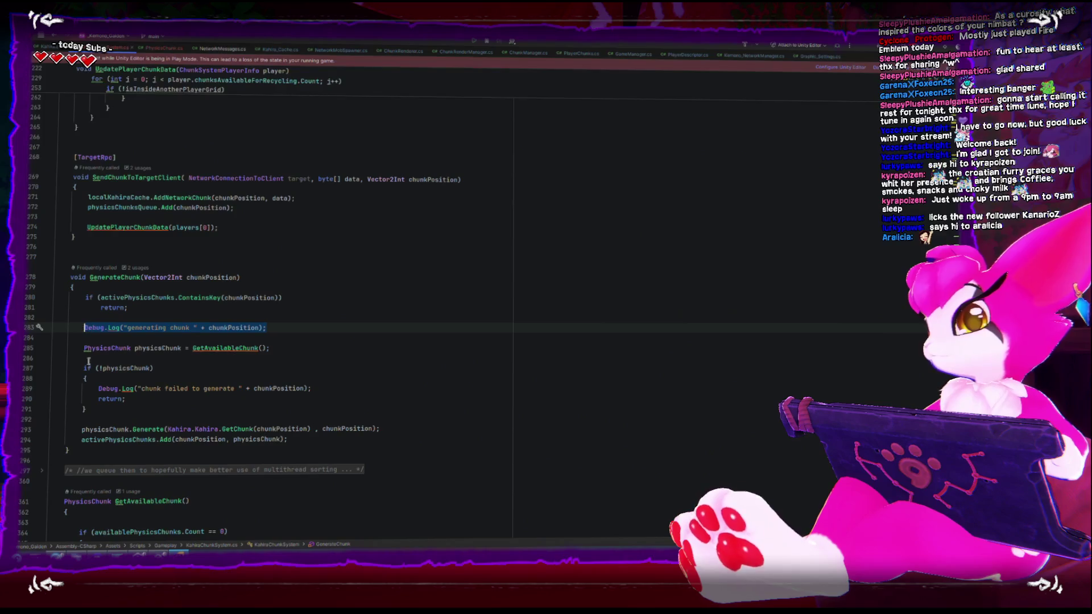
click(103, 413)
text(Debug.Log("generating chunk " + chunkPosition);)
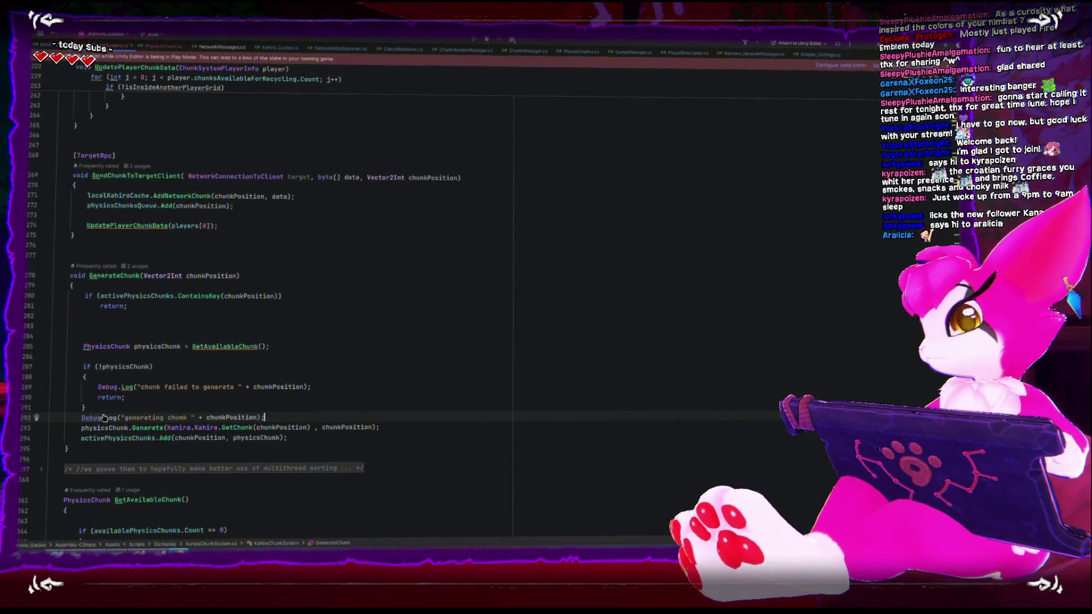
click(120, 411)
Remove leftover blank lines in GenerateChunk and add spacing after the moved log line.
key(Up)
key(Up)
key(Up)
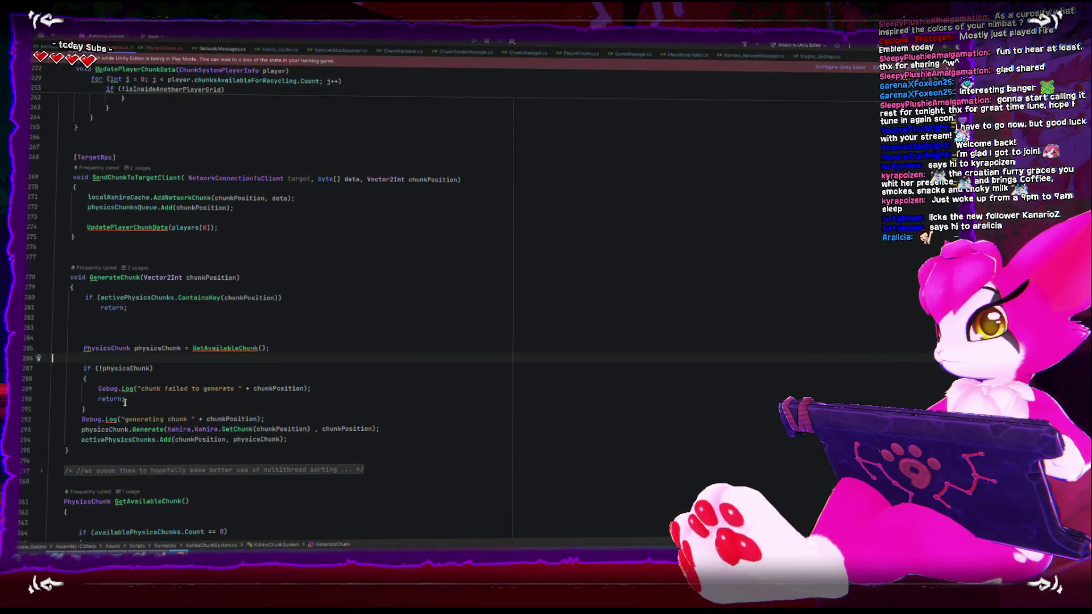
key(BackSpace)
key(Up)
key(Up)
key(BackSpace)
key(Down)
key(BackSpace)
key(Down)
key(Down)
key(Down)
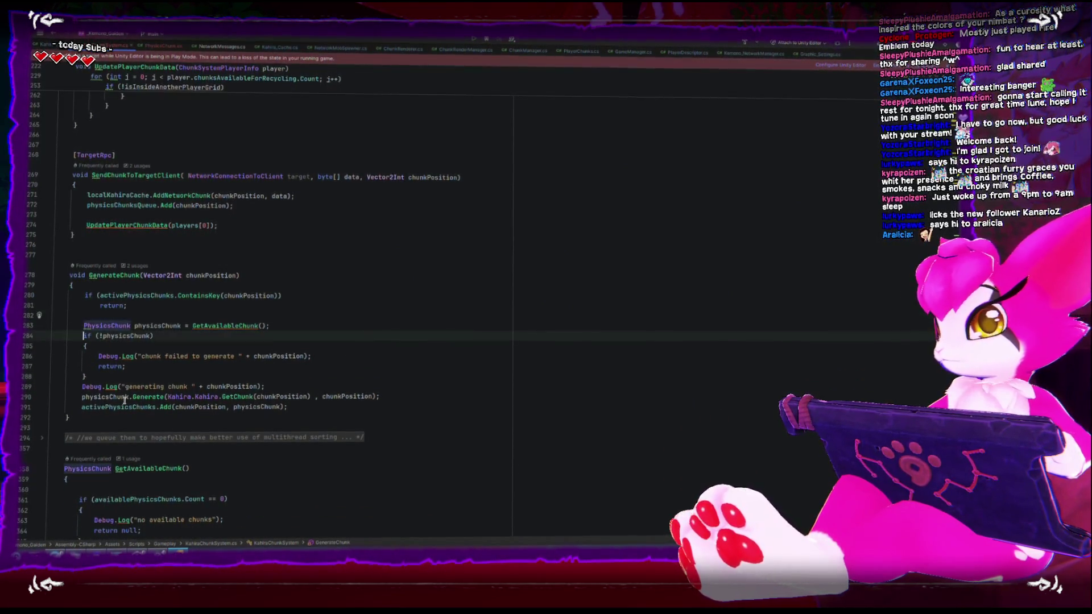
key(End)
key(Return)
key(Return)
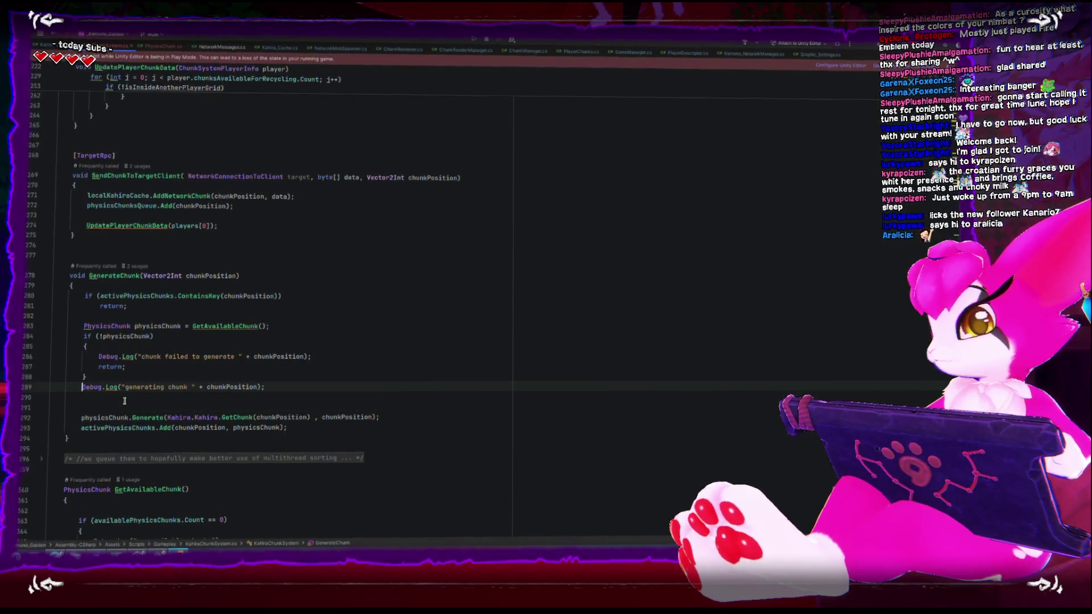
key(Up)
key(Up)
key(End)
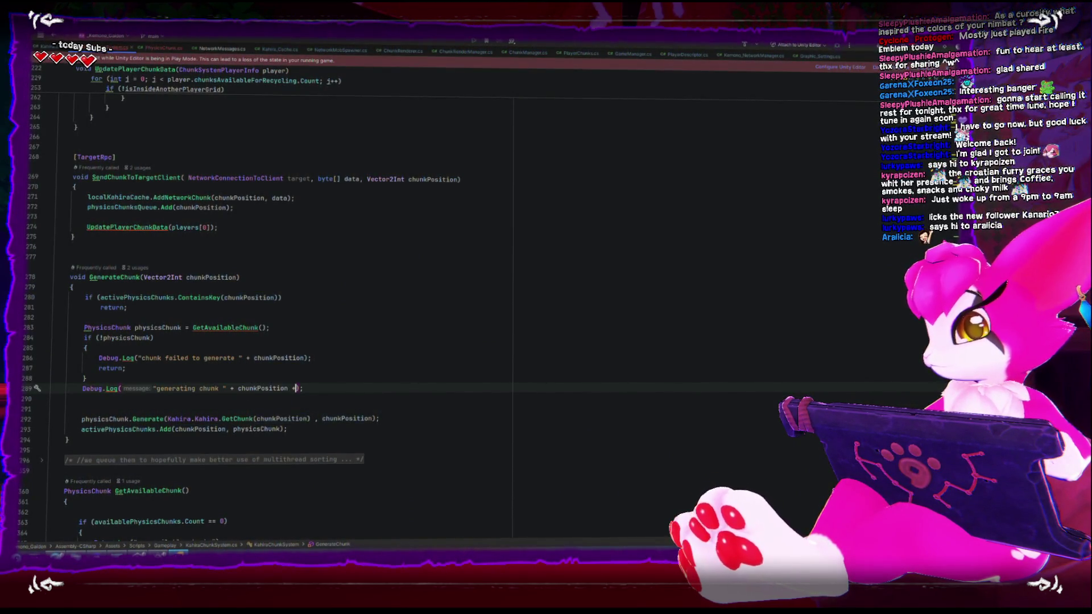
Append + " chunks available = " + availablePhysicsChunks.Count to the generating chunk log.
text(" c)
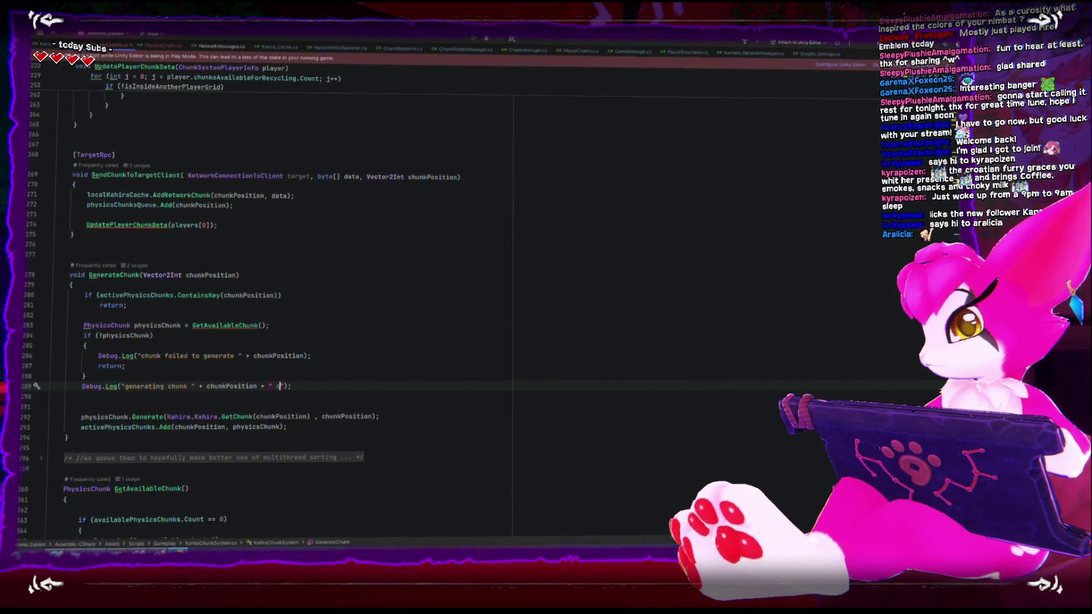
text(ilable a)
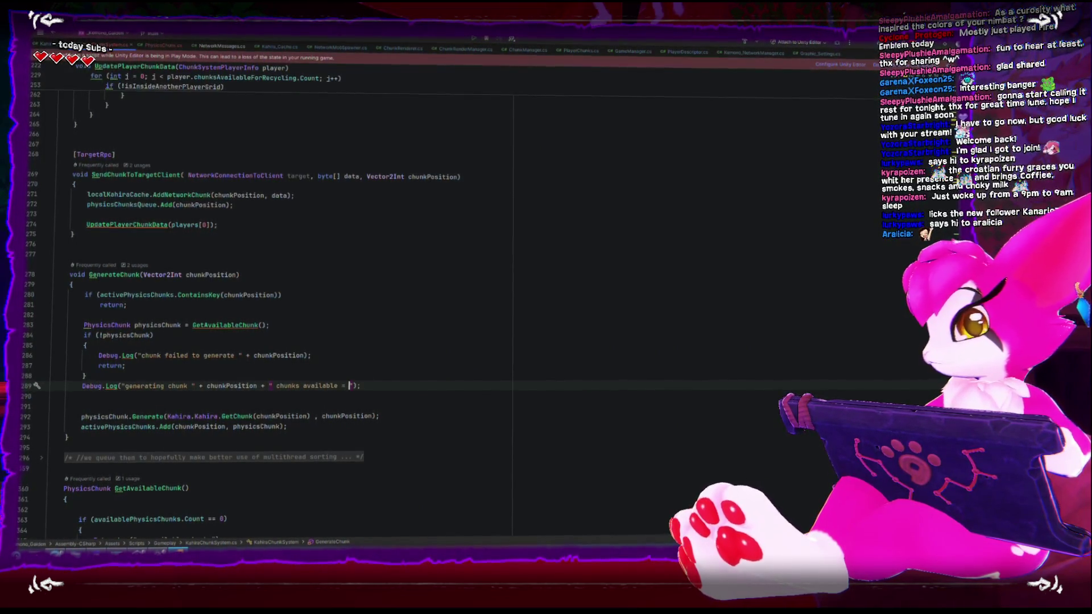
text(")
key(Escape)
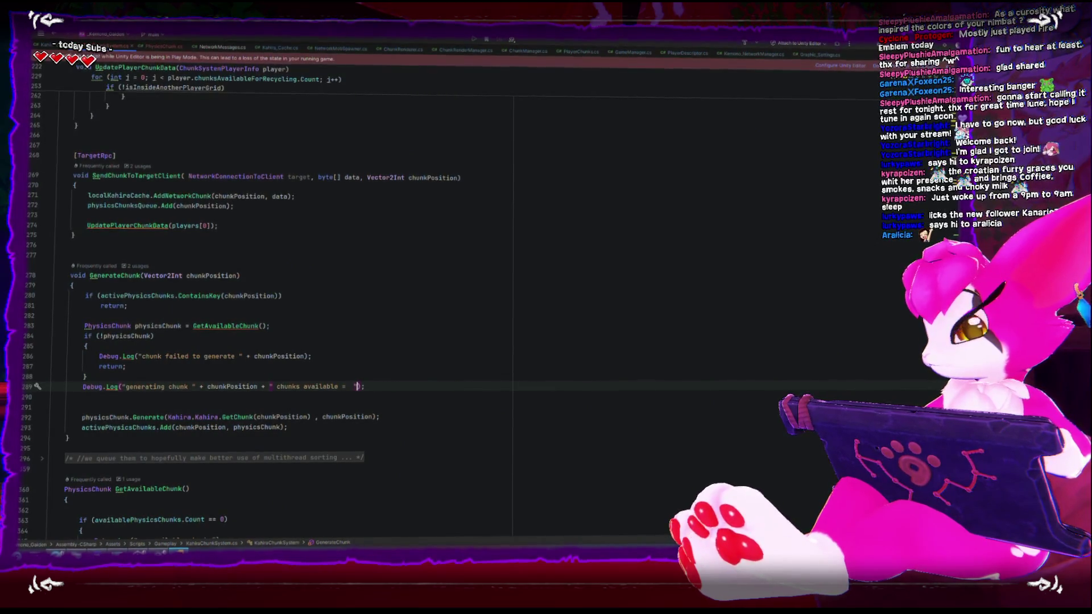
text(+)
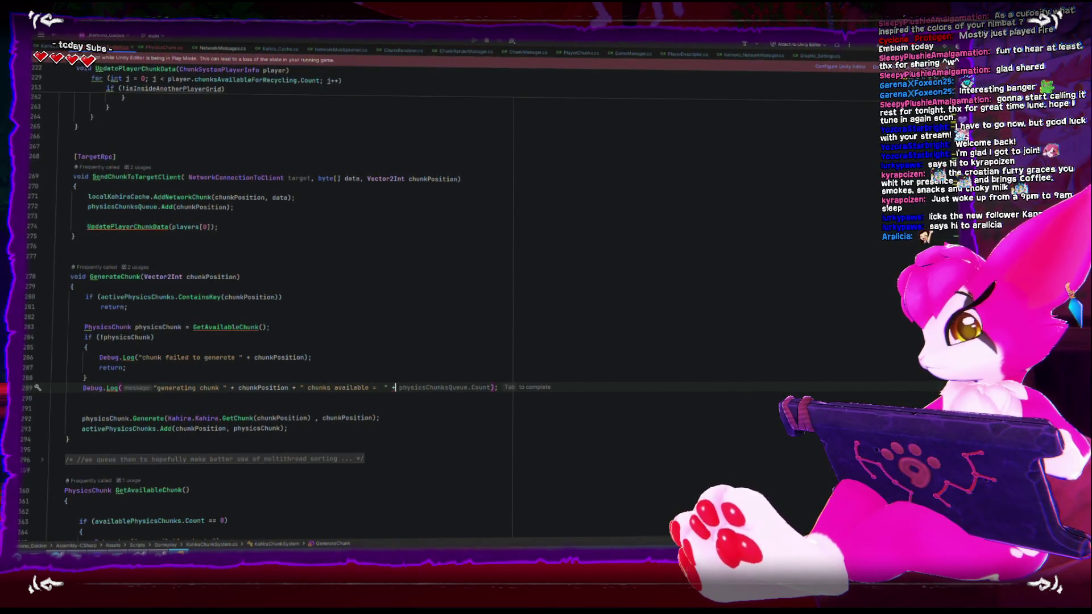
text( ava)
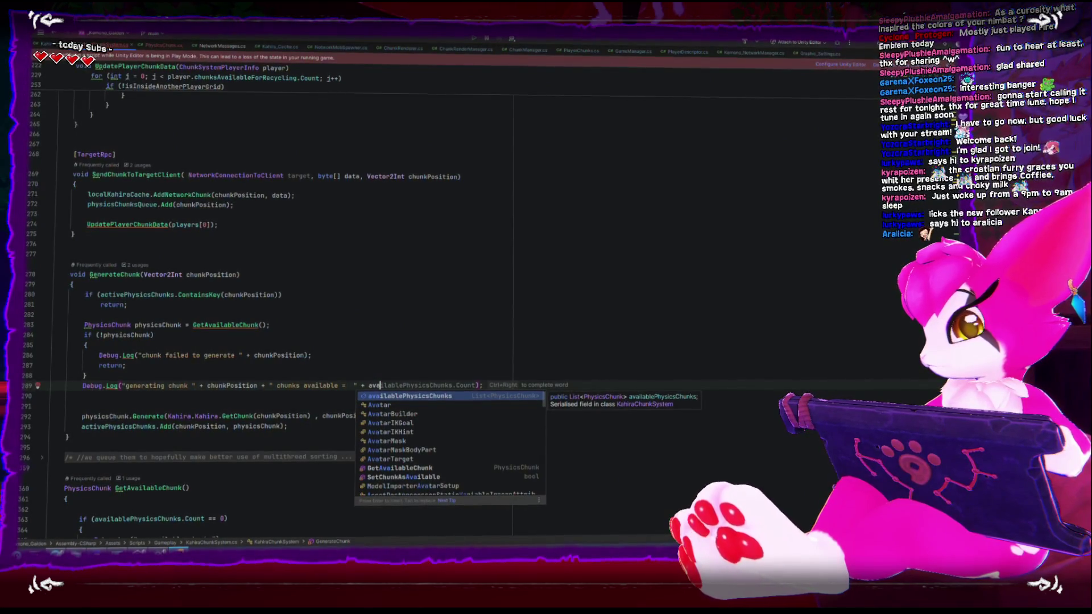
key(Return)
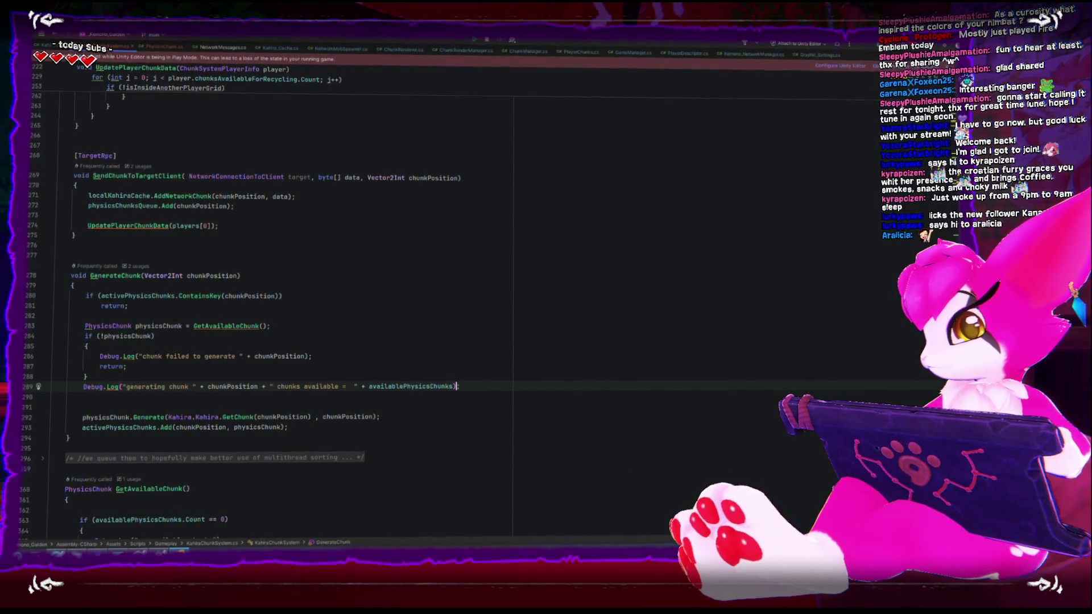
text(.Count)
key(Return)
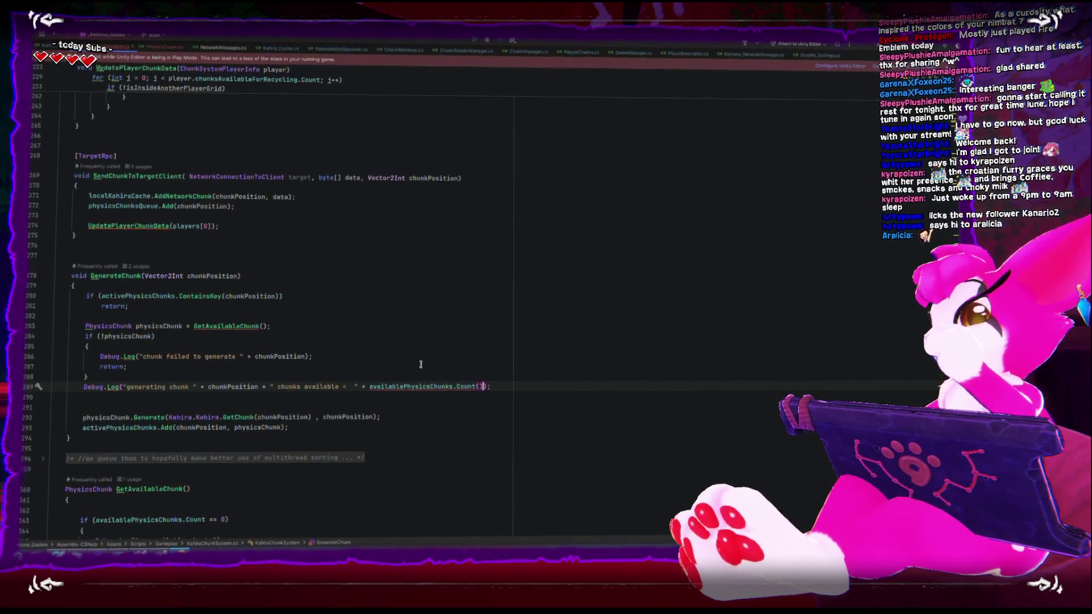
Check the error on availablePhysicsChunks and remove the stray parentheses after Count.
click(392, 388)
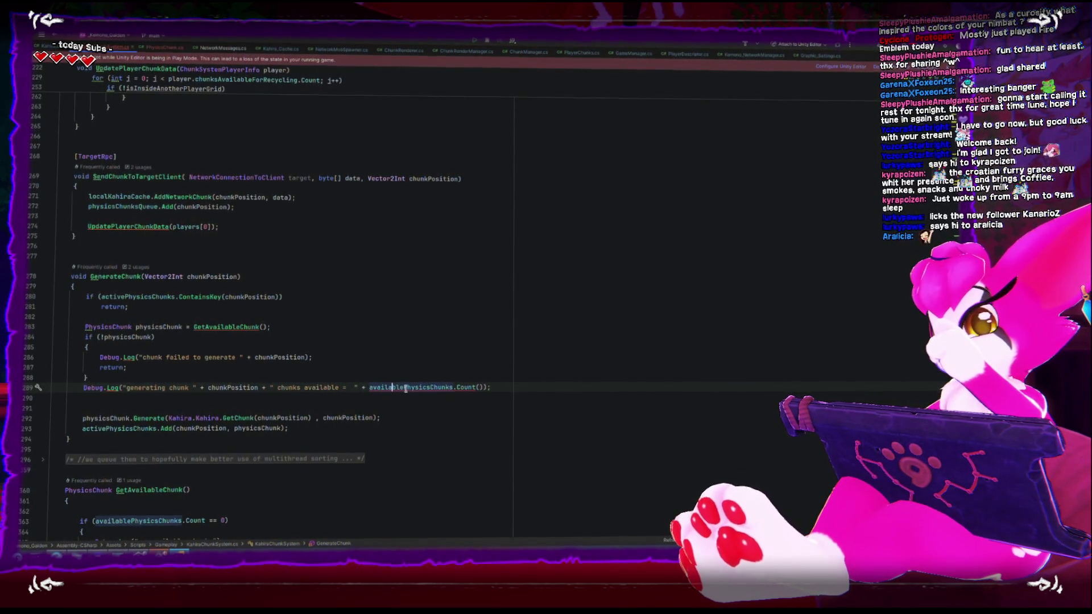
mouse_move(405, 389)
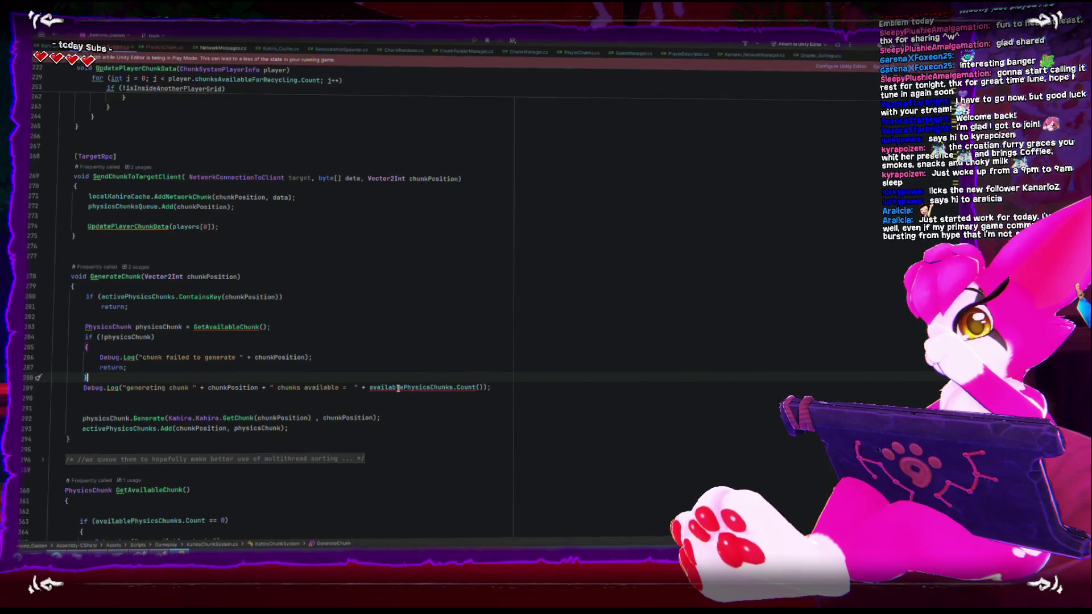
double_click(398, 387)
scroll(398, 388, up, 3)
scroll(399, 388, down, 5)
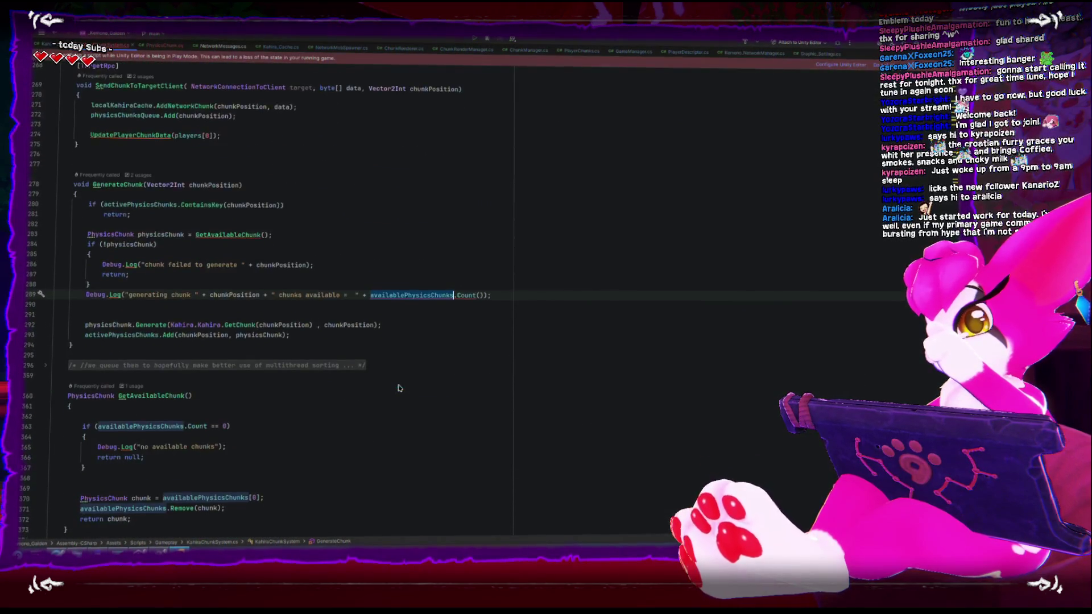
click(480, 295)
key(BackSpace)
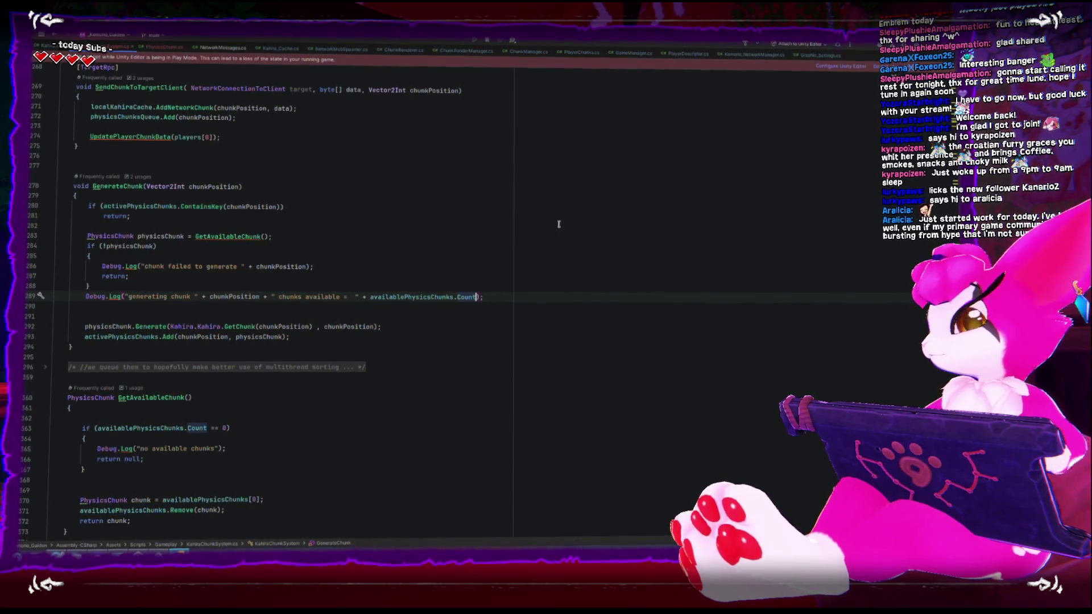
click(558, 225)
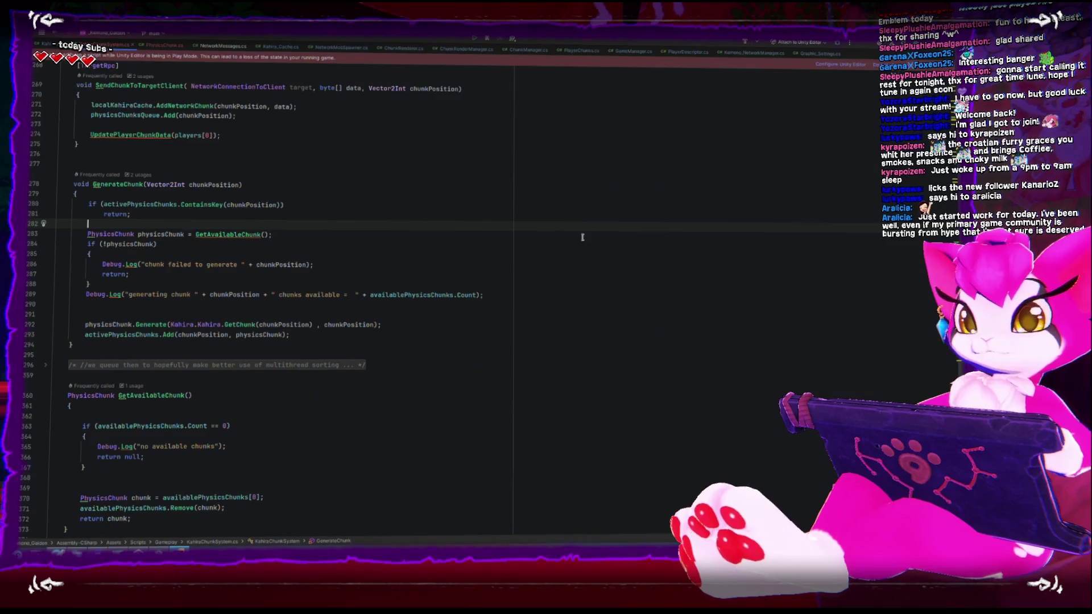
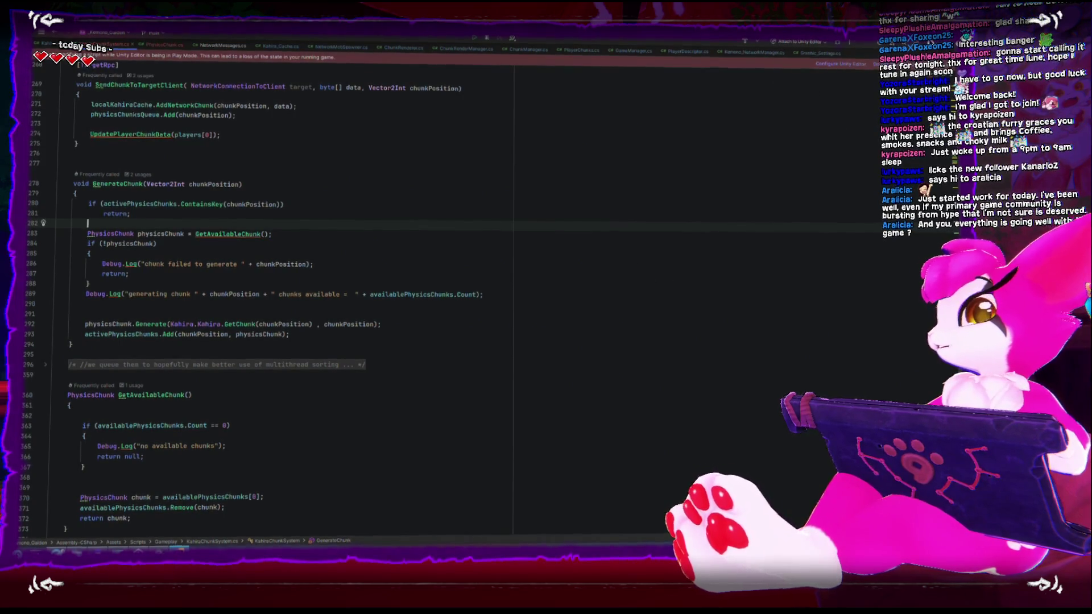
Switch from Rider's KahiraChunkSystem.cs back to the Unity Editor window.
key(alt+Tab)
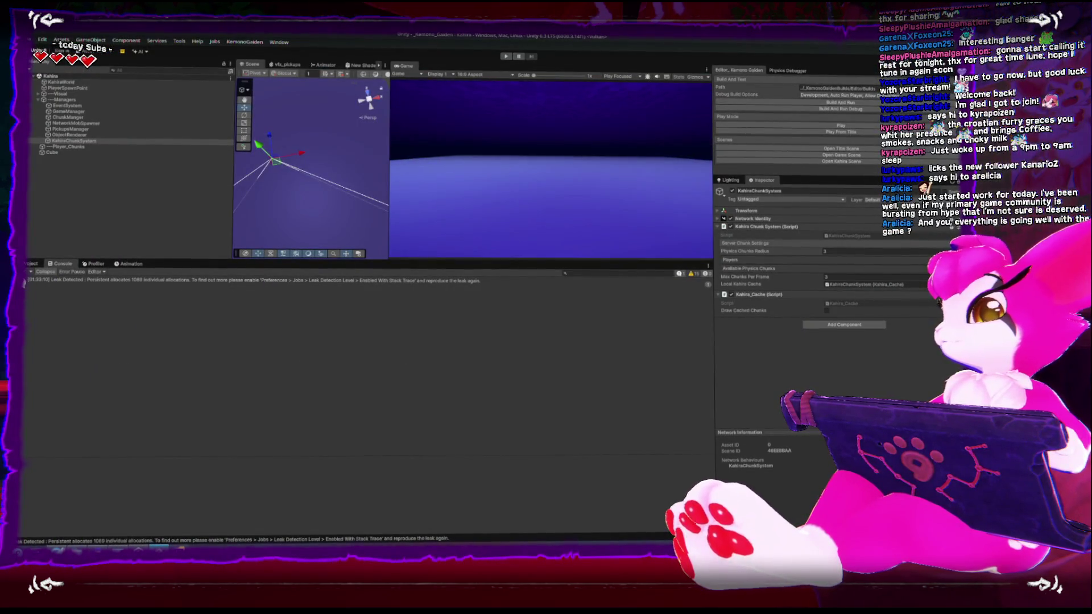
Clear the old leak warnings from the Console and start the game in Play mode.
click(26, 272)
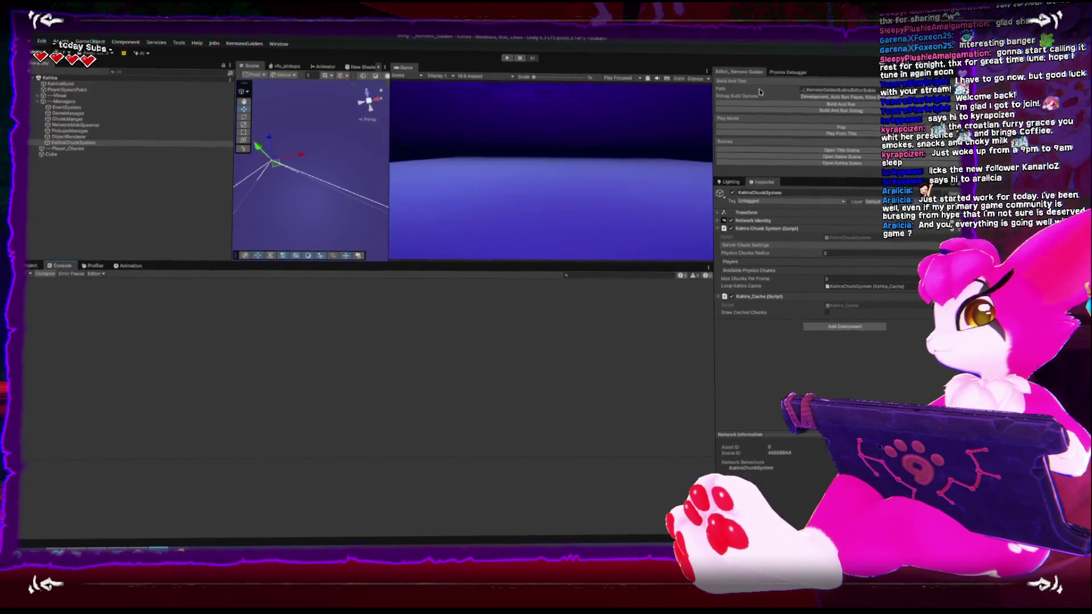
click(755, 126)
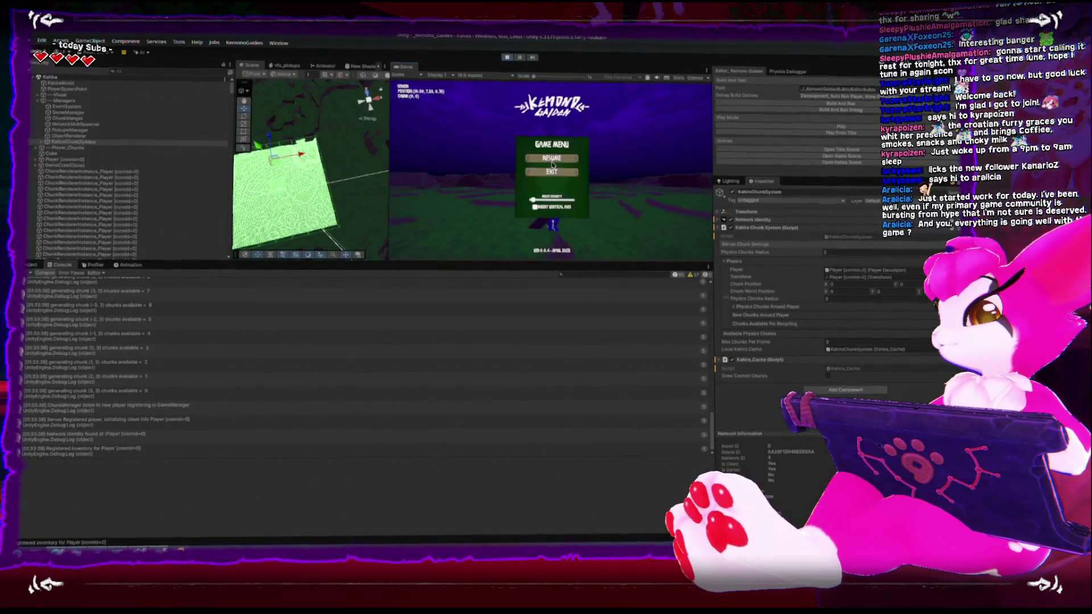
scroll(243, 347, up, 10)
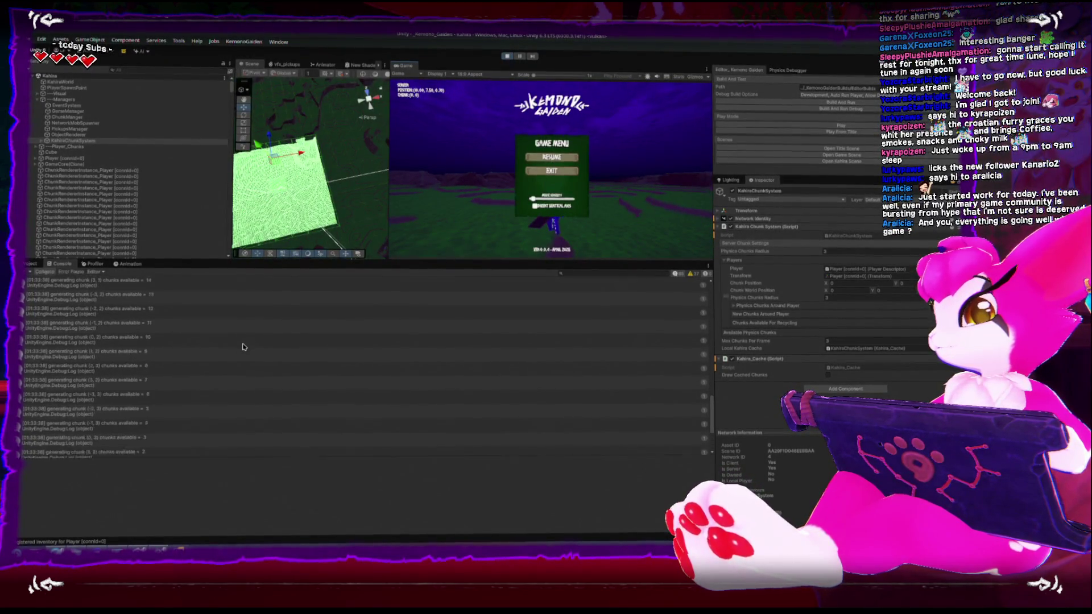
scroll(243, 348, down, 2)
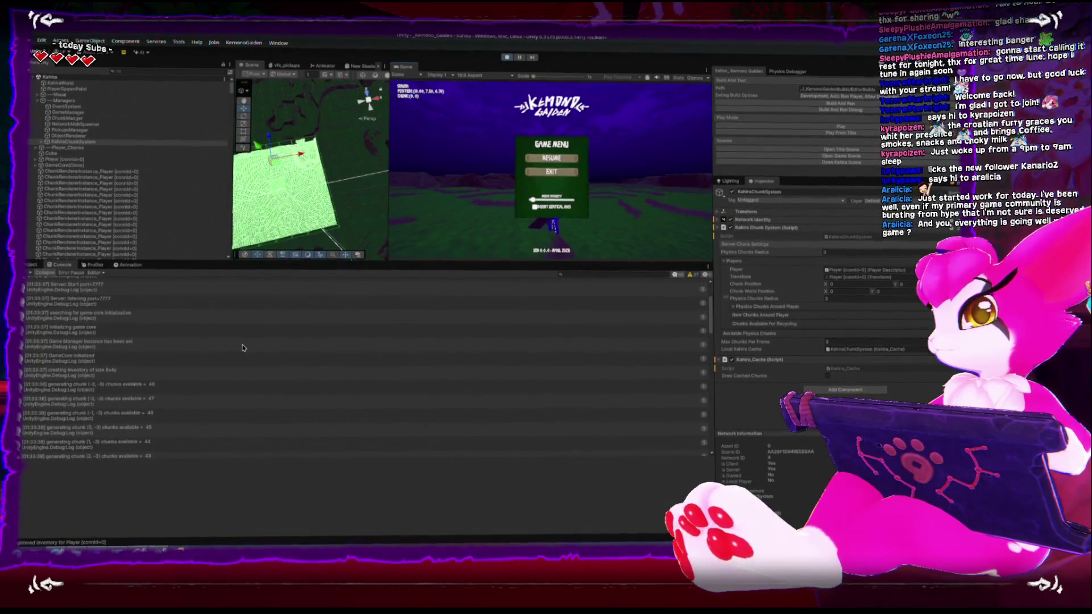
scroll(267, 219, up, 2)
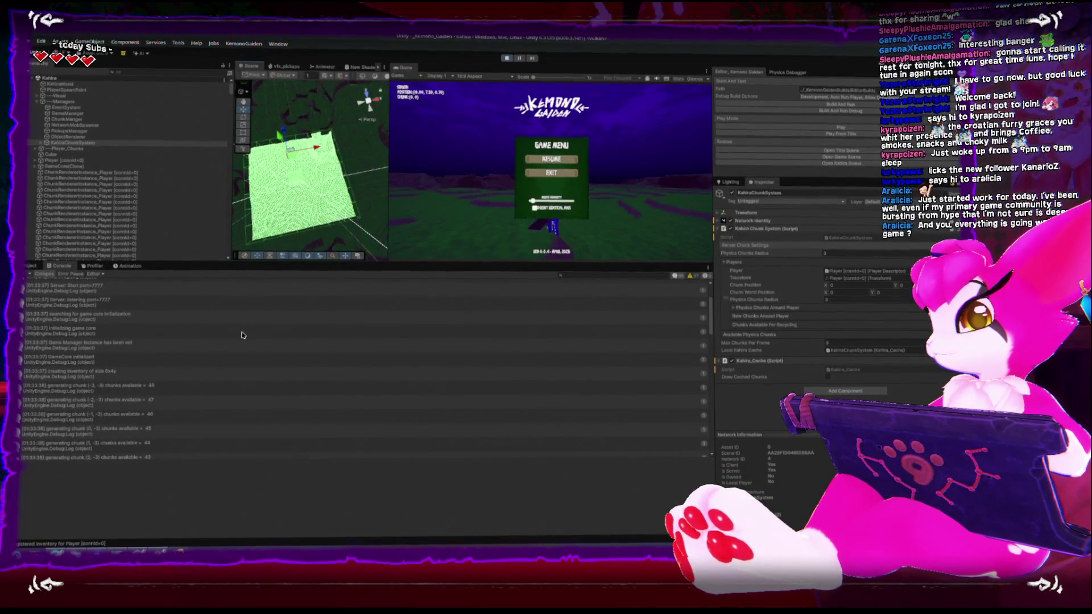
scroll(241, 335, down, 10)
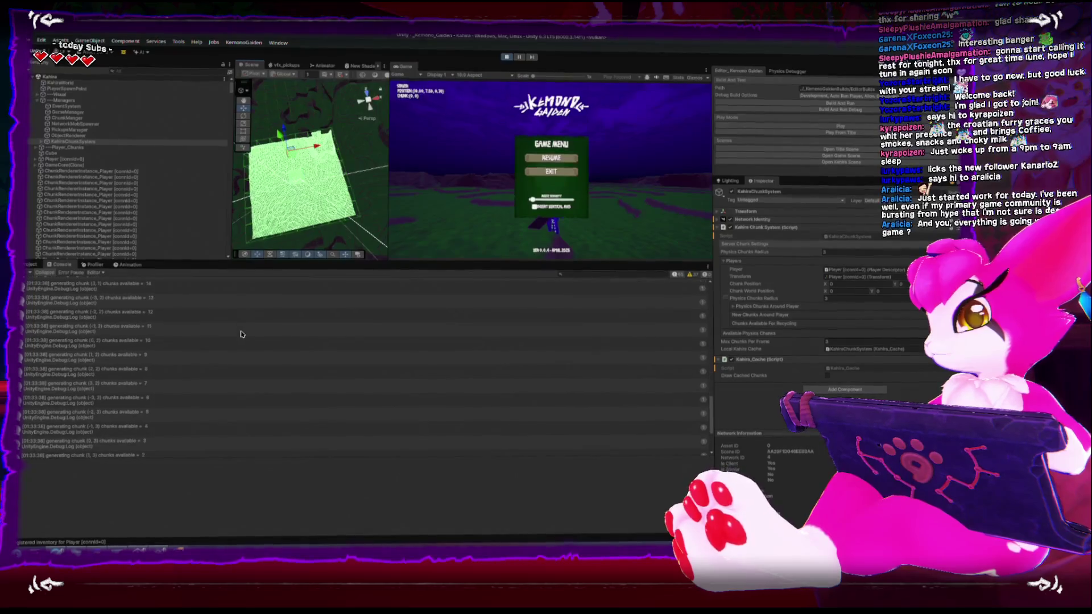
scroll(242, 335, down, 2)
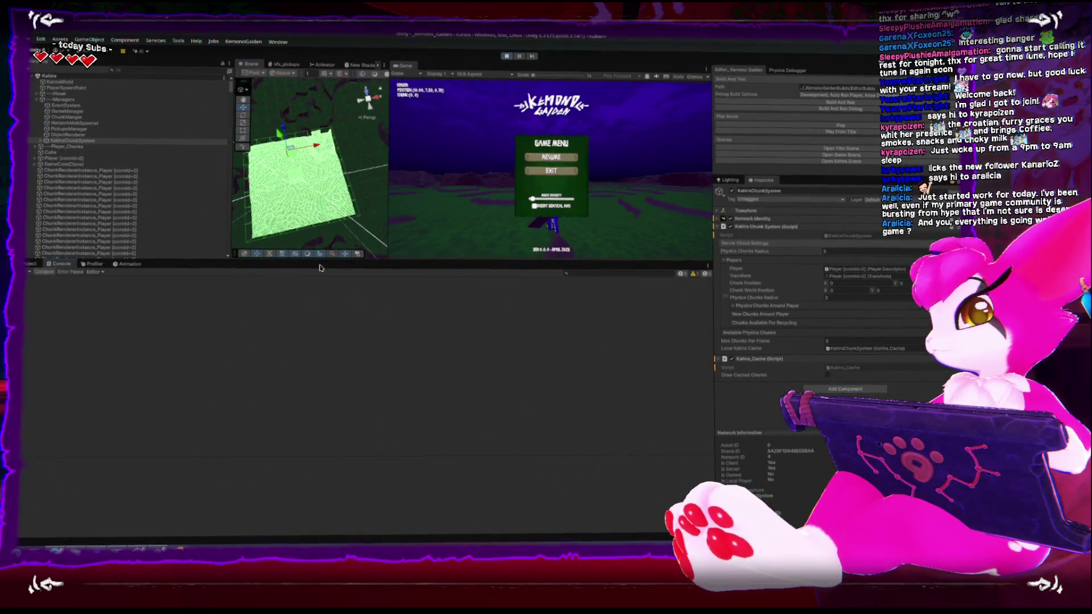
Walk the character across the terrain, toggling the in-game menu with Esc to trigger chunk recycling.
key(Escape)
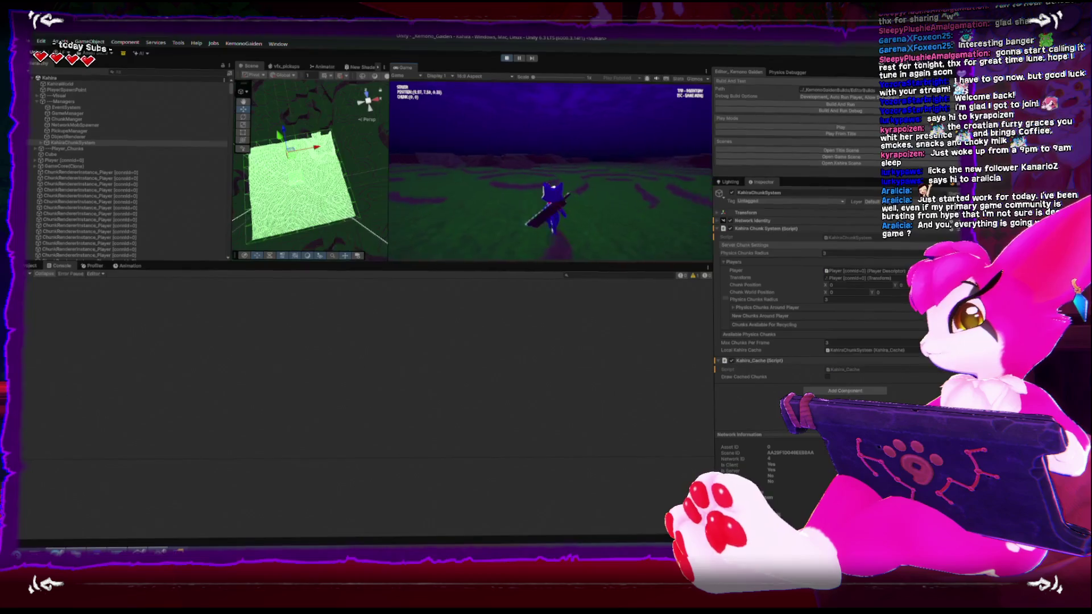
key(Escape)
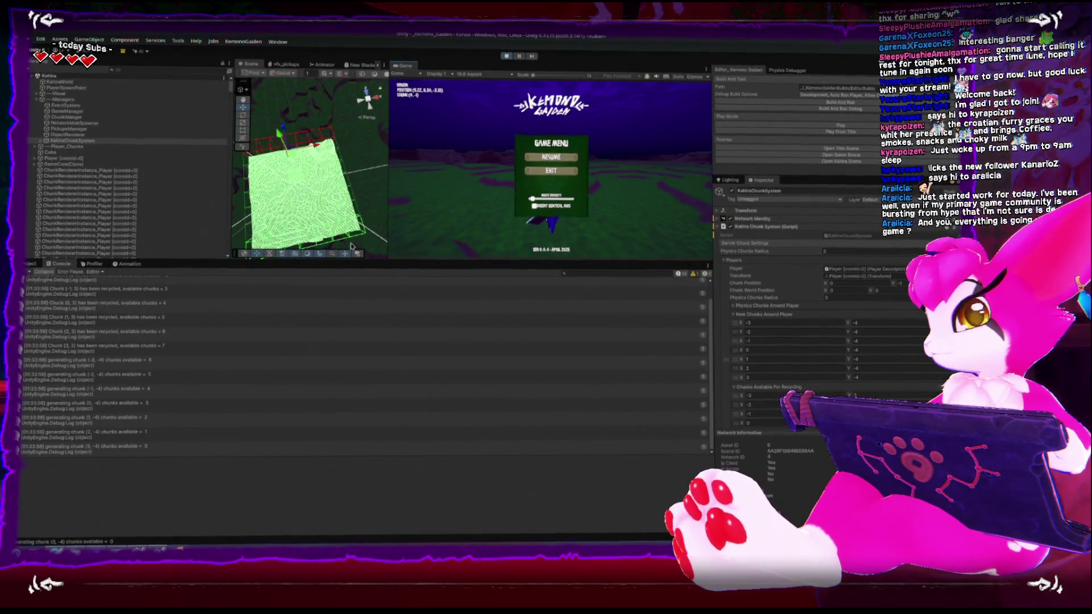
key(Escape)
key(w)
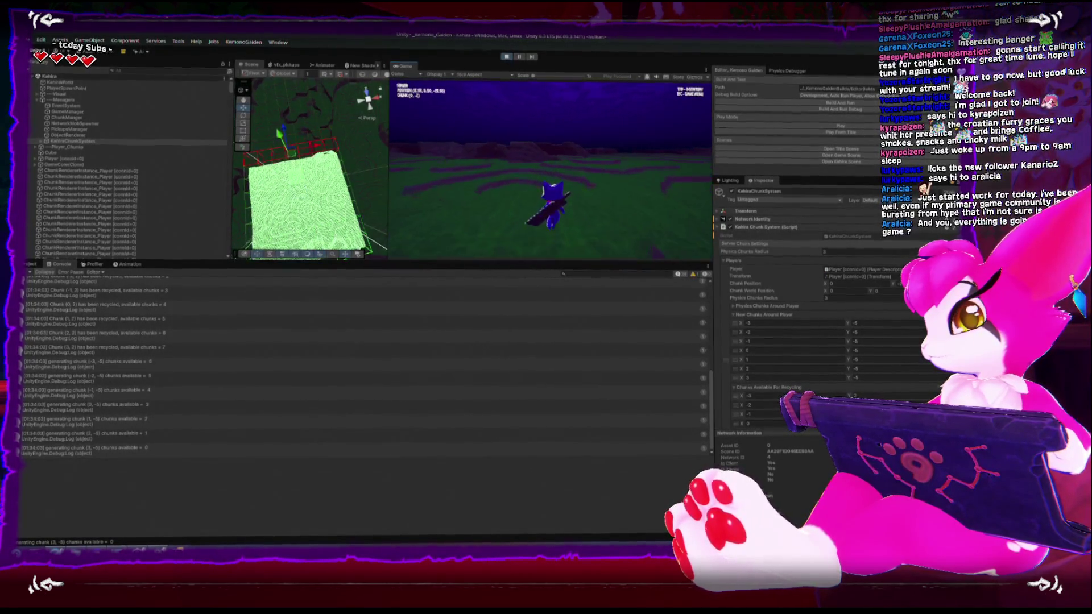
key(Escape)
key(Escape)
key(w)
key(w)
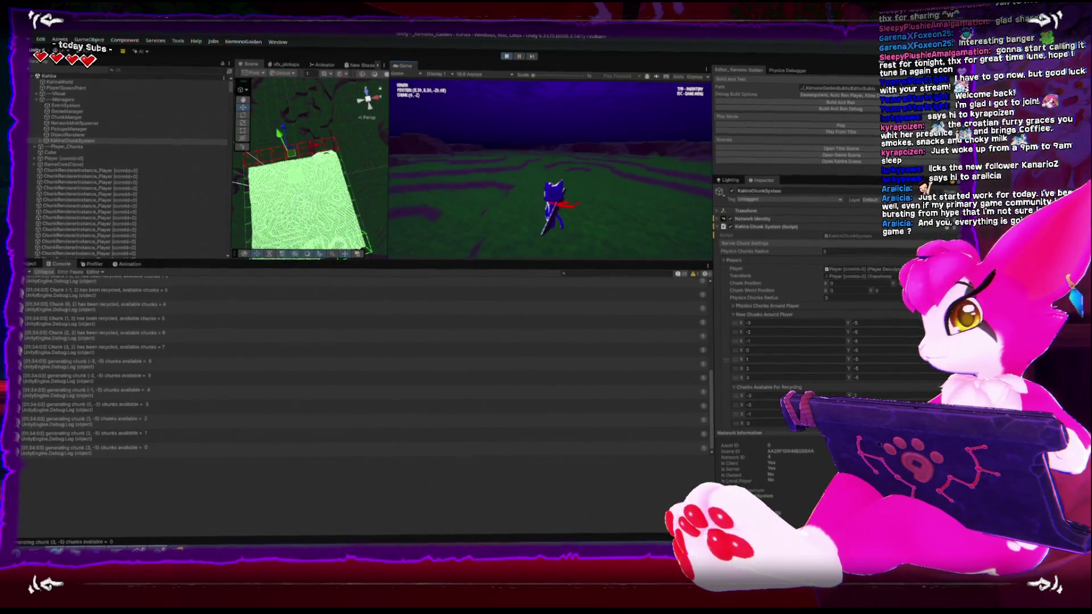
key(Escape)
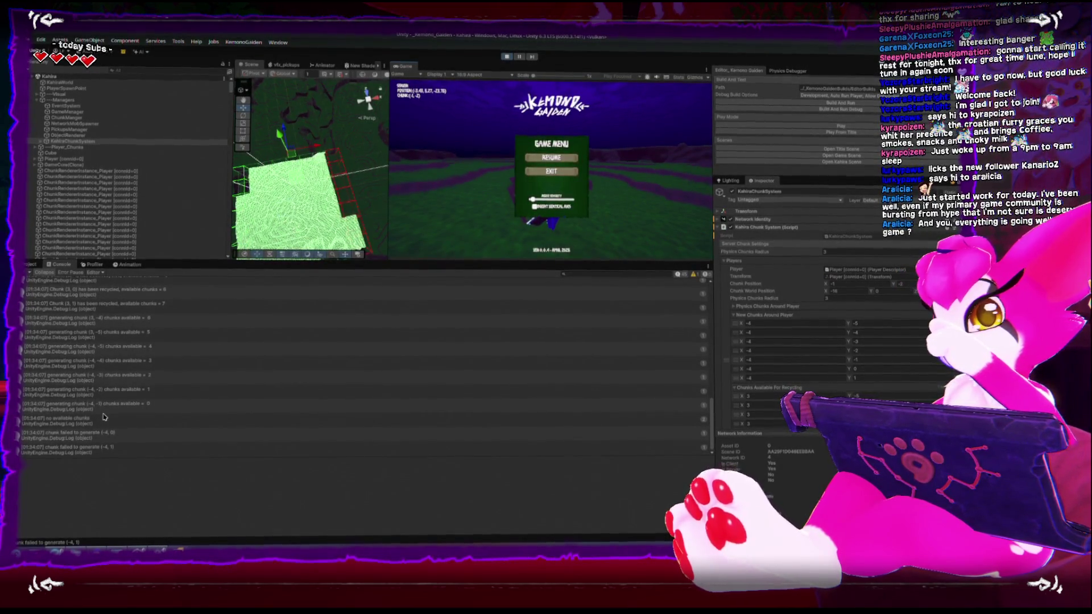
scroll(104, 416, up, 1)
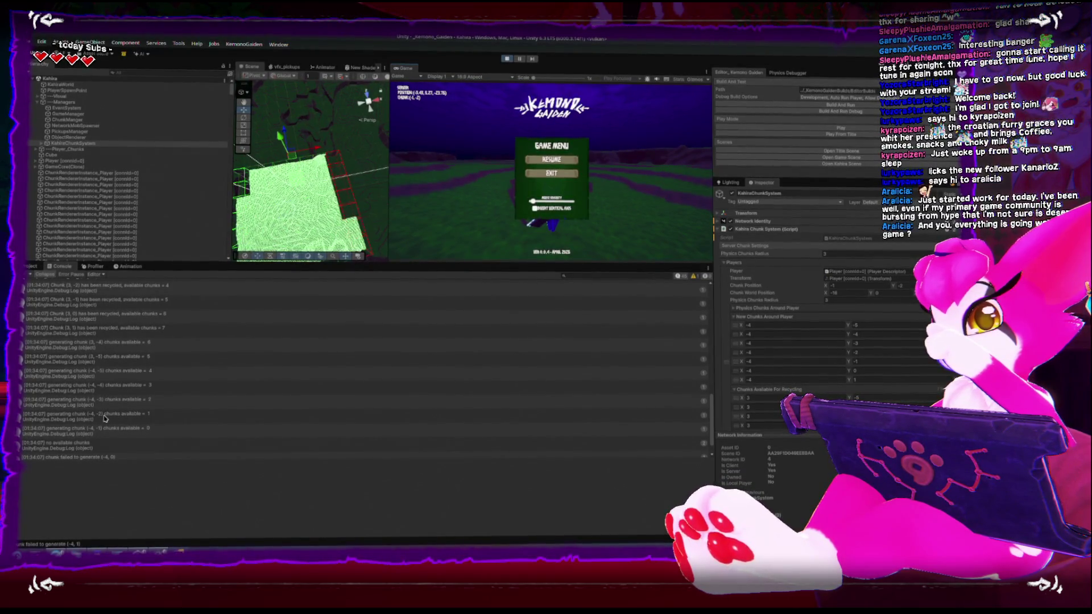
scroll(142, 328, up, 2)
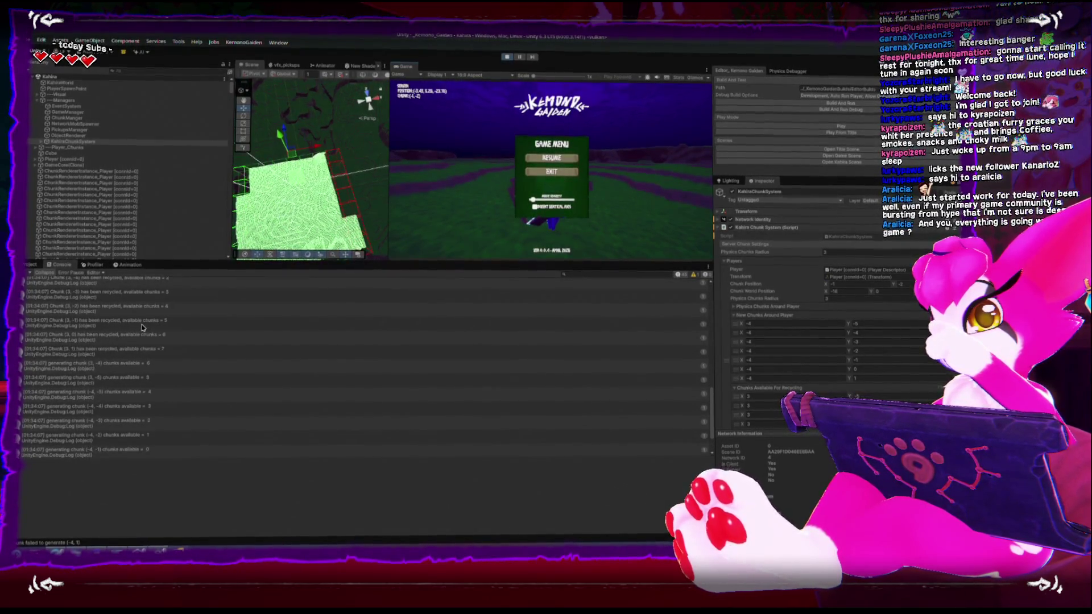
click(142, 313)
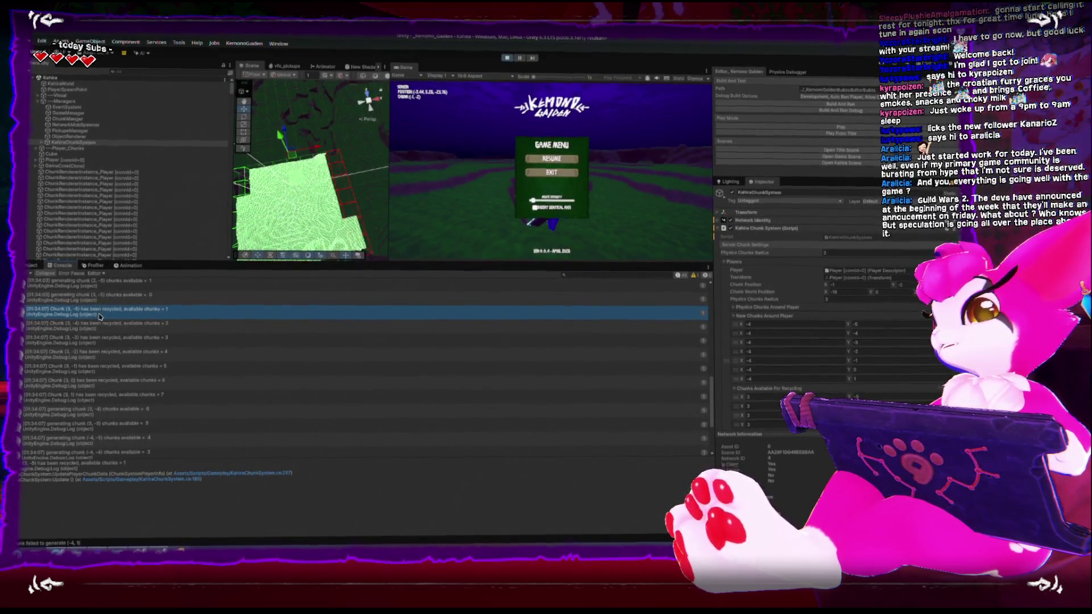
click(86, 327)
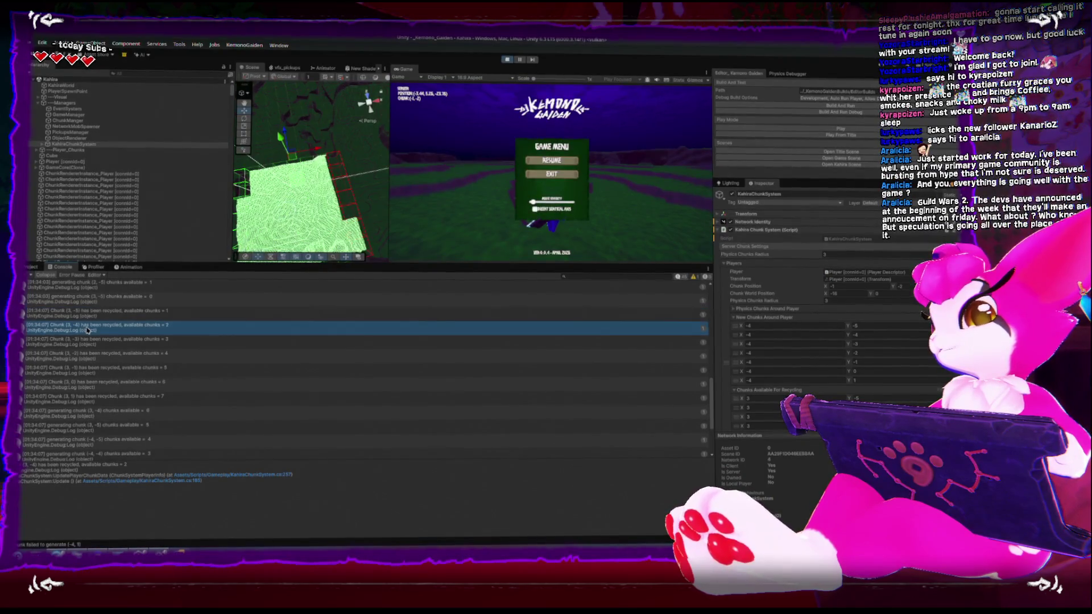
click(105, 396)
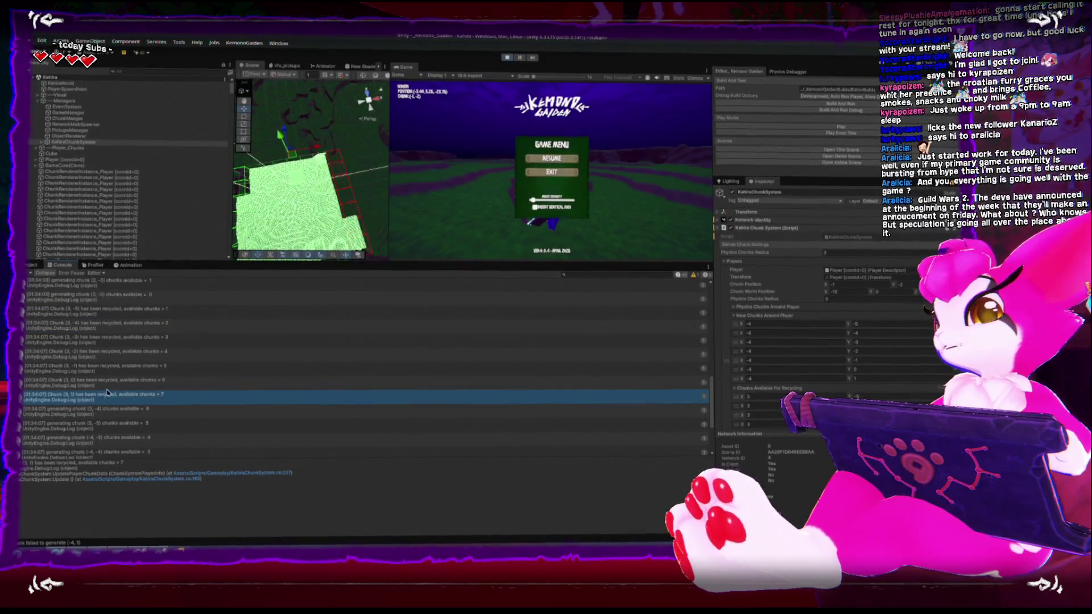
scroll(110, 386, down, 2)
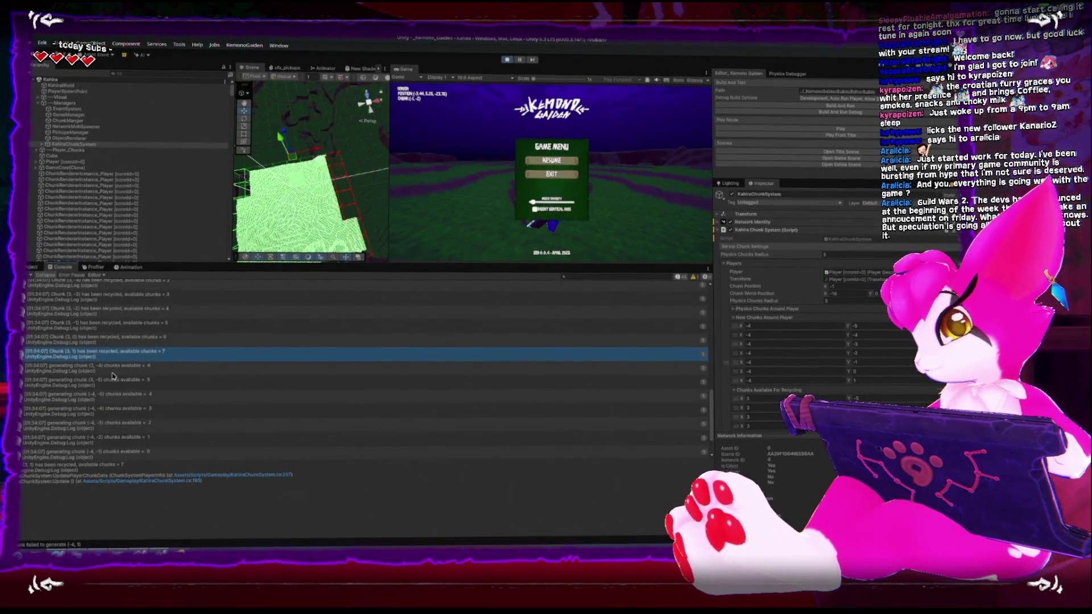
click(112, 374)
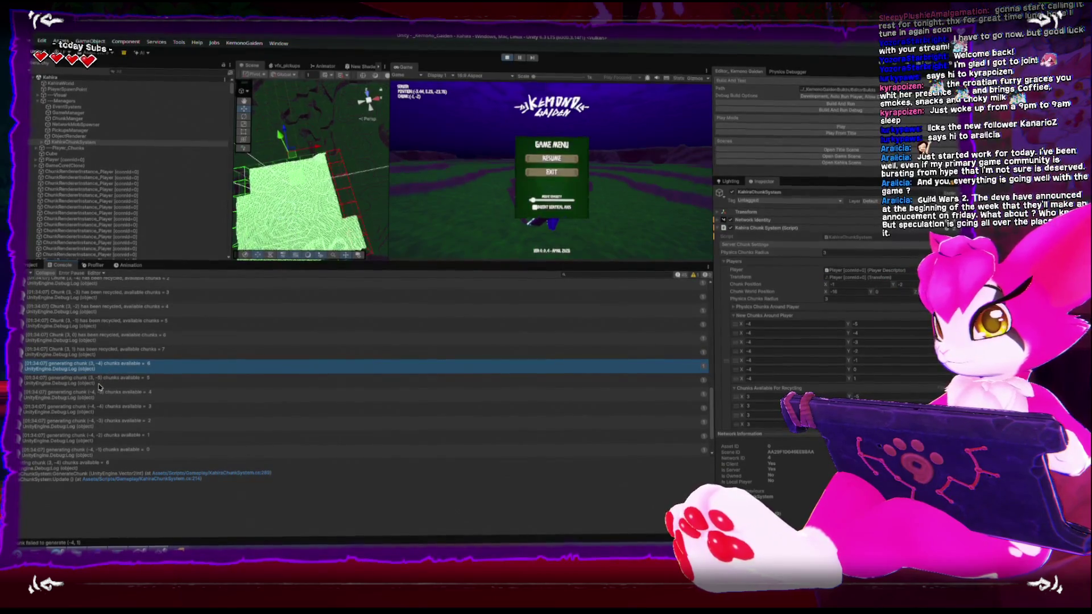
click(90, 380)
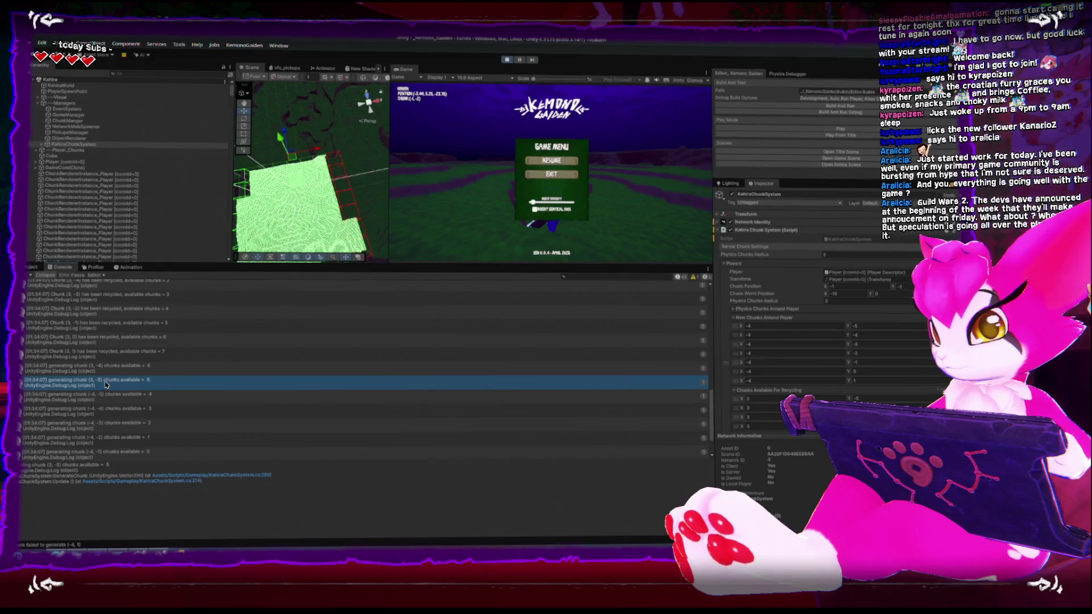
scroll(145, 386, down, 3)
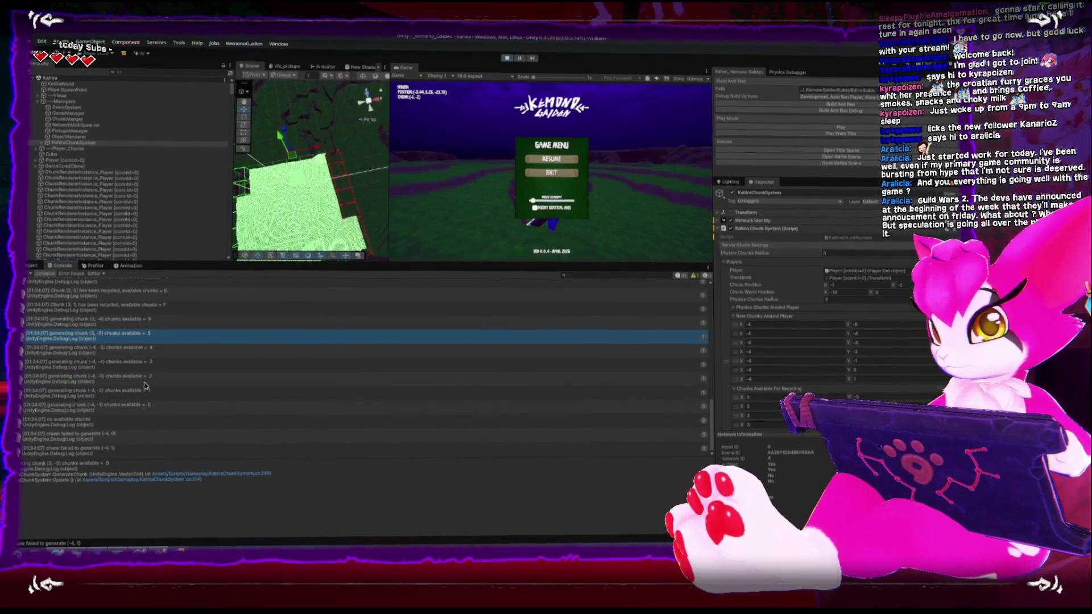
click(125, 351)
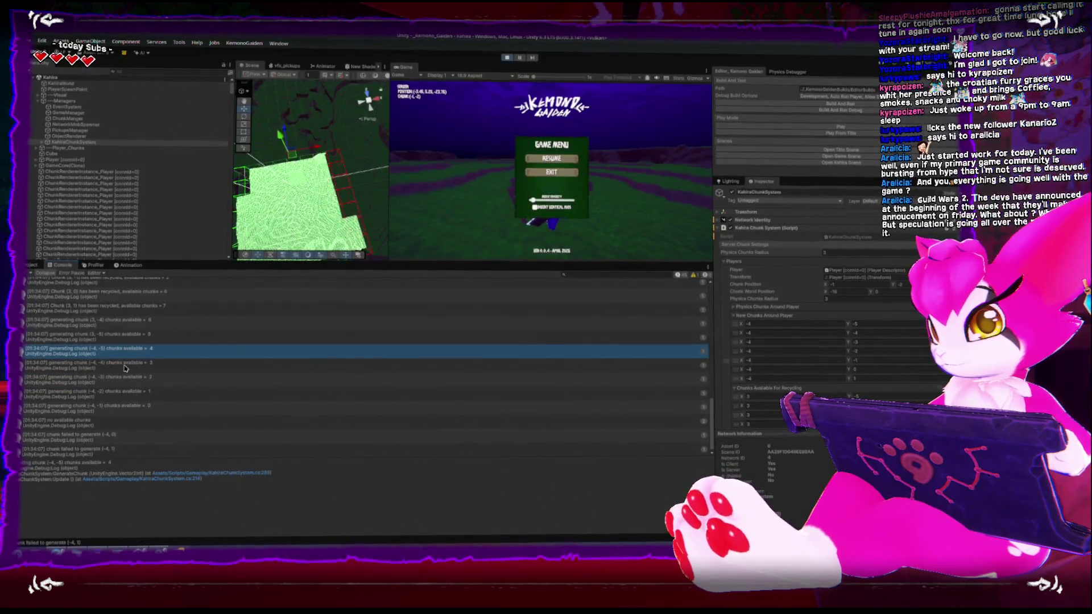
click(126, 324)
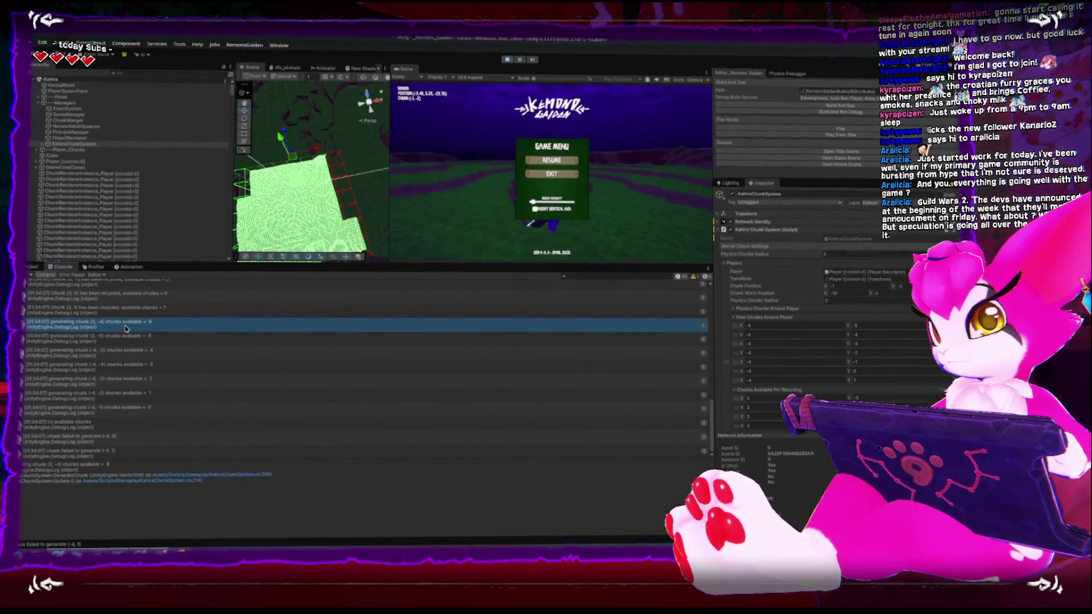
click(127, 341)
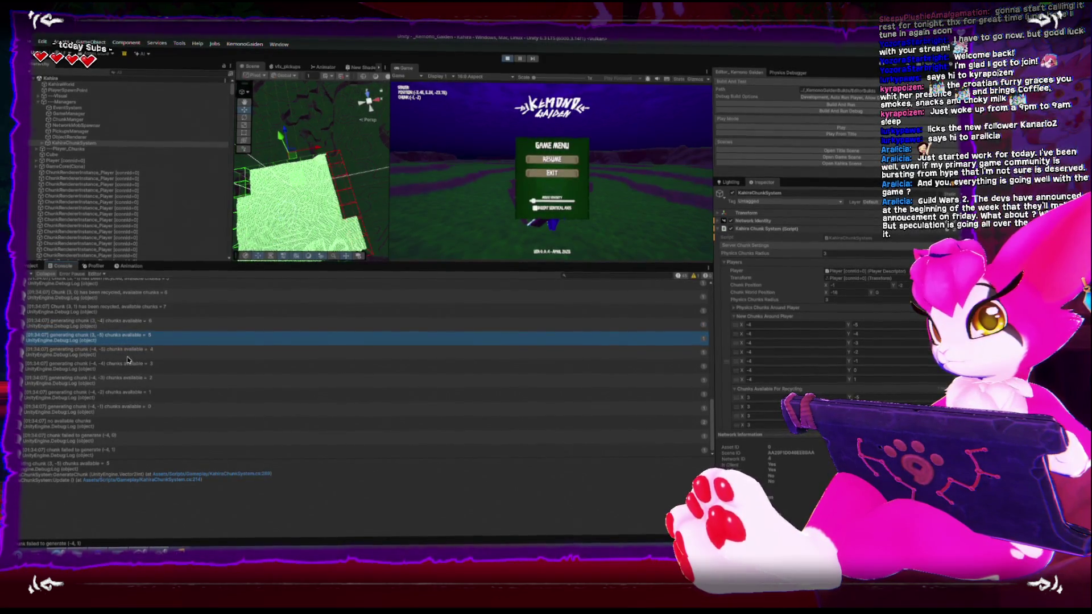
scroll(126, 357, up, 5)
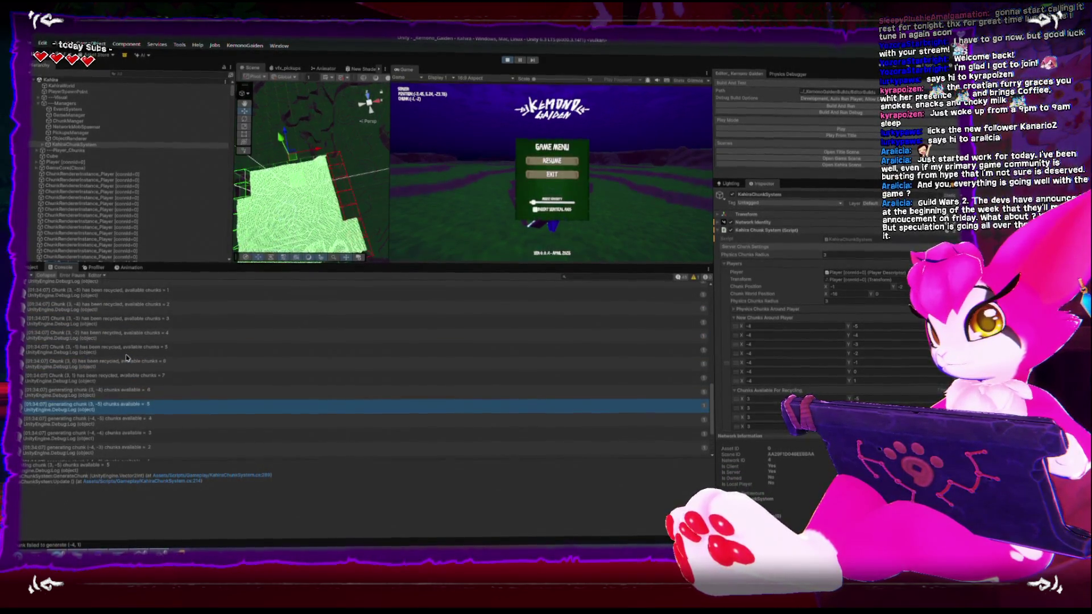
scroll(126, 356, up, 3)
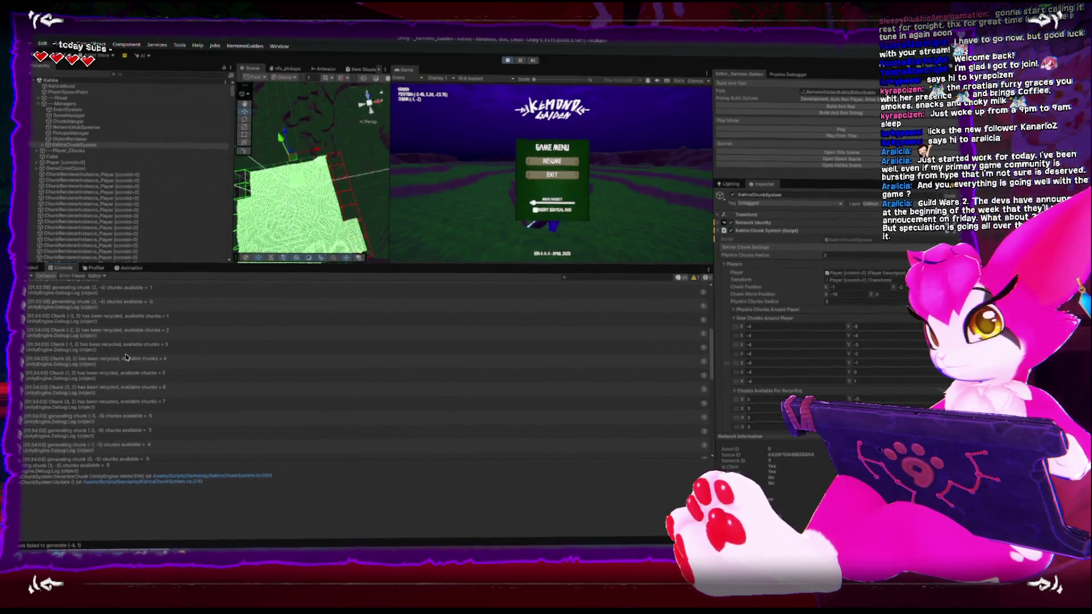
scroll(126, 358, down, 5)
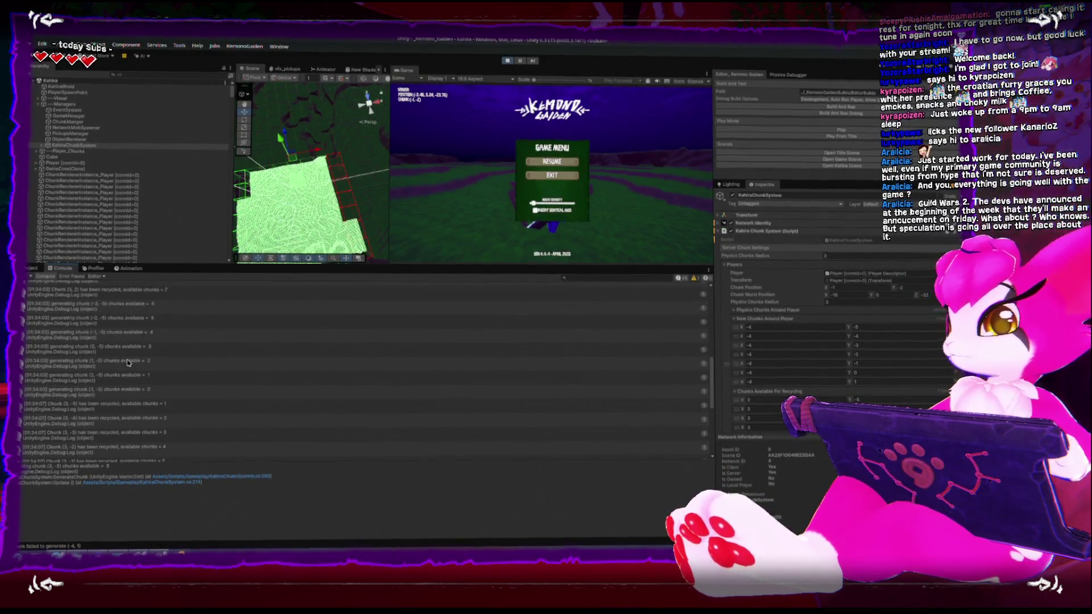
scroll(126, 362, down, 2)
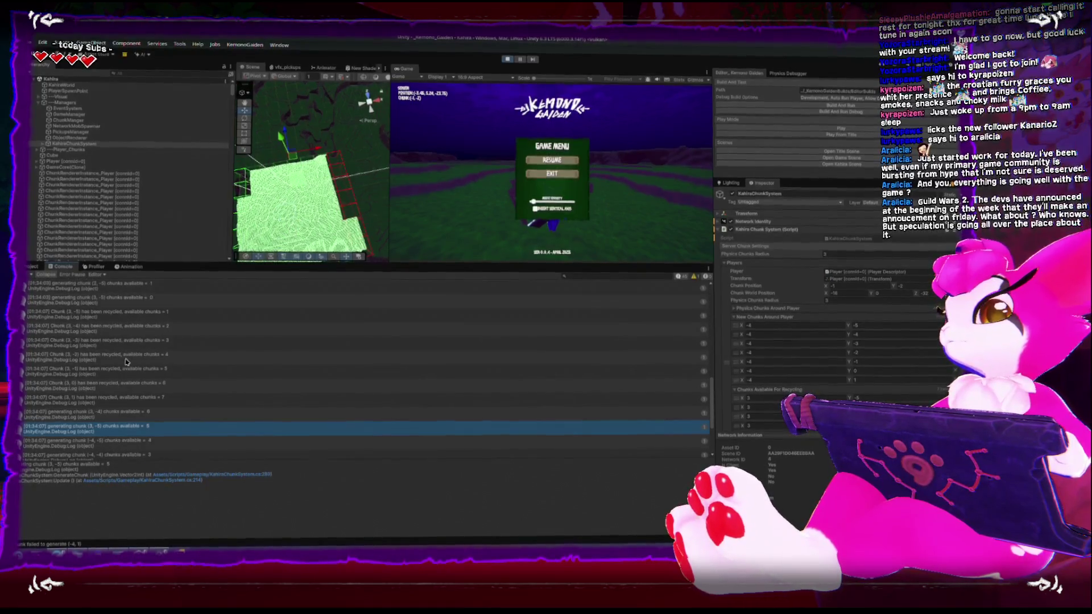
click(136, 312)
click(144, 401)
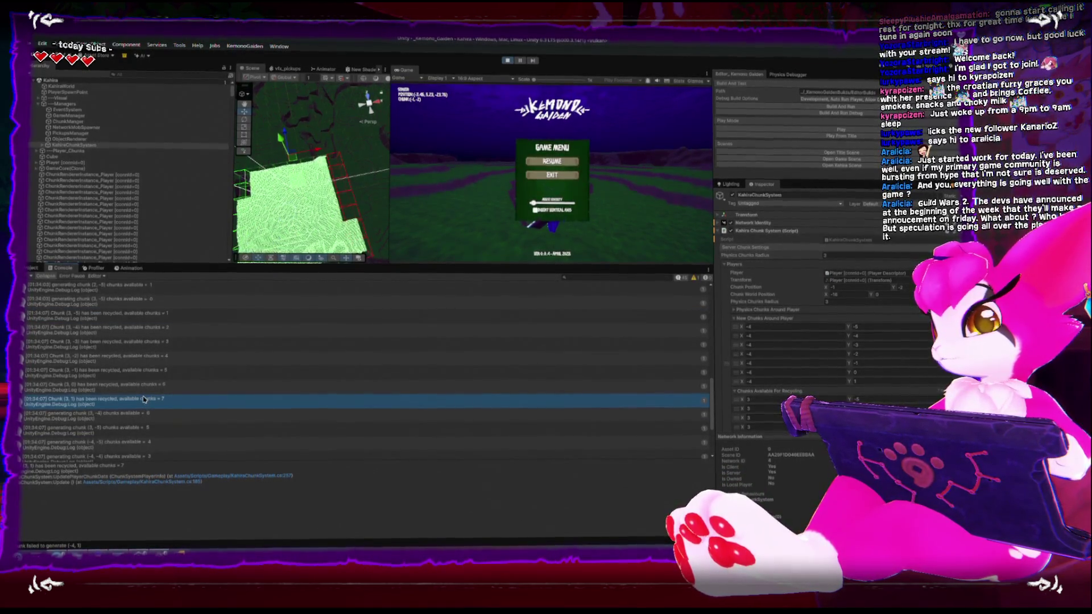
scroll(124, 336, down, 3)
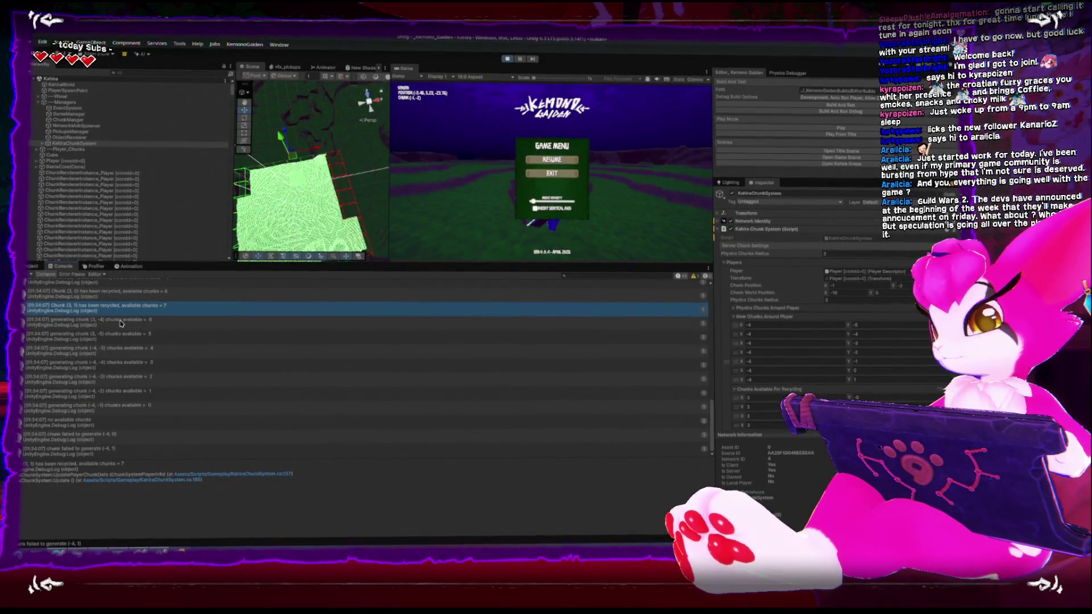
click(121, 323)
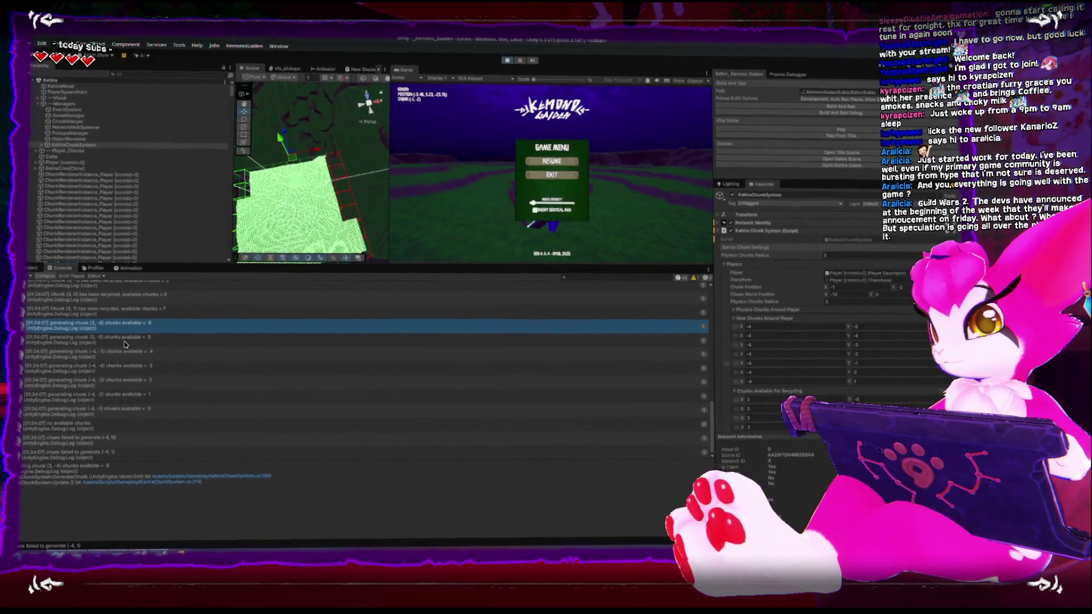
click(124, 344)
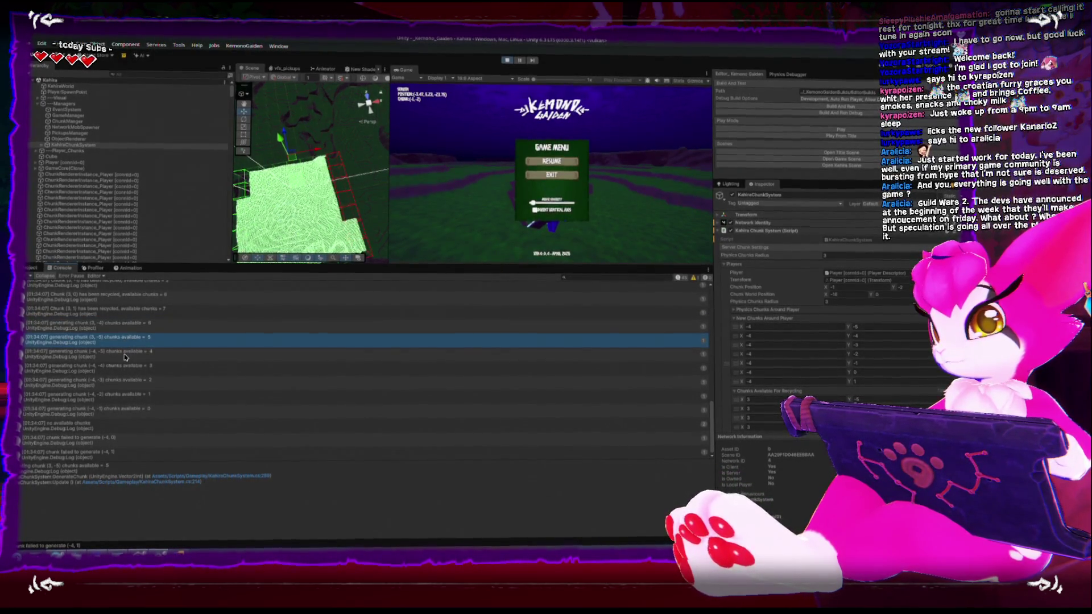
click(125, 354)
click(128, 368)
click(129, 382)
click(131, 397)
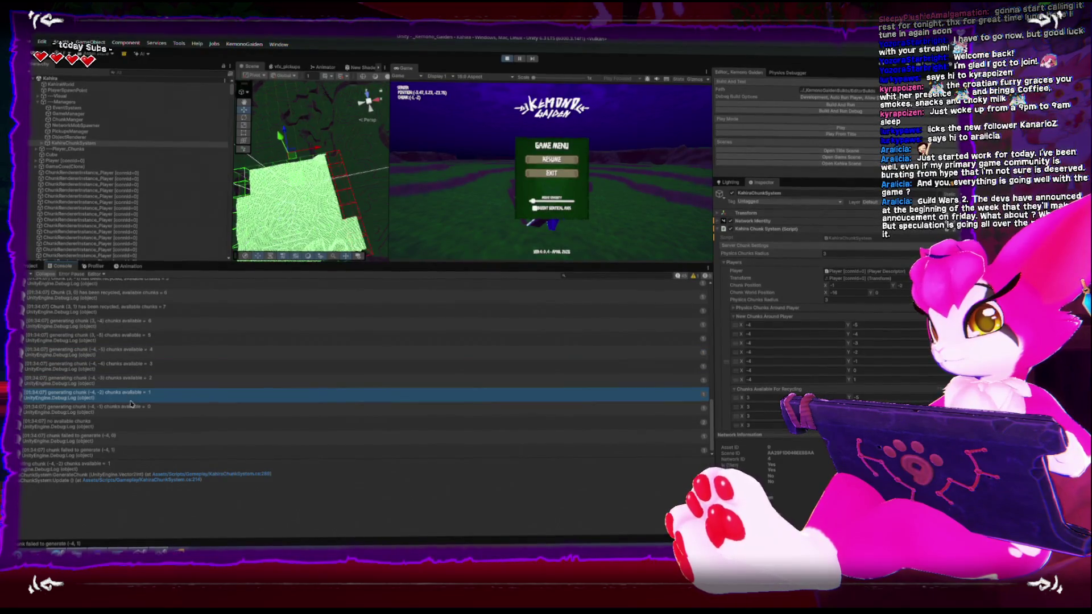
click(132, 411)
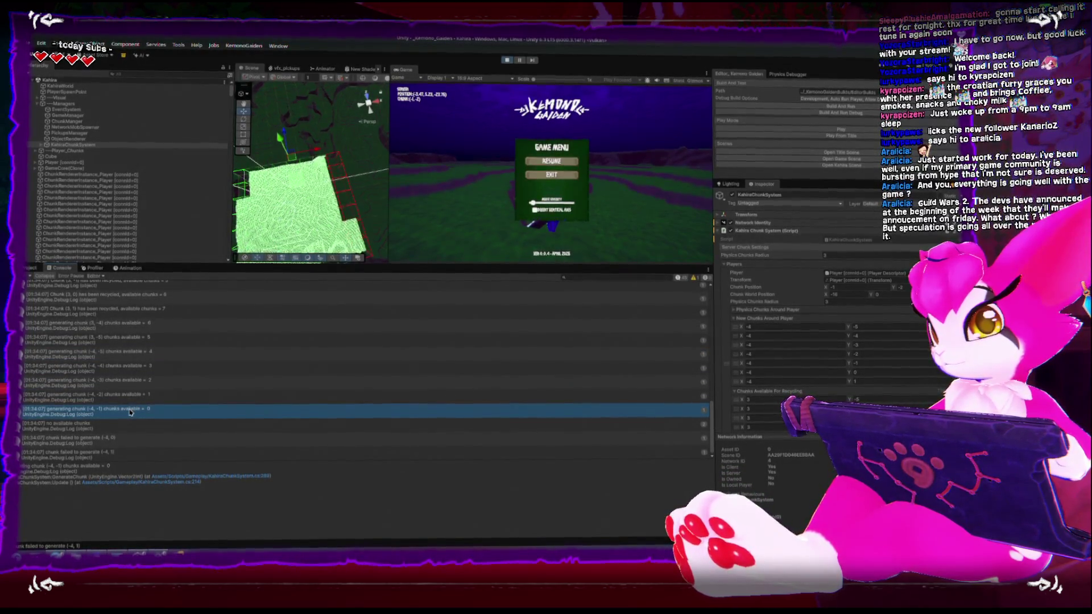
scroll(125, 398, up, 2)
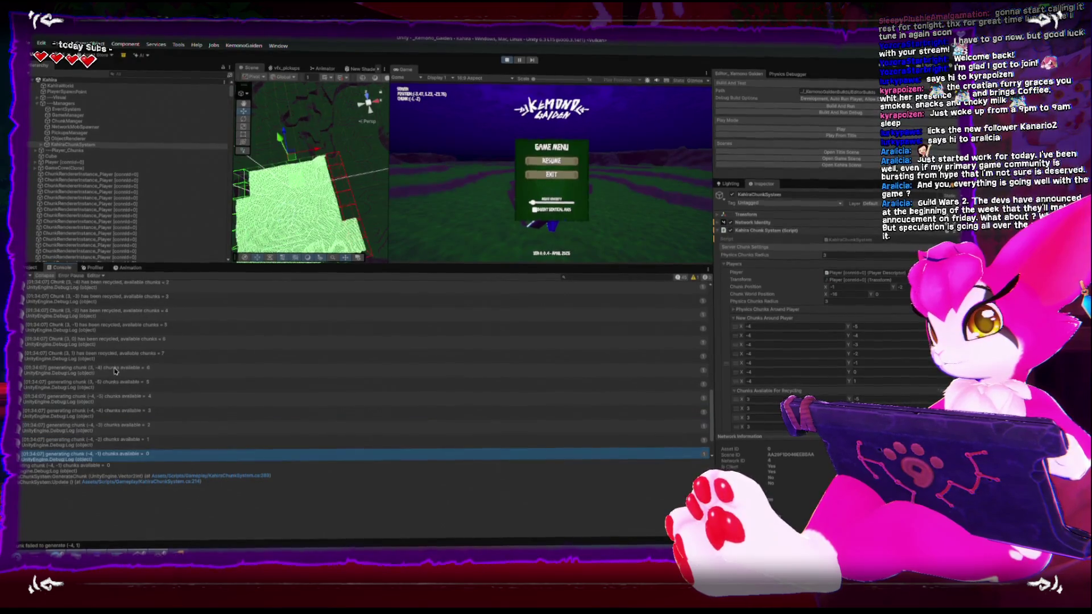
click(115, 369)
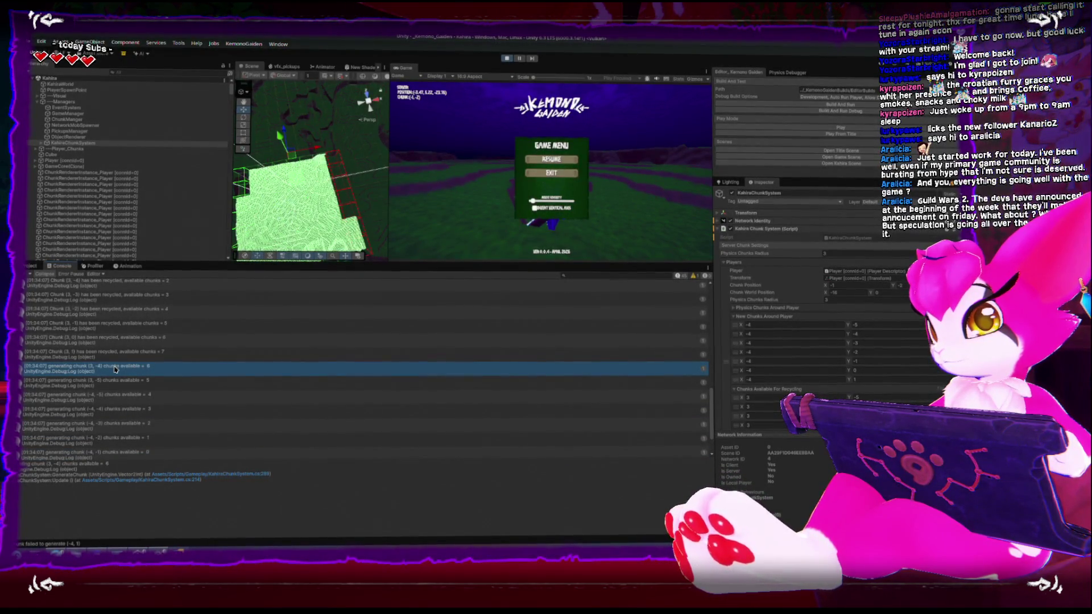
scroll(115, 369, up, 1)
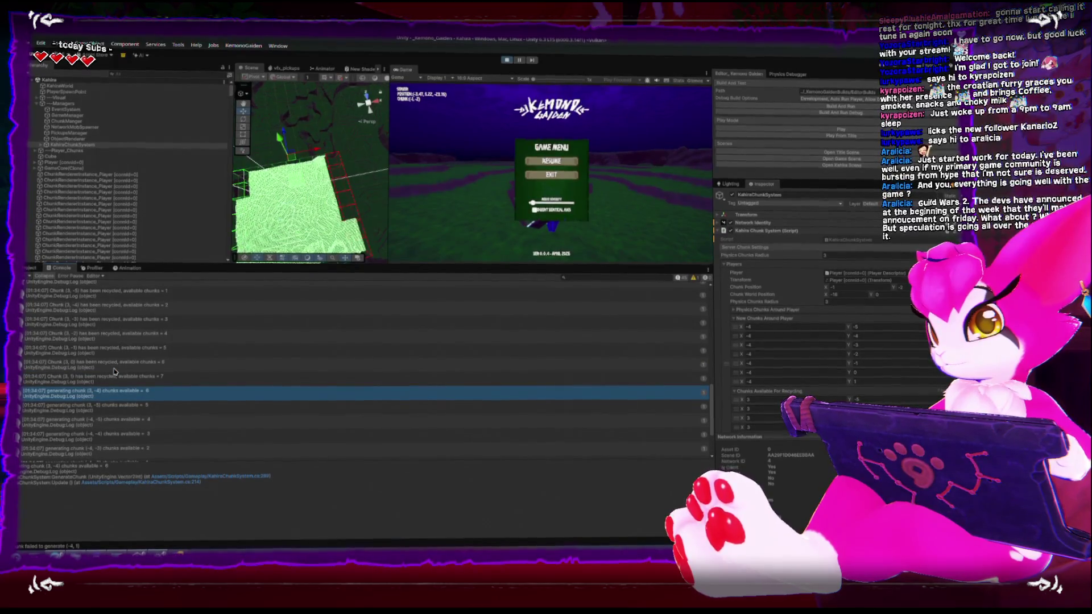
scroll(114, 372, down, 2)
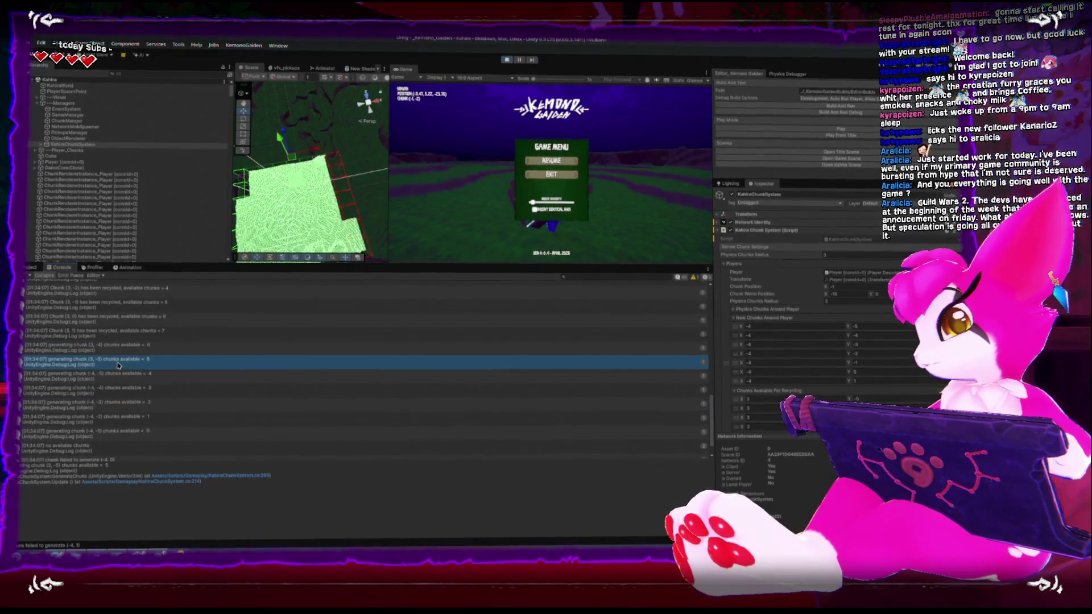
click(121, 364)
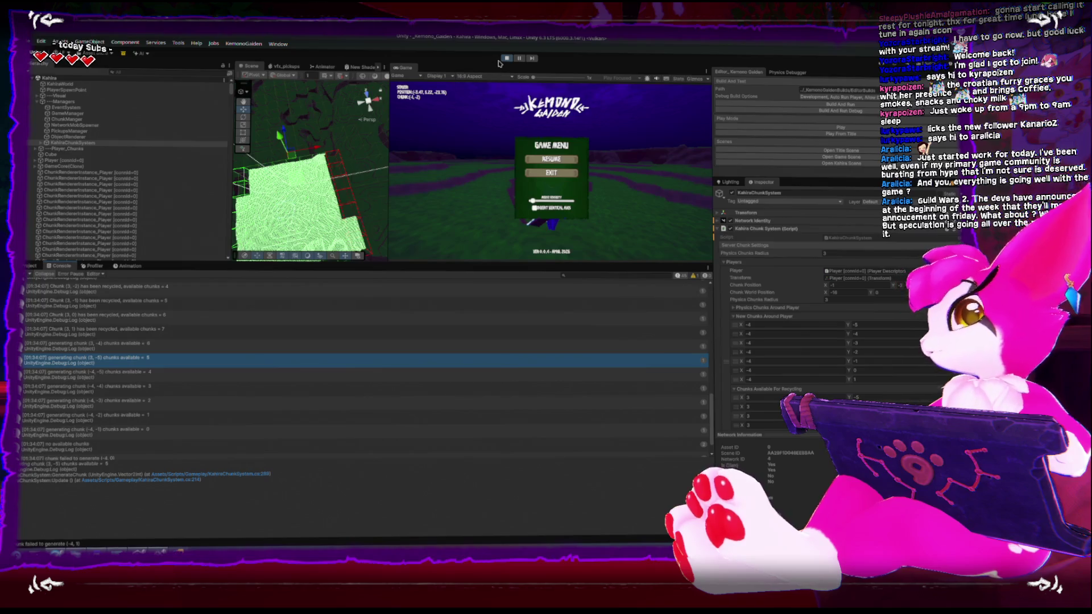
Uncomment the physicsChunksQueue.Clear() call in Update and add a blank line above it.
key(alt+Tab)
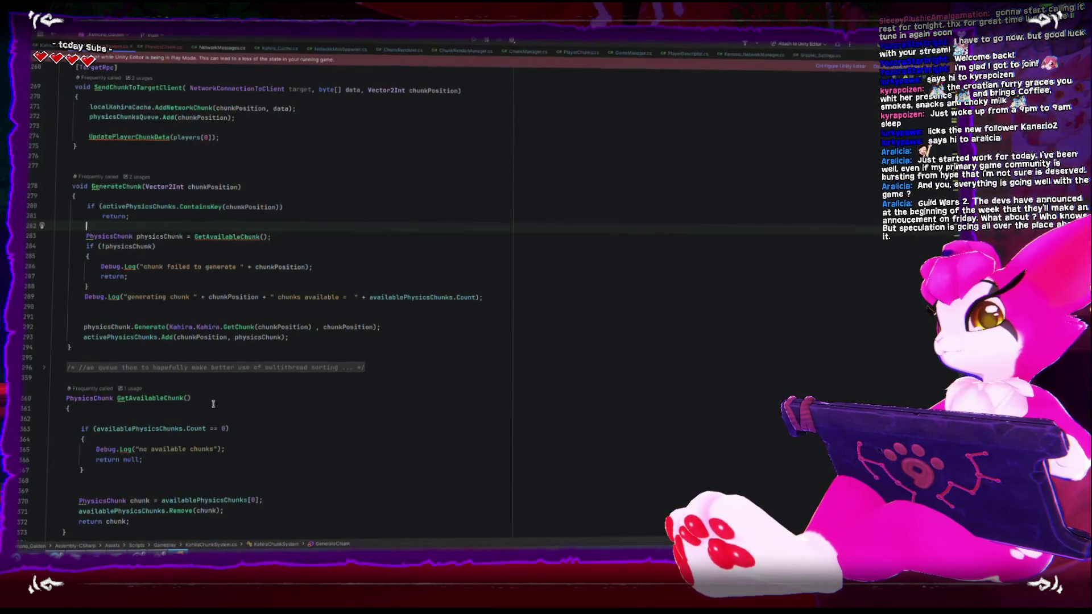
scroll(213, 404, up, 15)
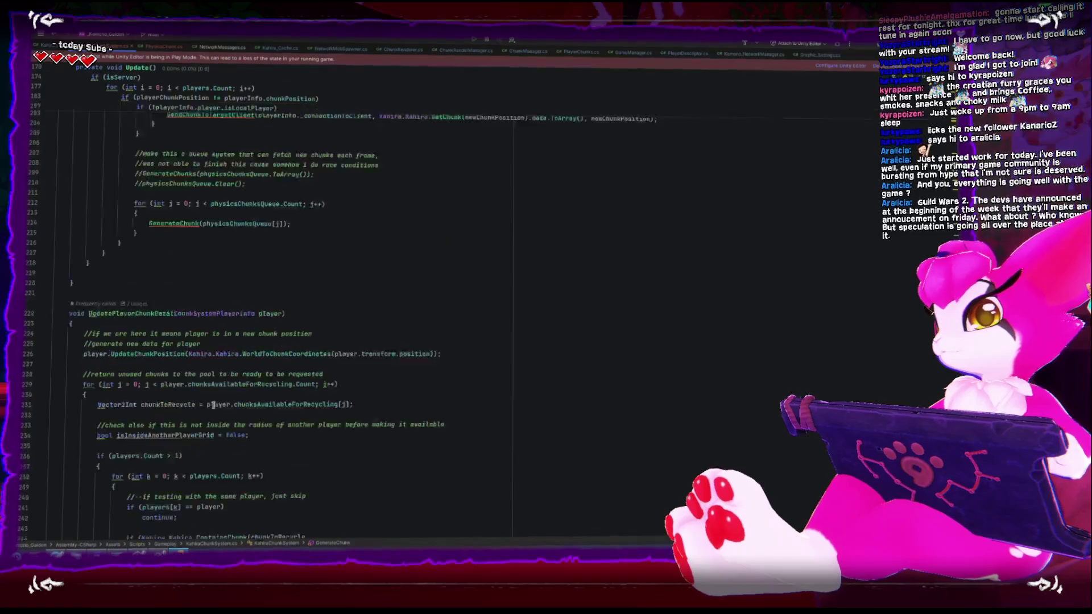
scroll(214, 404, up, 5)
scroll(213, 403, up, 3)
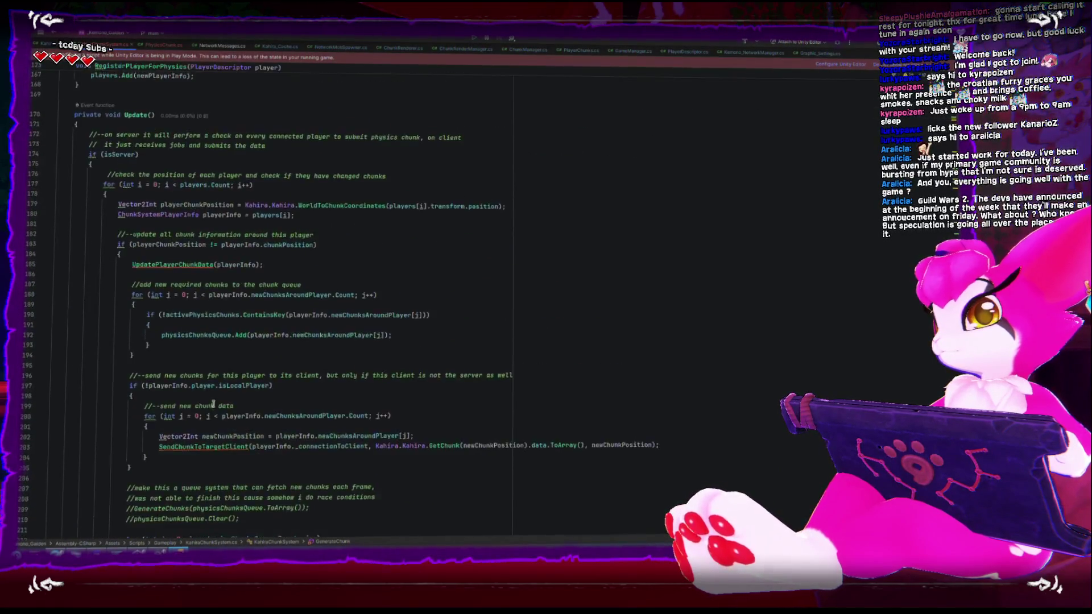
scroll(212, 403, down, 1)
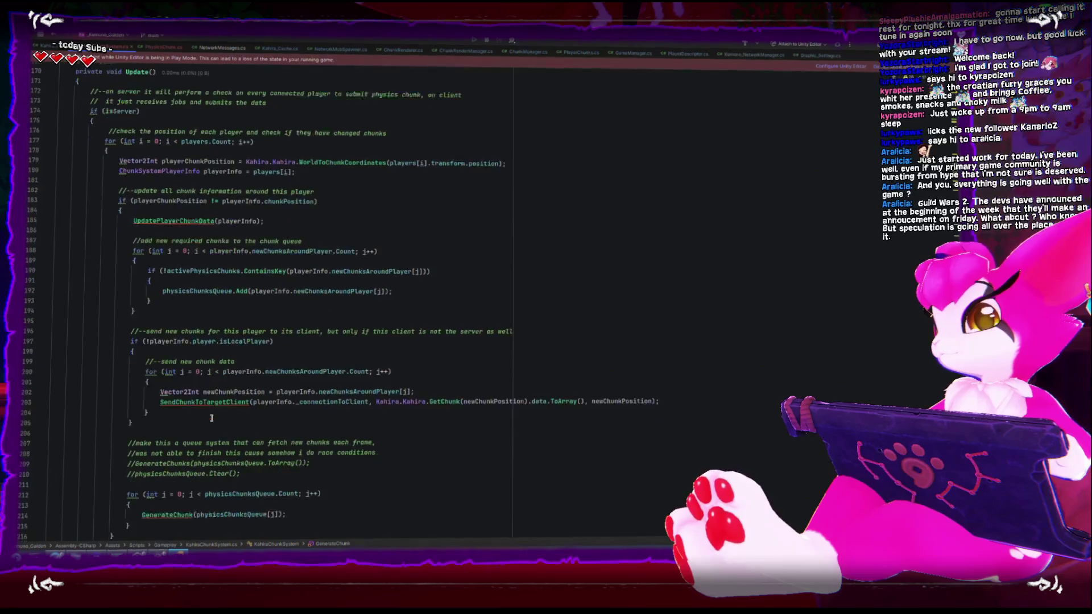
click(239, 479)
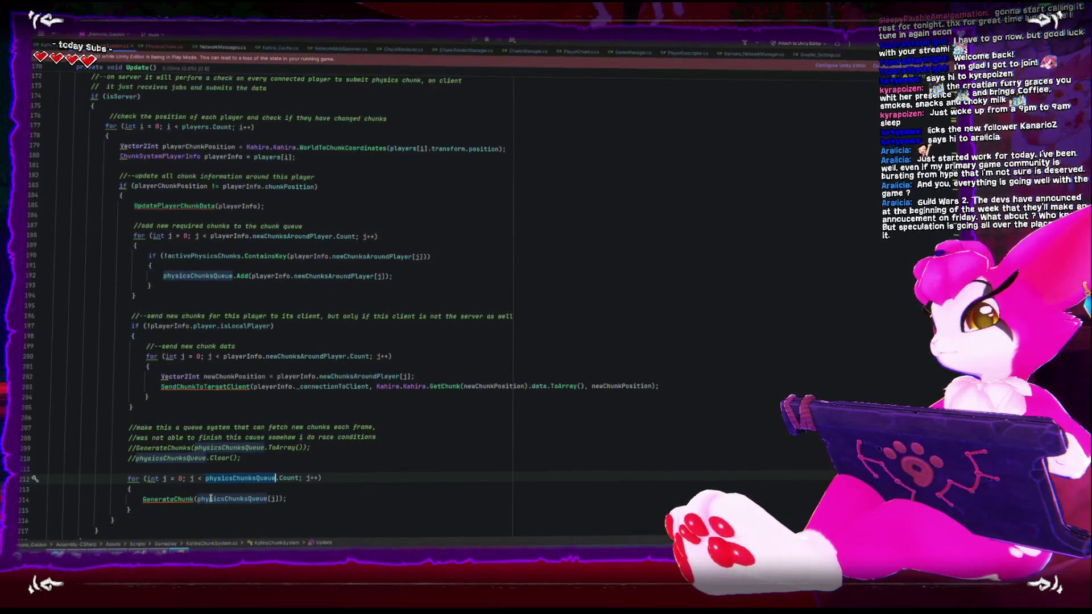
click(137, 458)
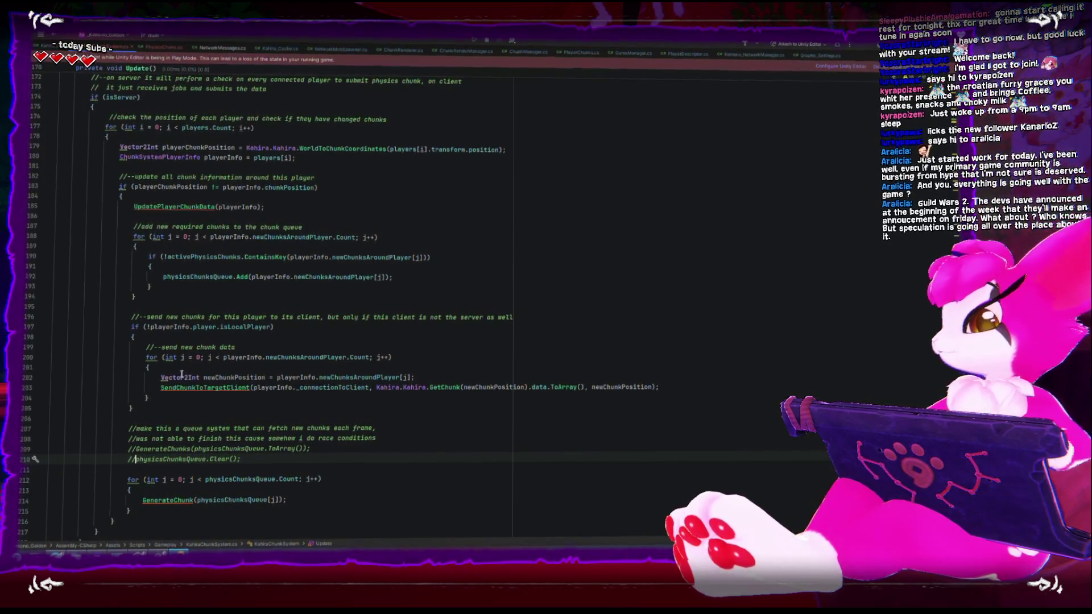
key(alt+shift+Down)
key(Up)
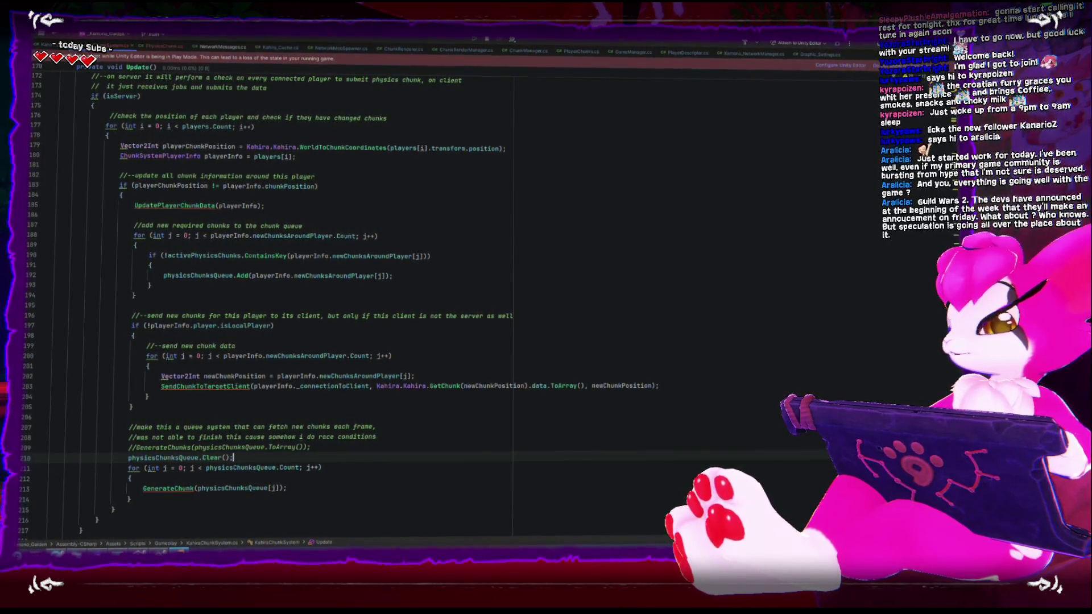
key(Up)
key(Down)
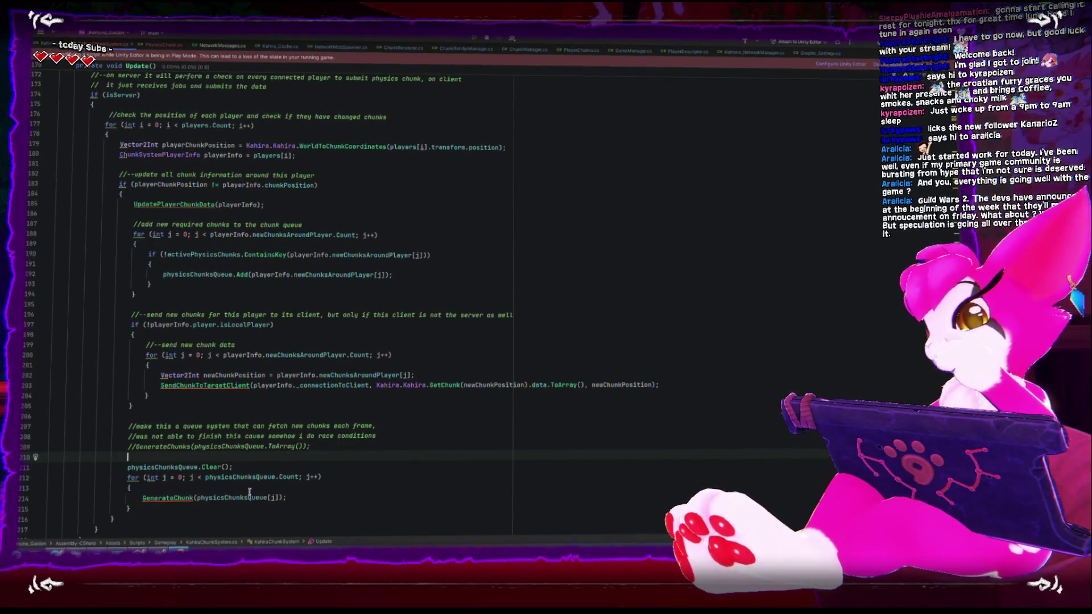
Highlight the uses of physicsChunksQueue in the GenerateChunk loop and the Clear call.
click(242, 484)
double_click(243, 480)
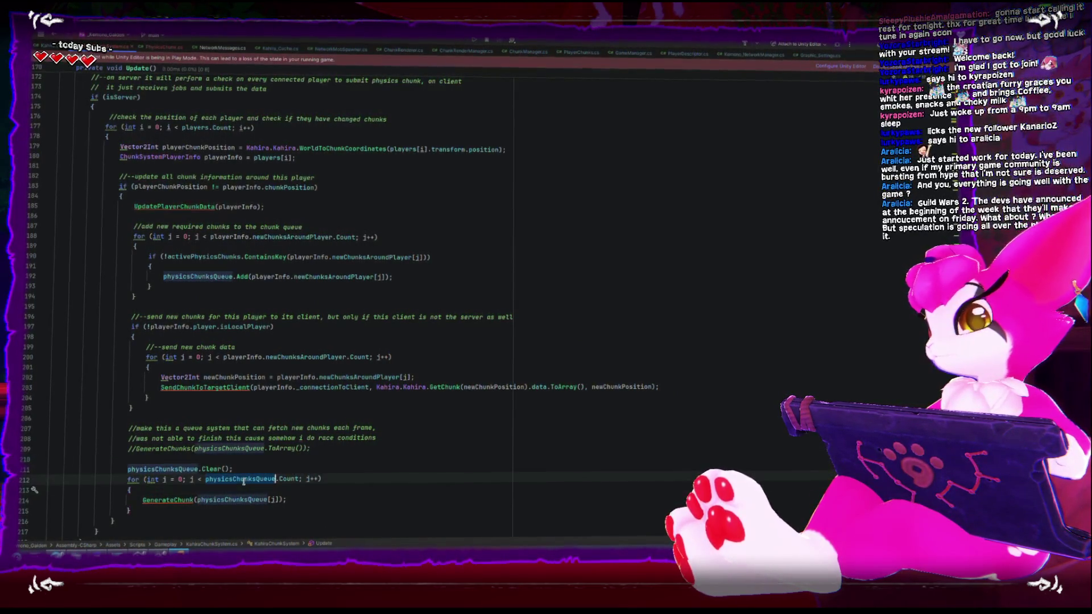
double_click(180, 468)
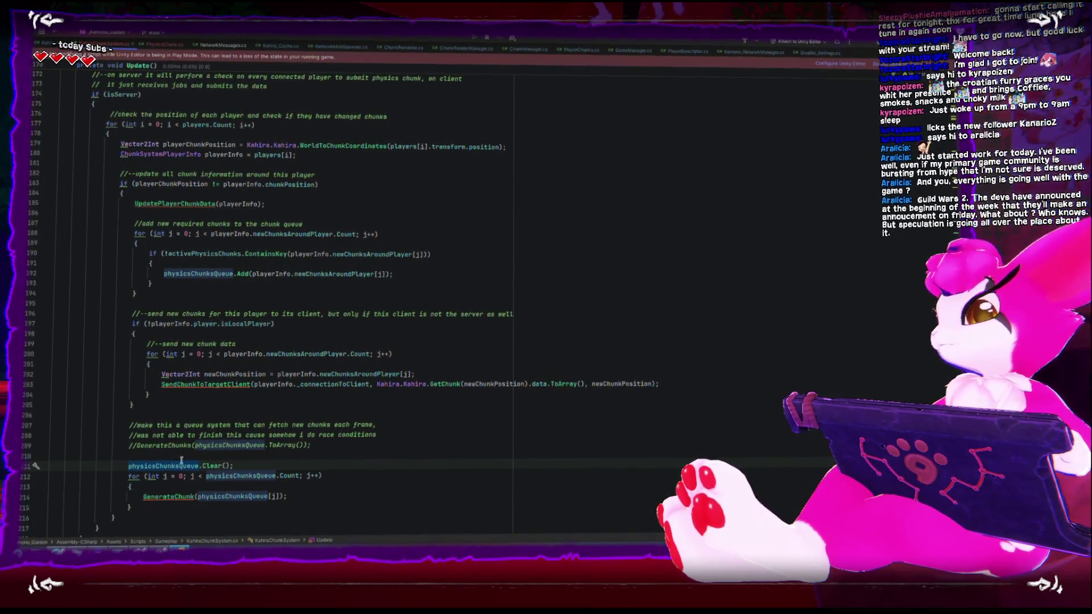
scroll(209, 466, down, 2)
scroll(208, 469, down, 4)
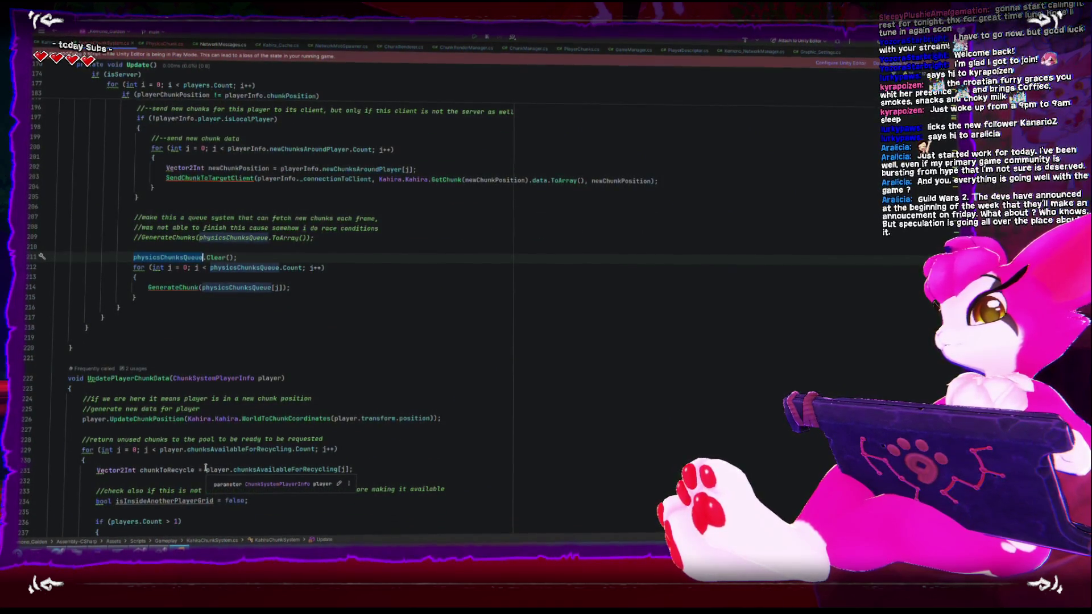
scroll(206, 467, up, 1)
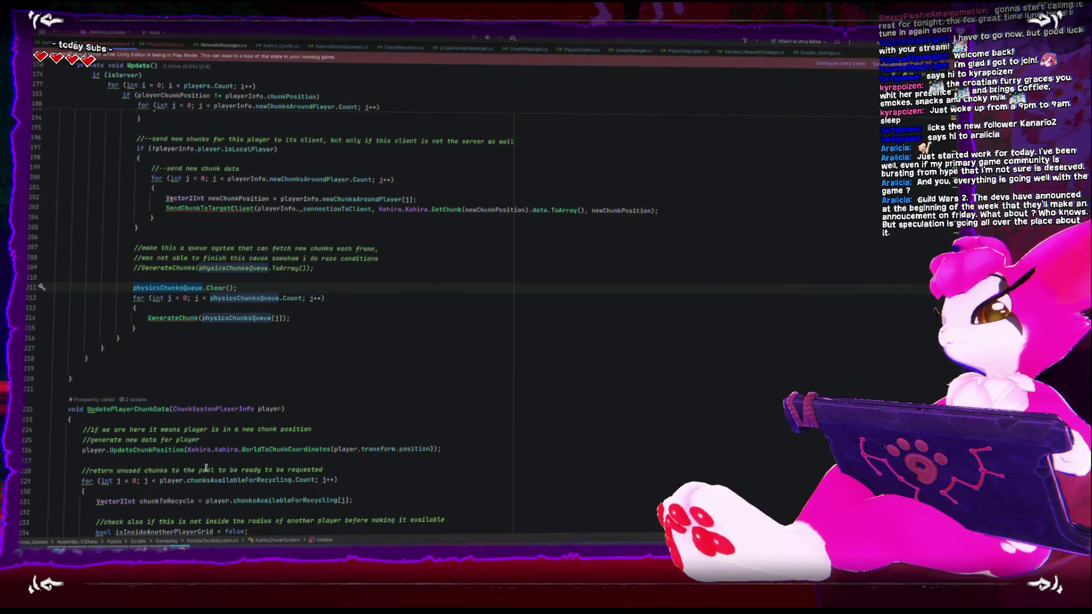
scroll(206, 468, up, 2)
scroll(206, 467, up, 2)
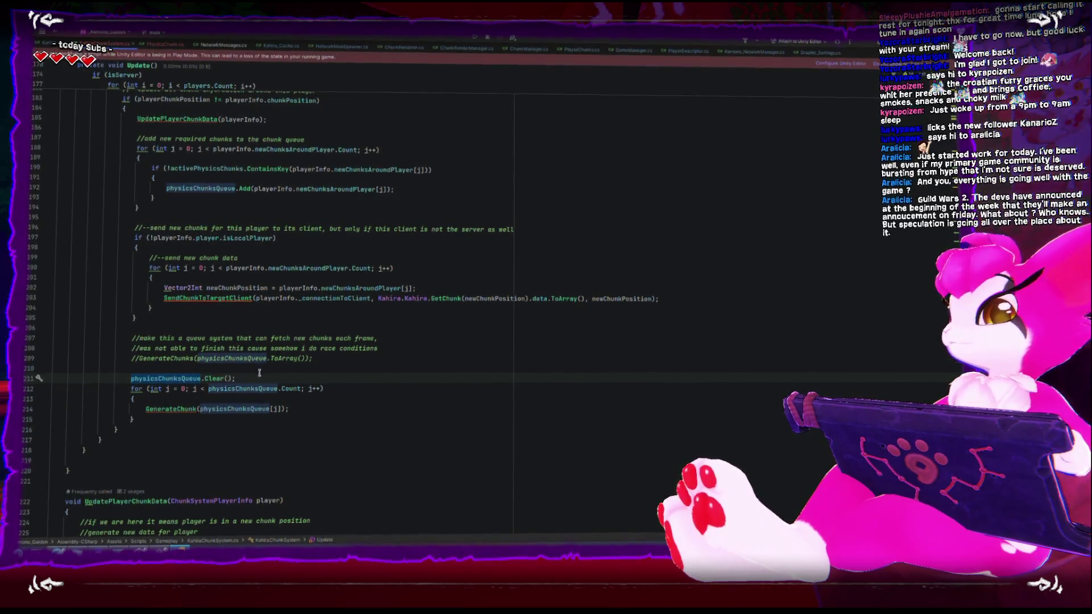
Place the physicsChunksQueue.Clear(); statement above the GenerateChunk loop and return to Unity.
click(247, 371)
mouse_move(296, 380)
mouse_down()
mouse_move(120, 379)
mouse_move(132, 379)
mouse_up()
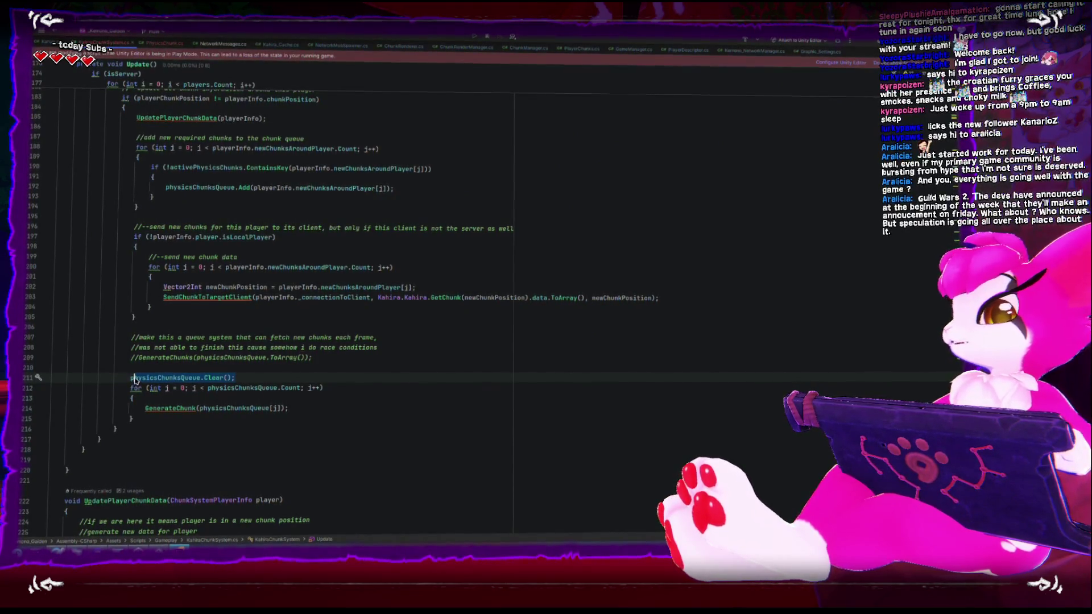
scroll(226, 377, up, 3)
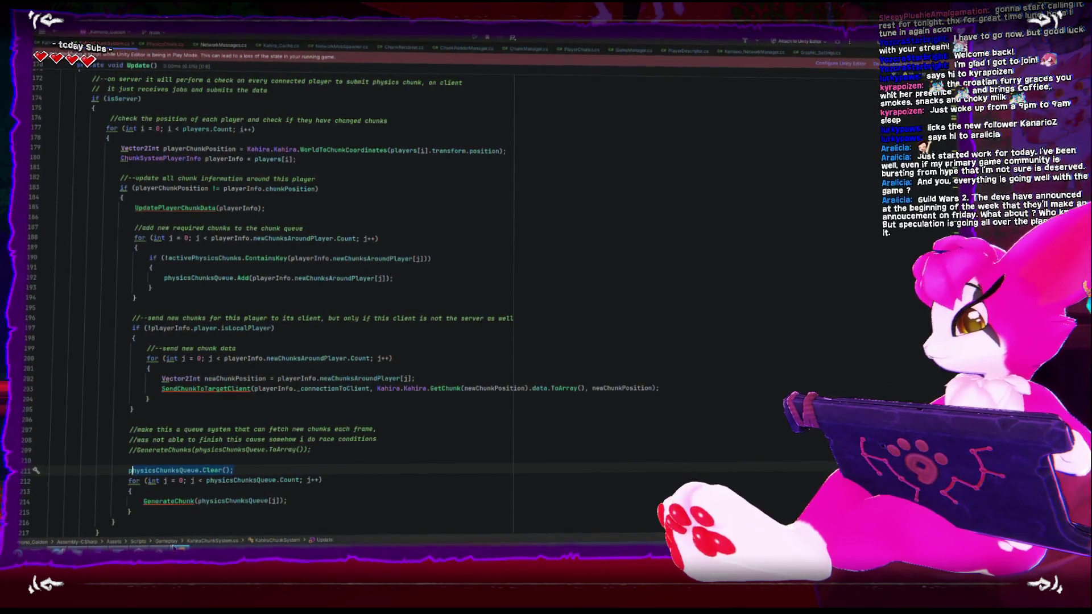
key(alt+Tab)
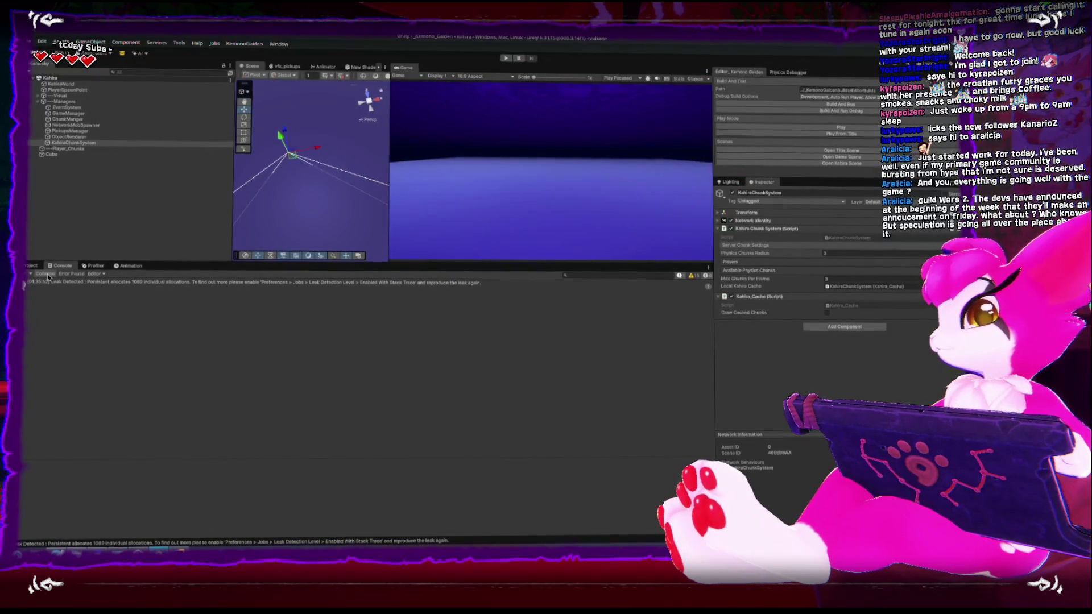
Collapse identical Console messages, inspect the leak detection warning, and start Play mode.
click(47, 274)
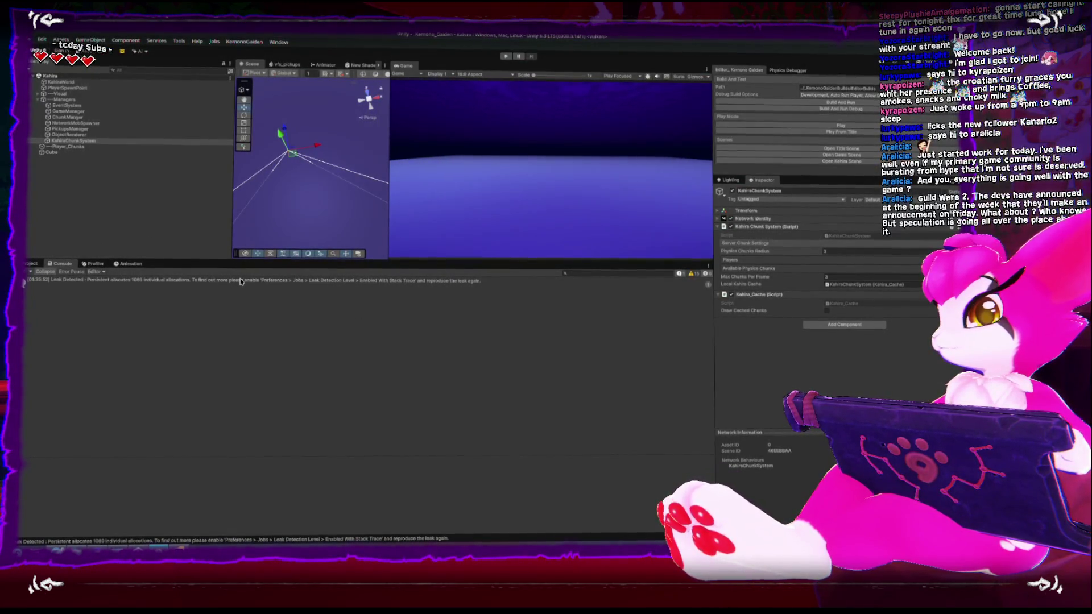
click(240, 281)
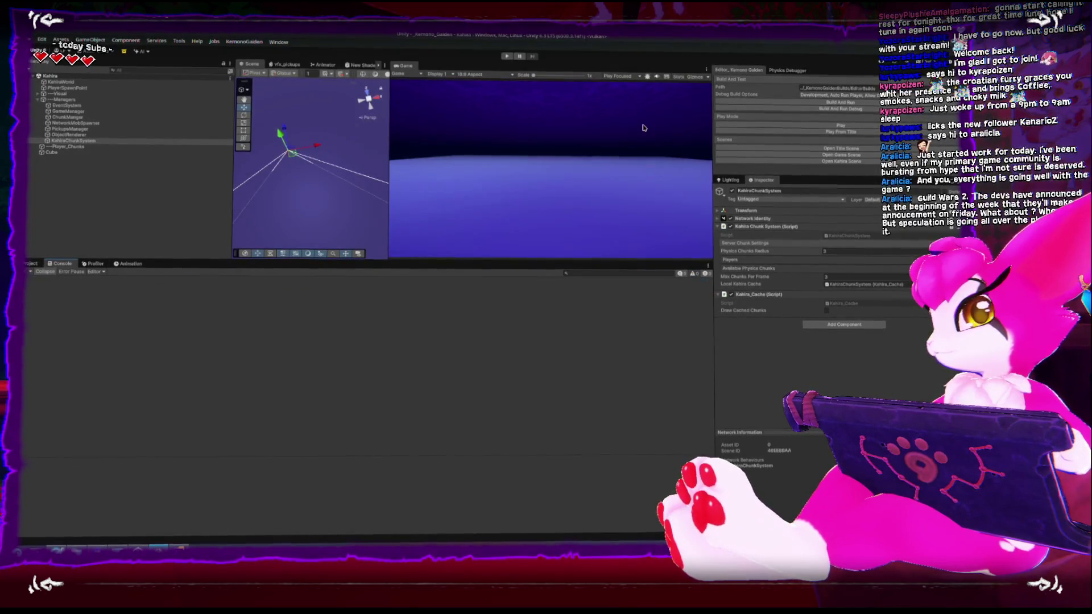
click(772, 125)
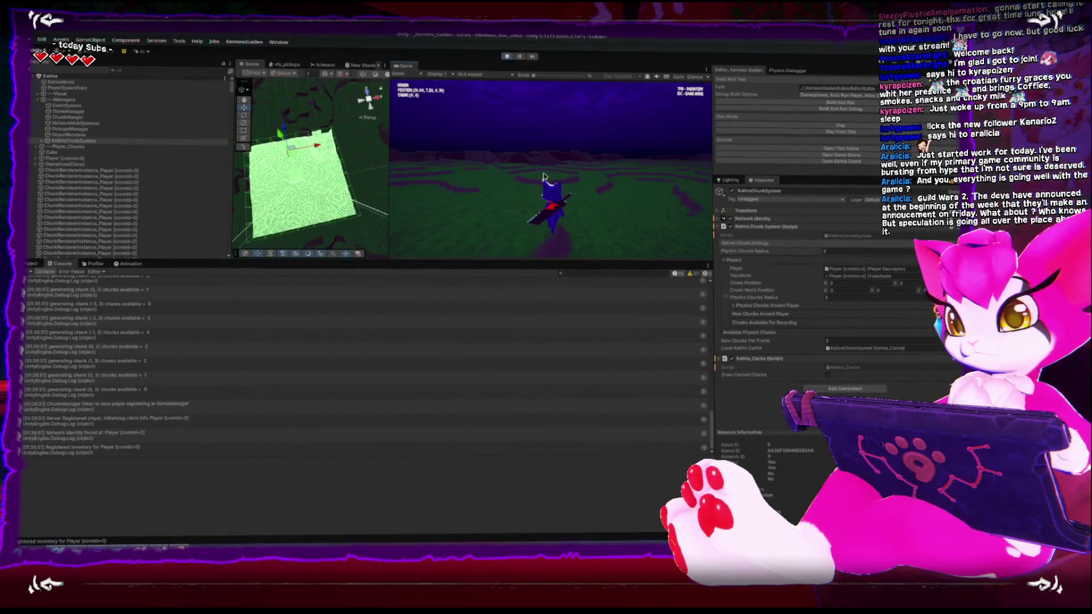
Walk the player into chunks (3,-3), (3,-2) and (3,-1), then pause and review the logs.
key(a)
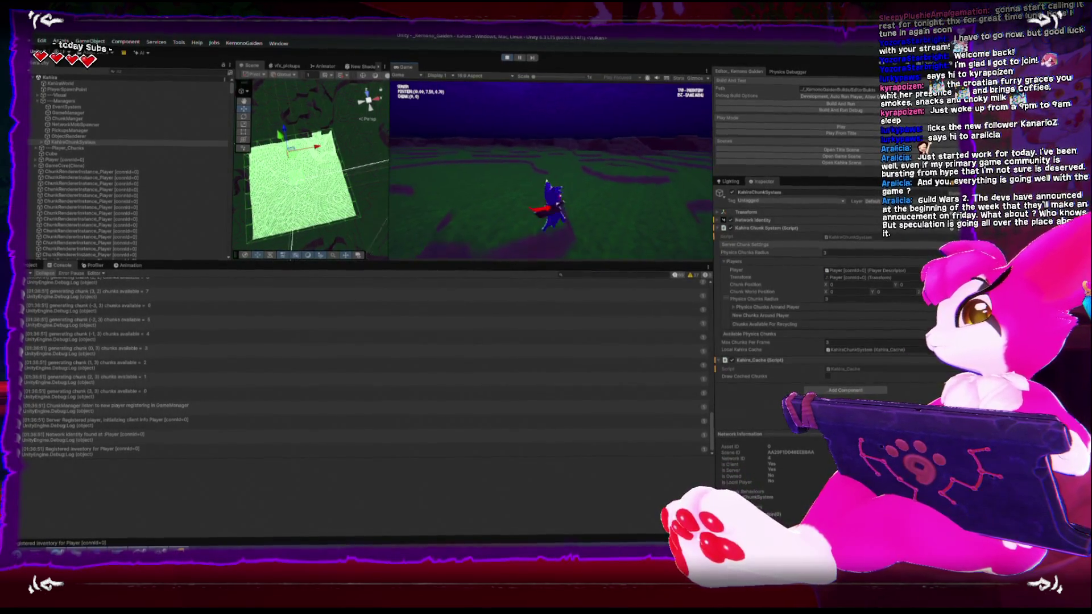
key(w)
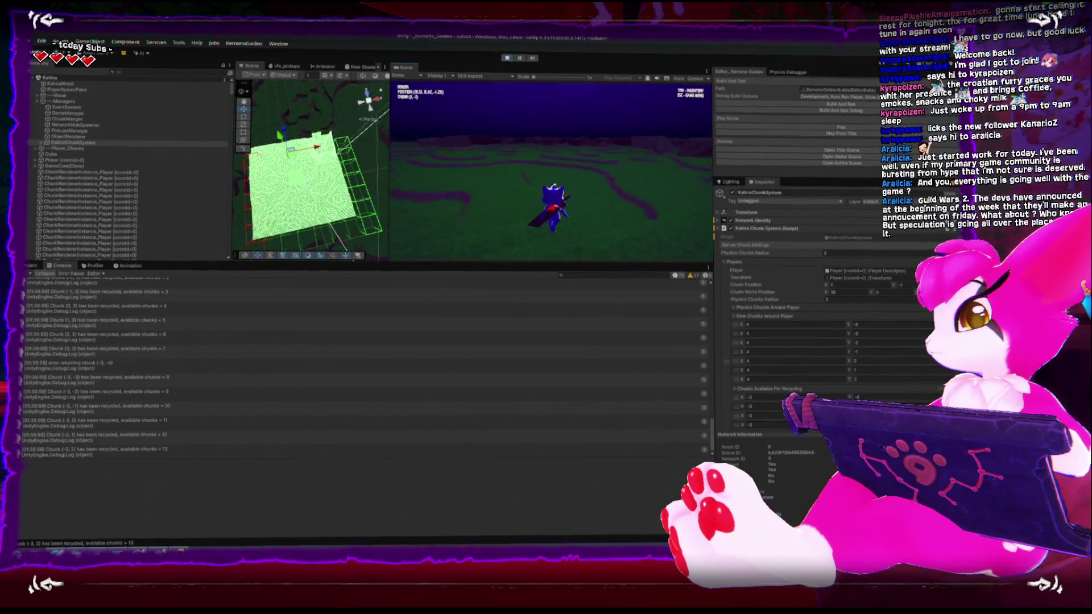
key(w)
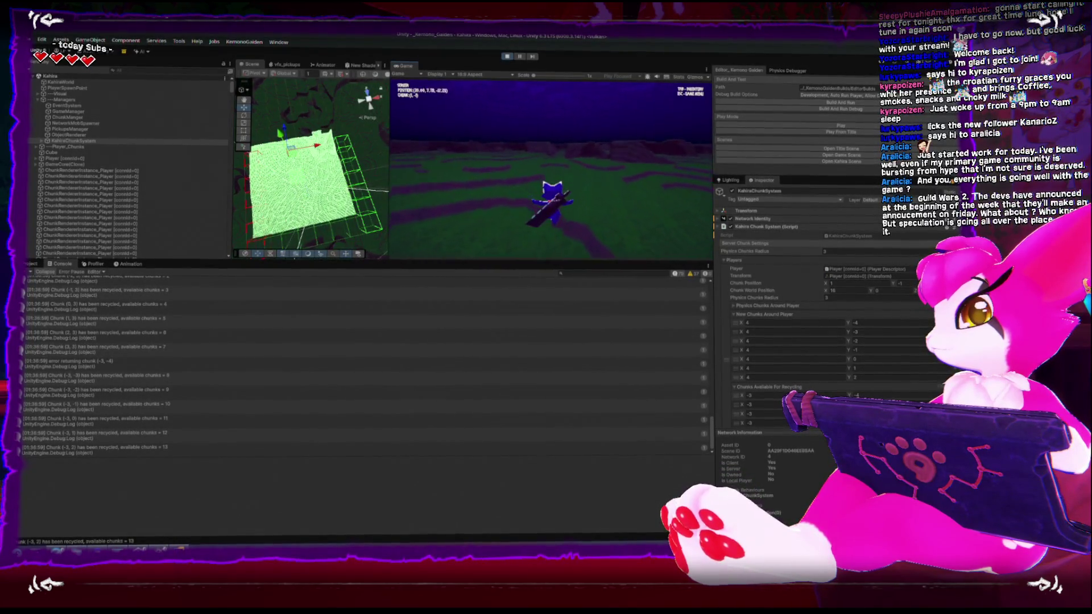
key(w)
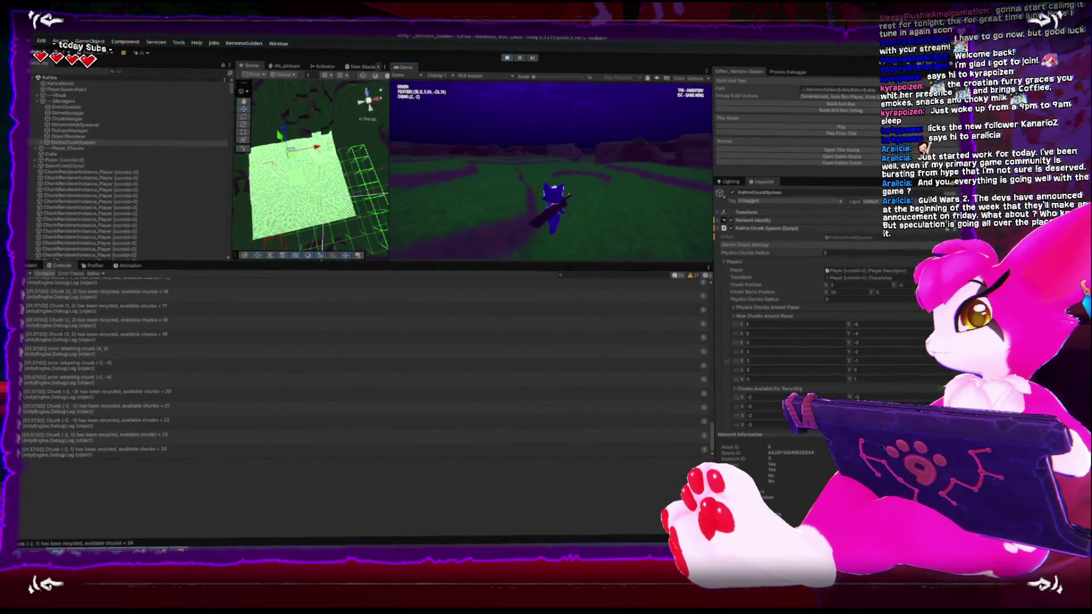
key(w)
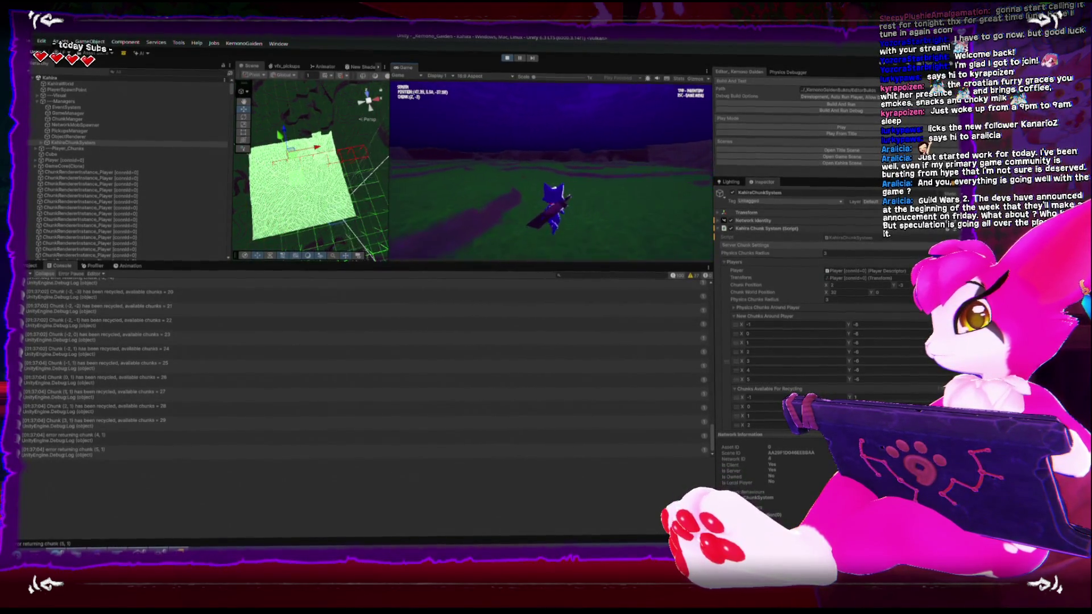
key(w)
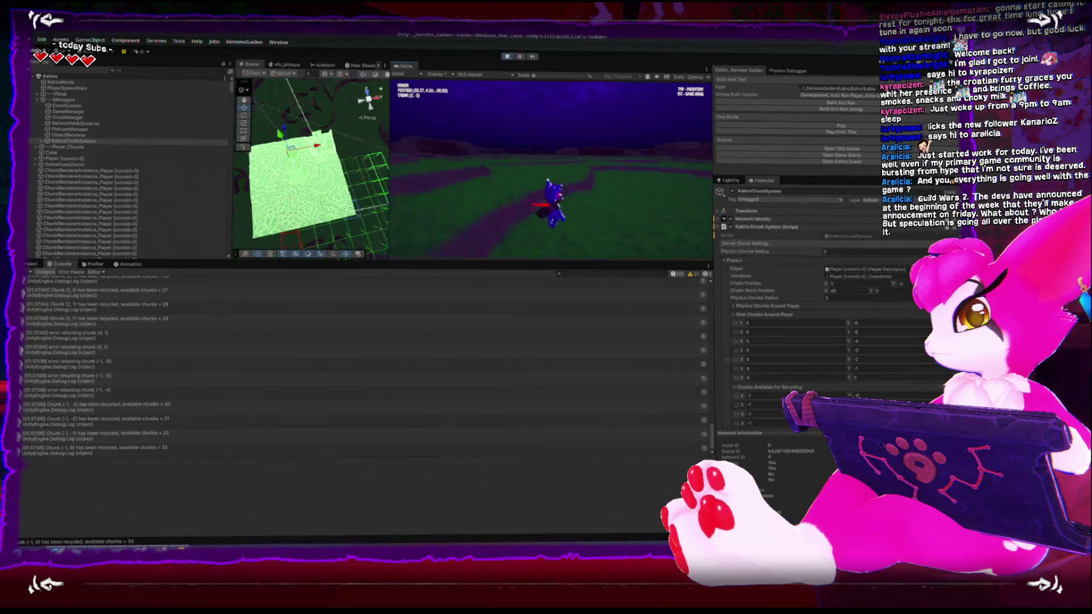
key(w)
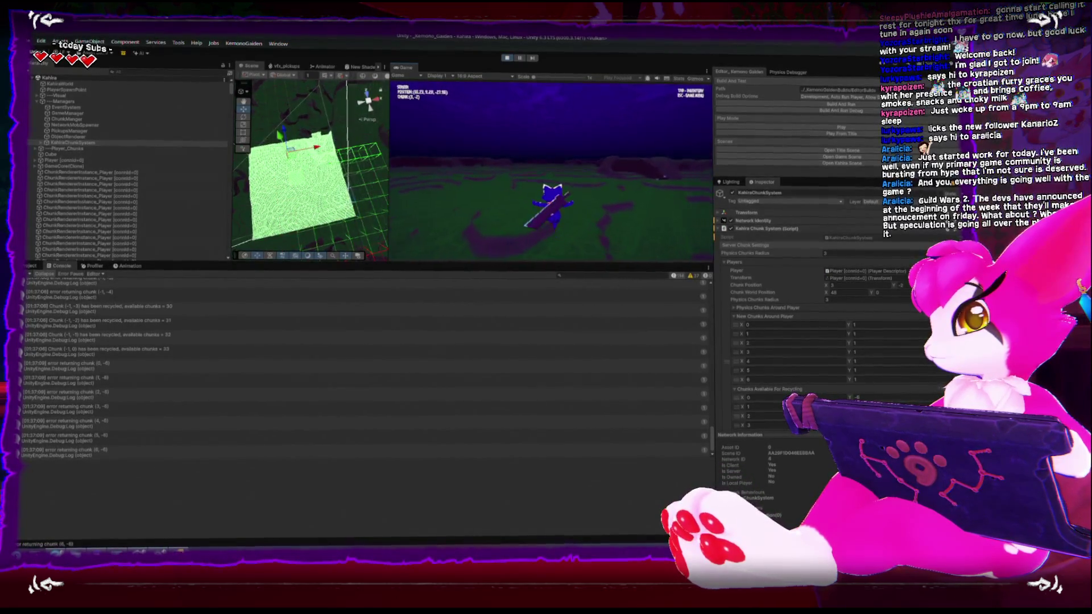
key(w)
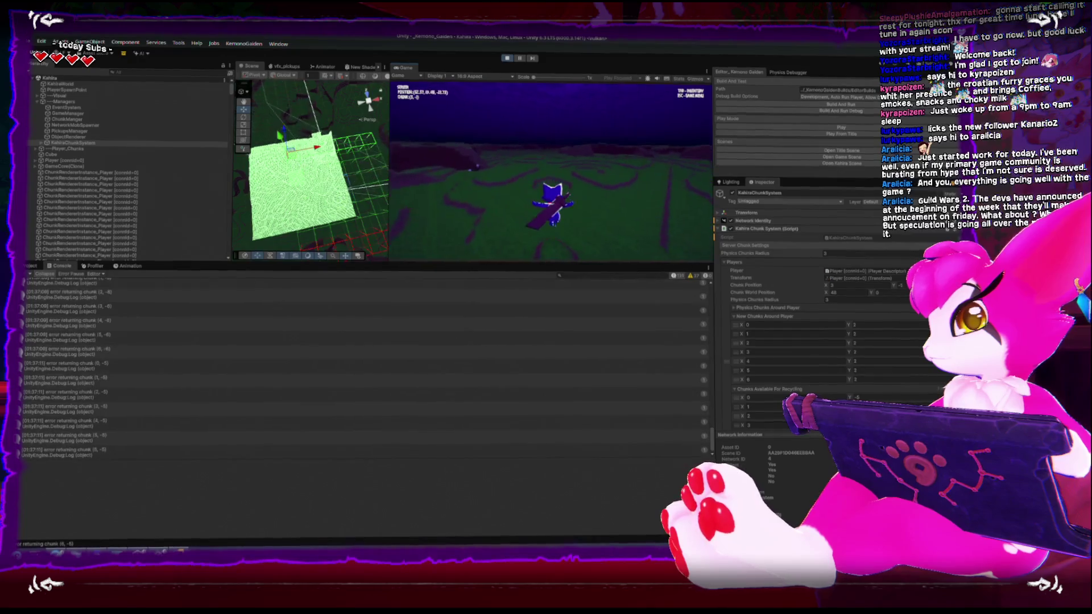
key(Escape)
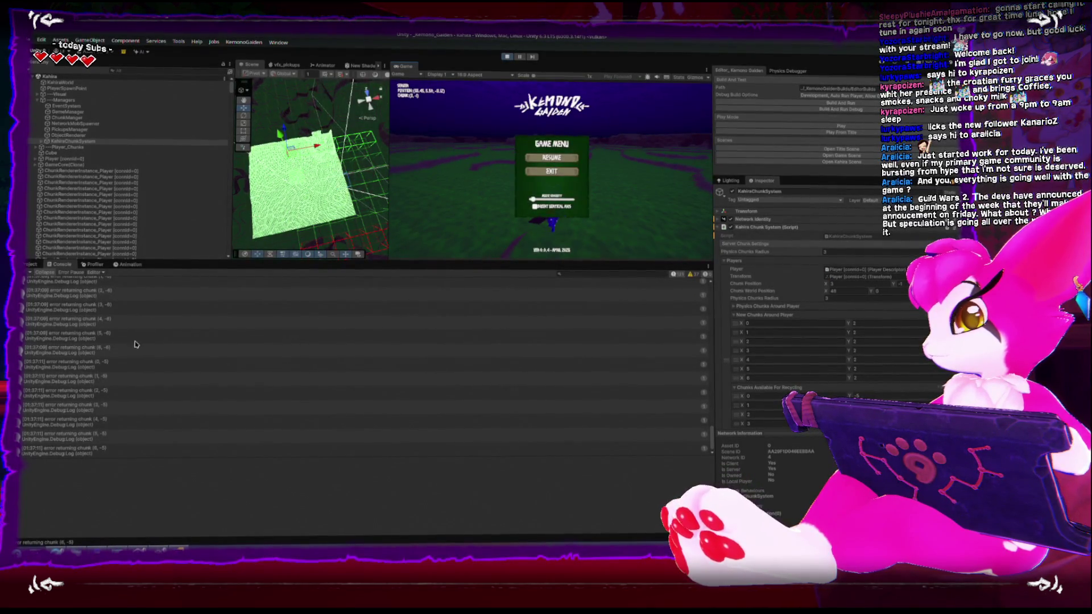
scroll(130, 349, up, 10)
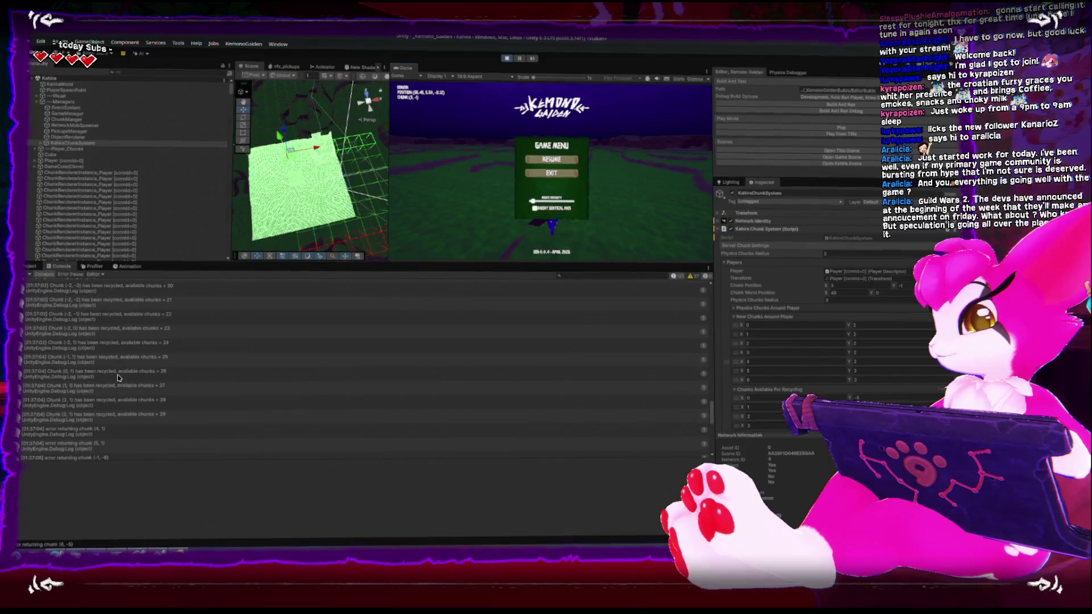
scroll(118, 377, up, 15)
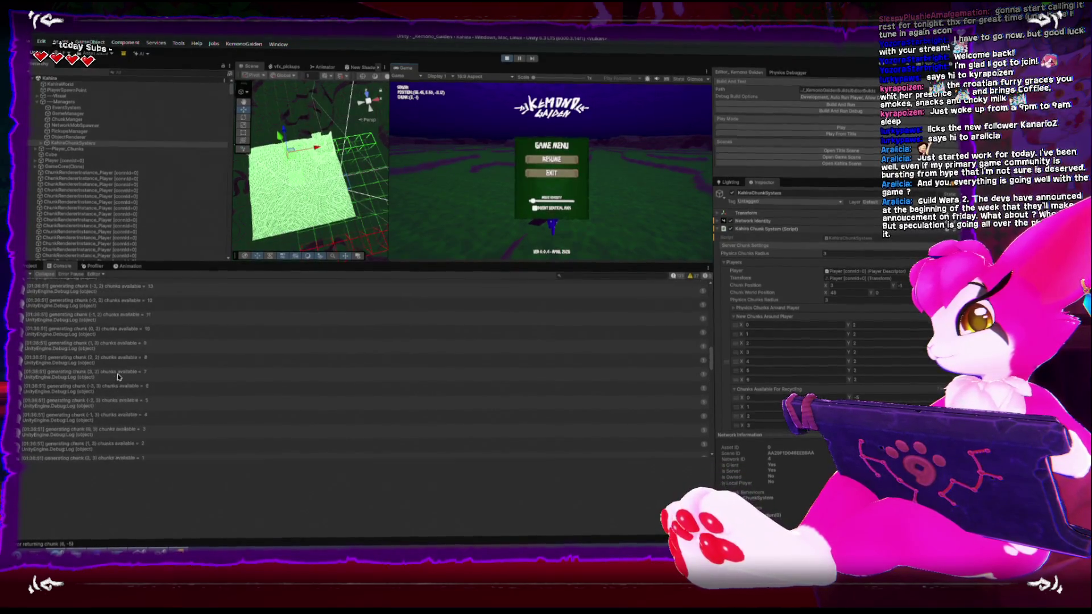
scroll(119, 376, up, 5)
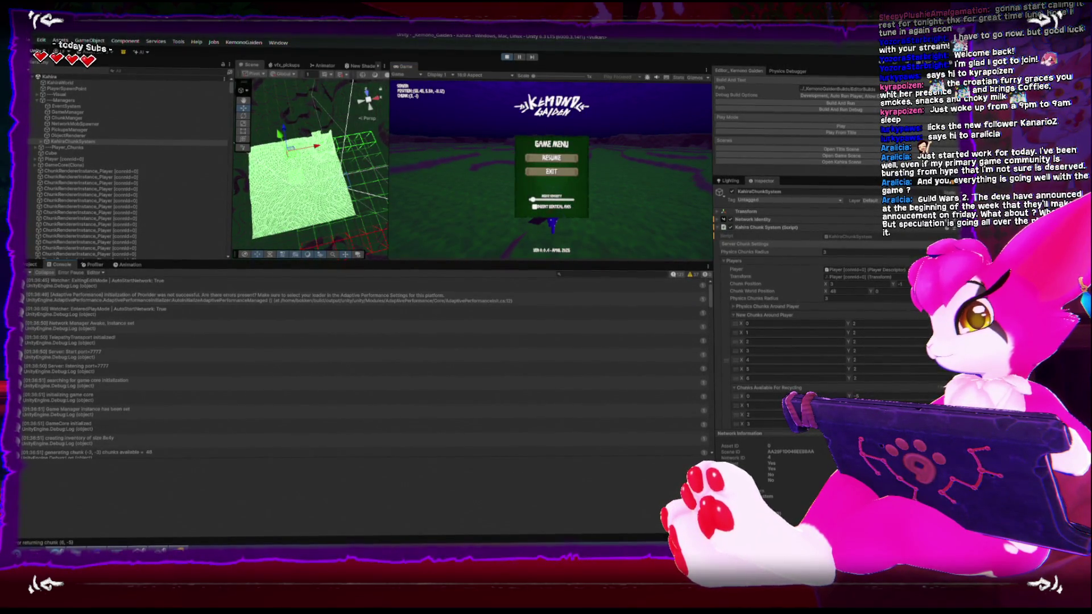
Stop and restart Play mode, then pause the game to its menu.
click(506, 59)
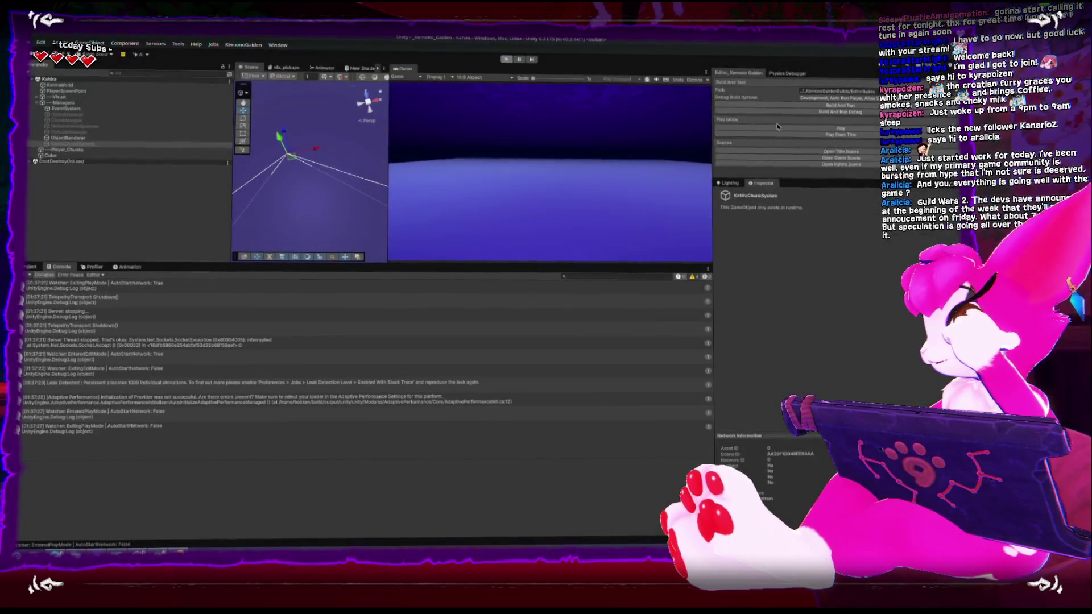
click(788, 130)
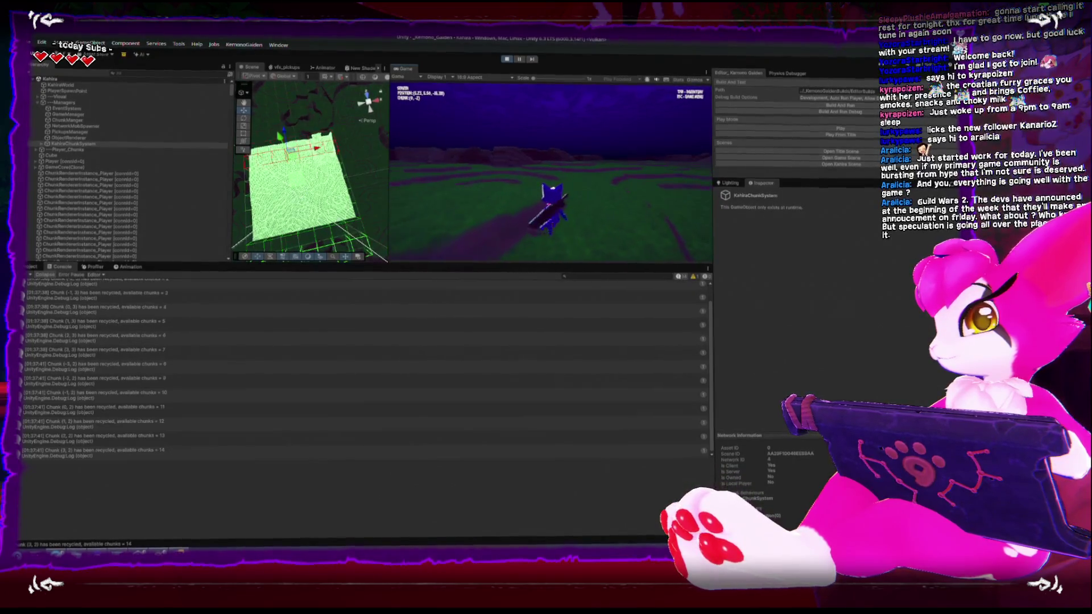
key(Escape)
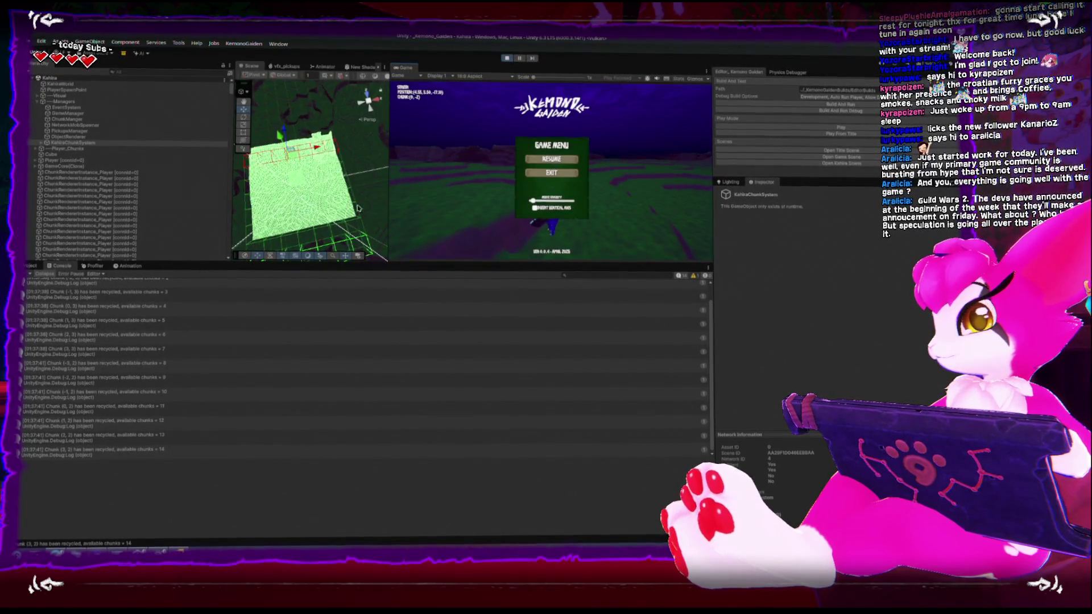
scroll(160, 353, up, 1)
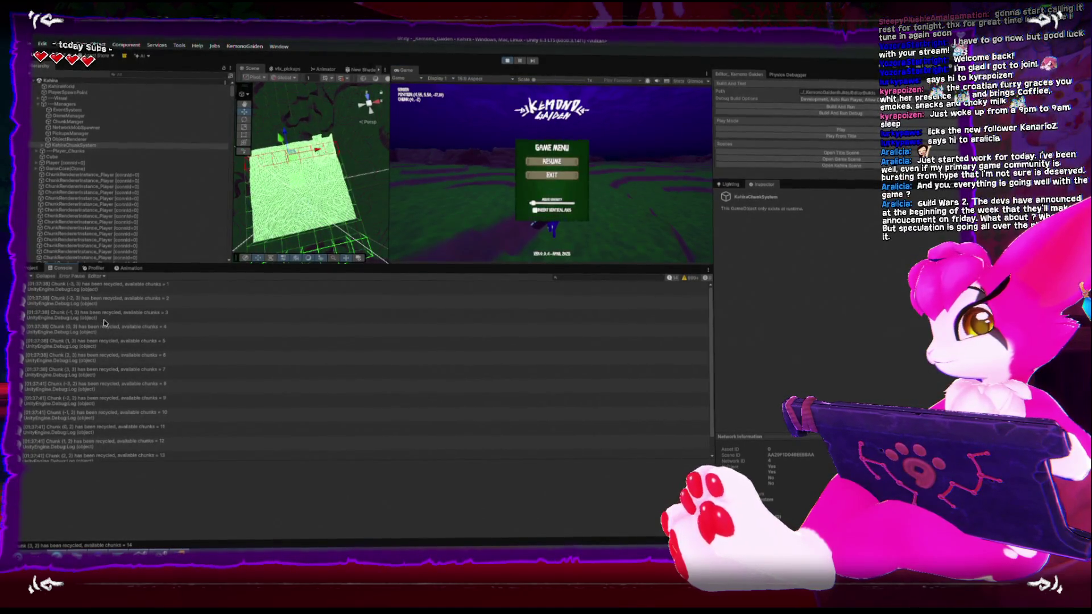
scroll(104, 322, down, 2)
scroll(102, 319, up, 2)
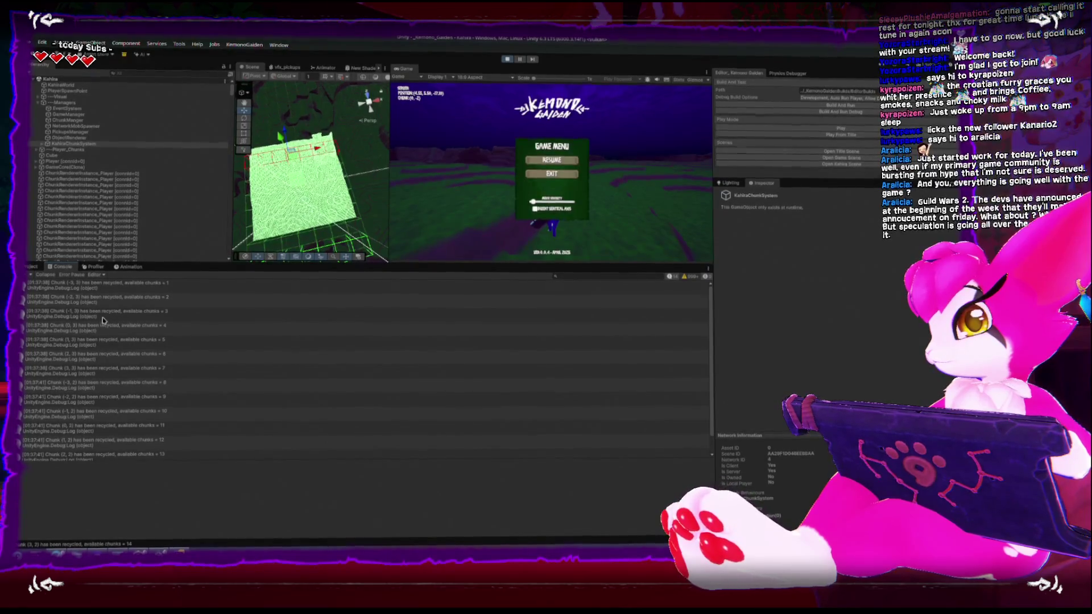
Inspect the chunk-recycled entries from 2 up to 14 available chunks, then stop Play and switch to Rider.
click(119, 300)
click(122, 314)
click(124, 328)
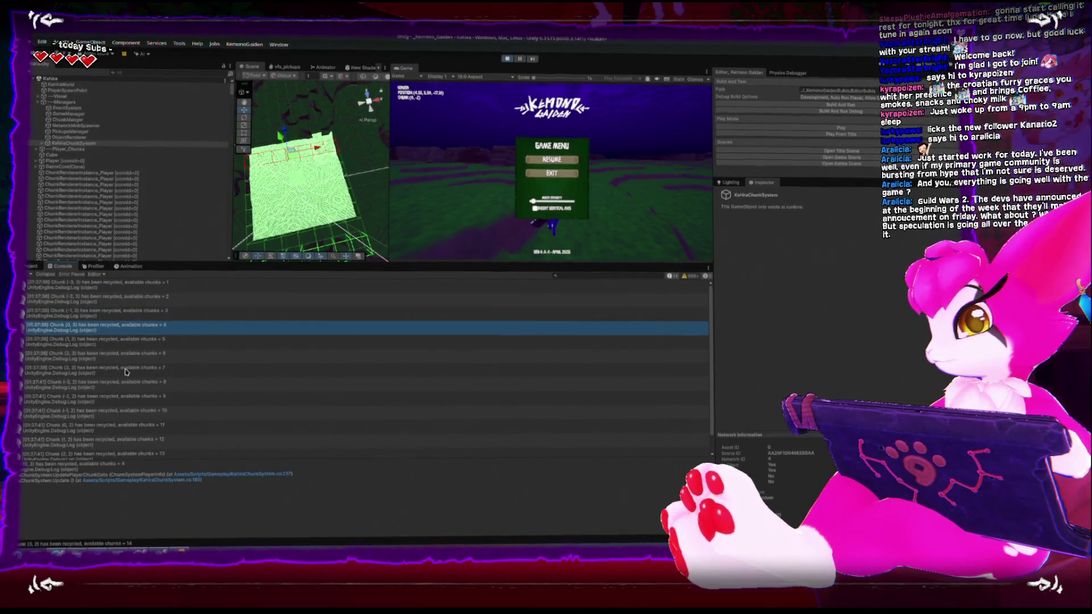
scroll(125, 337, down, 1)
click(140, 453)
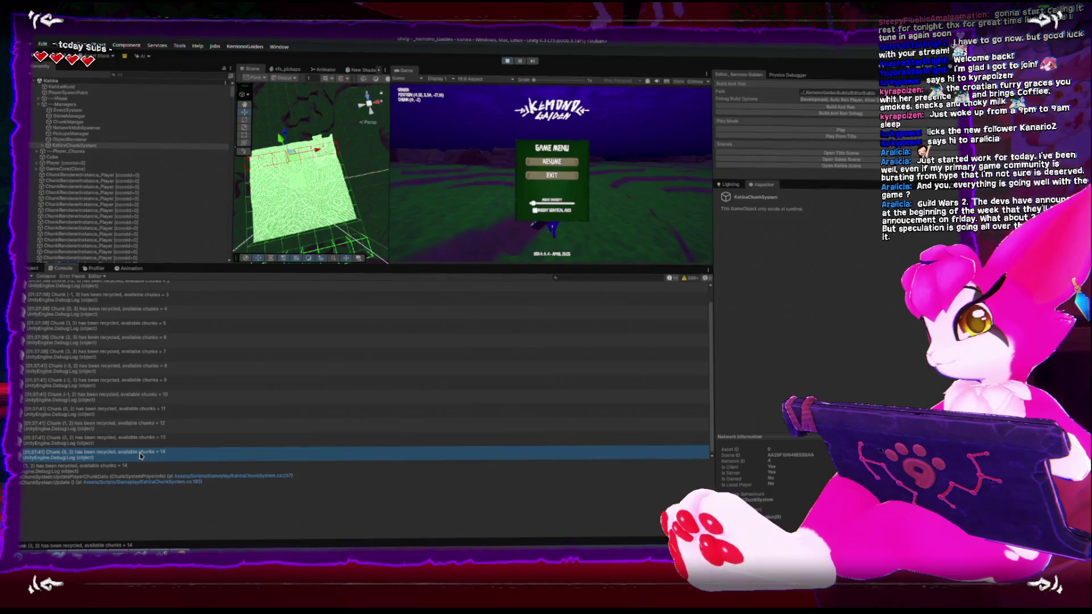
click(508, 59)
key(alt+Tab)
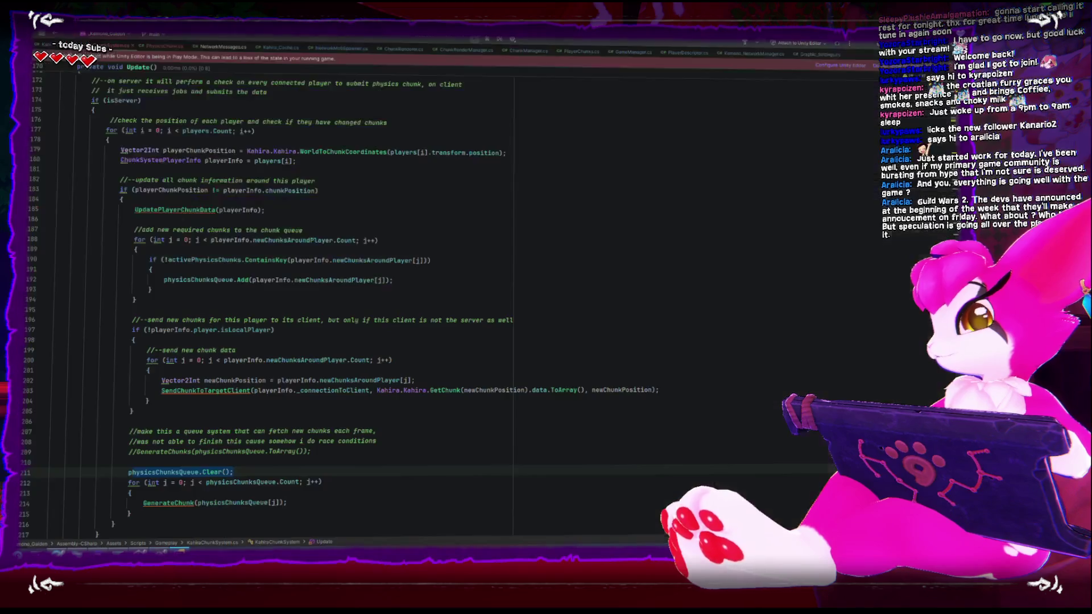
Delete the physicsChunksQueue.Clear() line above the GenerateChunk loop.
scroll(282, 442, down, 2)
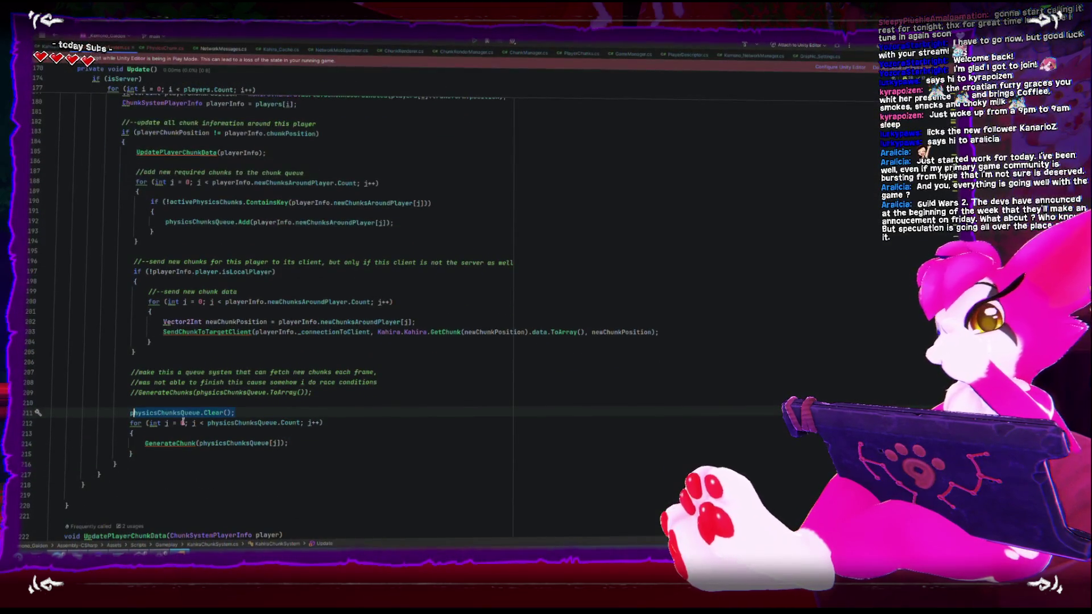
scroll(216, 430, up, 1)
click(260, 440)
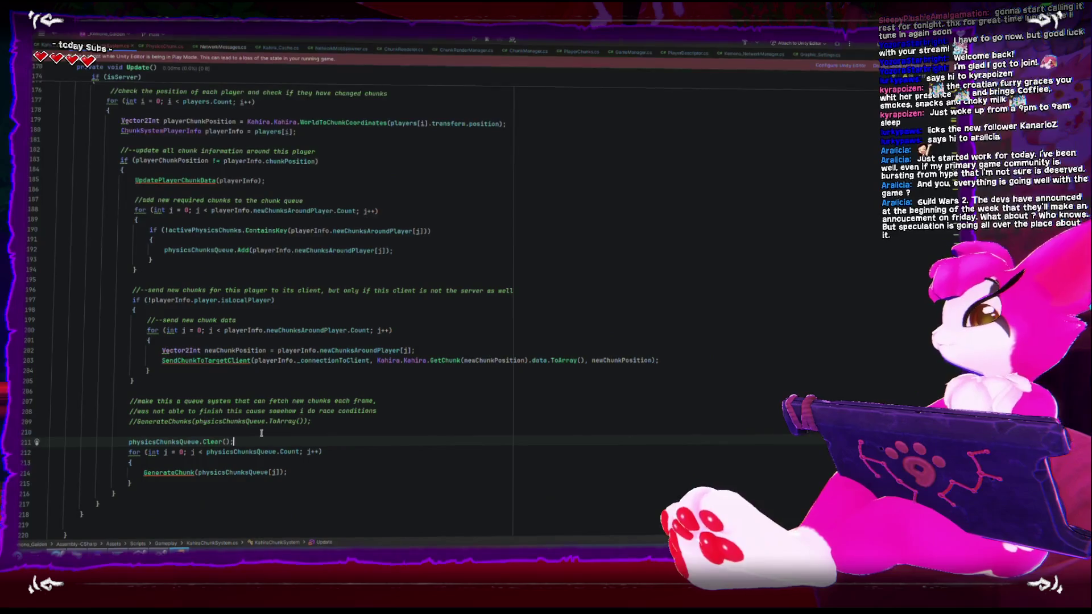
key(shift+Home)
key(BackSpace)
key(BackSpace)
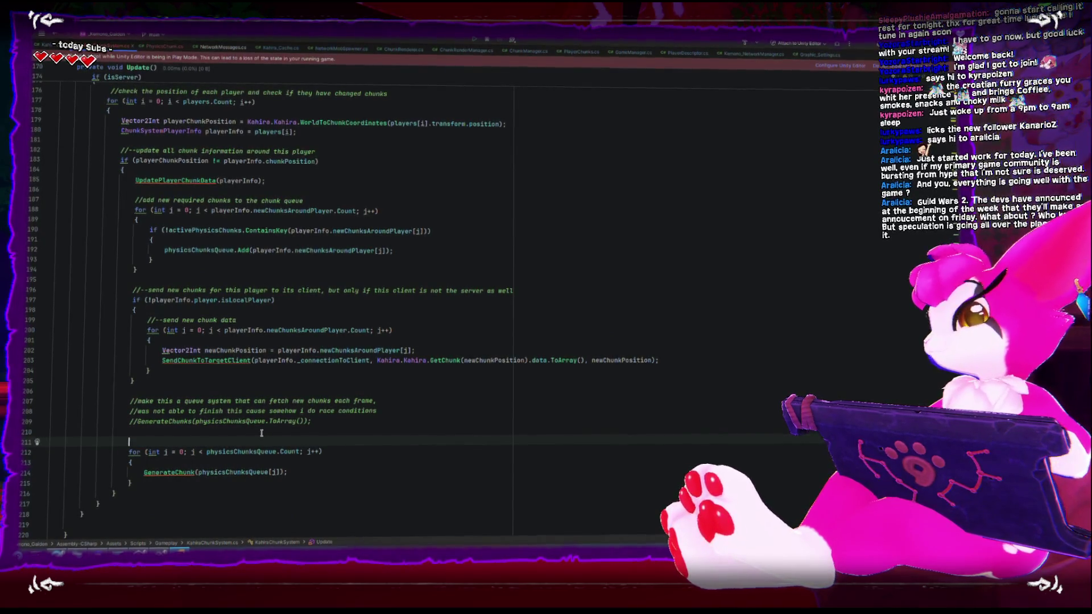
key(BackSpace)
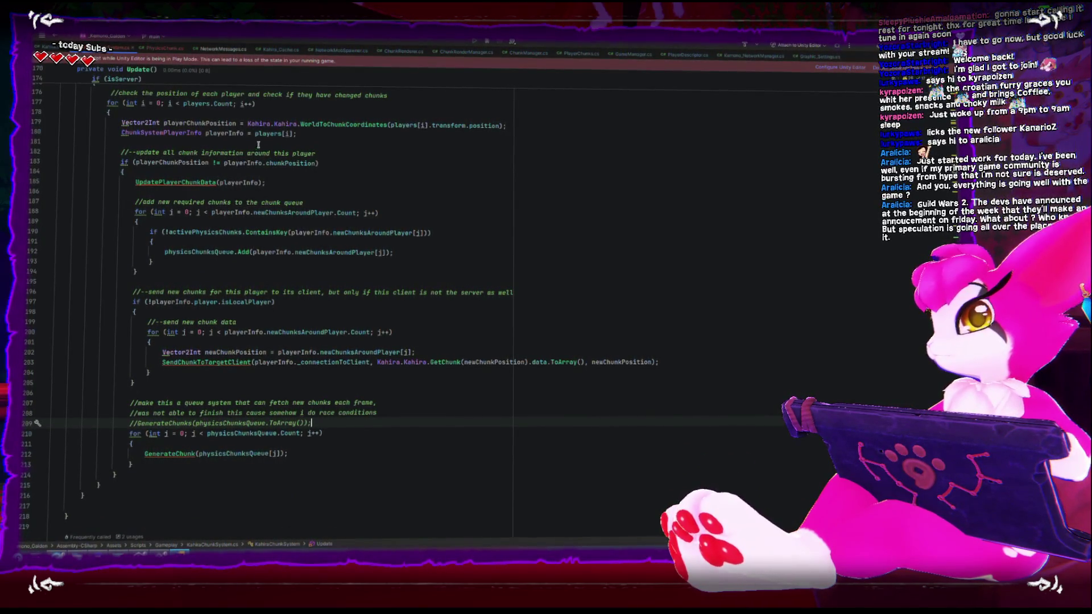
Add physicsChunksQueue.Clear(); after the generation loop's closing brace and return to Unity.
scroll(258, 145, down, 3)
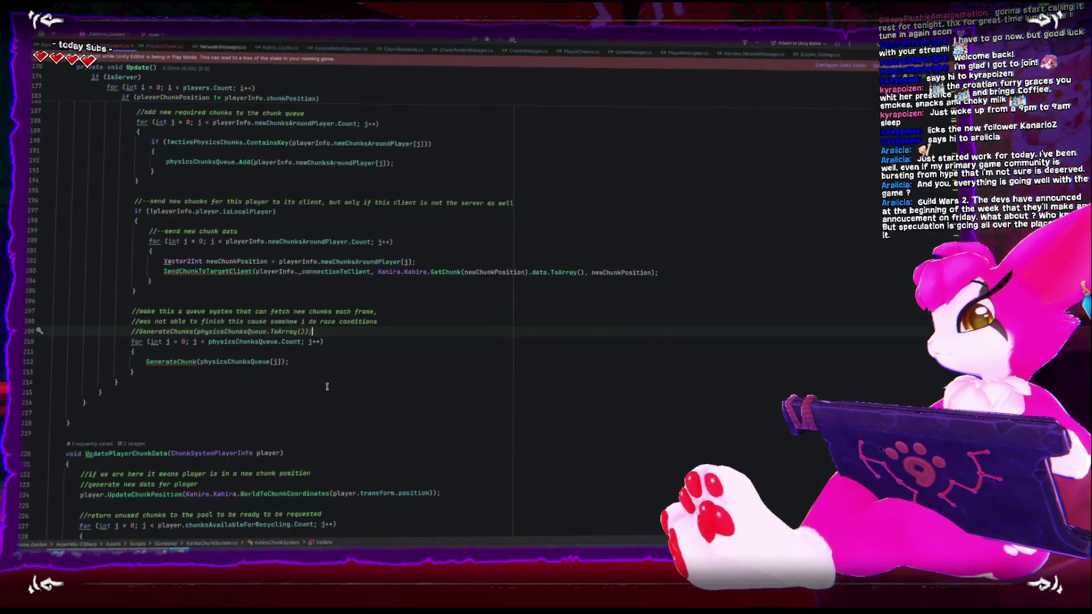
click(244, 371)
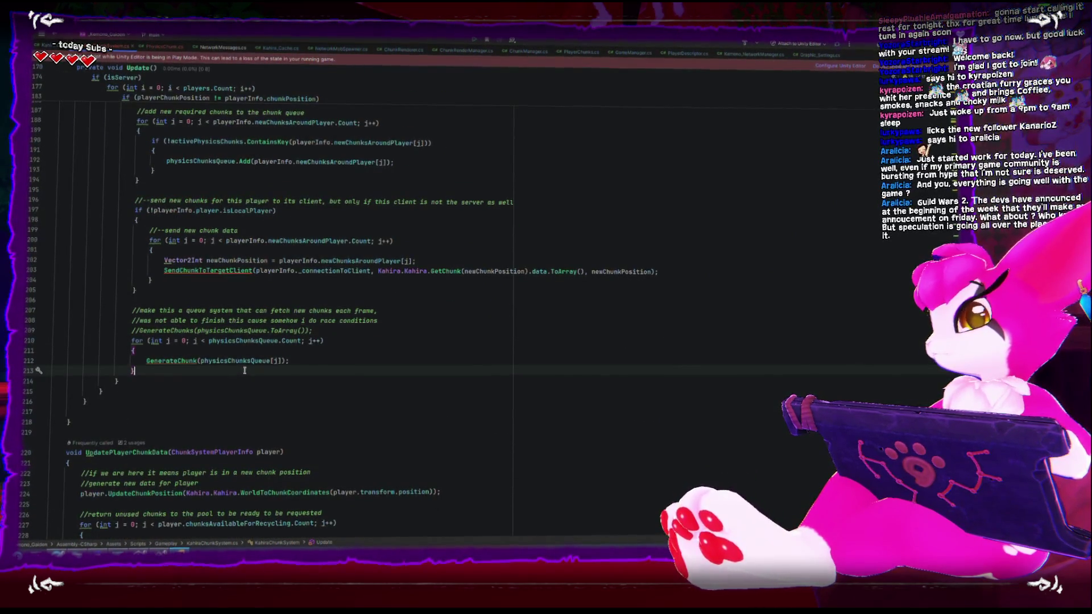
key(Return)
key(Return)
text(physicsChunksQueue.Clear();)
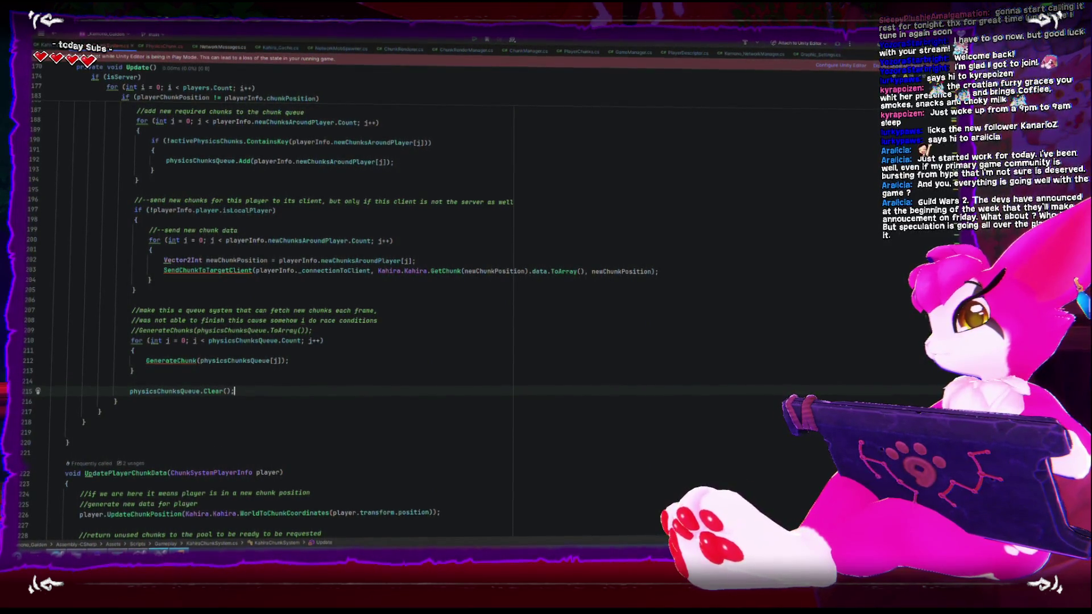
click(159, 551)
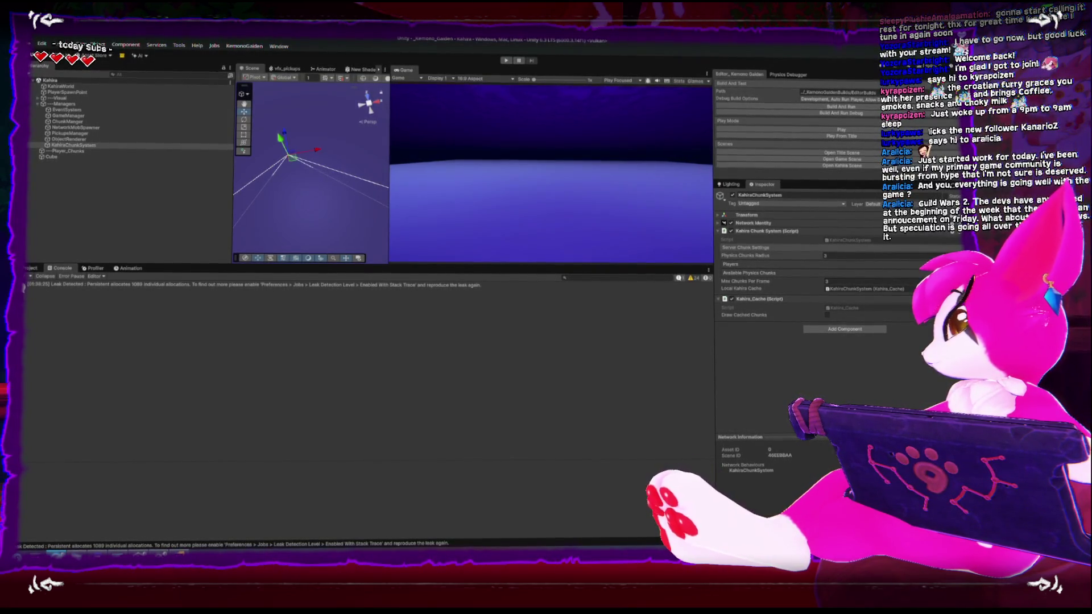
key(alt+Tab)
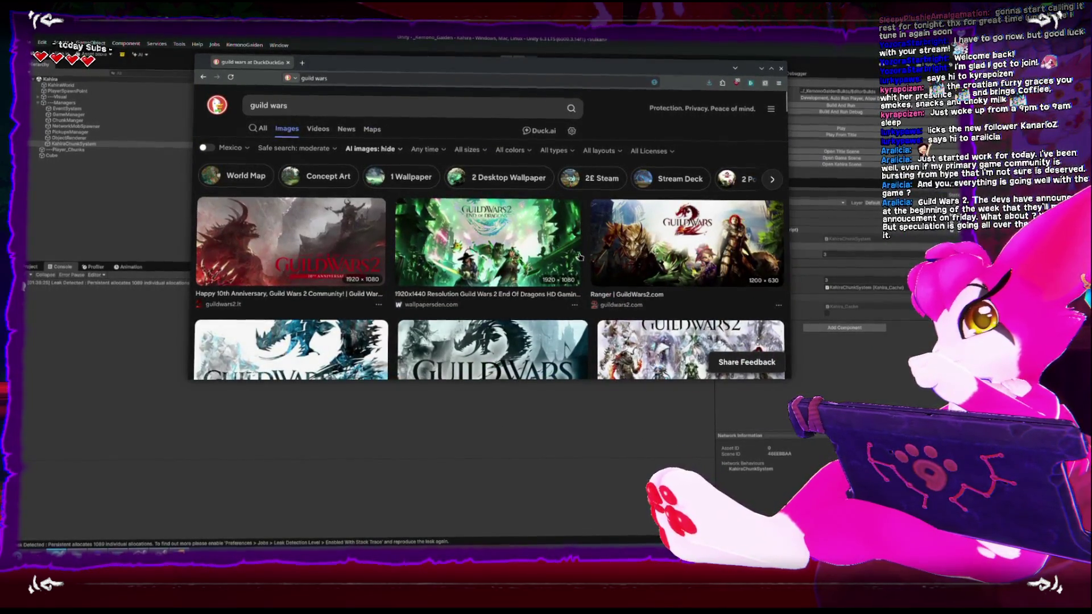
Set the browser's safe search to strict, then bring Unity forward and start Play mode.
click(310, 148)
click(311, 176)
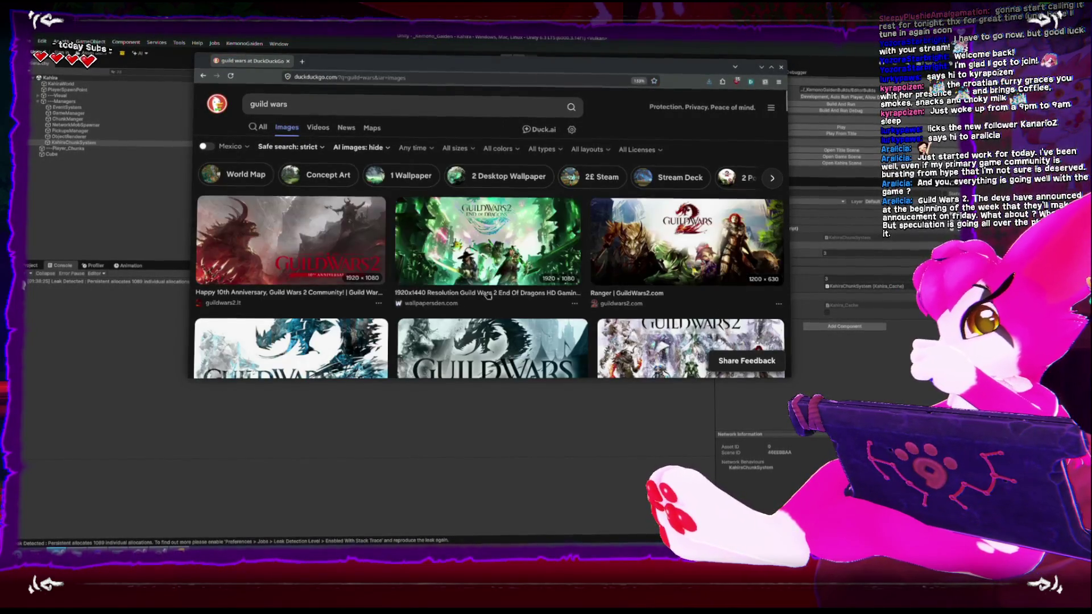
scroll(488, 294, down, 5)
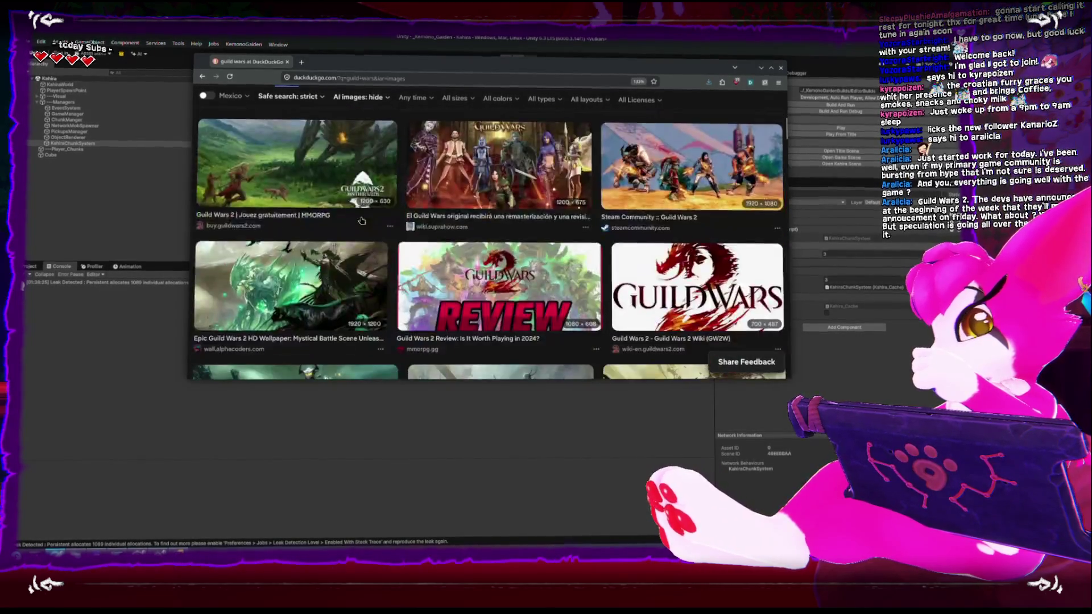
click(101, 232)
click(768, 125)
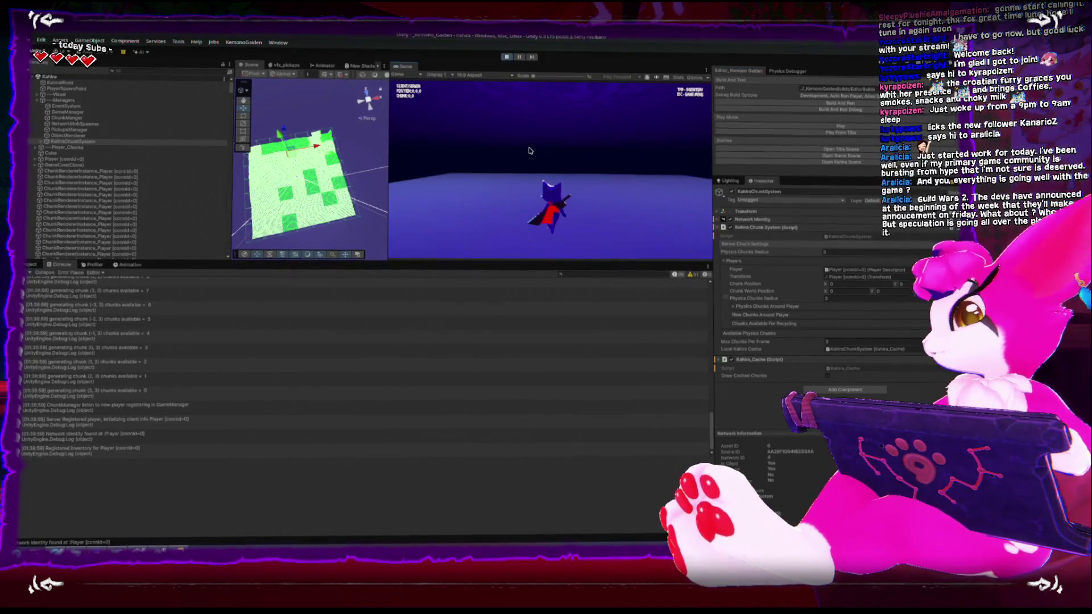
Run the player forward and right across several new terrain chunks.
key(w)
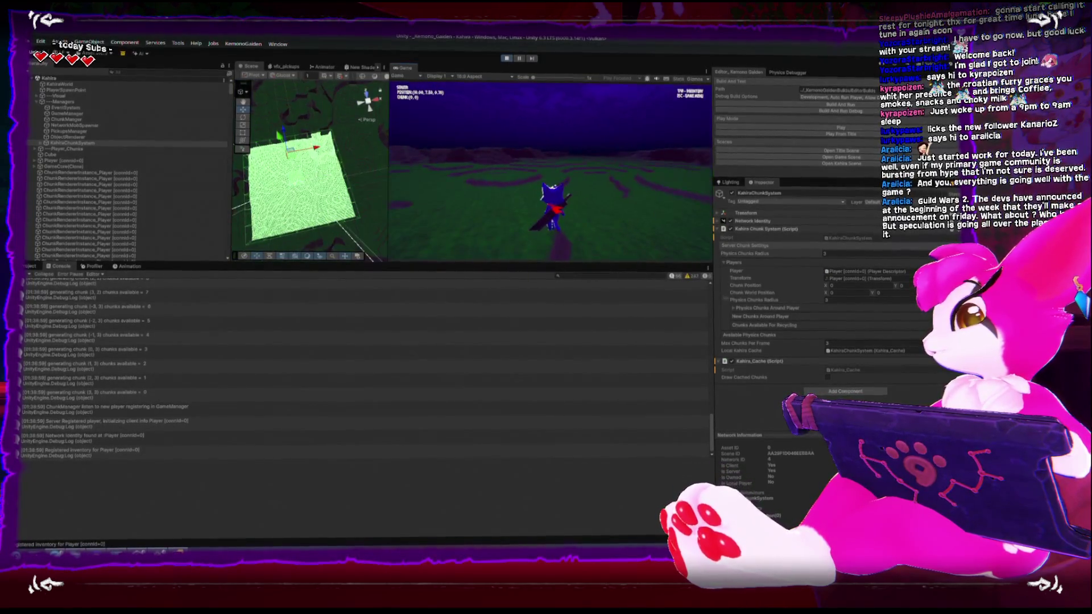
key(w)
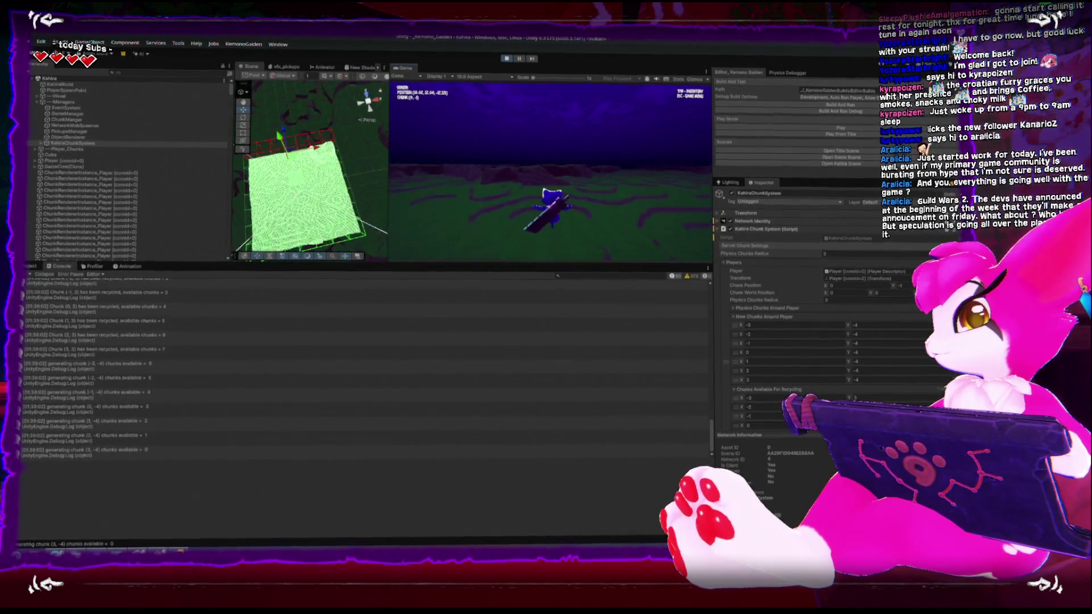
key(d)
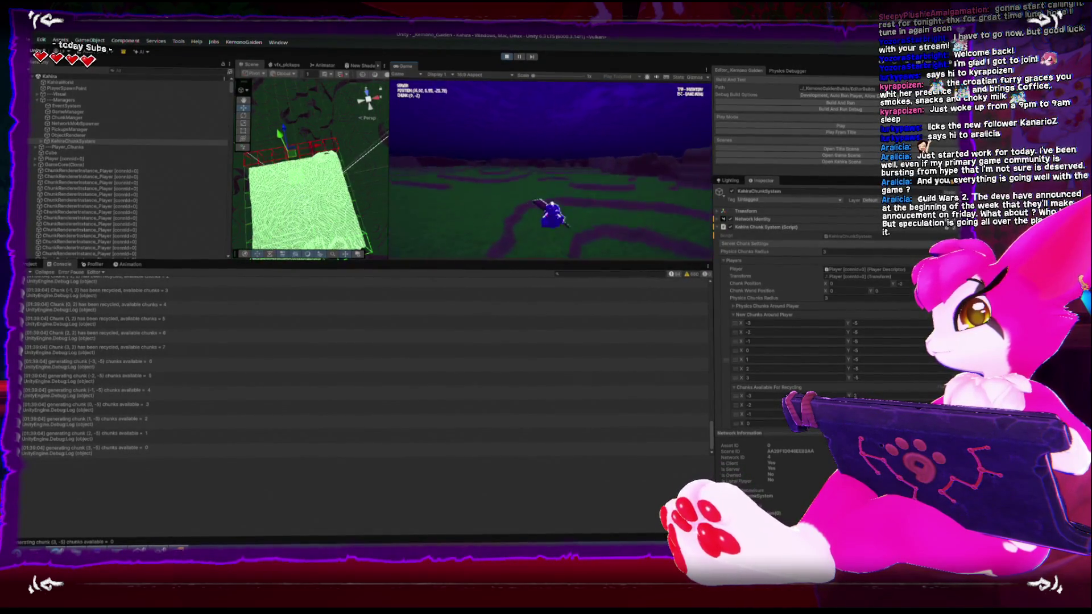
key(w)
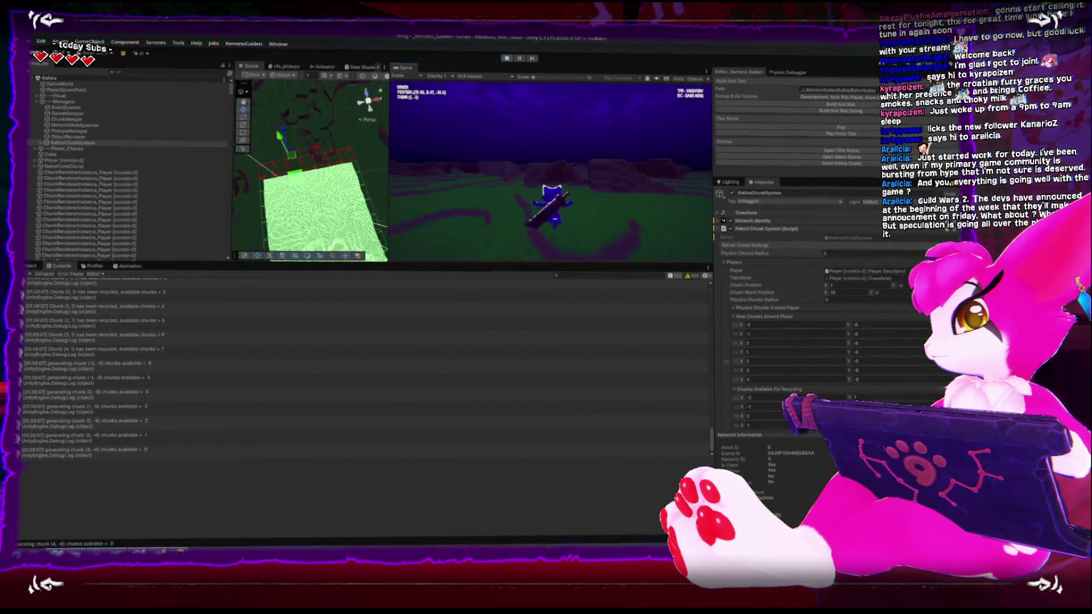
key(w)
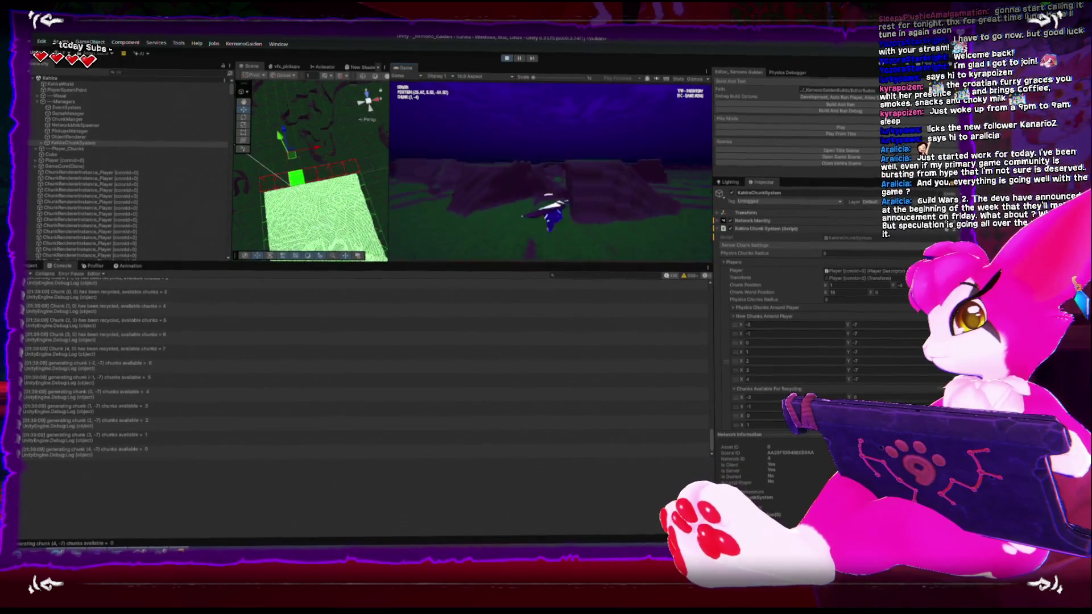
key(d)
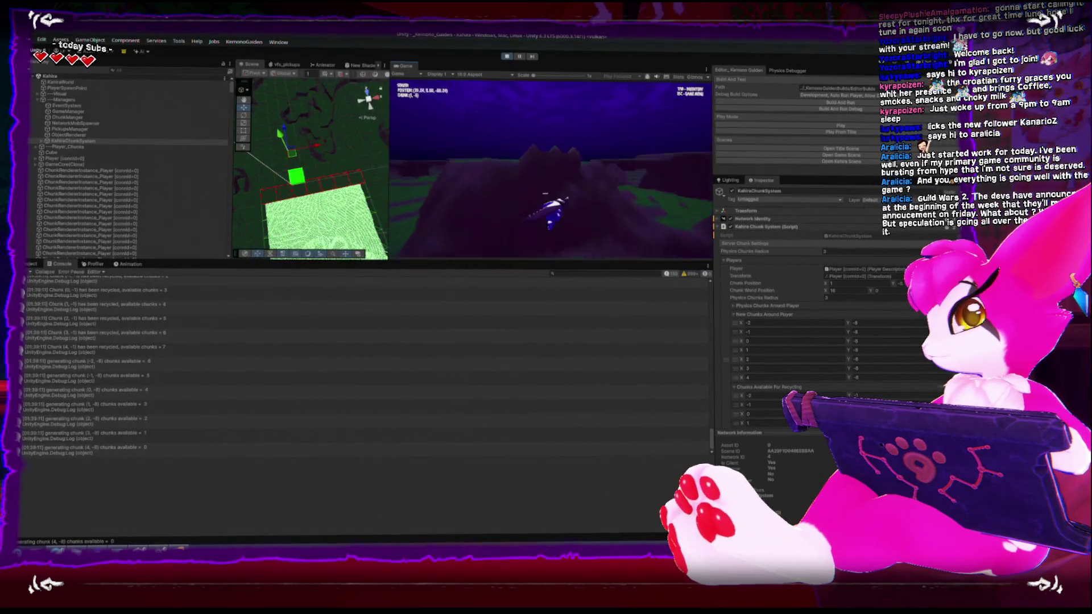
key(d)
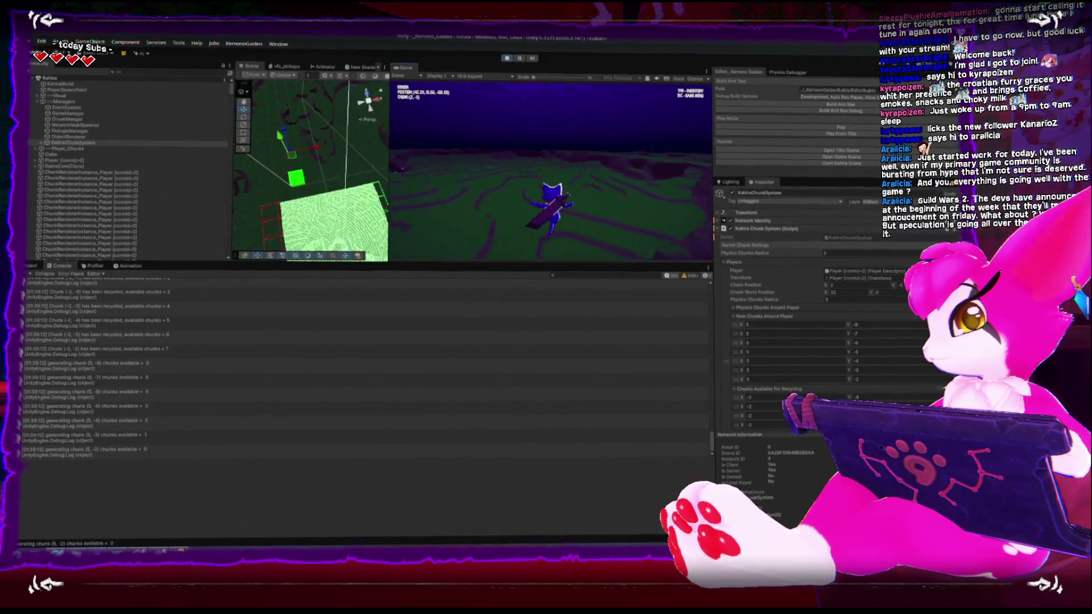
key(d)
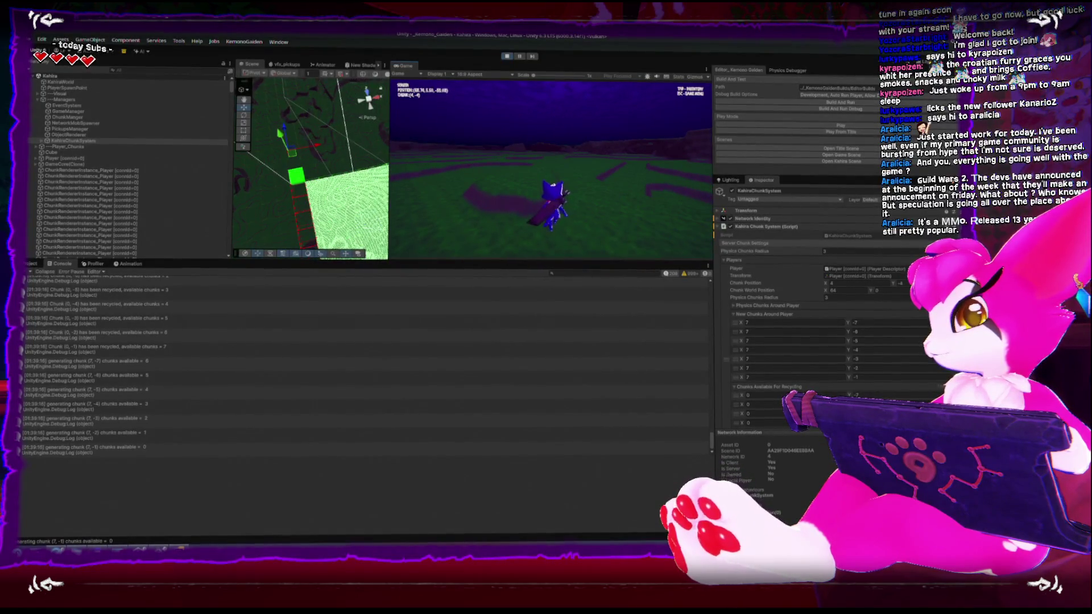
Turn back through a previously left chunk, then stop the playtest and switch to Rider.
key(d)
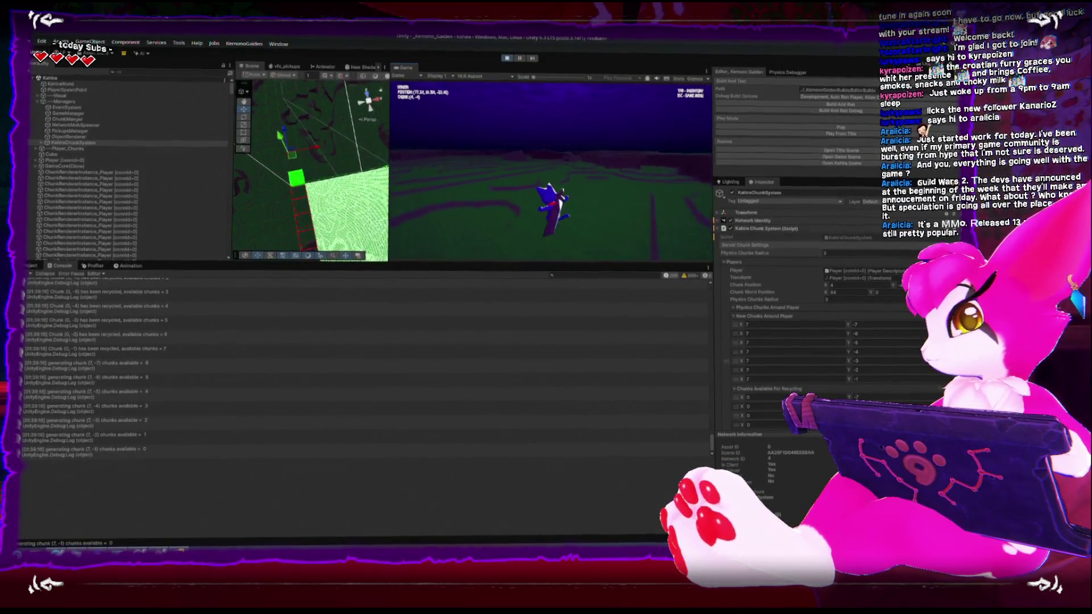
key(a)
key(w)
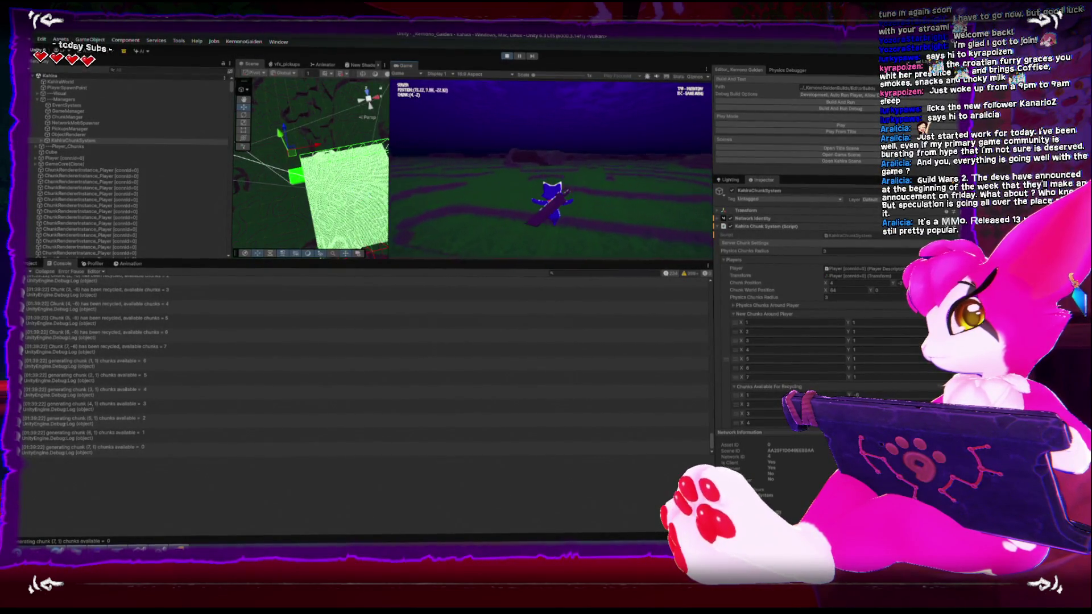
key(w)
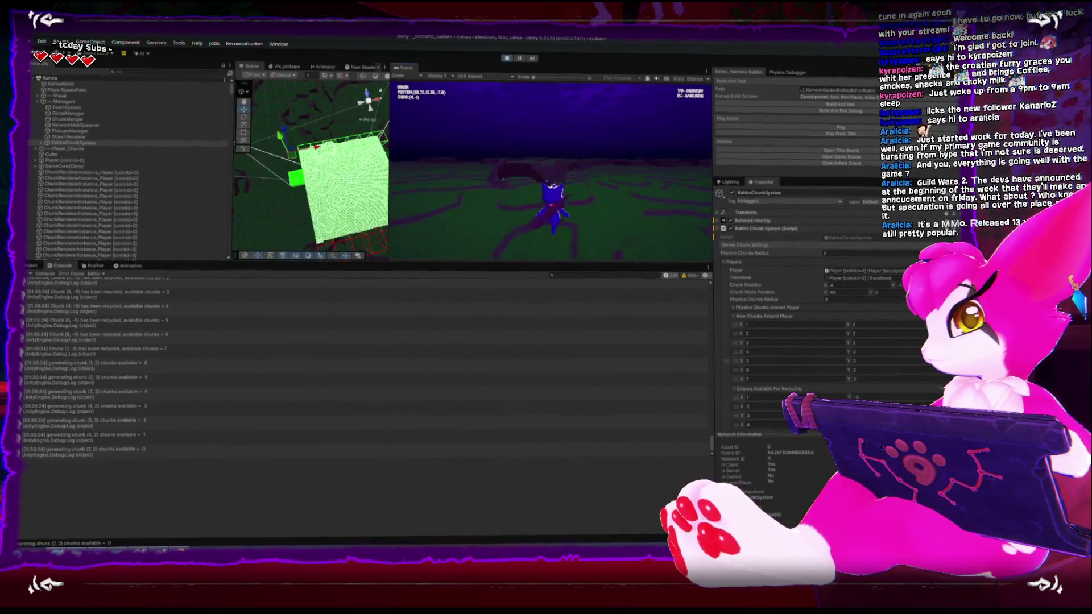
key(w)
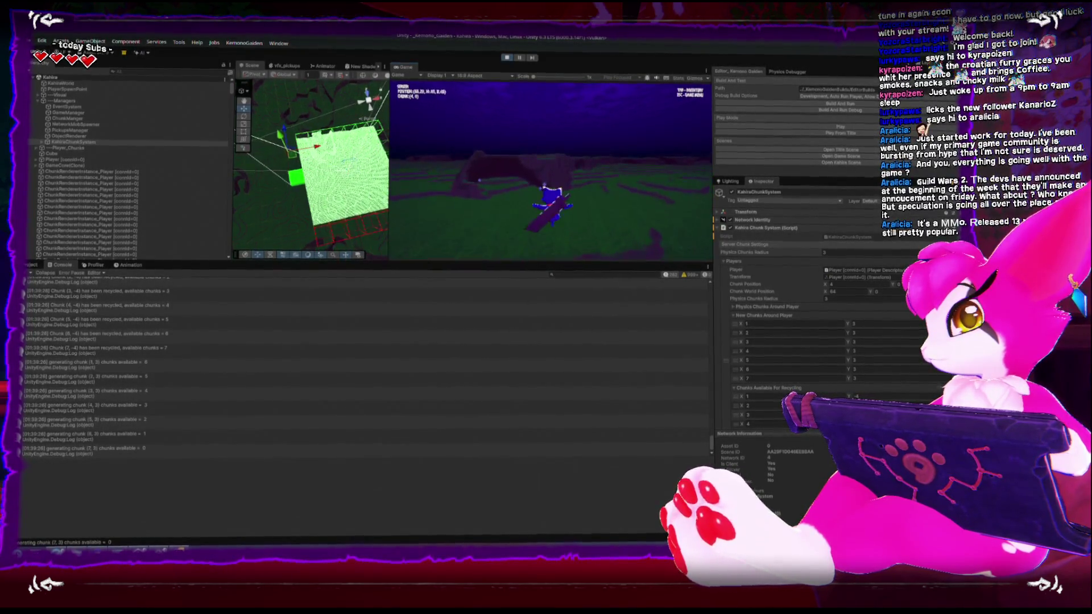
click(505, 57)
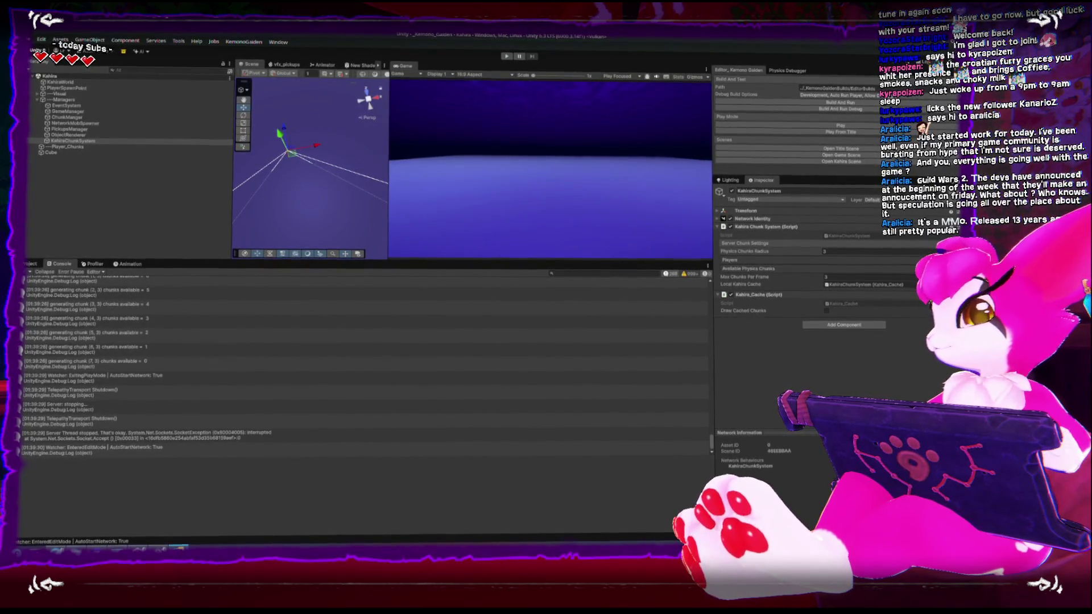
key(alt+Tab)
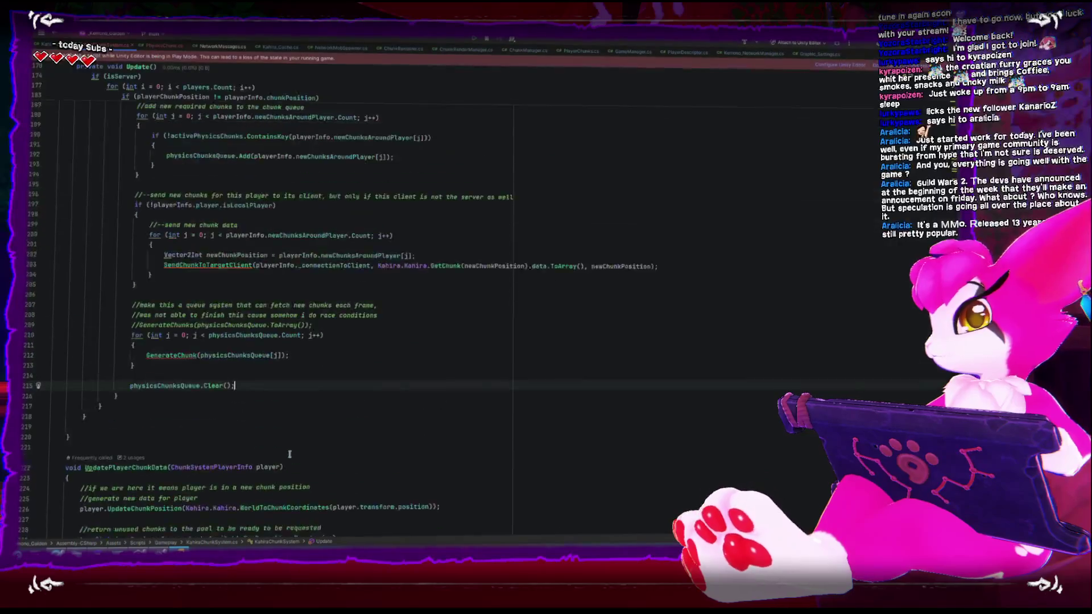
Delete the three outdated comment lines above the loop and restore the blank line.
scroll(289, 454, up, 3)
drag(364, 409, 22, 376)
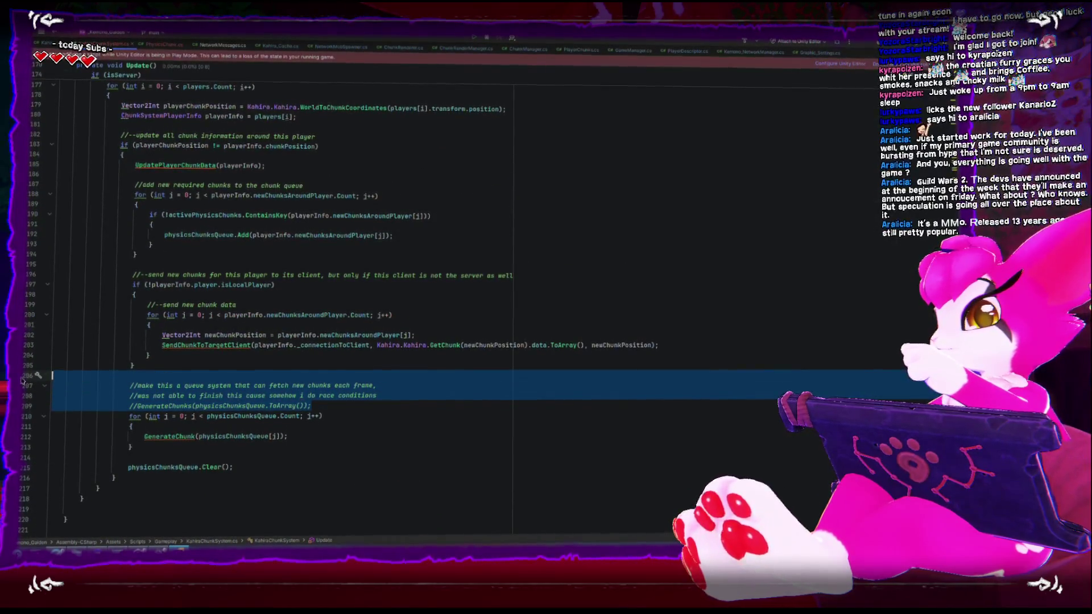
key(BackSpace)
key(BackSpace)
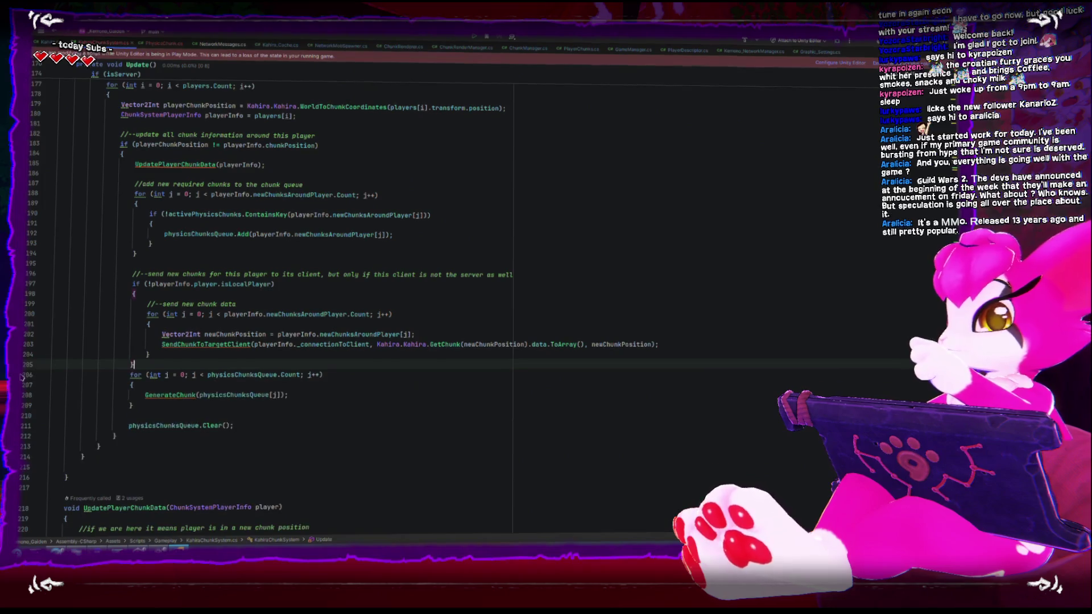
scroll(79, 421, up, 2)
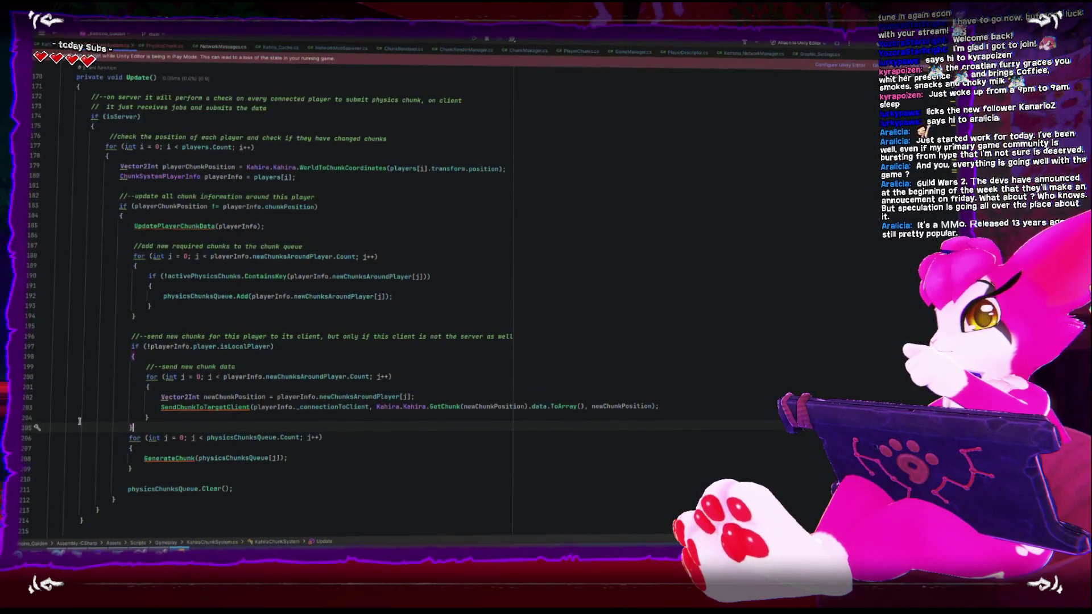
key(Return)
Review UpdatePlayerChunkData and place the caret after SendChunkToTargetClient.
scroll(80, 420, down, 2)
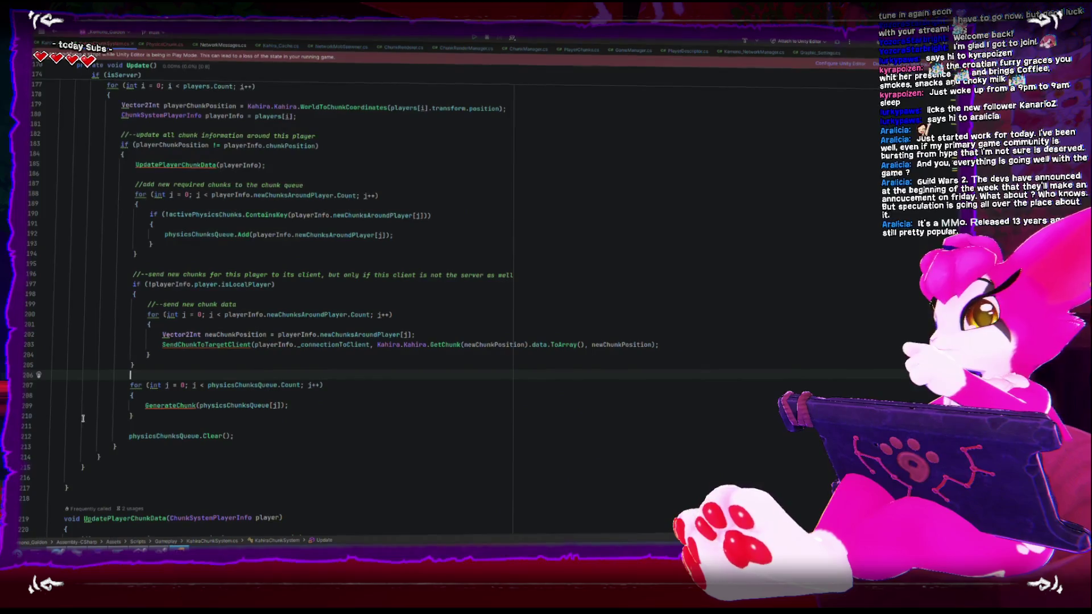
scroll(82, 419, down, 2)
click(136, 359)
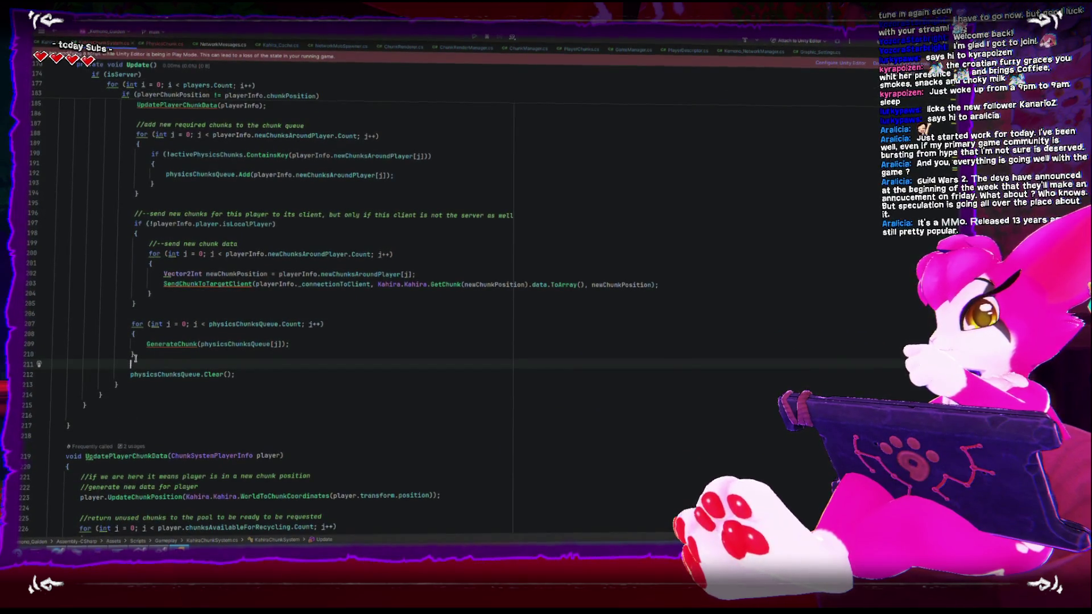
scroll(164, 364, down, 9)
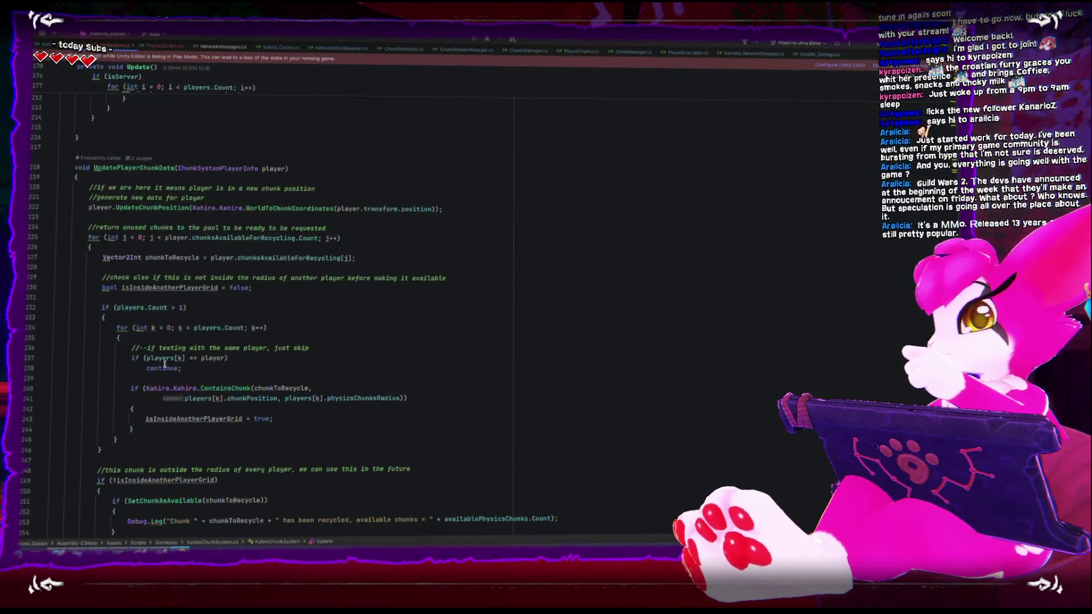
scroll(164, 364, up, 8)
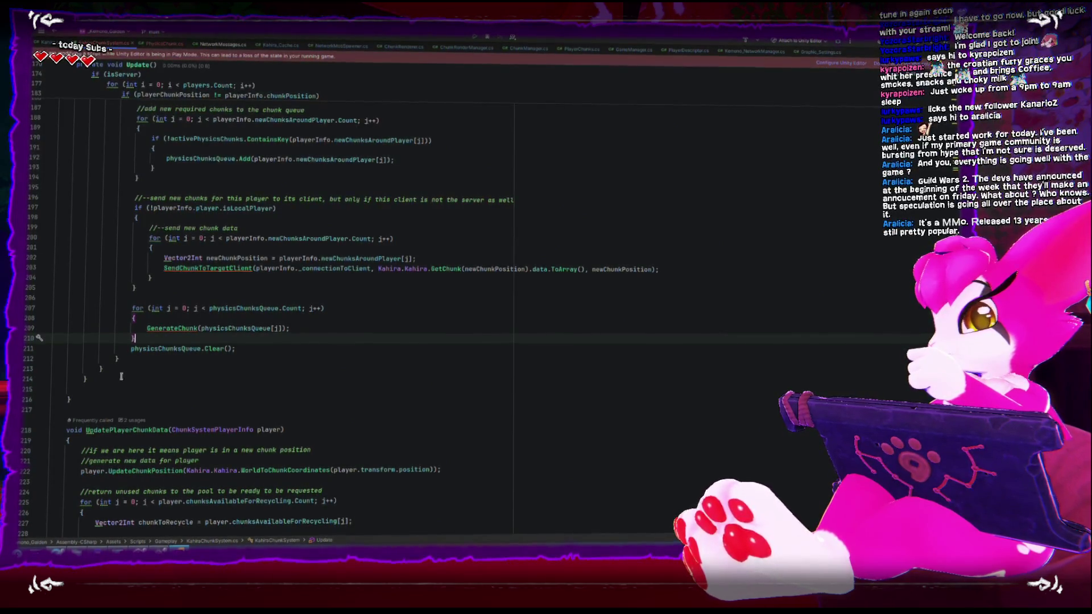
scroll(121, 375, down, 9)
scroll(121, 375, down, 9)
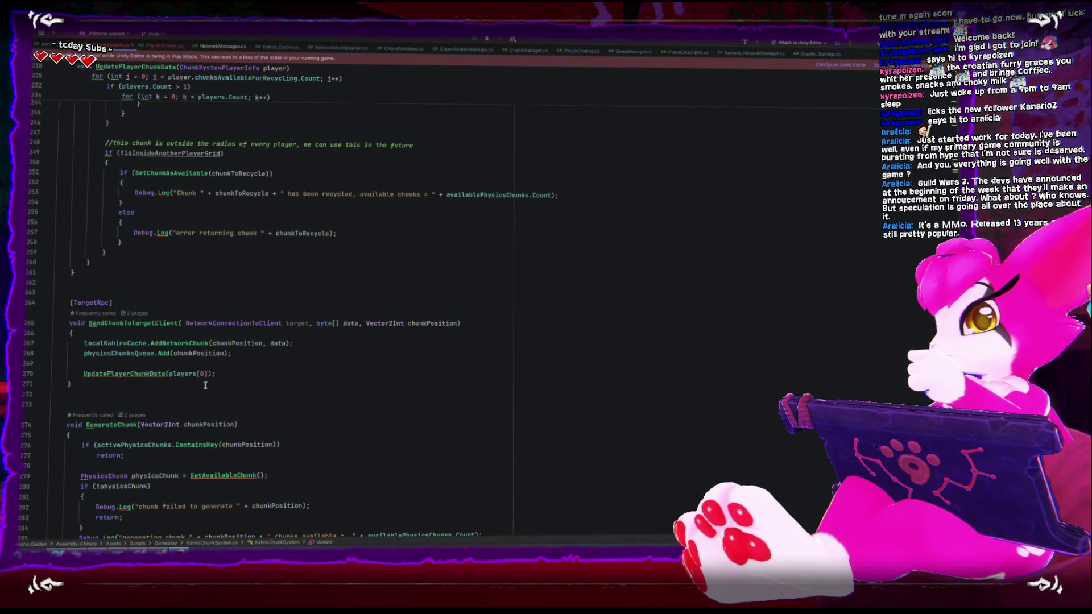
click(170, 391)
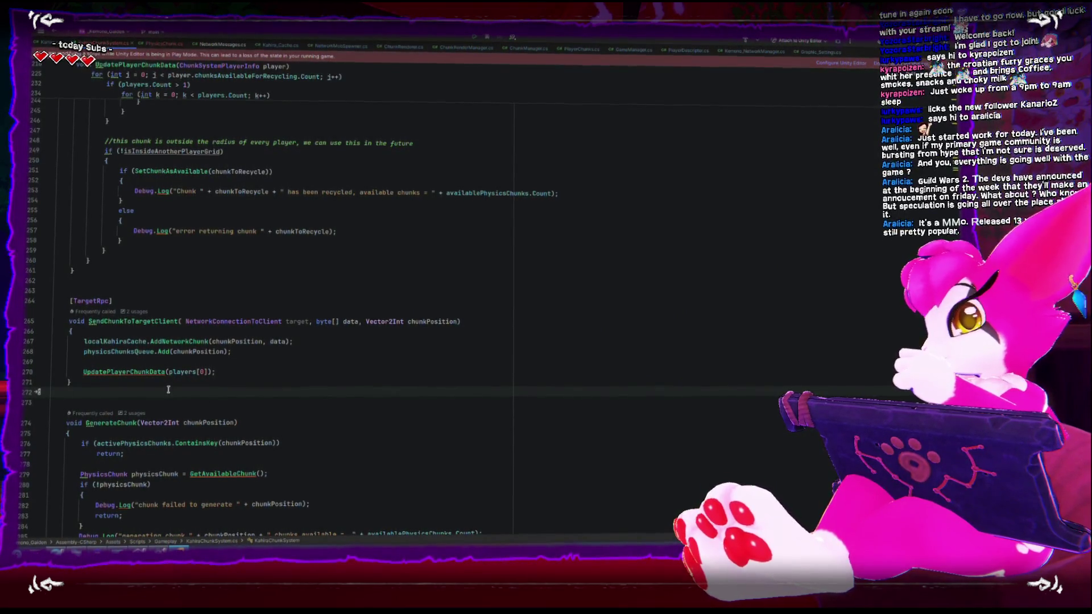
Add a [TargetRpc] void UpdateClientPlayerChunkData method and remove its byte[] parameter.
key(Return)
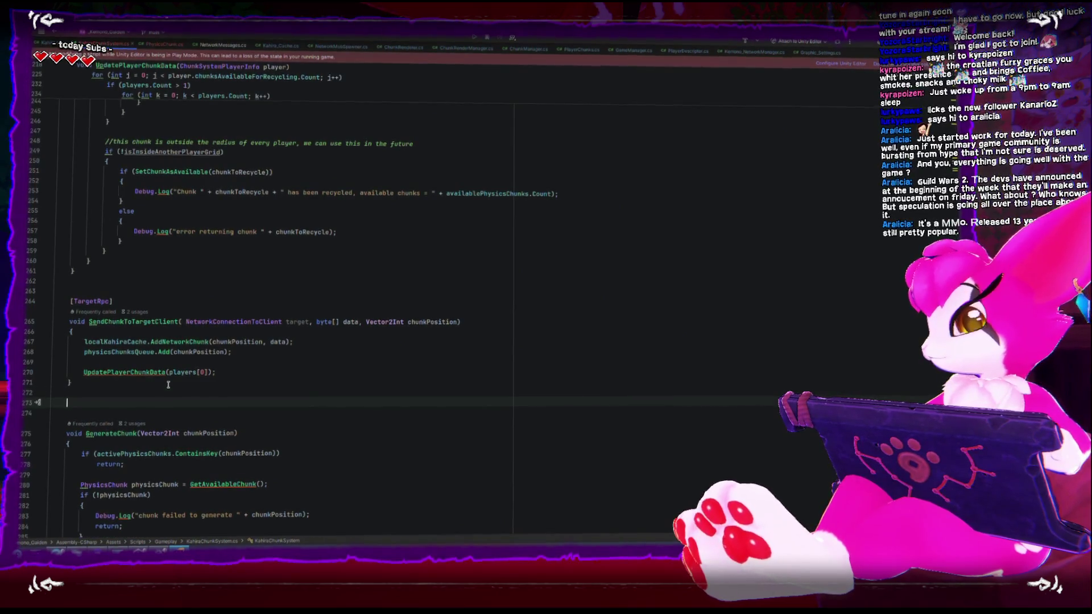
text([Ta)
key(Tab)
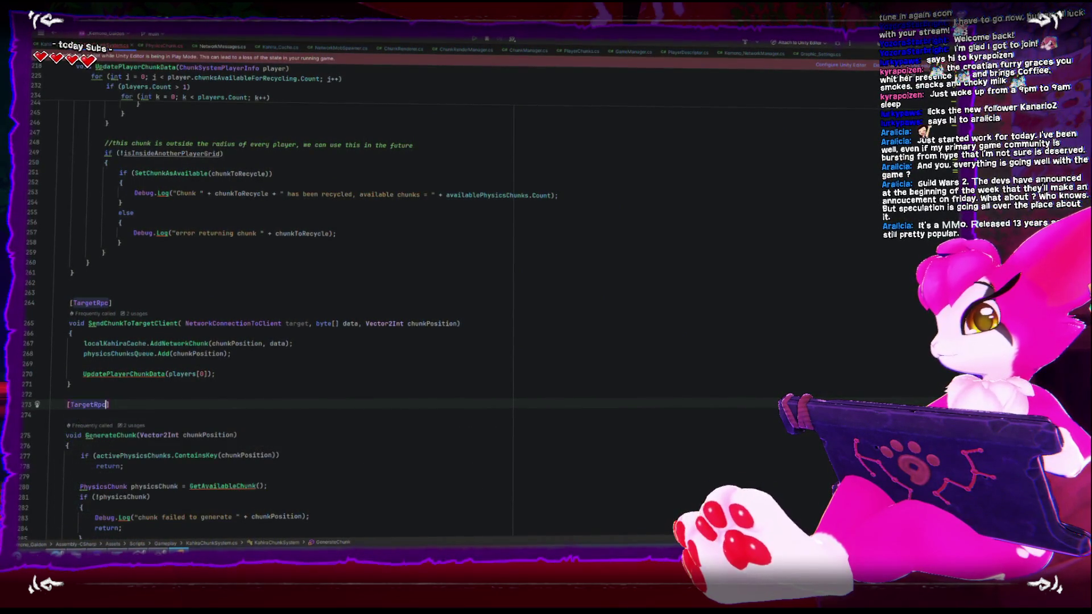
key(Return)
text(void )
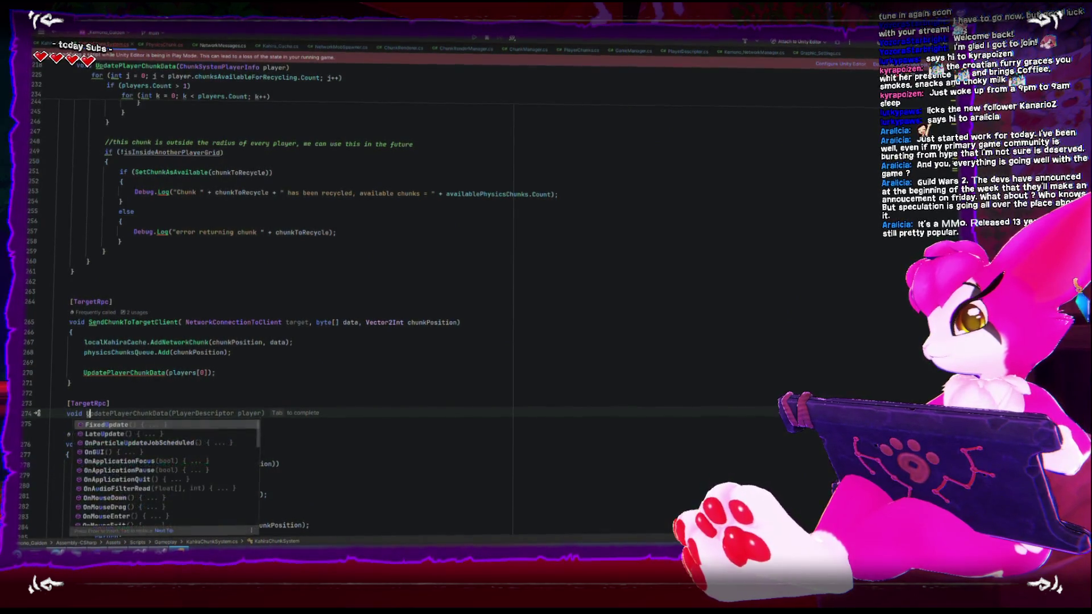
text(UpdateClientP)
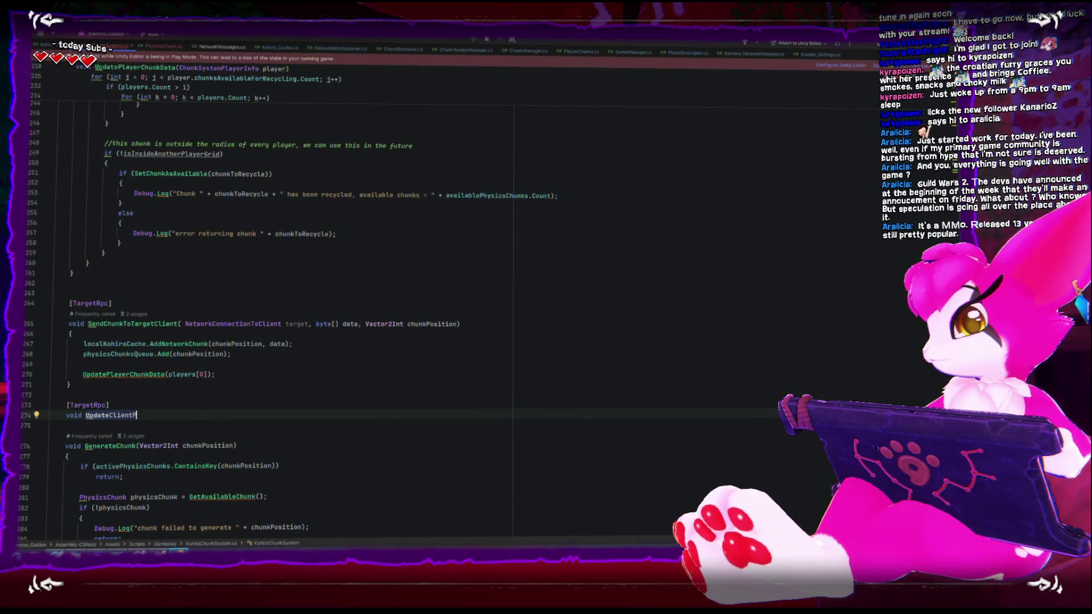
text(layerChunkD)
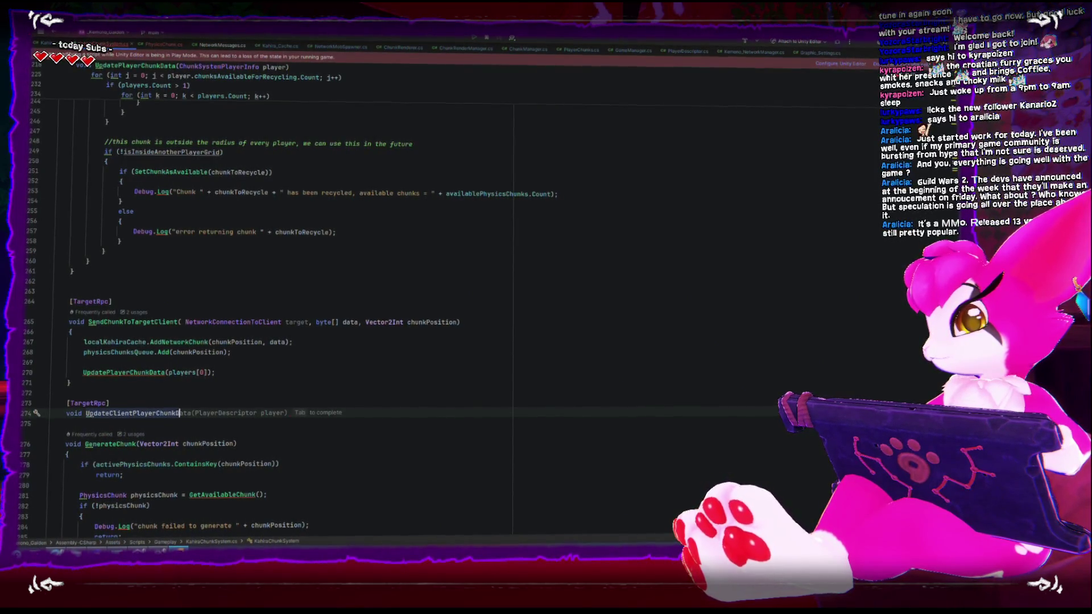
text(ata(Net)
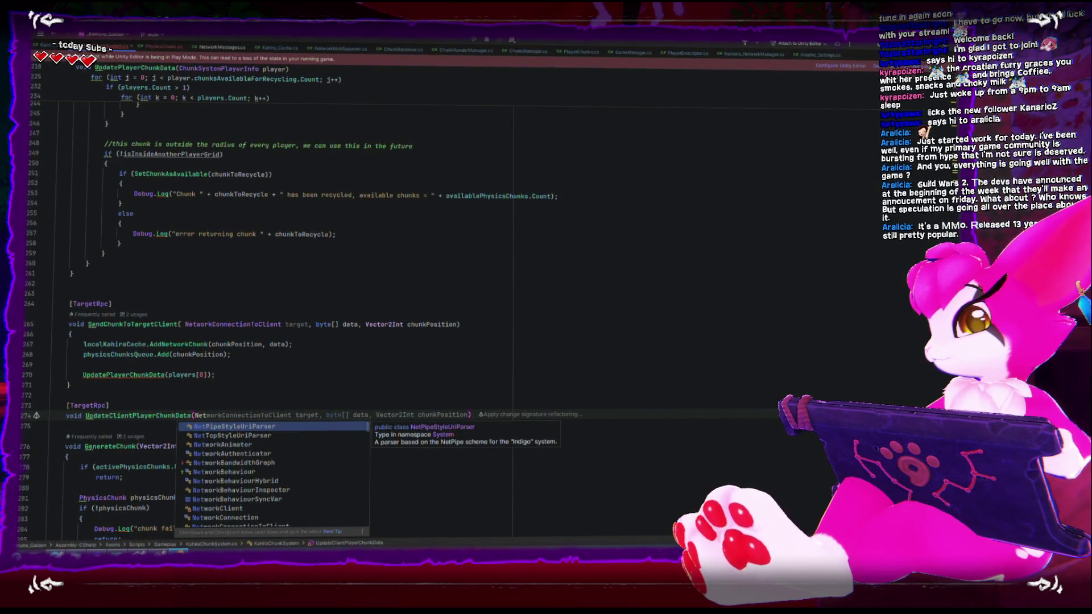
key(Tab)
key(ctrl+BackSpace)
key(ctrl+BackSpace)
key(ctrl+BackSpace)
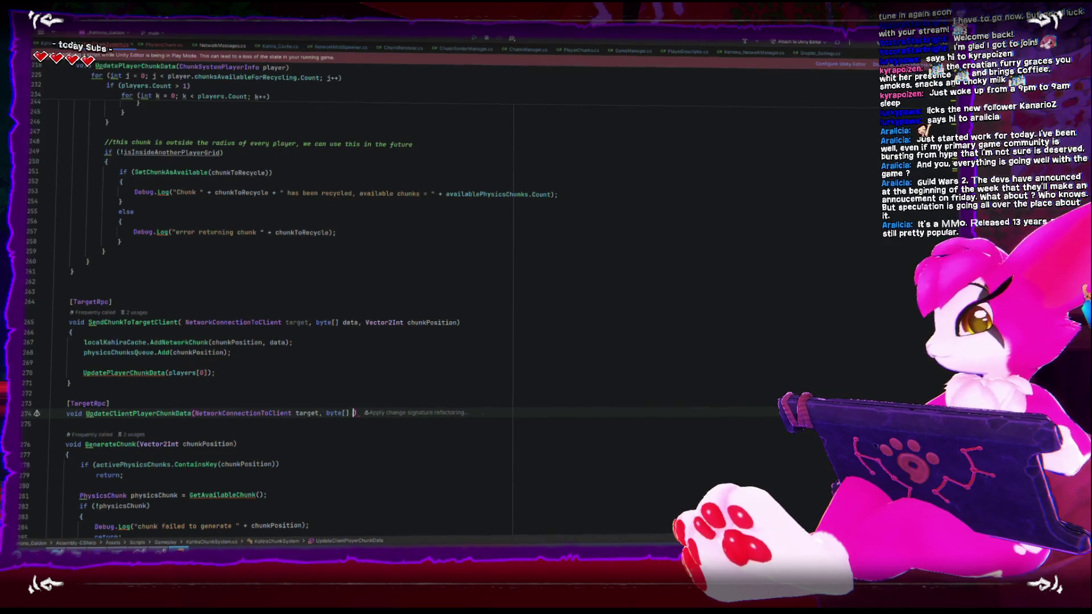
key(ctrl+BackSpace)
key(ctrl+BackSpace)
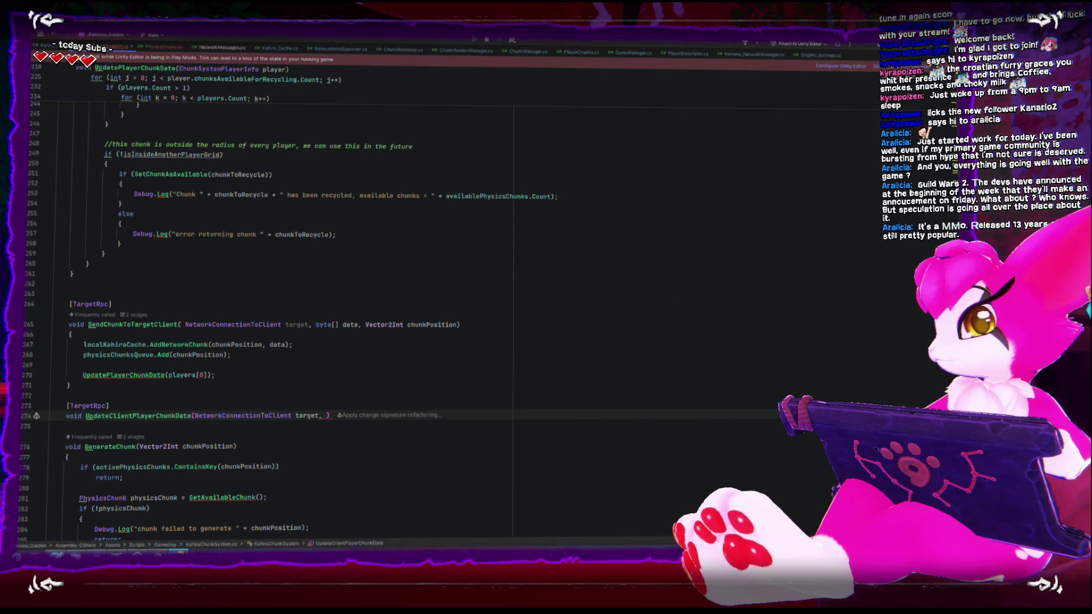
Give the method a Vector2Int newPosition parameter and an empty body.
text(Vector2in)
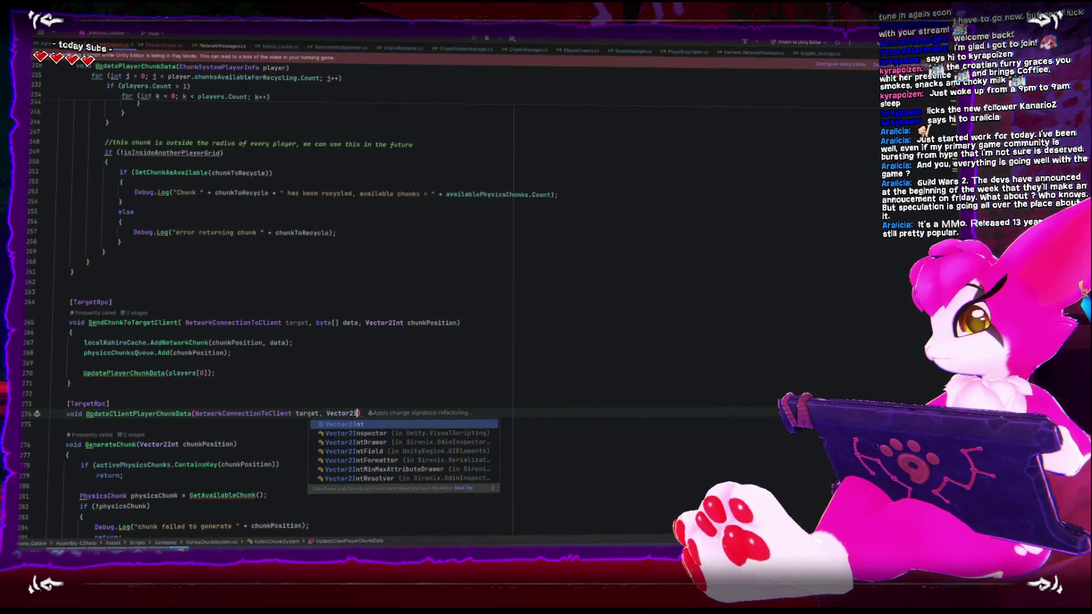
key(Tab)
text(newPosi)
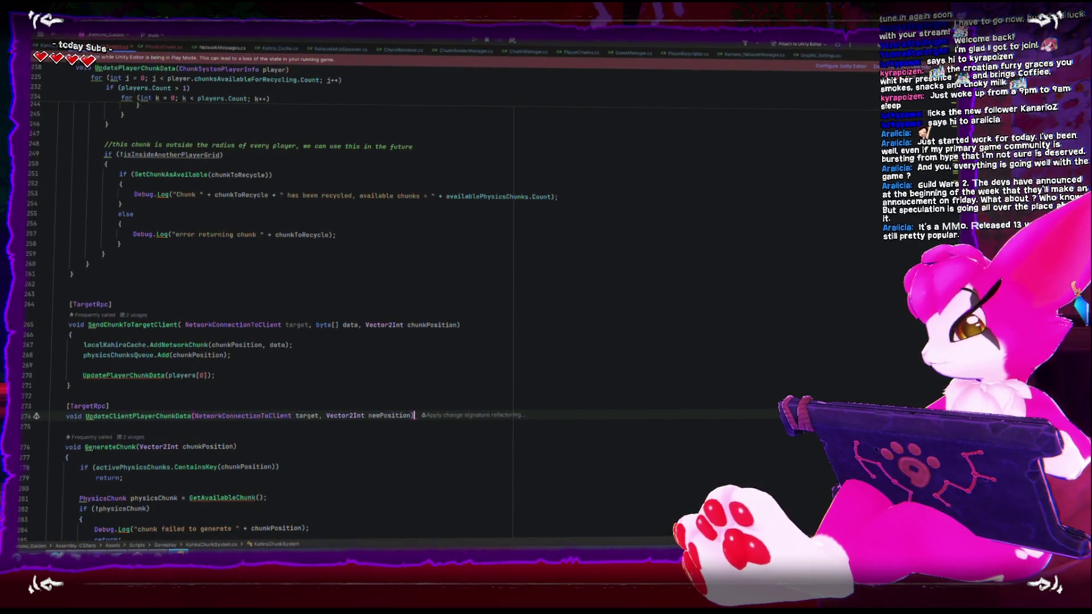
key(ctrl+shift+Return)
Put the UpdatePlayerChunkData(players[0]) call in the new method's body.
click(129, 415)
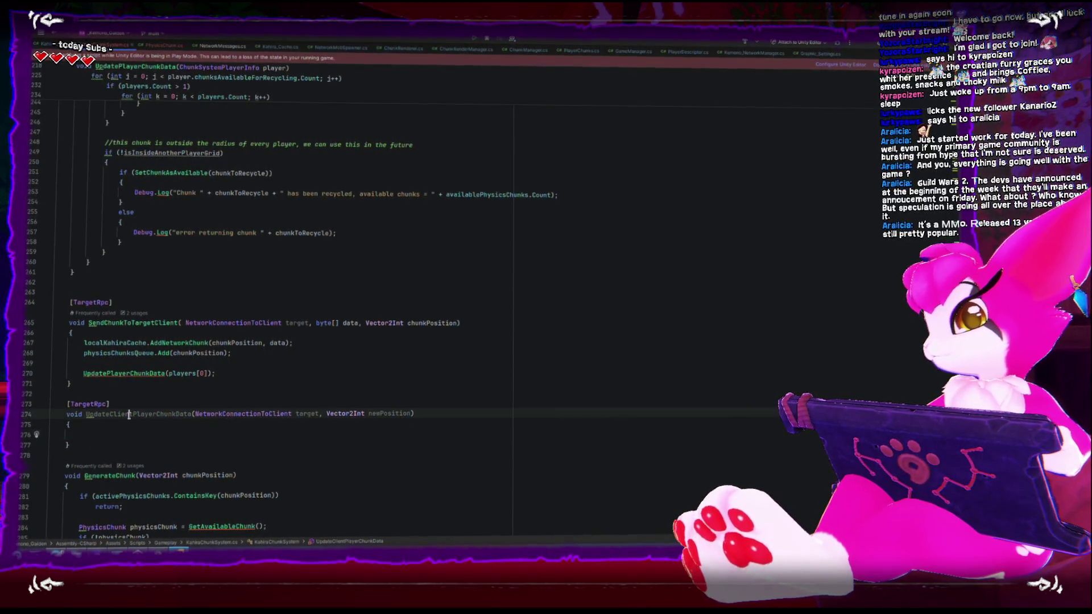
click(133, 433)
text(upd)
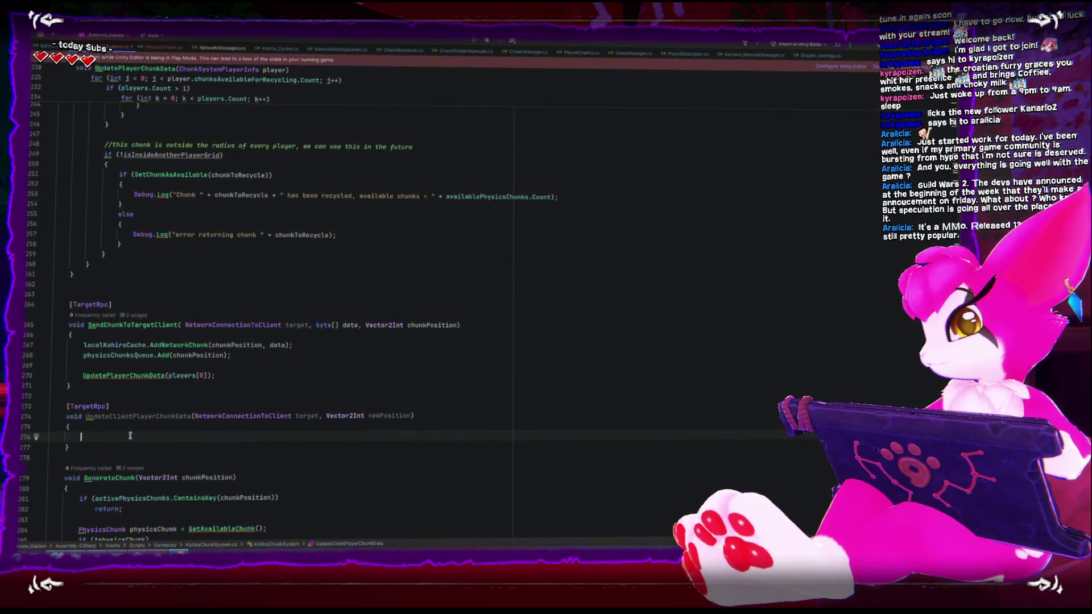
click(84, 375)
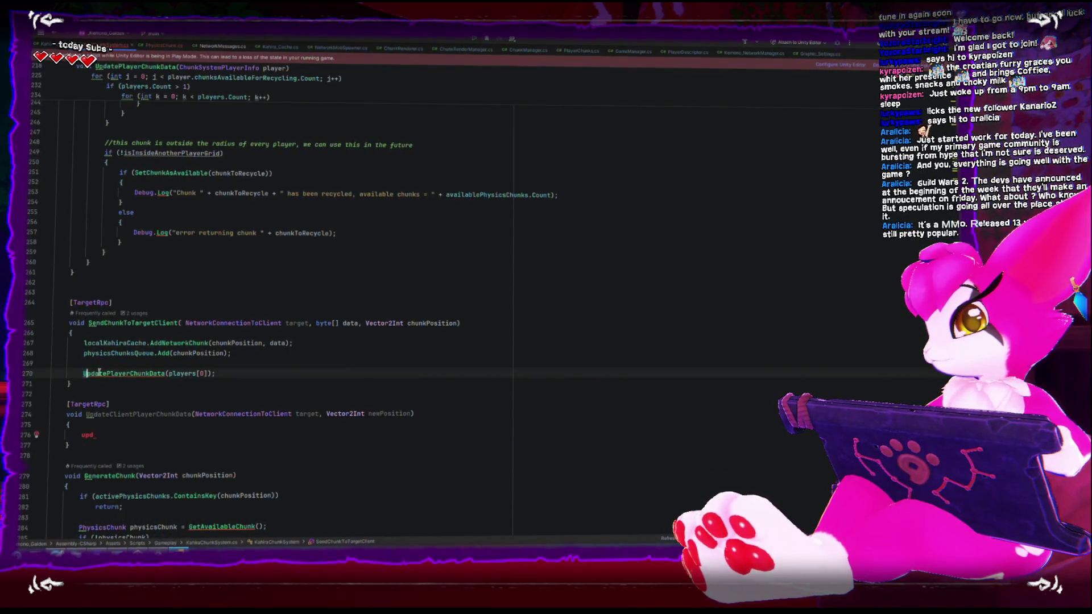
click(102, 436)
click(144, 441)
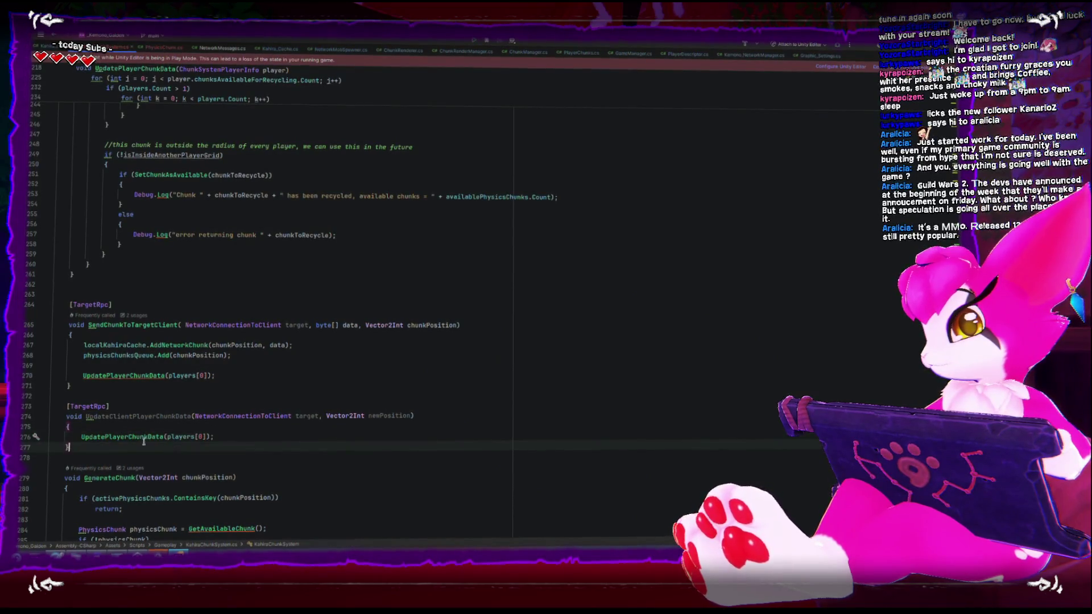
mouse_move(141, 437)
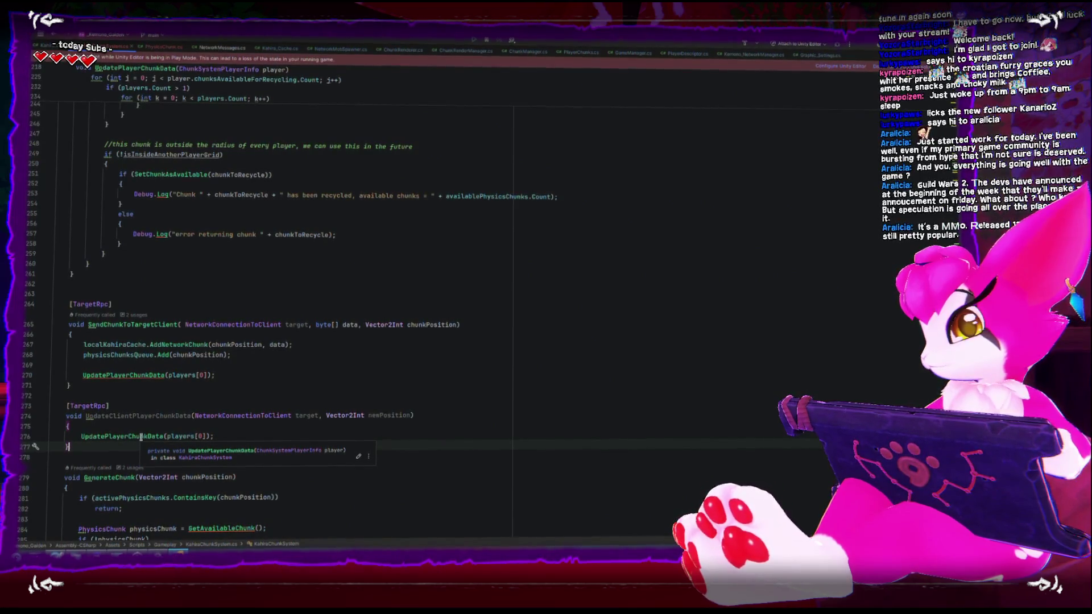
click(244, 437)
key(ctrl+w)
key(ctrl+w)
key(ctrl+w)
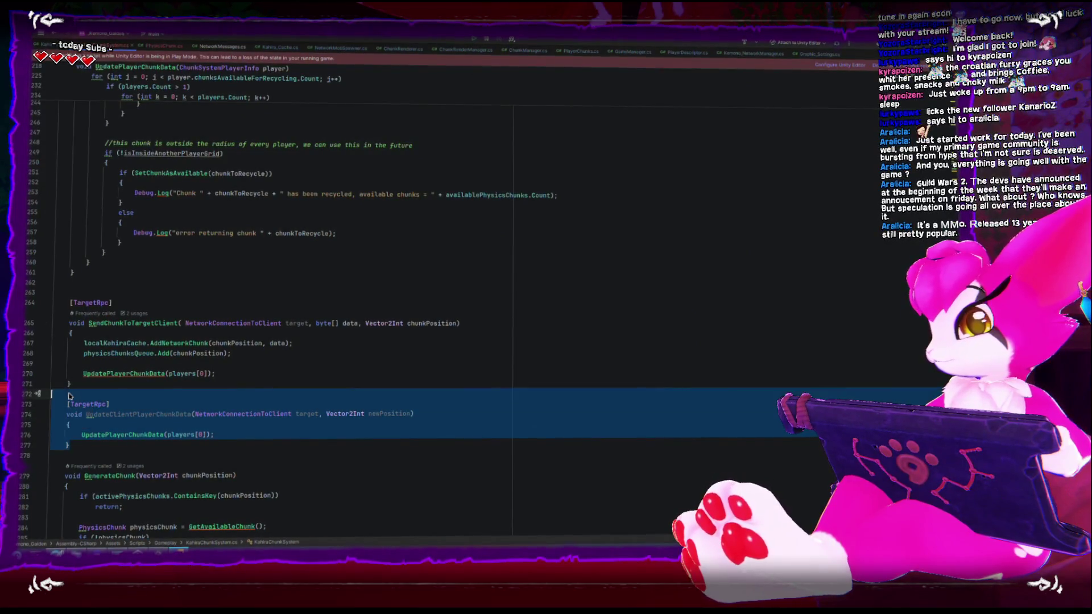
Delete the UpdateClientPlayerChunkData RPC method and the blank lines left around the TargetRpc code.
key(Delete)
key(BackSpace)
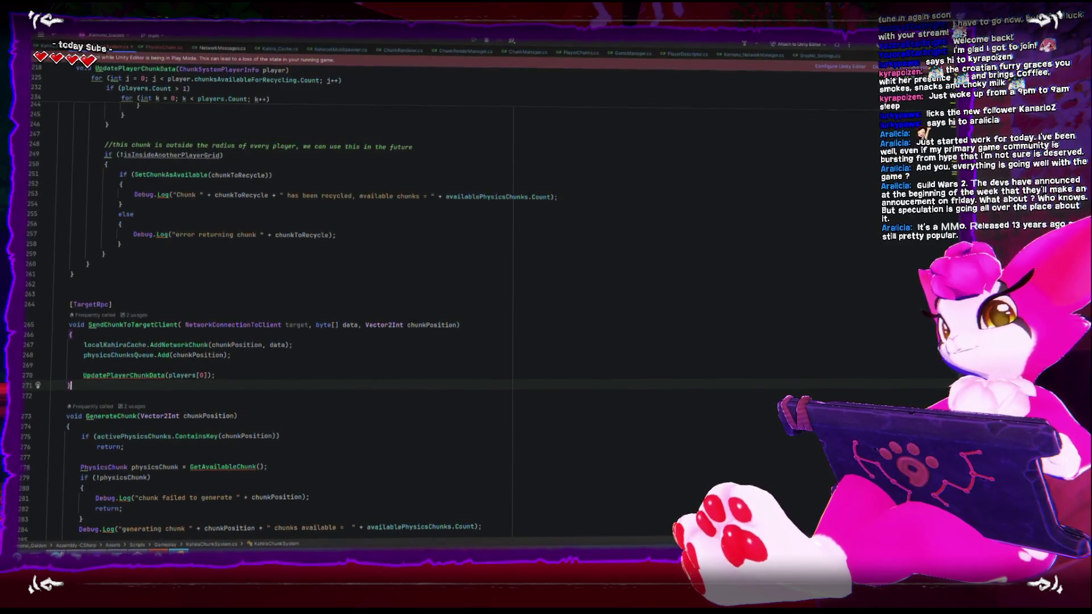
click(137, 295)
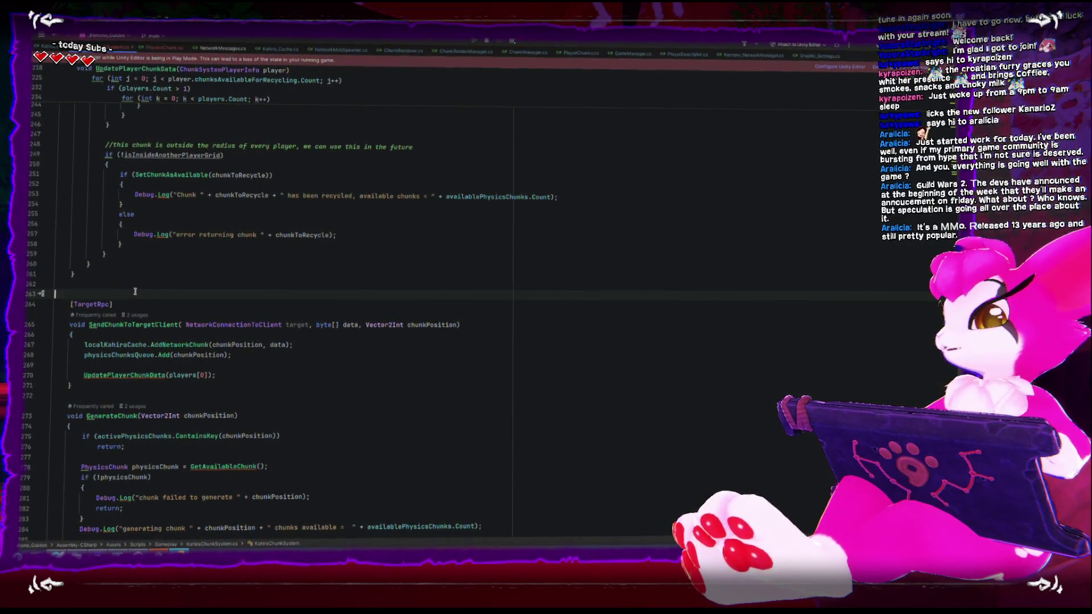
key(BackSpace)
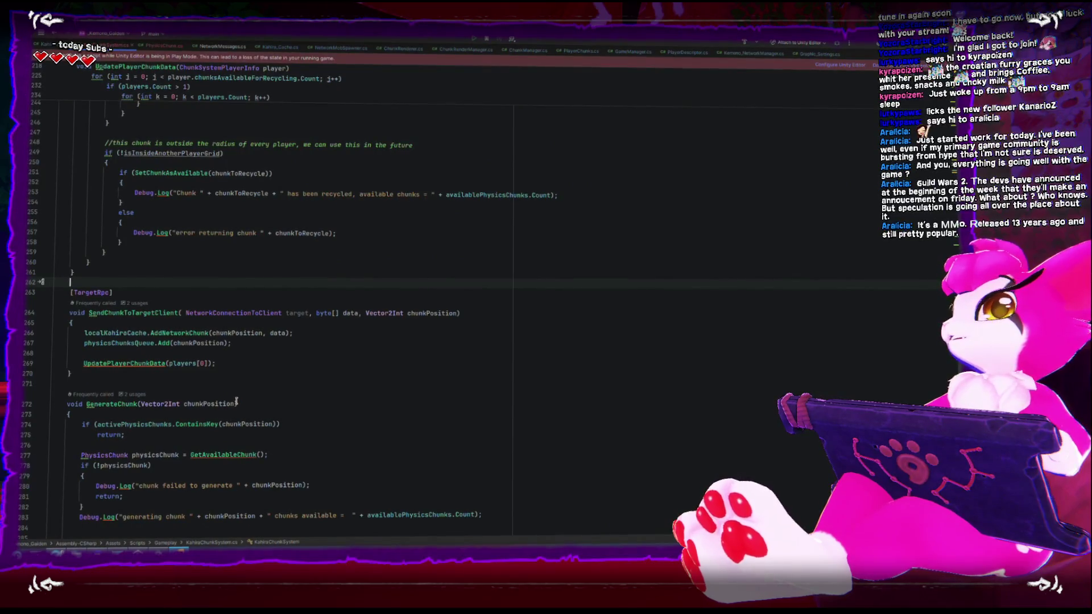
scroll(236, 402, up, 10)
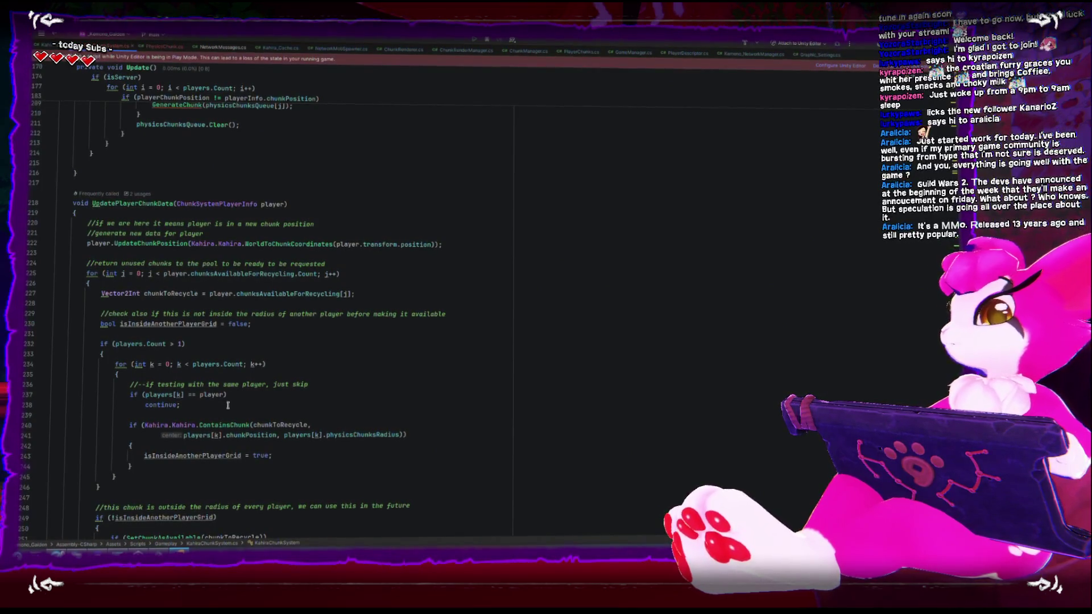
Remove the stray blank line at the end of the Update() loop.
scroll(256, 405, up, 10)
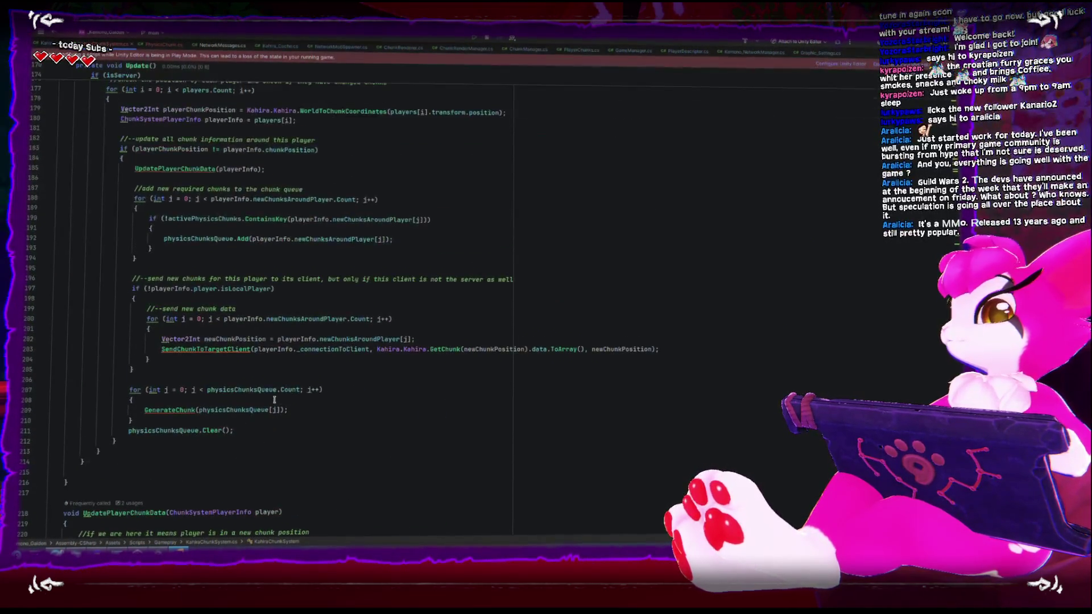
scroll(271, 400, up, 5)
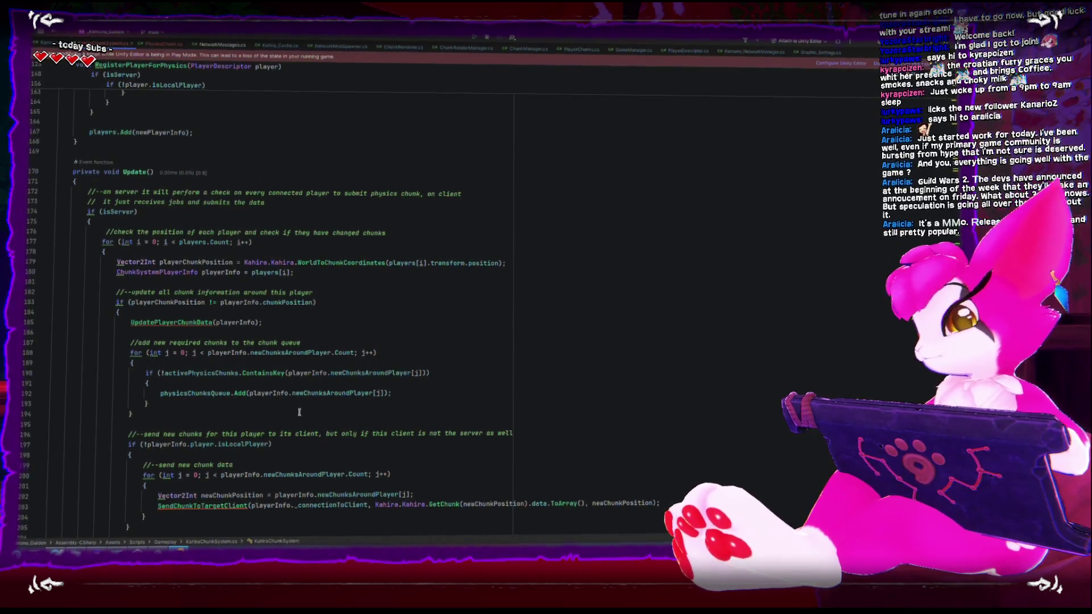
scroll(252, 407, down, 10)
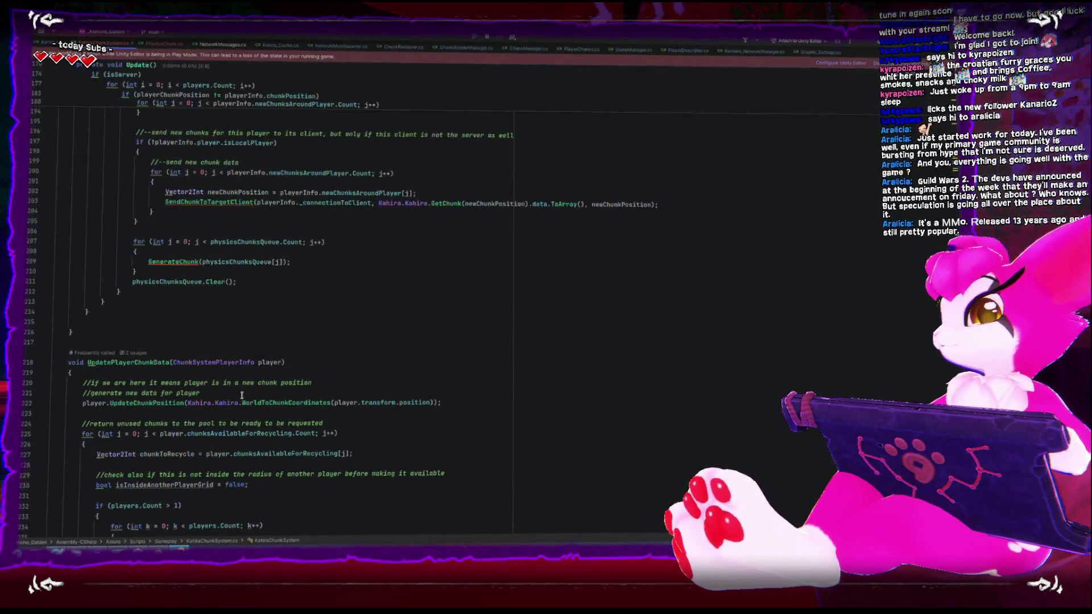
click(172, 330)
key(Up)
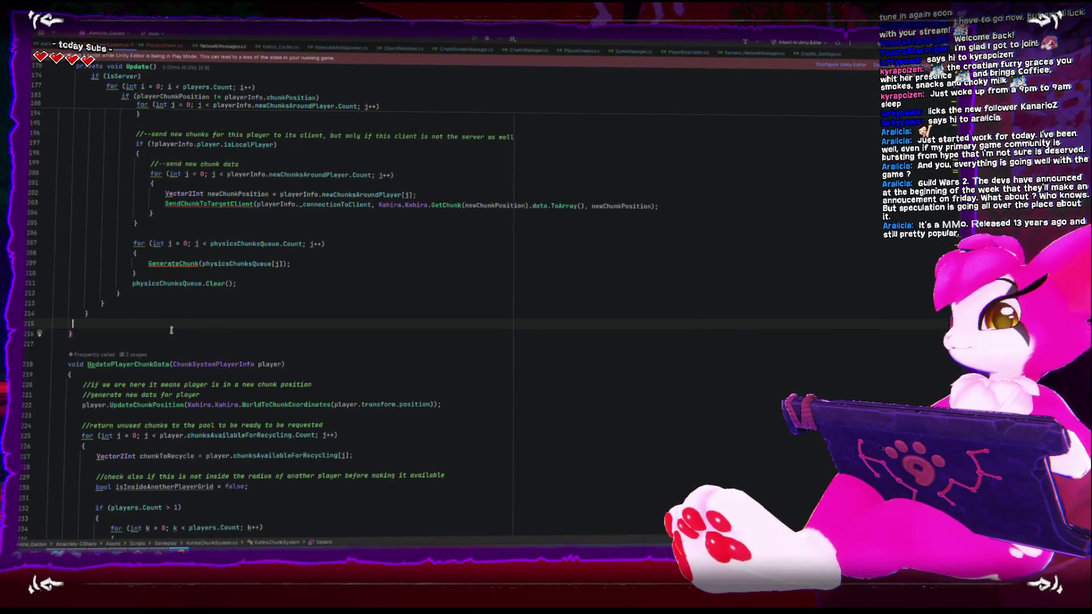
key(BackSpace)
Look over the rest of KahiraChunkSystem.cs, then return to the Unity Editor.
scroll(171, 330, down, 2)
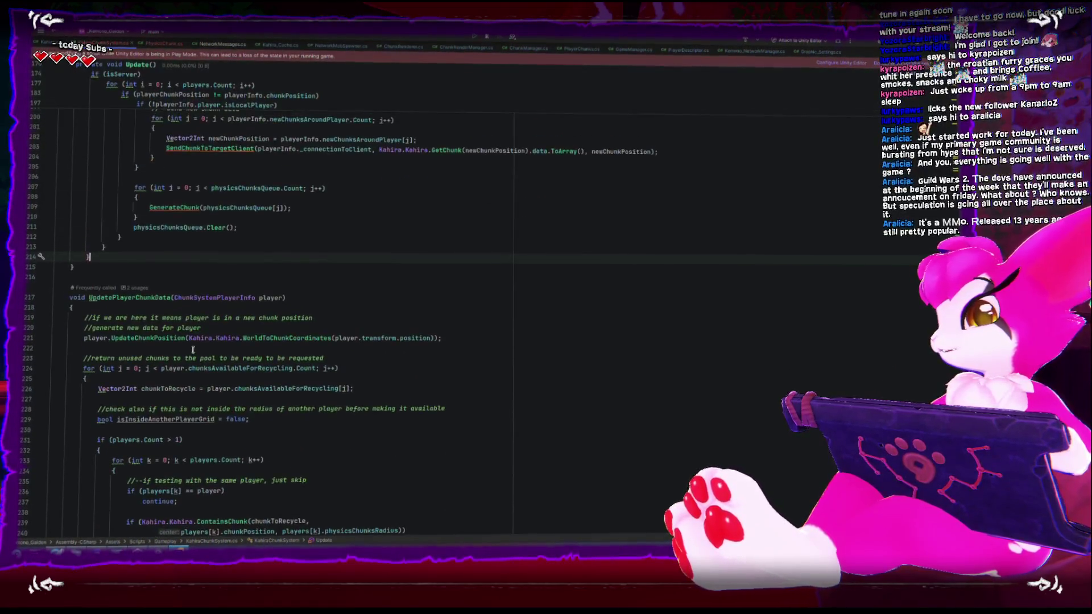
scroll(192, 350, down, 4)
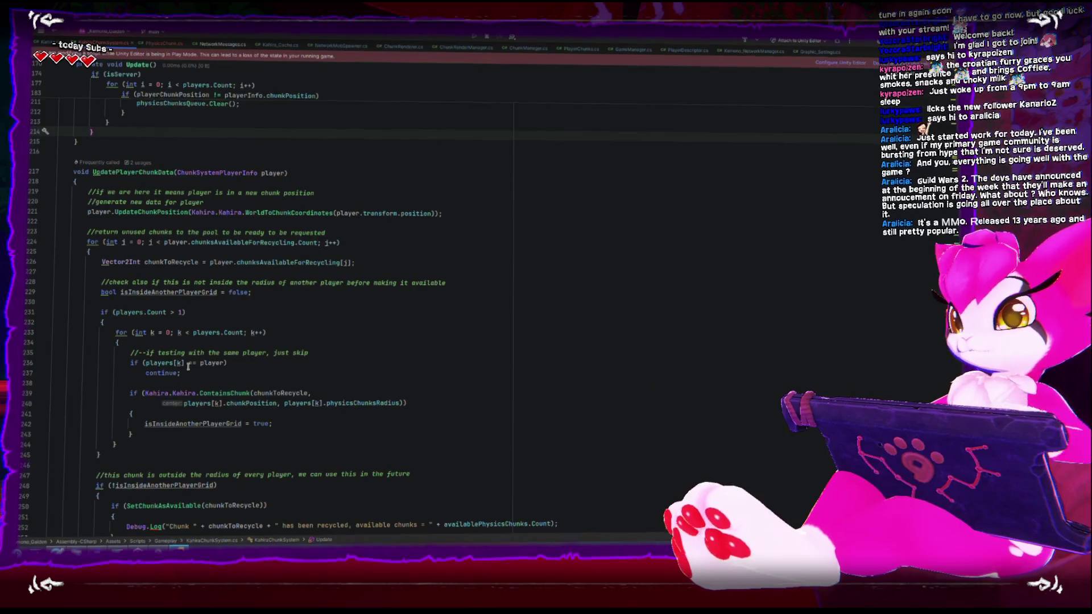
scroll(188, 367, down, 2)
scroll(187, 367, up, 6)
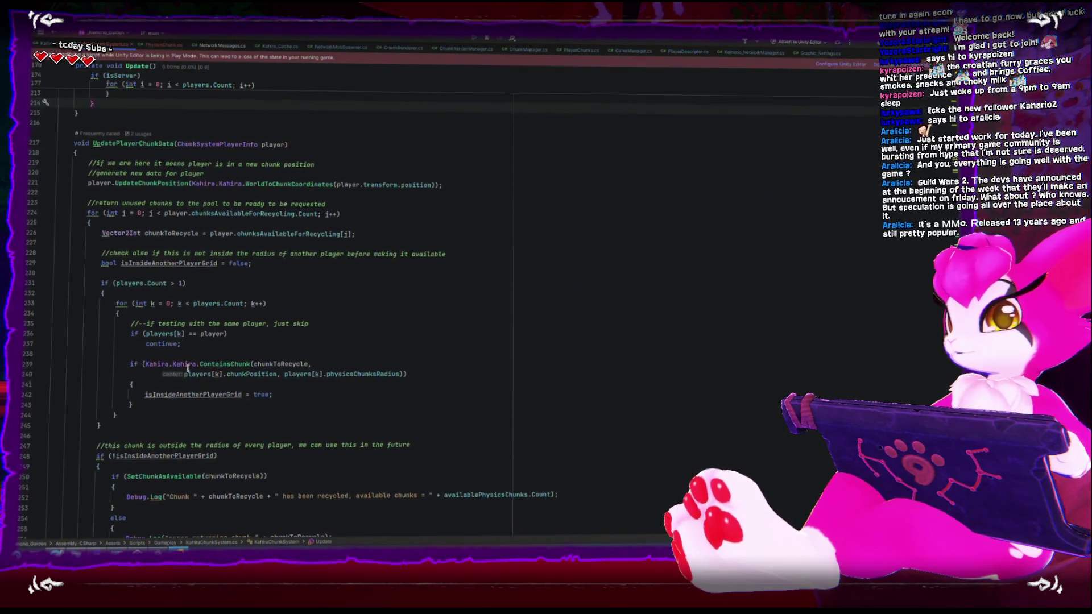
scroll(187, 367, up, 1)
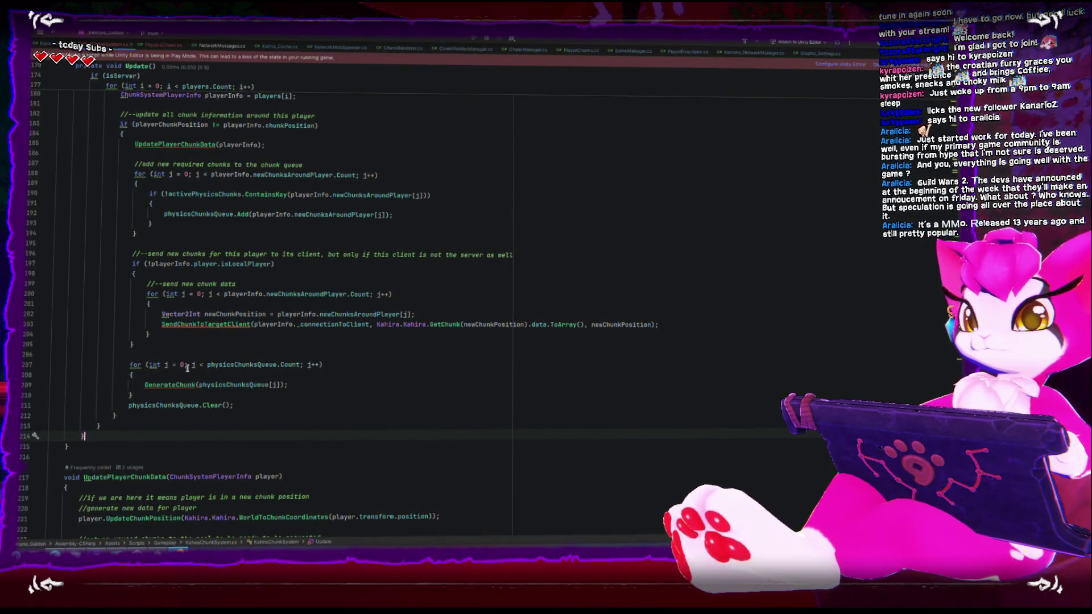
key(XF86AudioRaiseVolume)
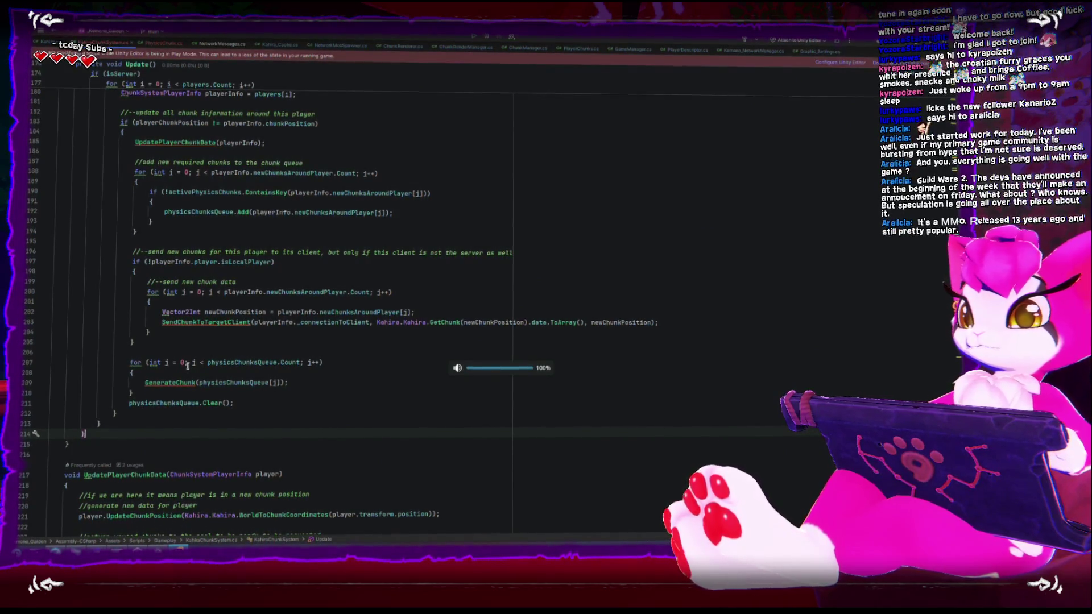
scroll(135, 419, down, 2)
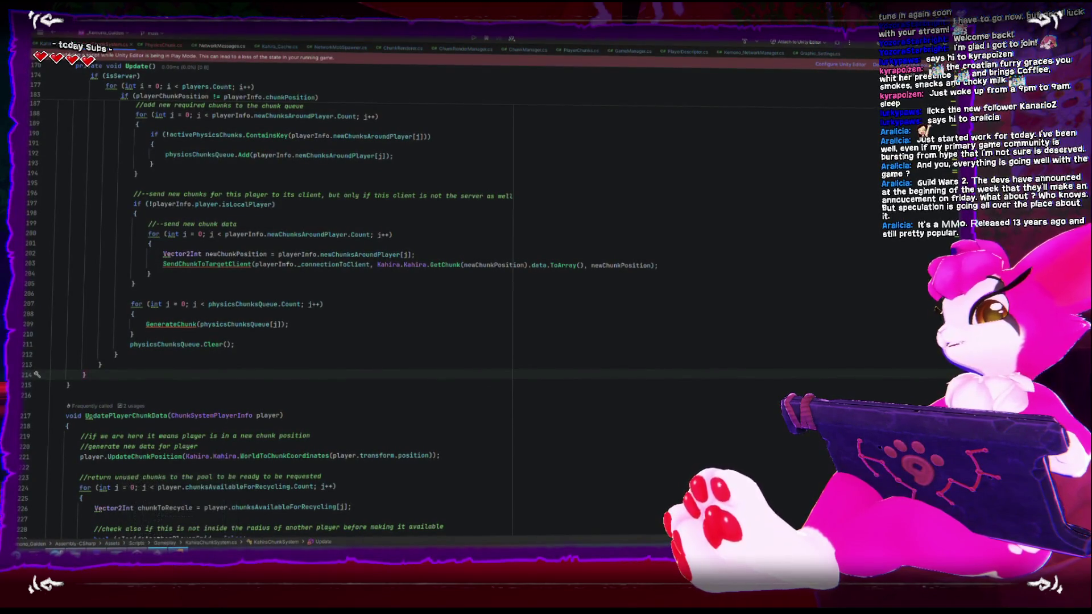
key(alt+Tab)
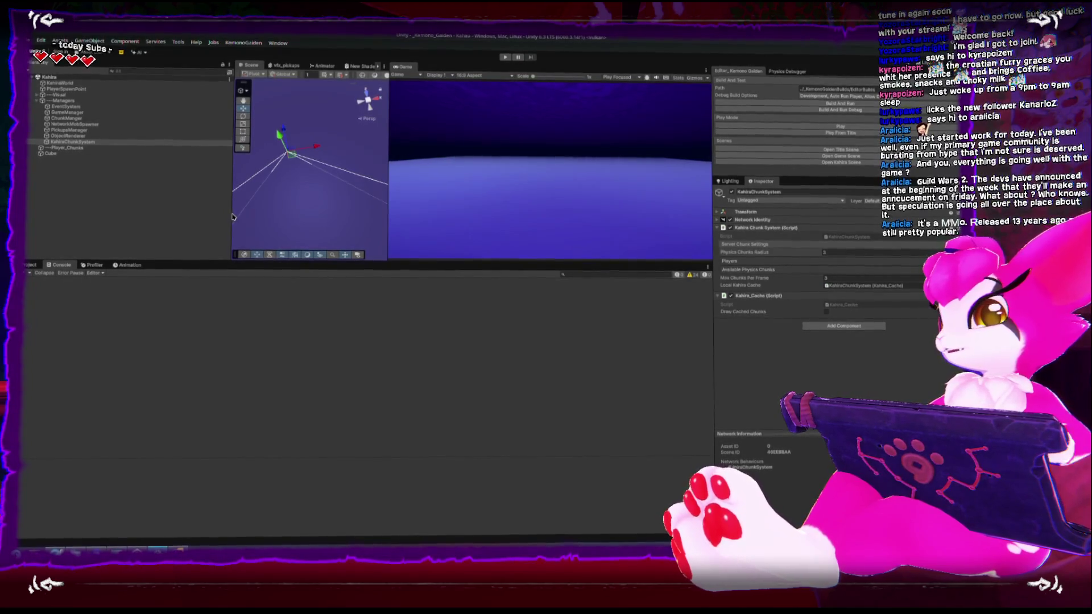
Resize the Hierarchy, Scene, Game and Console panels to enlarge the scene view.
drag(232, 214, 149, 214)
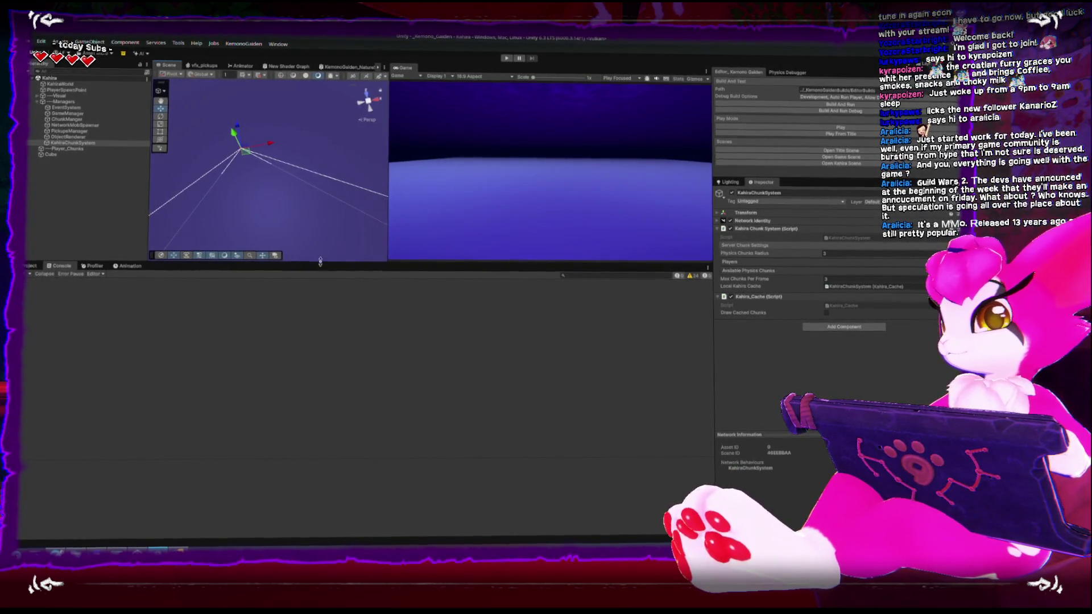
drag(332, 259, 333, 331)
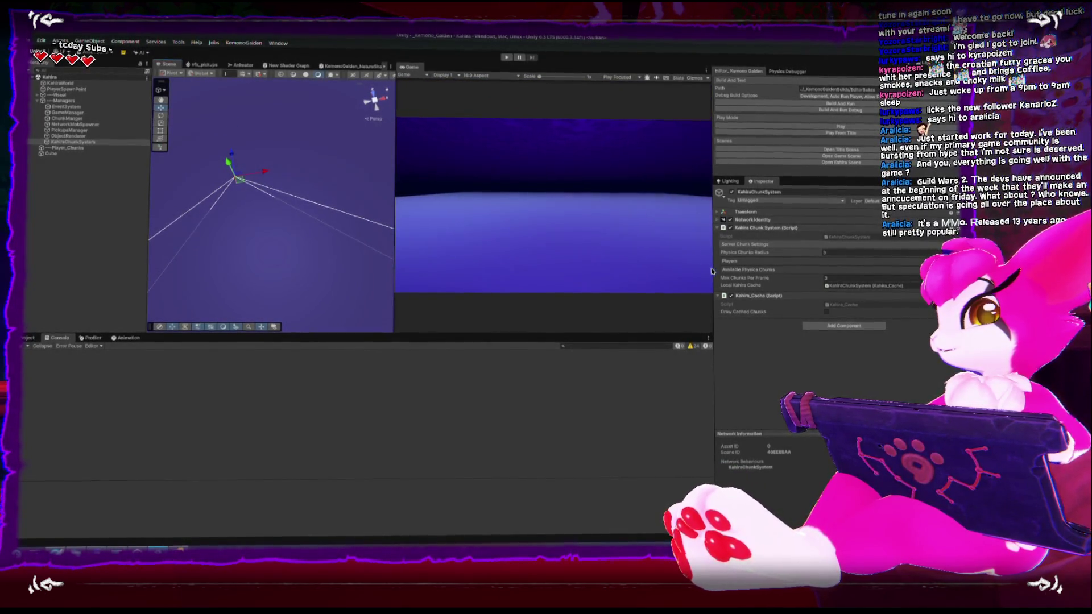
drag(713, 260, 783, 261)
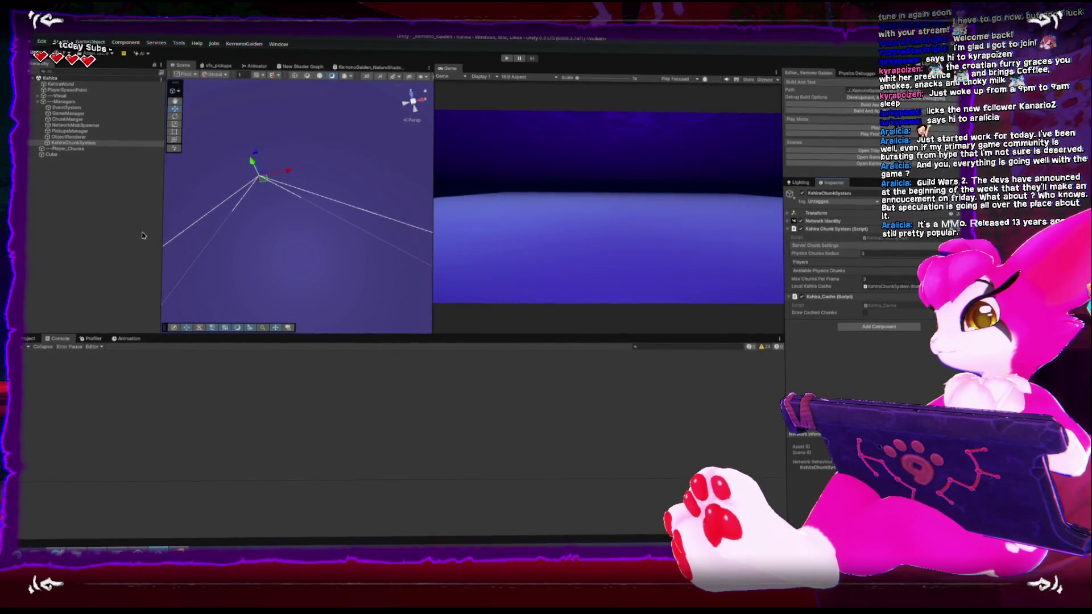
drag(143, 235, 126, 236)
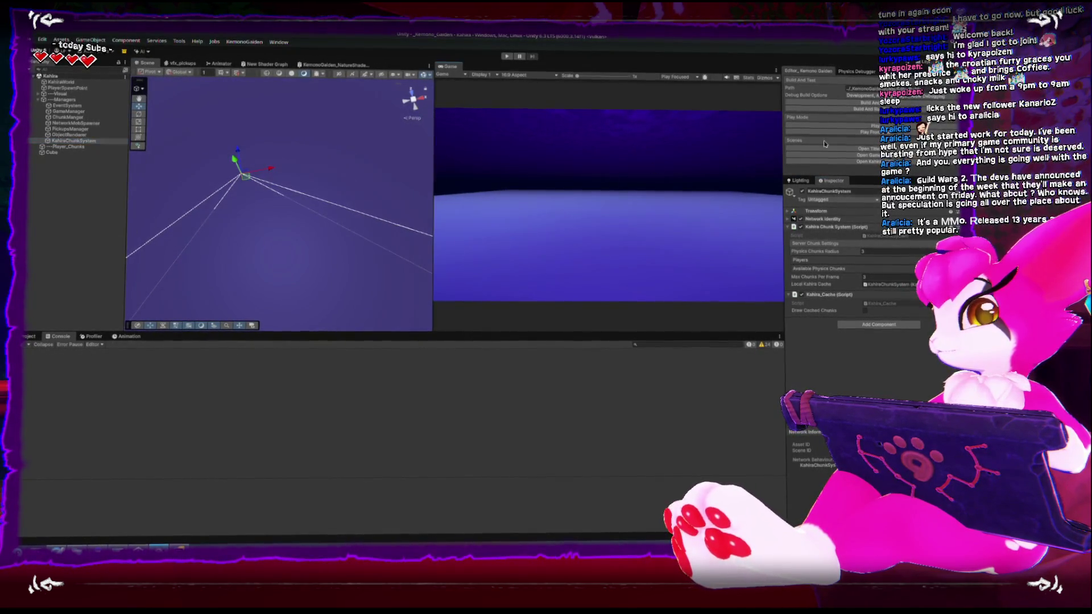
Play-test the chunk recycling in the editor, stop the game, and return to Rider.
click(847, 126)
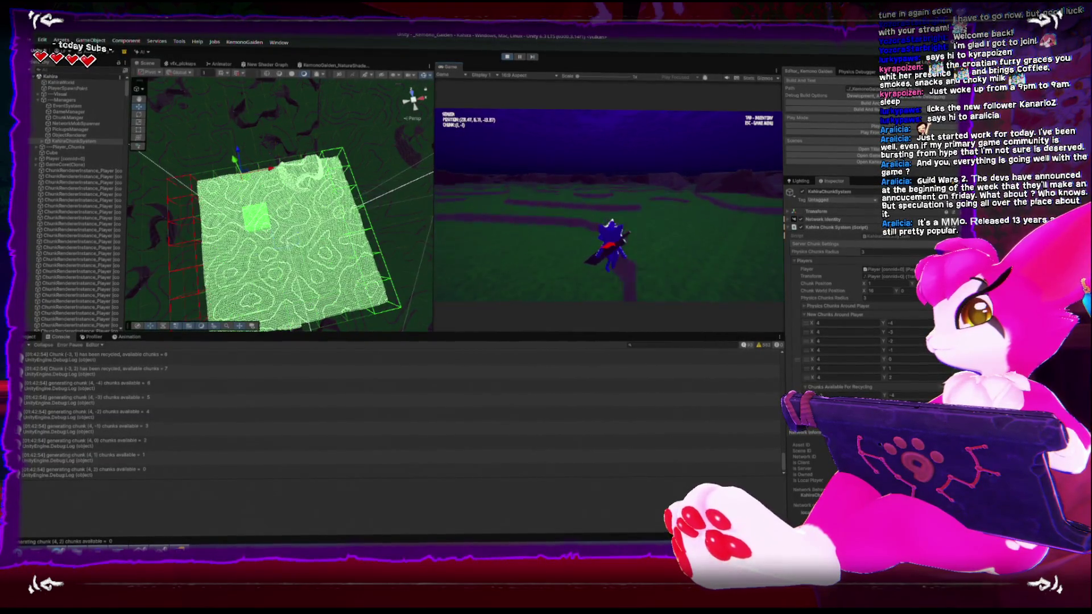
key(Escape)
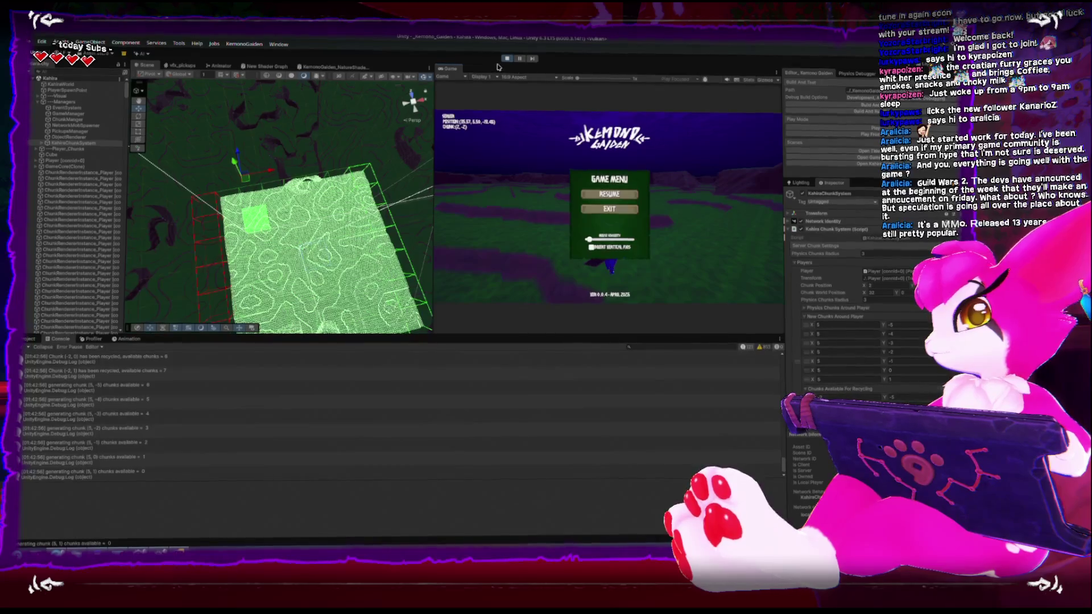
click(506, 58)
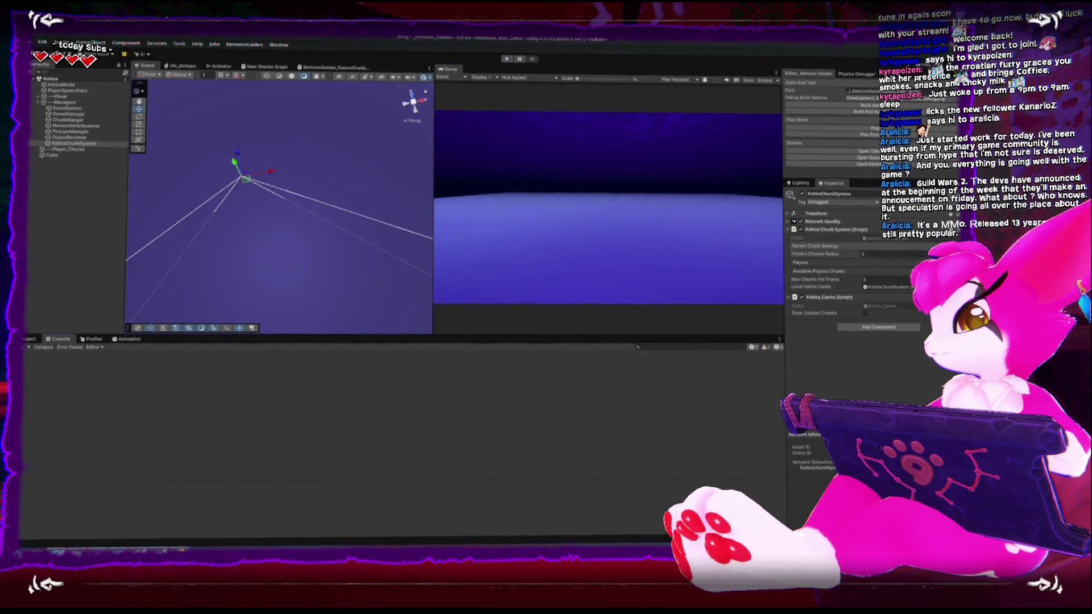
key(alt+Tab)
scroll(261, 351, down, 5)
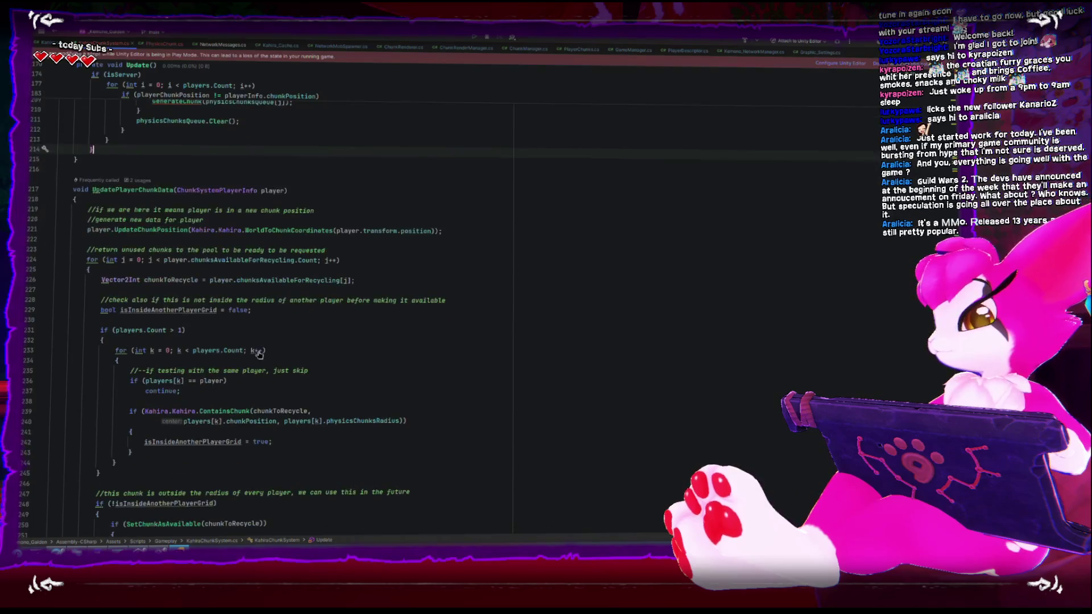
Leave the UpdatePlayerChunkData code and bring the Unity Editor back to the front.
key(alt+Tab)
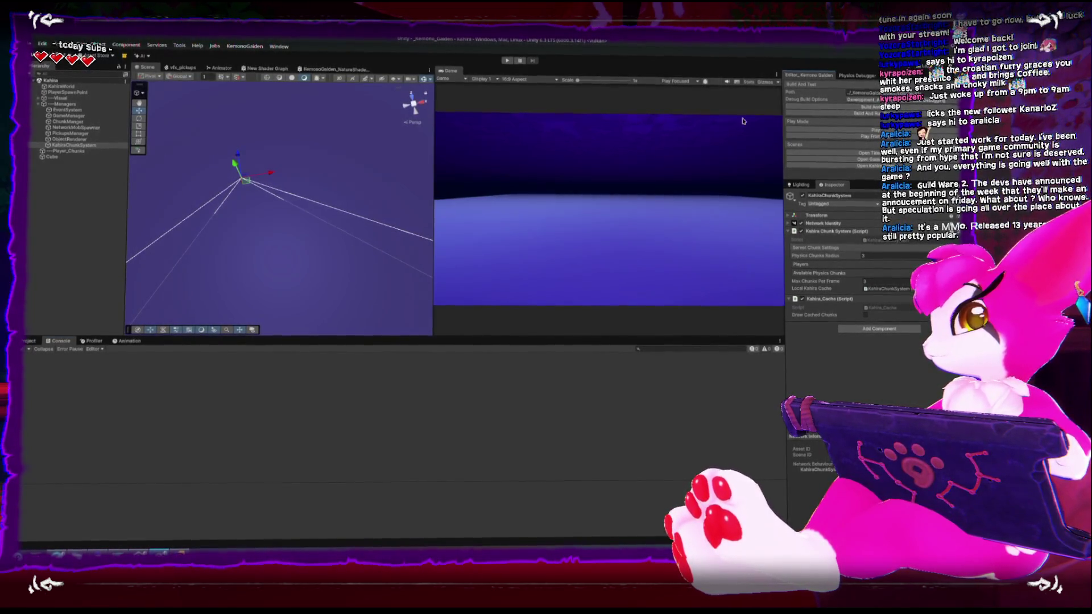
Build and run the standalone game with a random world seed, then start and stop editor play mode.
key(ctrl+b)
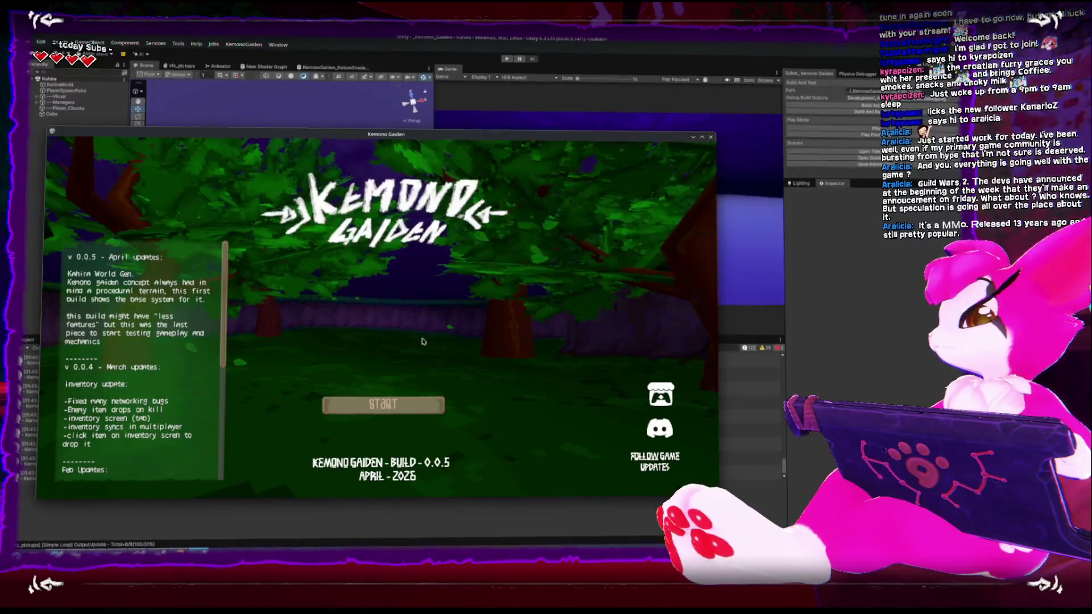
click(478, 315)
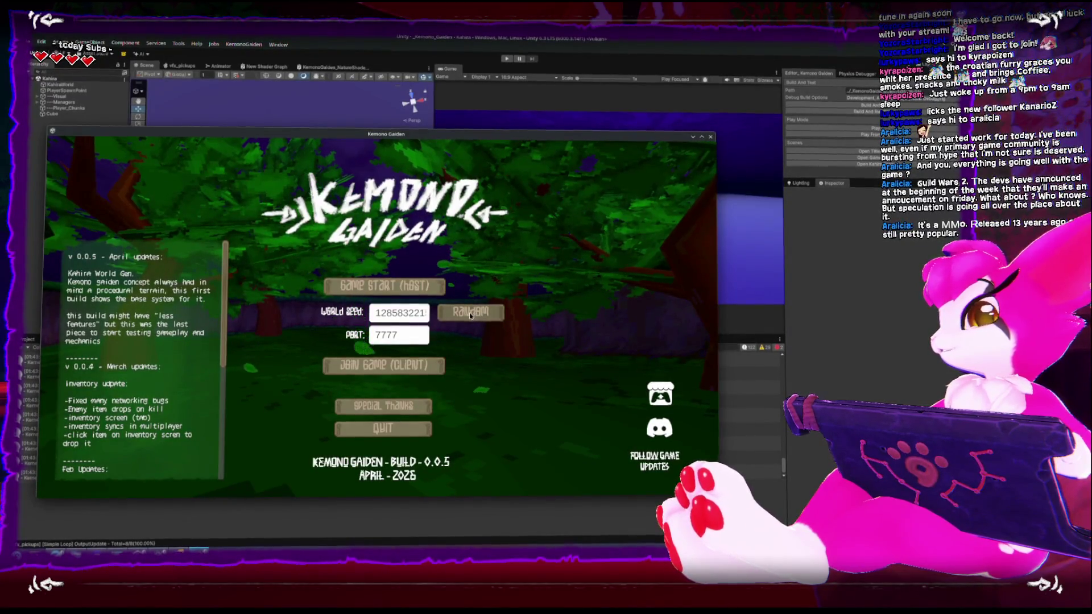
click(506, 68)
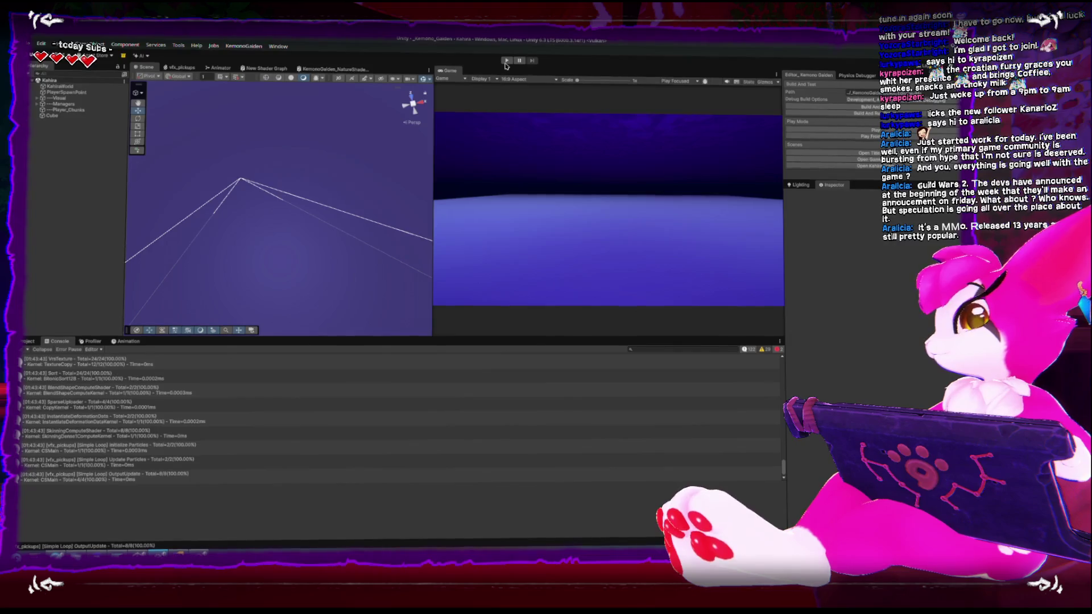
click(507, 59)
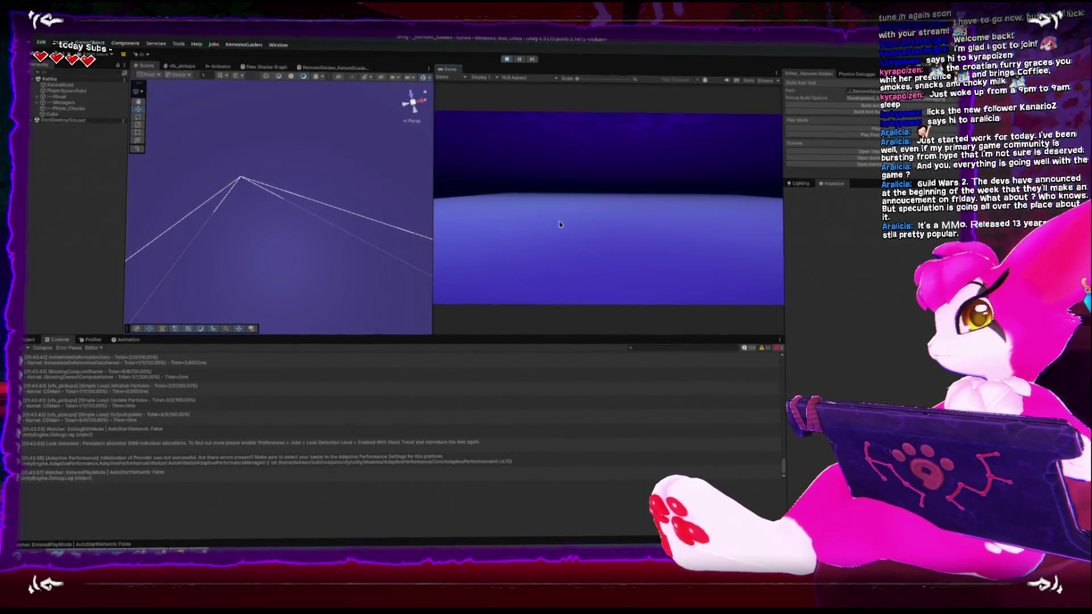
click(507, 59)
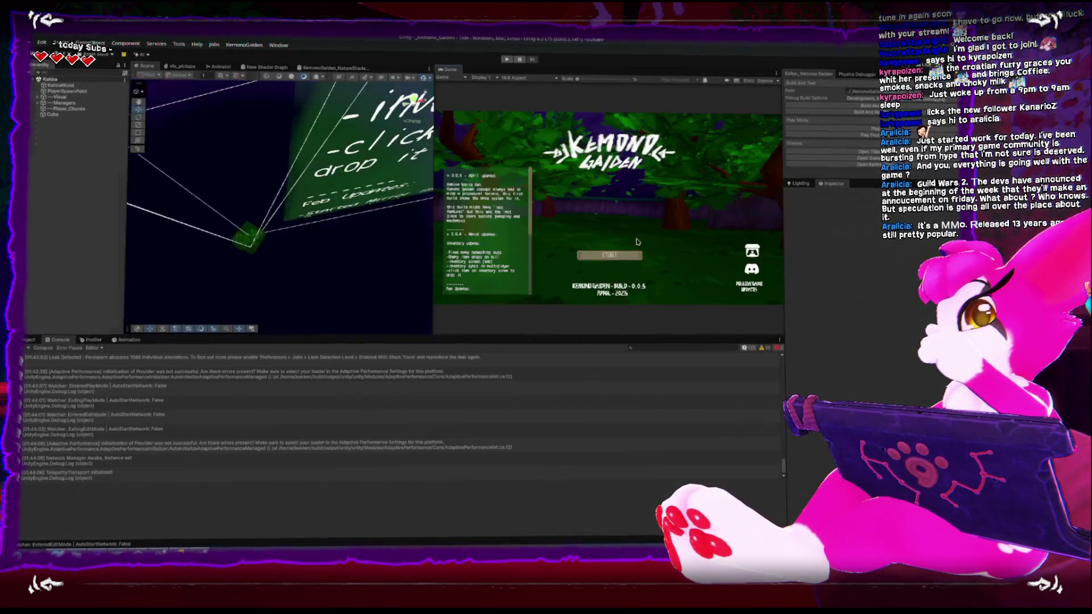
Start a hosted game and run forward through chunks (0,1), (0,2) and (0,3), then free the cursor.
click(614, 260)
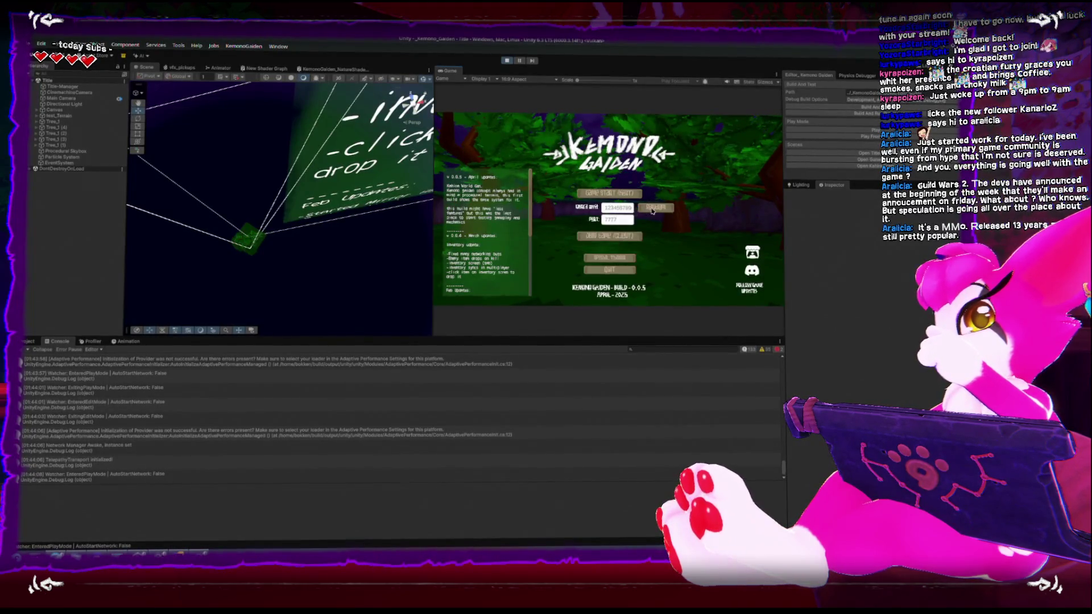
click(609, 193)
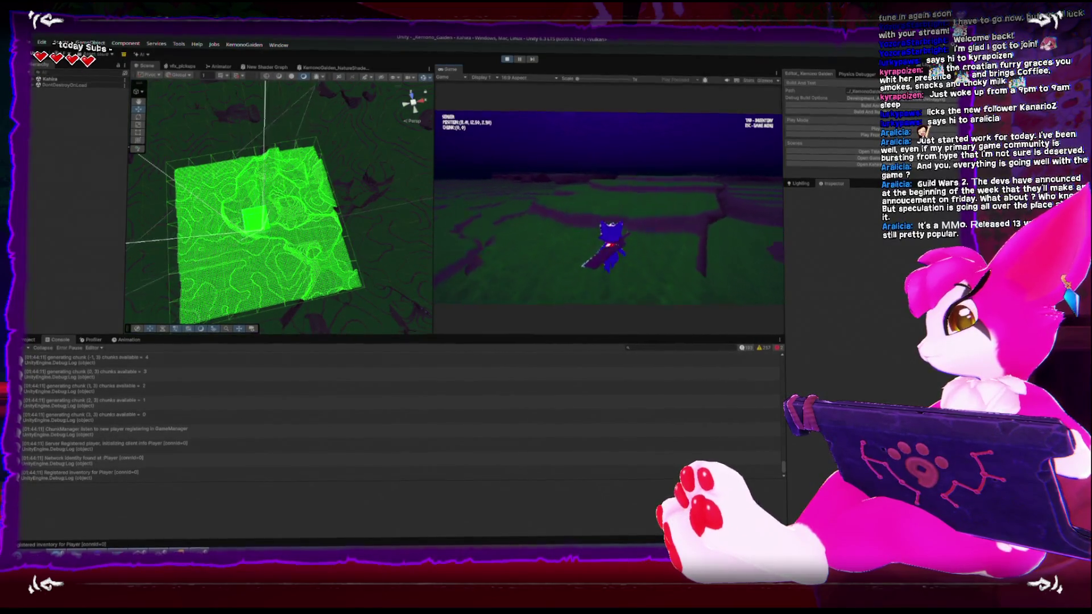
key(w)
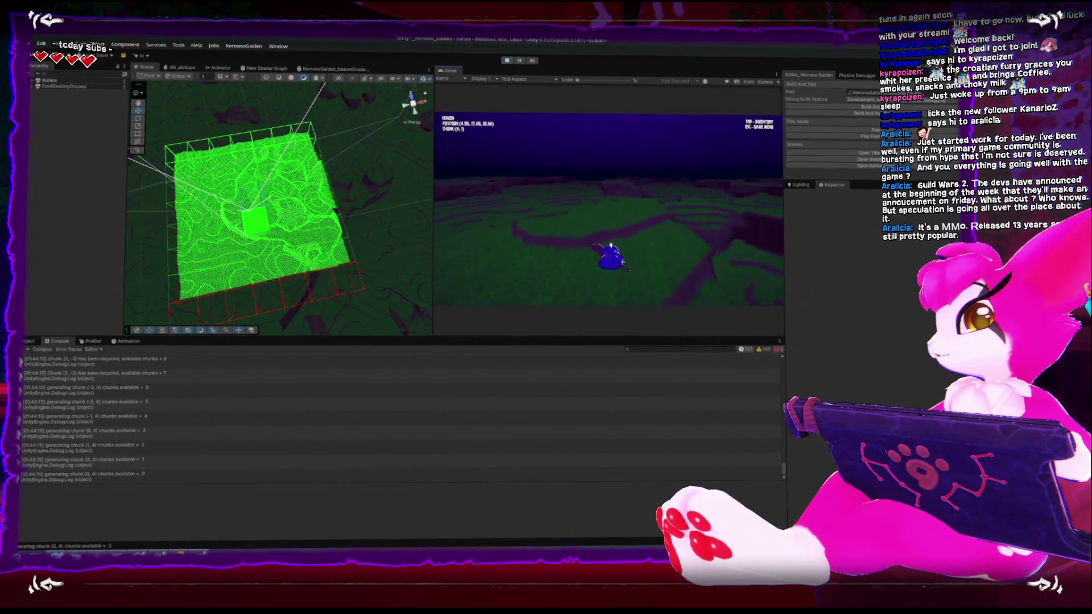
key(w)
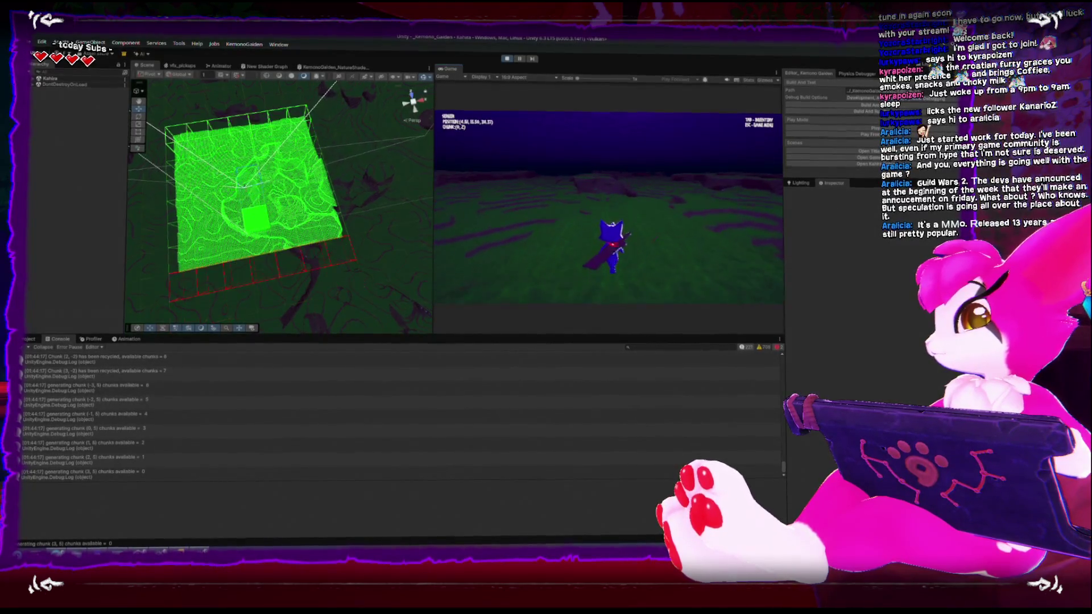
key(w)
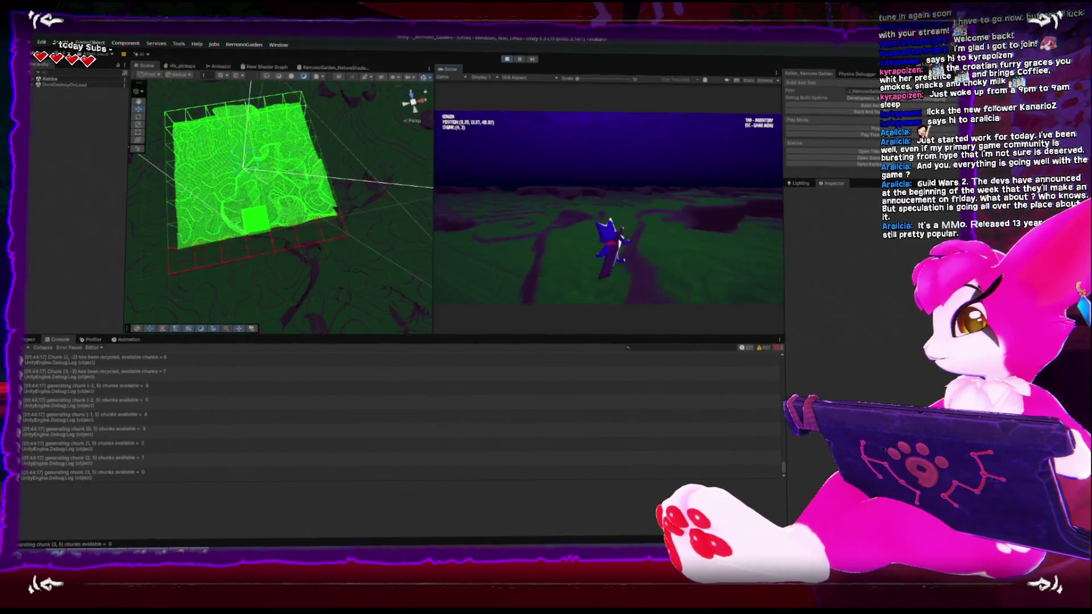
key(Escape)
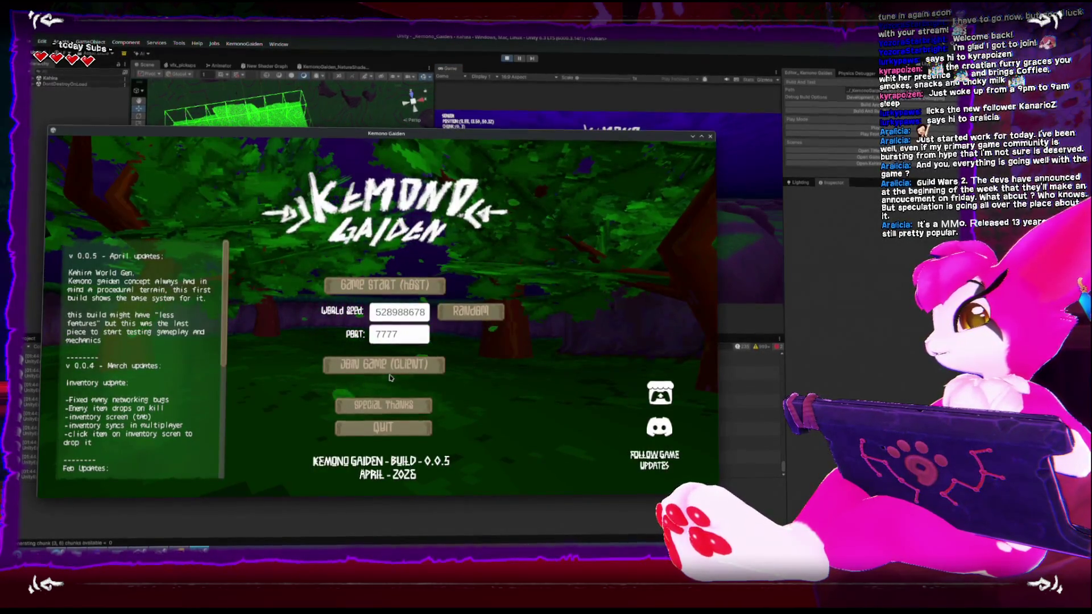
Connect the standalone build as a client to the editor host at localhost:7777.
click(390, 366)
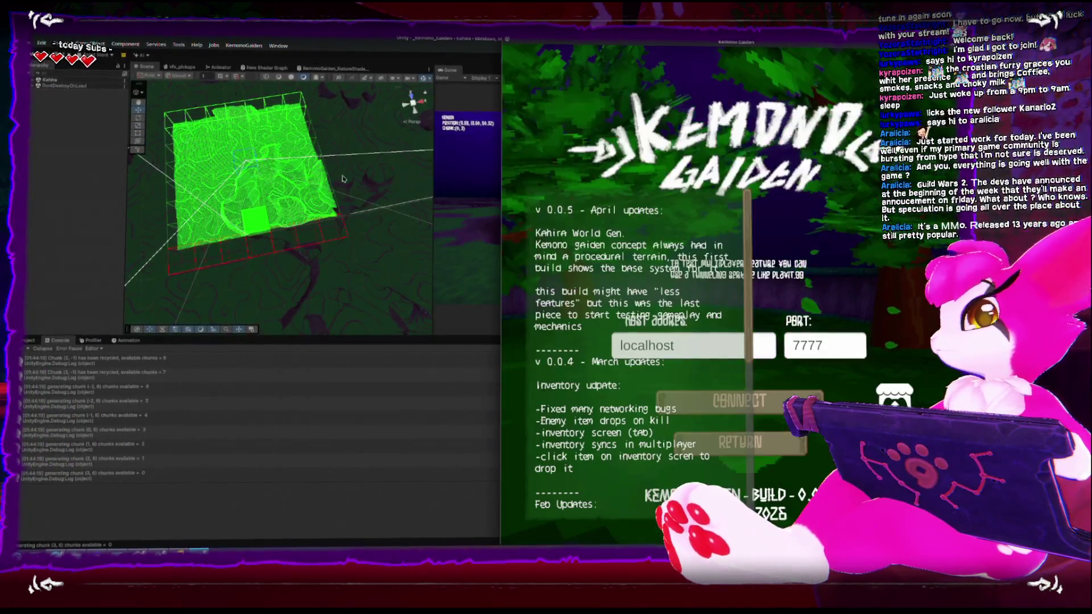
click(336, 44)
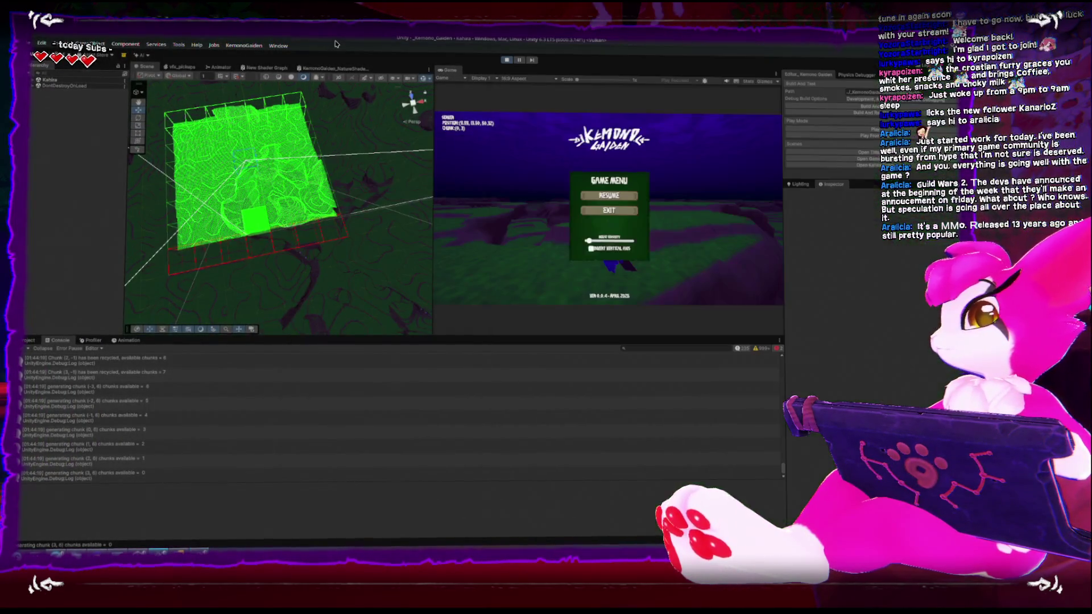
key(alt+Tab)
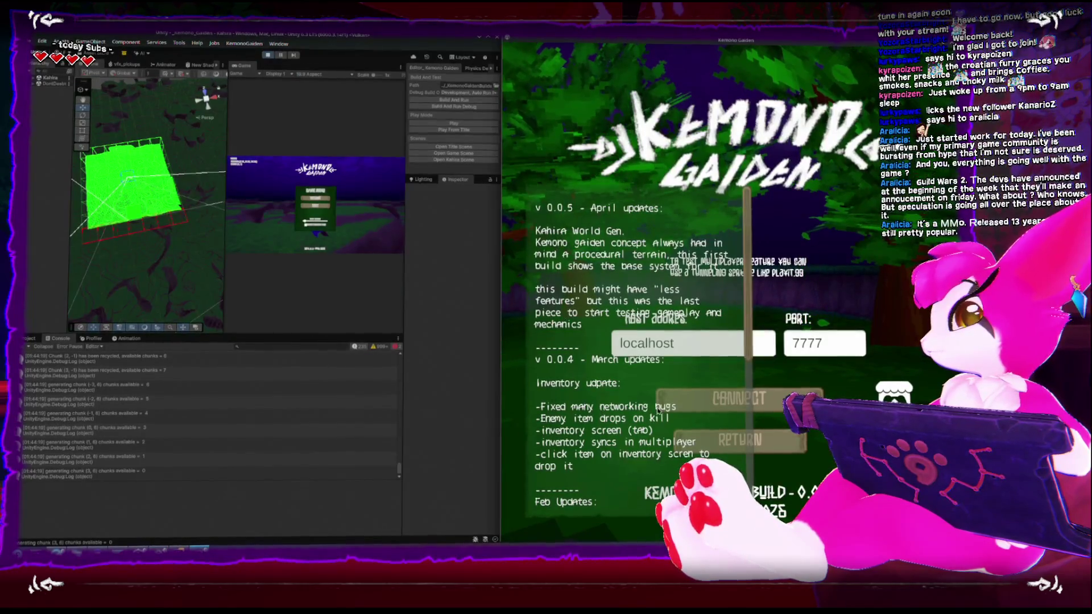
click(739, 398)
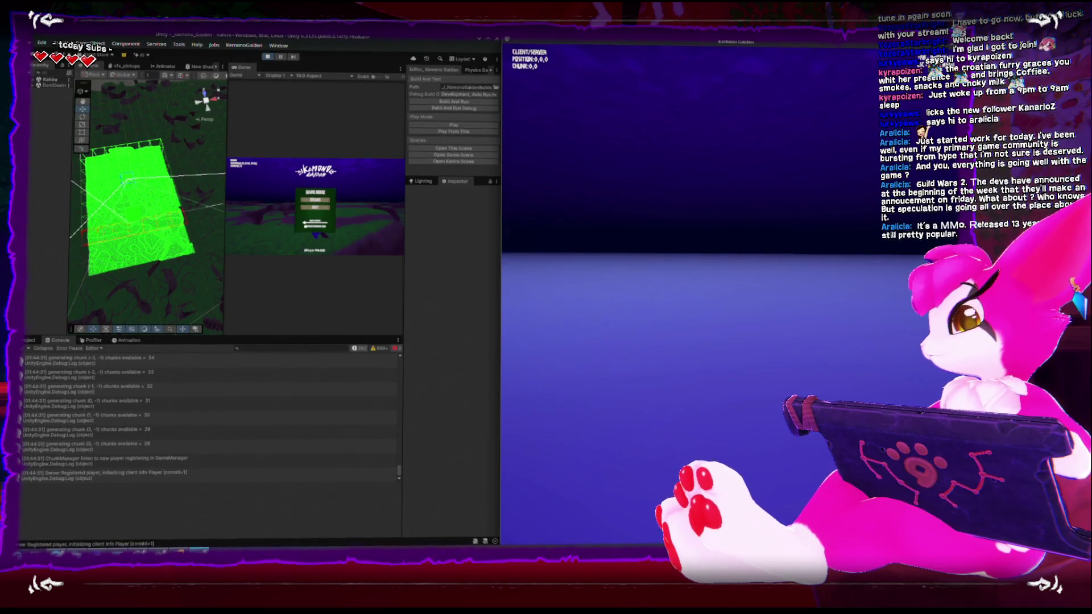
key(Escape)
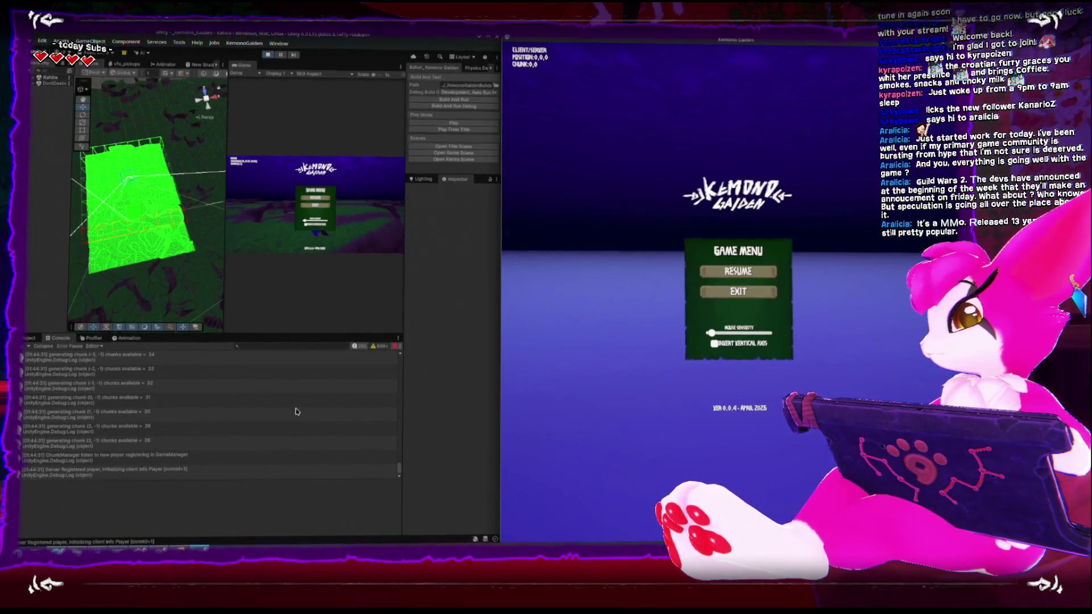
Show the stack trace of the GameManager NetworkIdentity error in the Unity Console.
scroll(295, 410, up, 5)
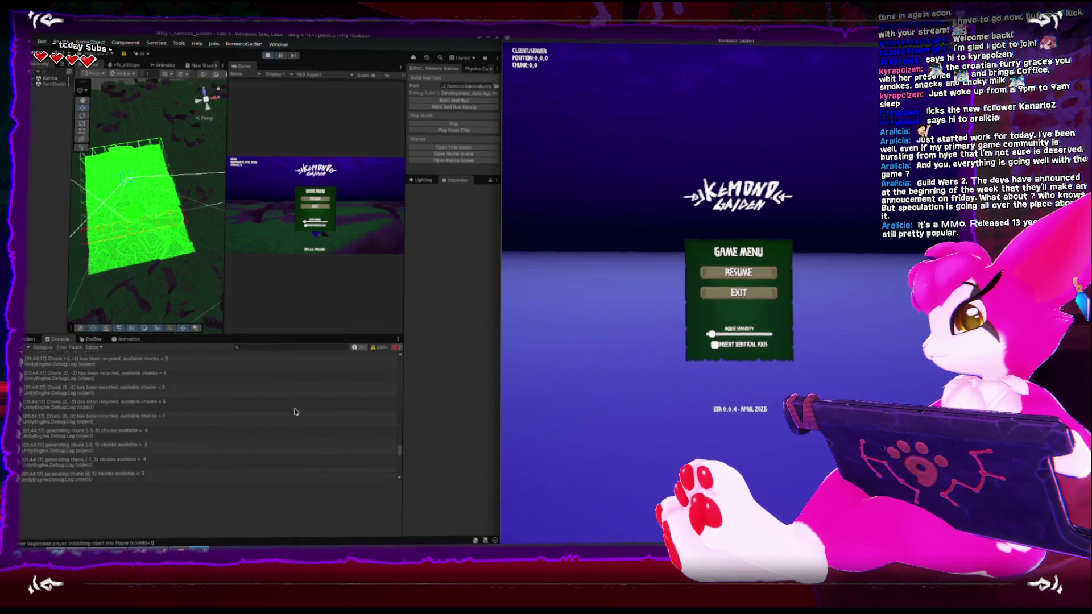
scroll(295, 411, up, 2)
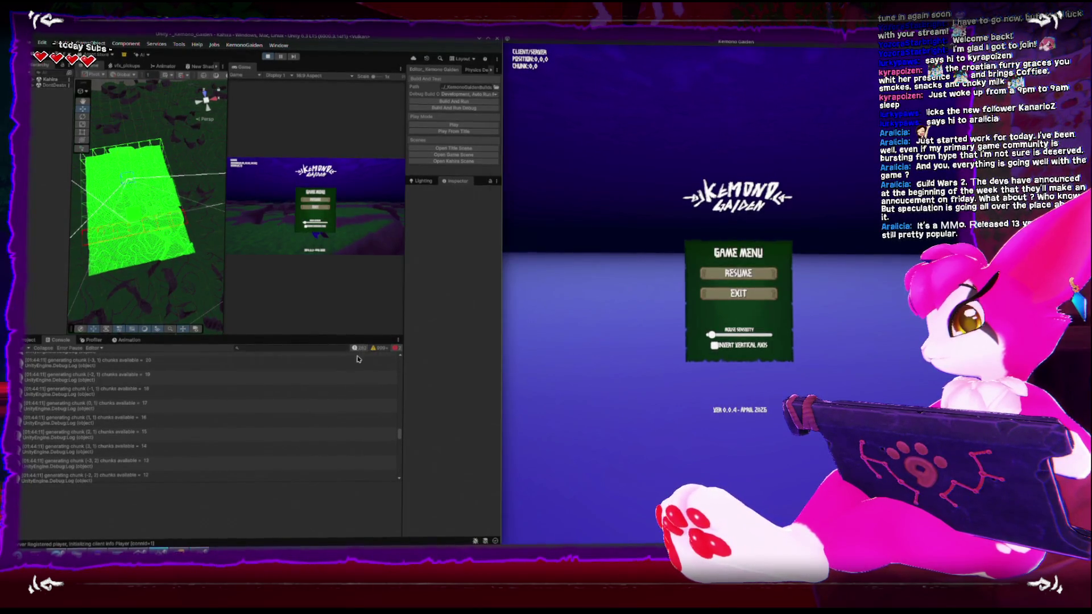
scroll(383, 360, up, 10)
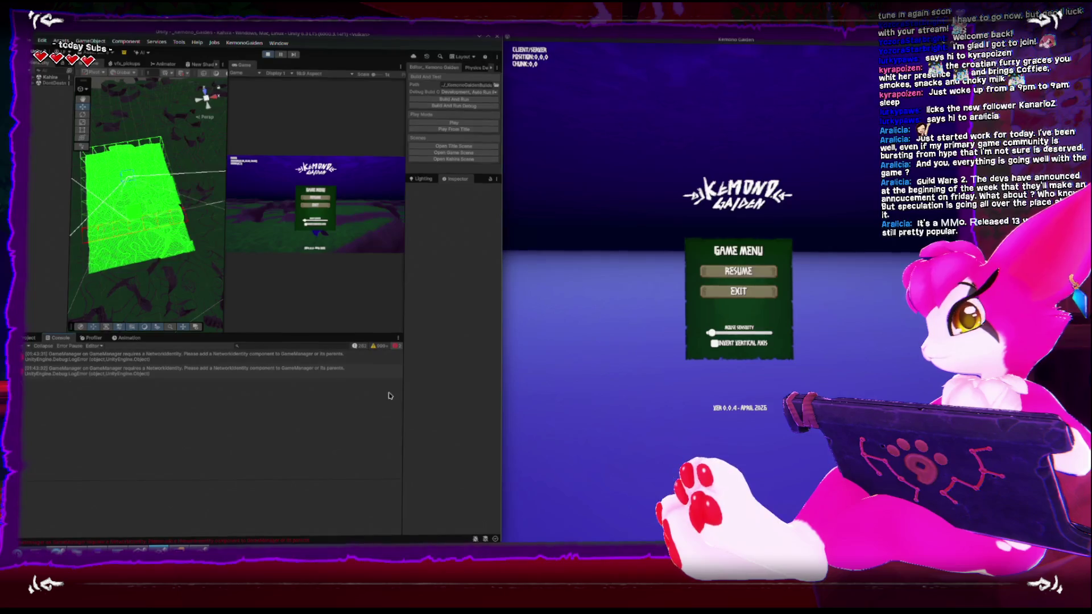
click(305, 357)
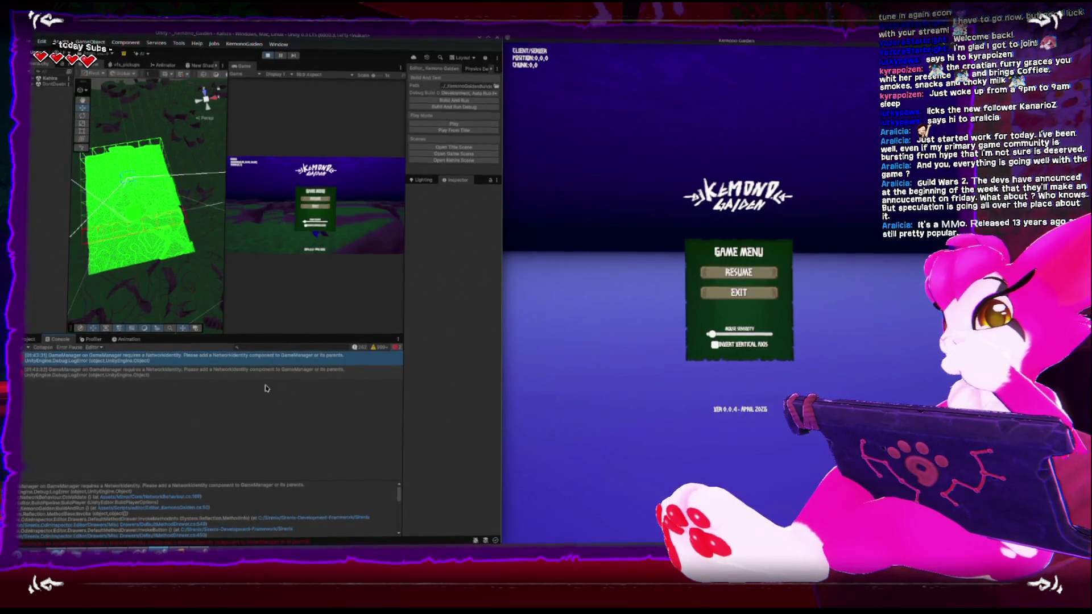